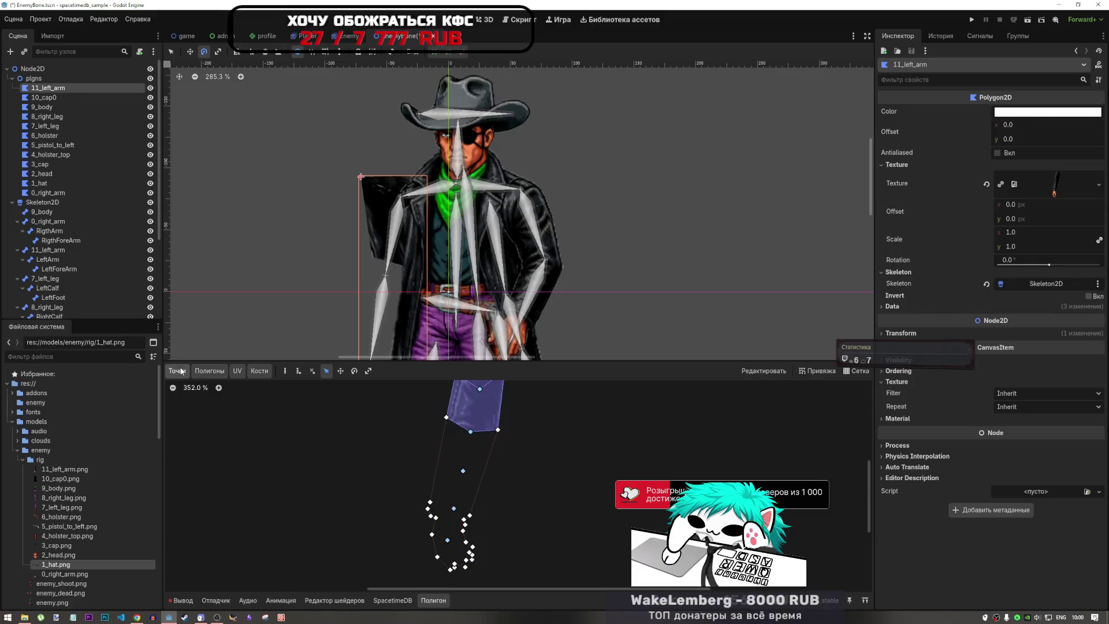
# - Place two trial outline points on the arm, then undo them to restore the outline
pyautogui.click(285, 371)
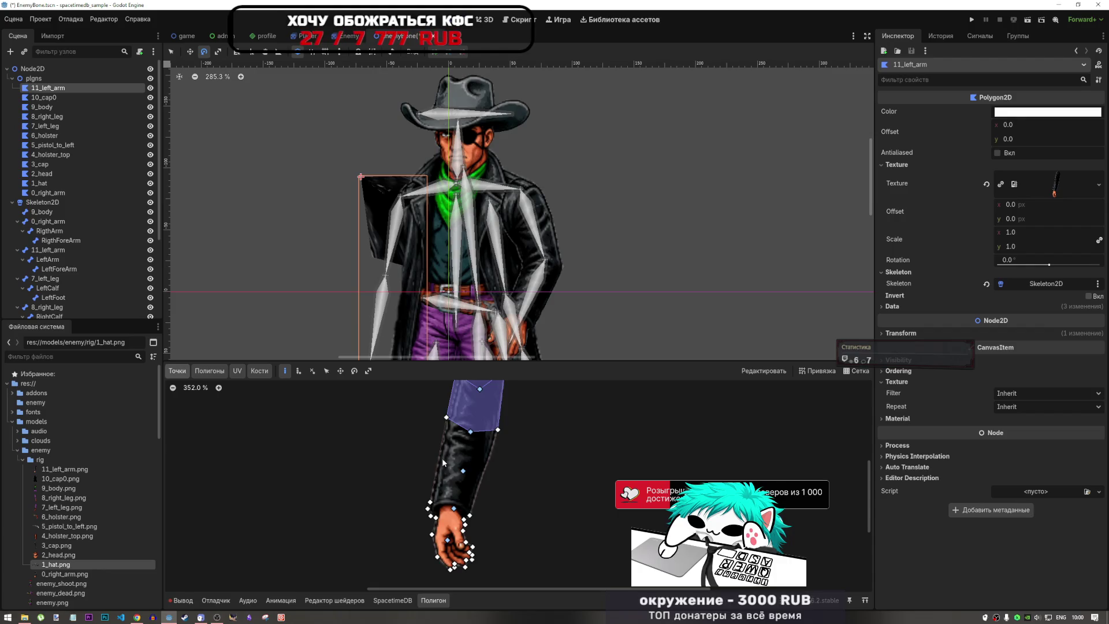
pyautogui.click(440, 459)
pyautogui.click(482, 475)
pyautogui.hotkey('ctrl', 'z')
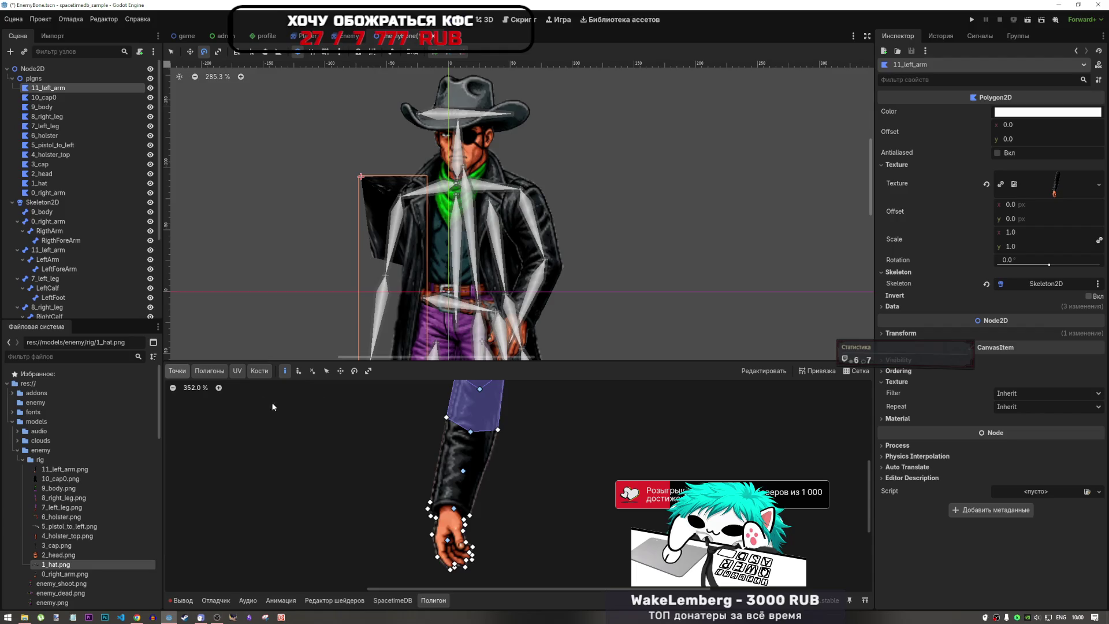
# - Trace the sleeve sub-polygon and close it on its starting vertex
pyautogui.click(209, 372)
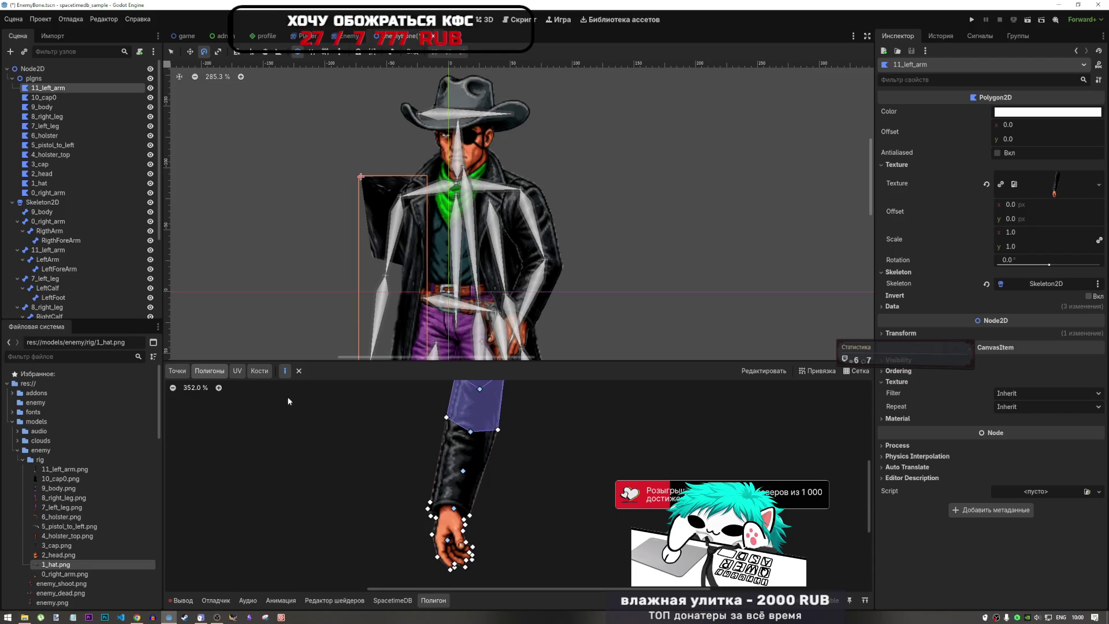
pyautogui.click(180, 371)
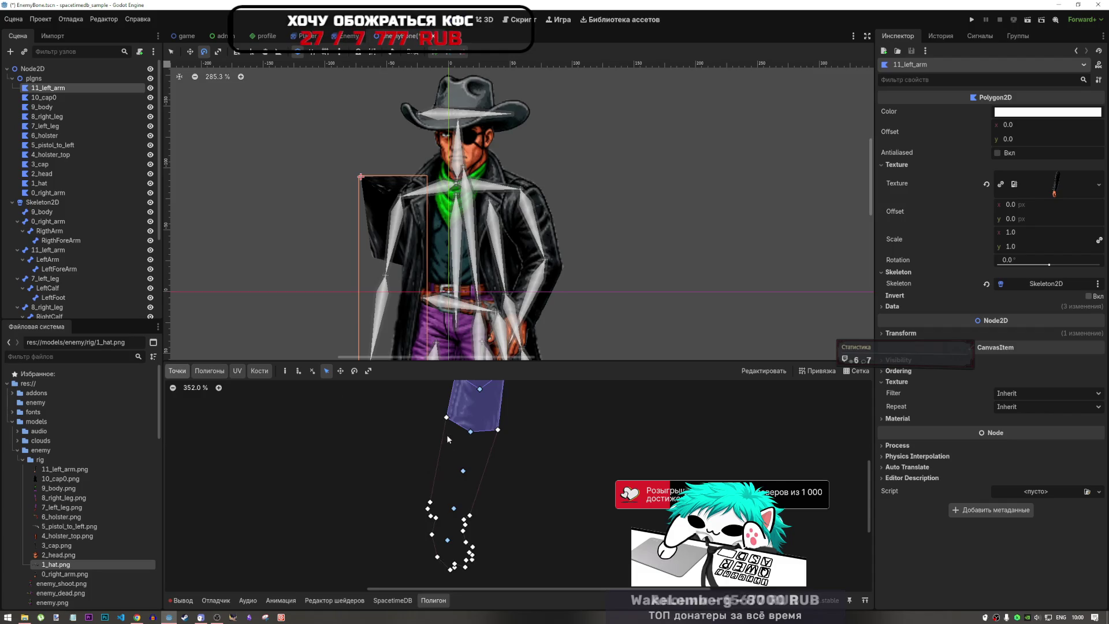
pyautogui.click(211, 373)
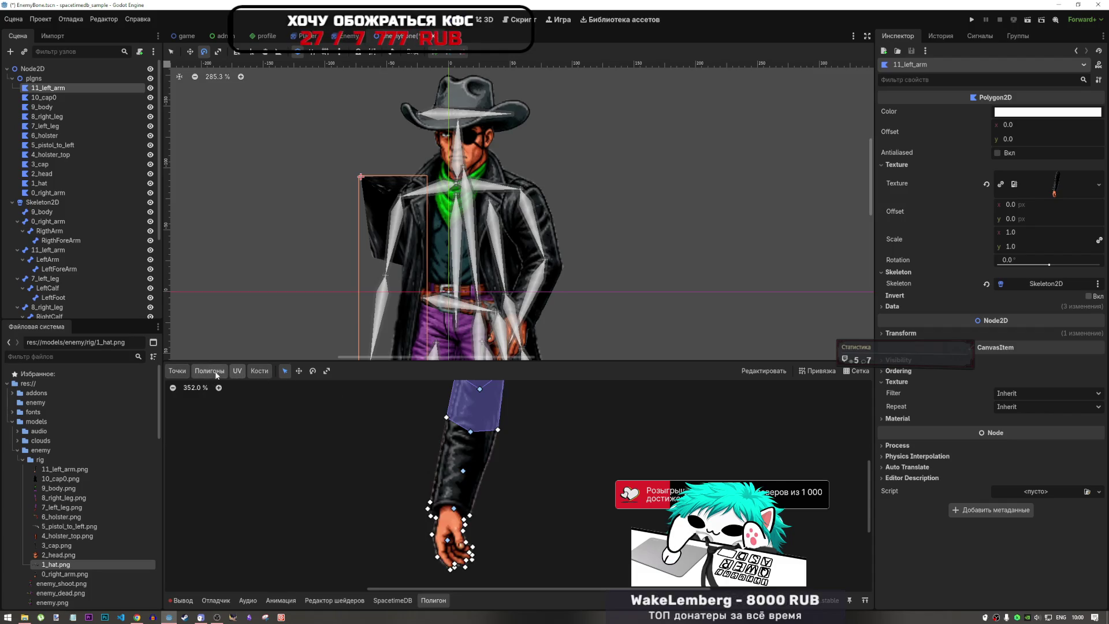
pyautogui.click(211, 373)
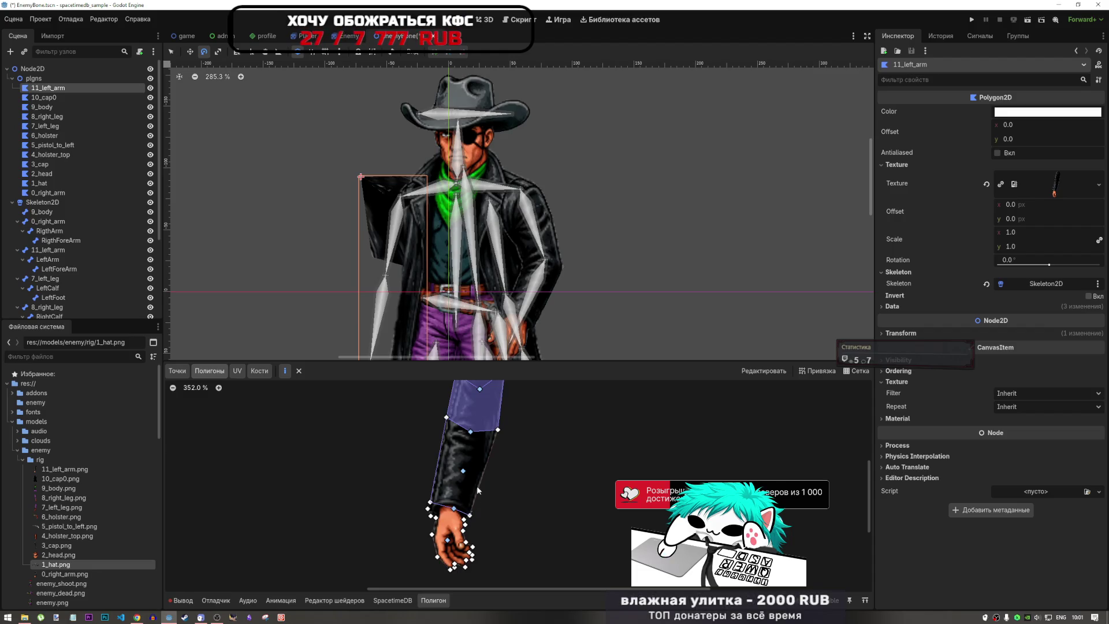
pyautogui.click(446, 417)
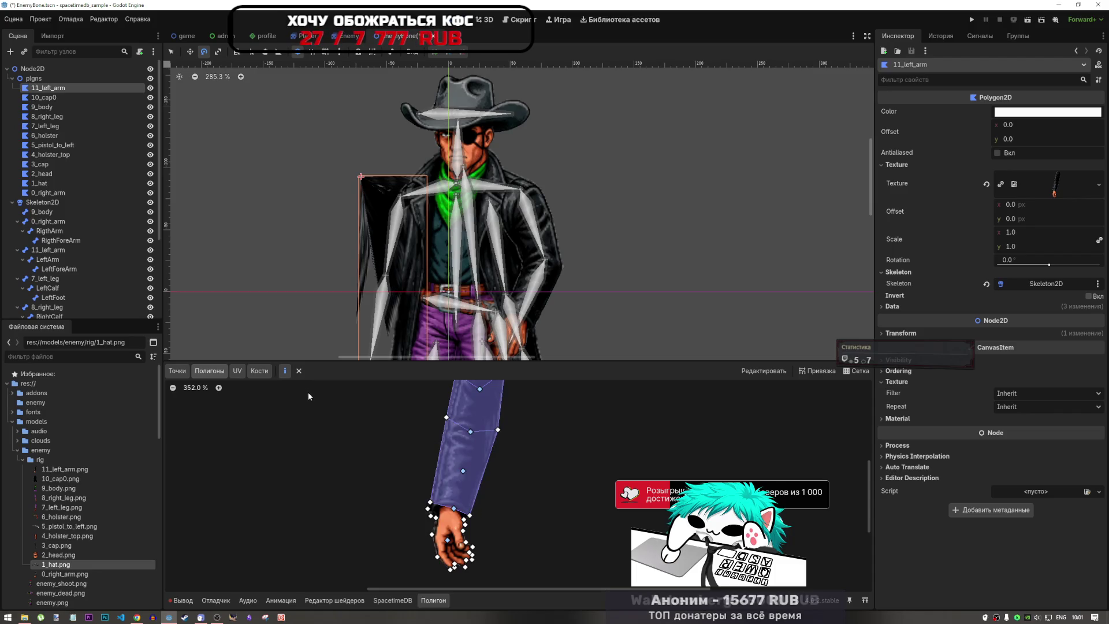
pyautogui.click(225, 374)
pyautogui.click(177, 370)
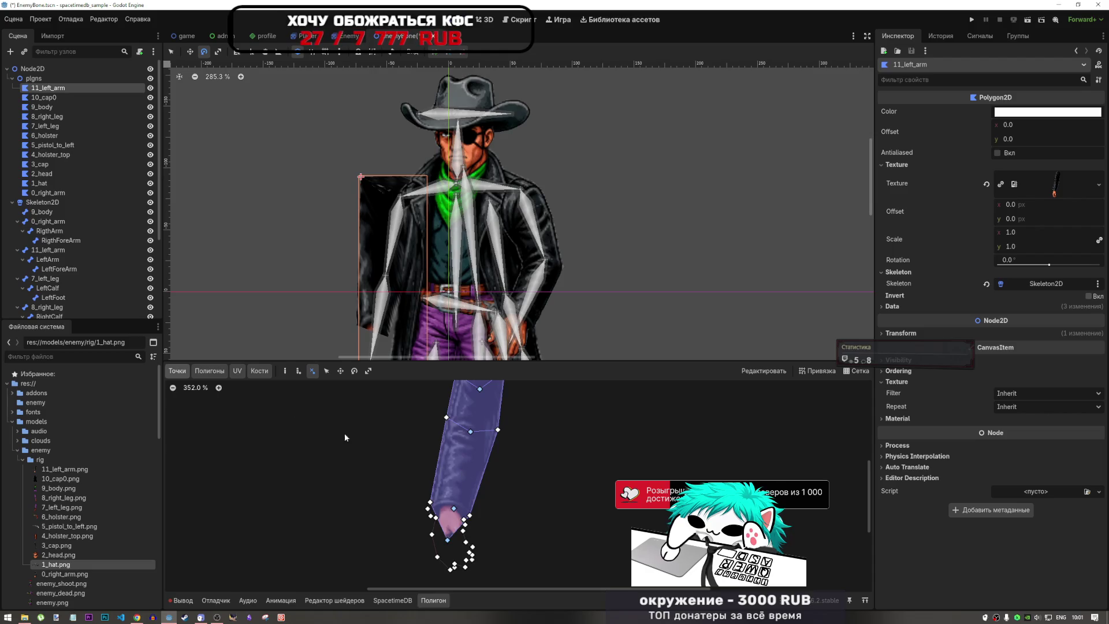
# - Trace the forearm sub-polygon from the hand vertex up to the elbow and back to the wrist
pyautogui.click(176, 374)
pyautogui.click(202, 372)
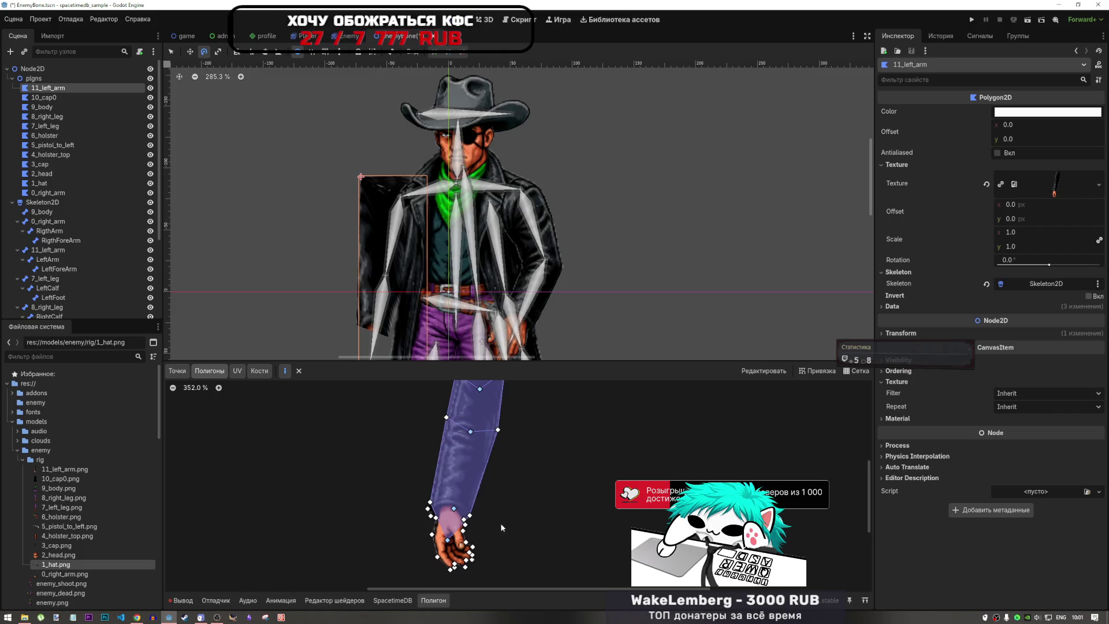
pyautogui.scroll(-3, 501, 522)
pyautogui.scroll(2, 483, 543)
pyautogui.scroll(-2, 445, 495)
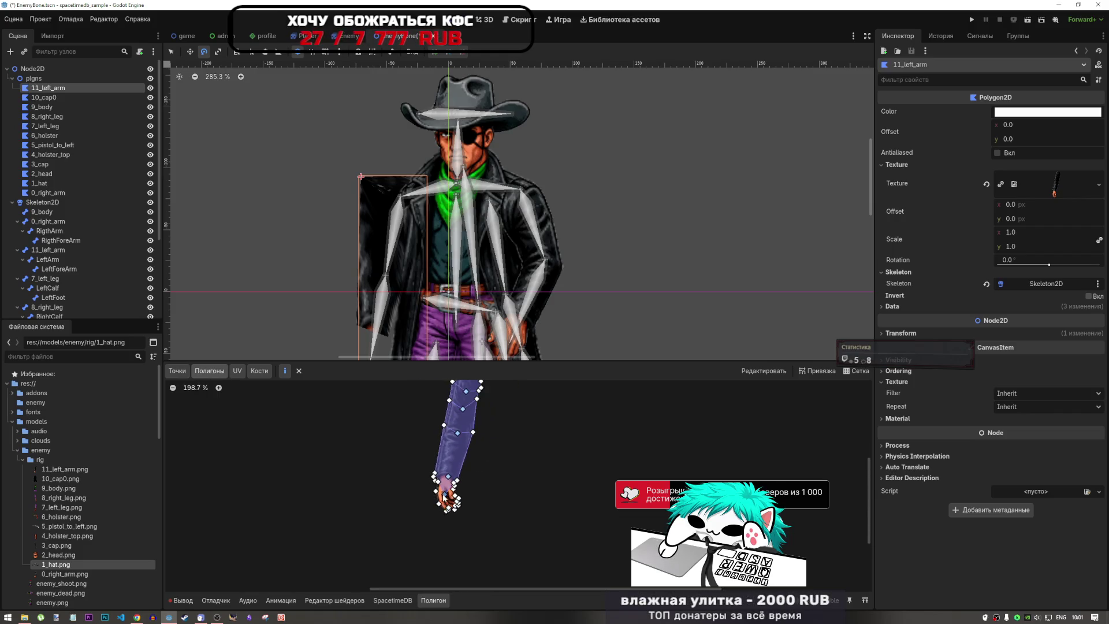
pyautogui.scroll(2, 445, 496)
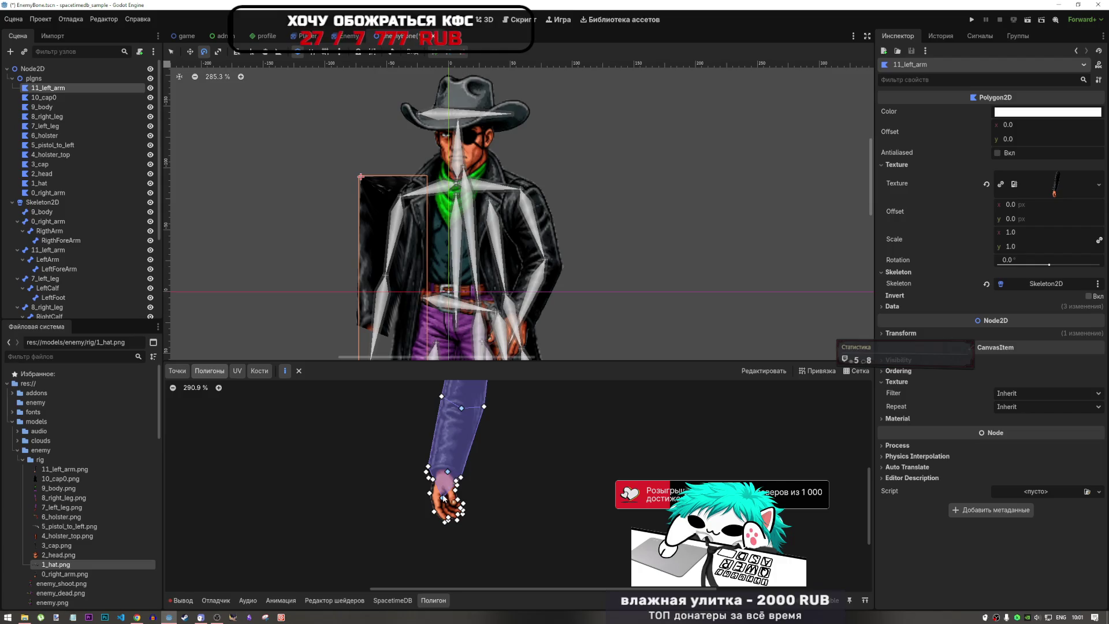
pyautogui.click(443, 498)
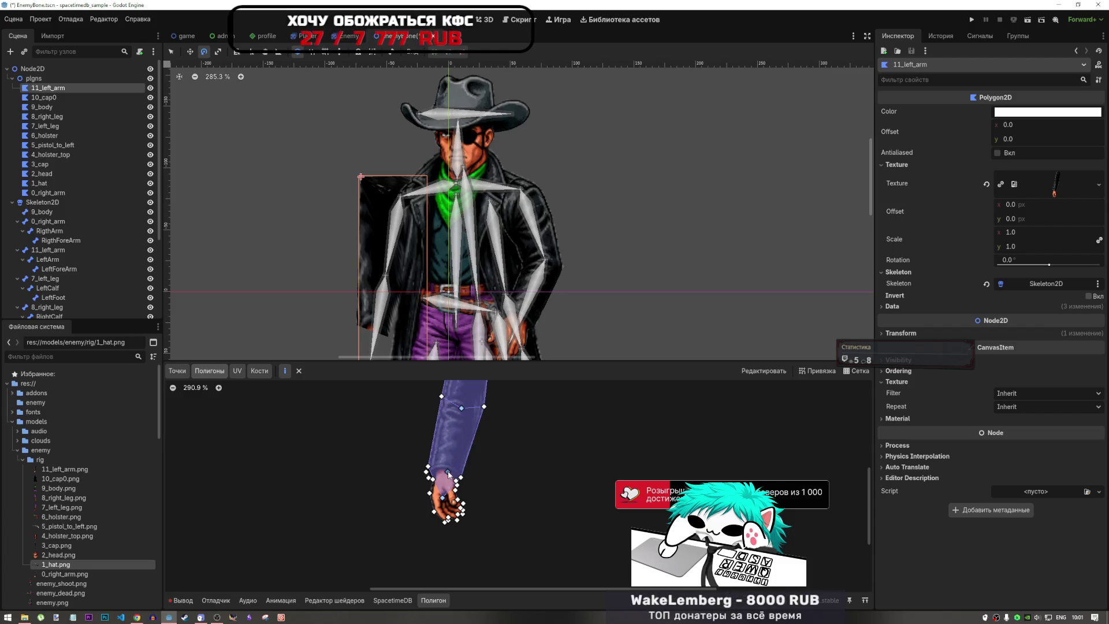
pyautogui.click(484, 407)
pyautogui.click(460, 477)
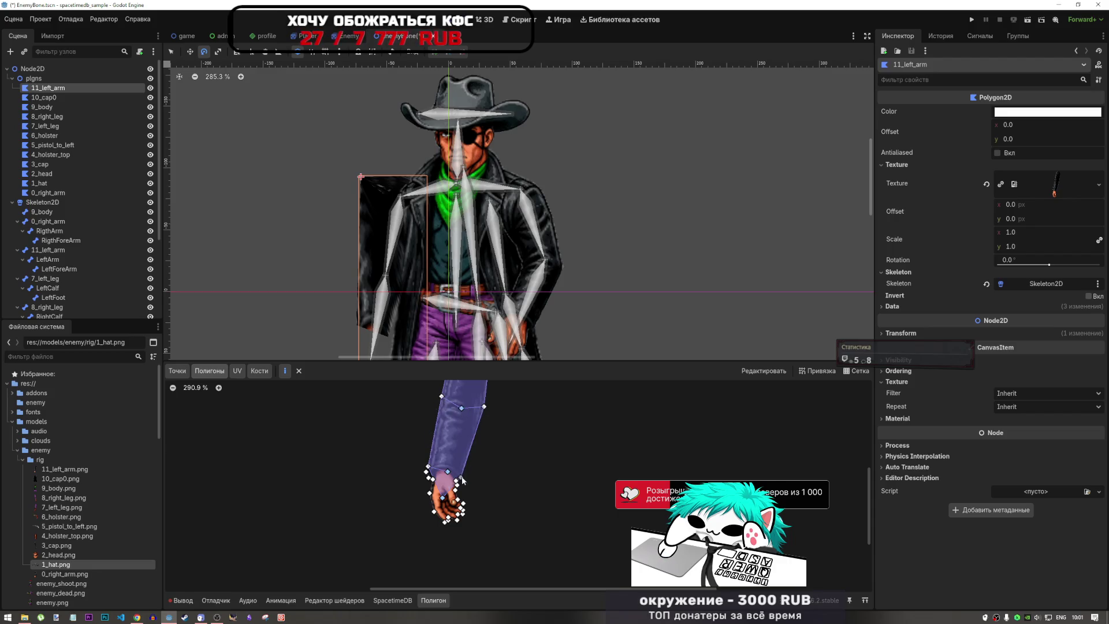
pyautogui.click(454, 490)
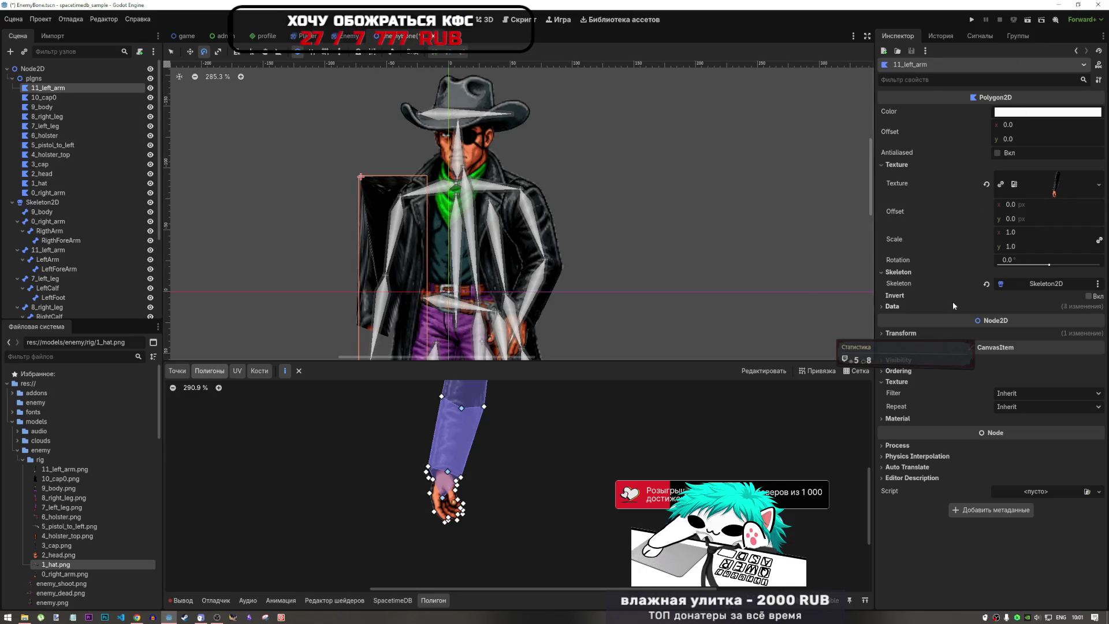
# - In the Inspector's Data > Polygon list, go to page 2 and delete point 20
pyautogui.click(935, 308)
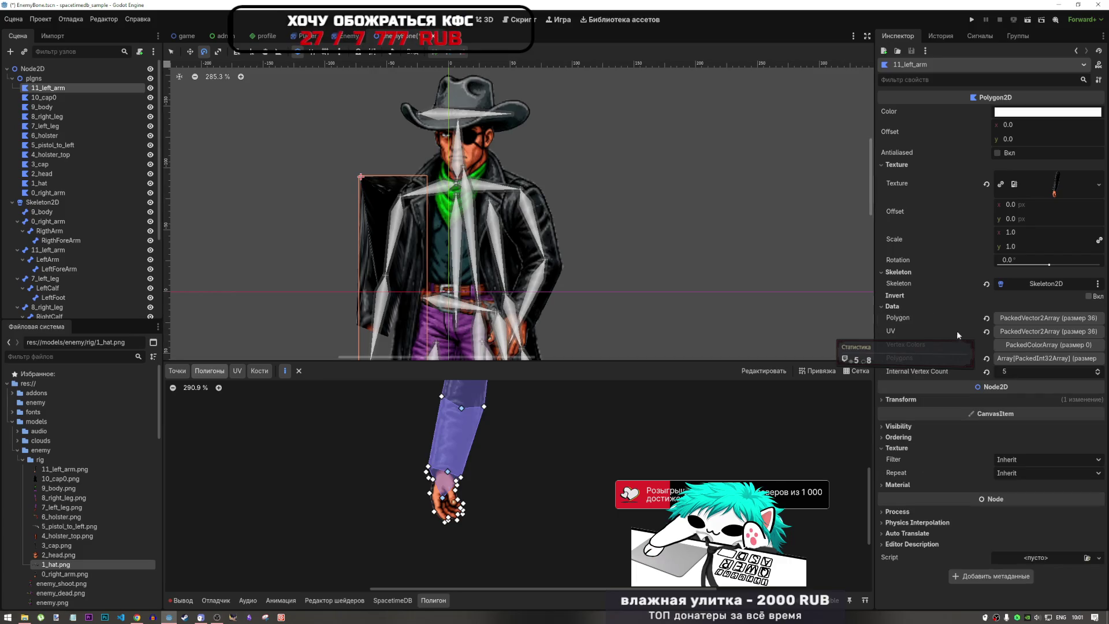
pyautogui.click(1037, 319)
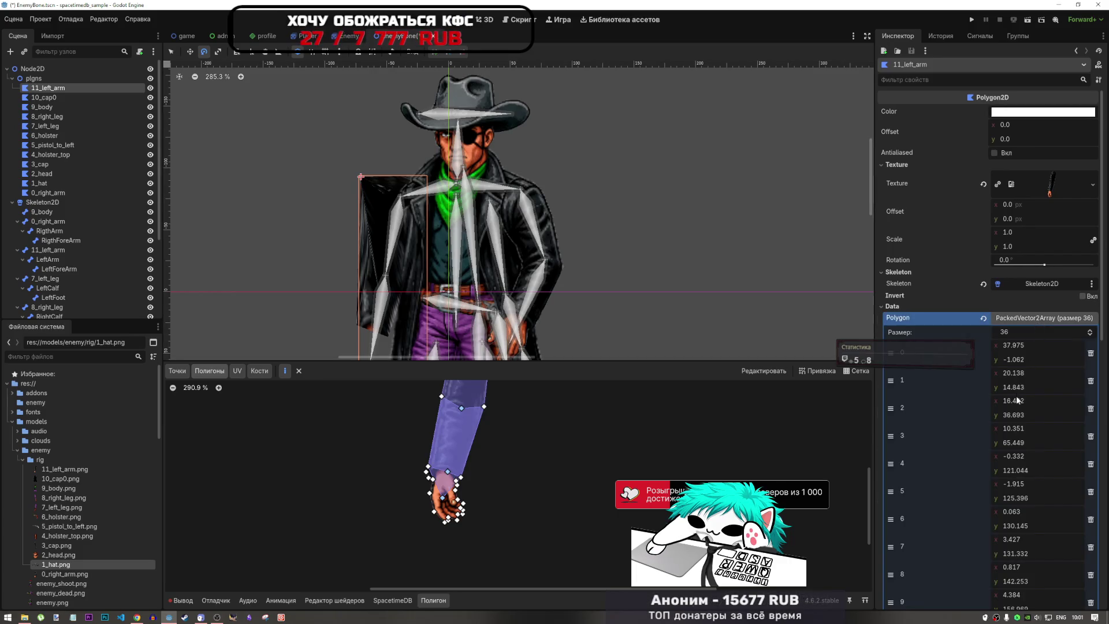
pyautogui.scroll(-5, 1016, 396)
pyautogui.scroll(-2, 1017, 403)
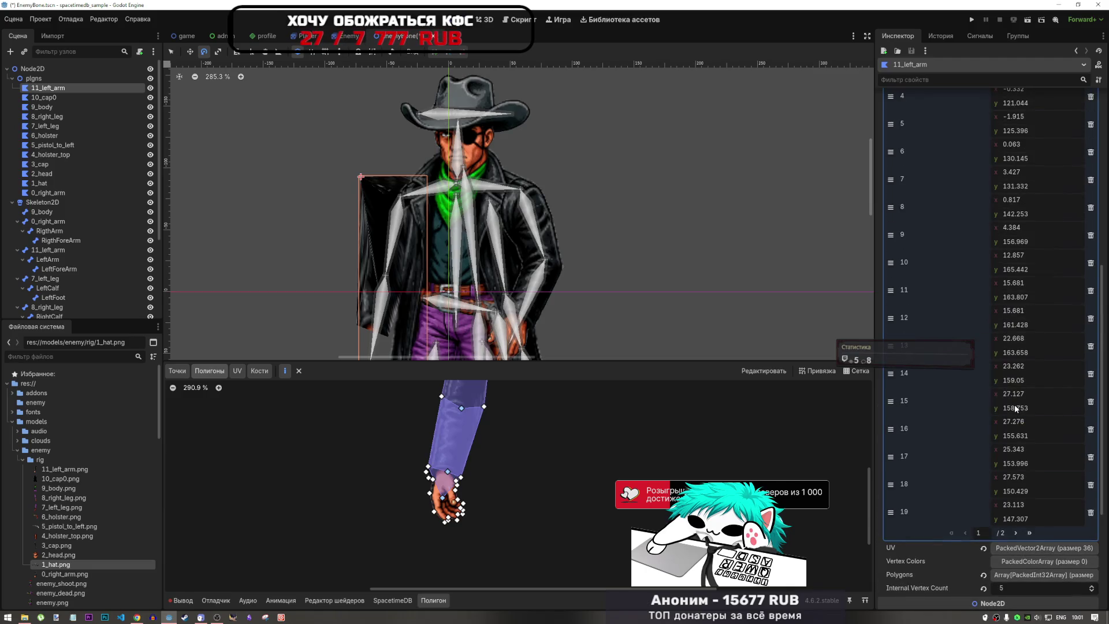
pyautogui.click(1015, 533)
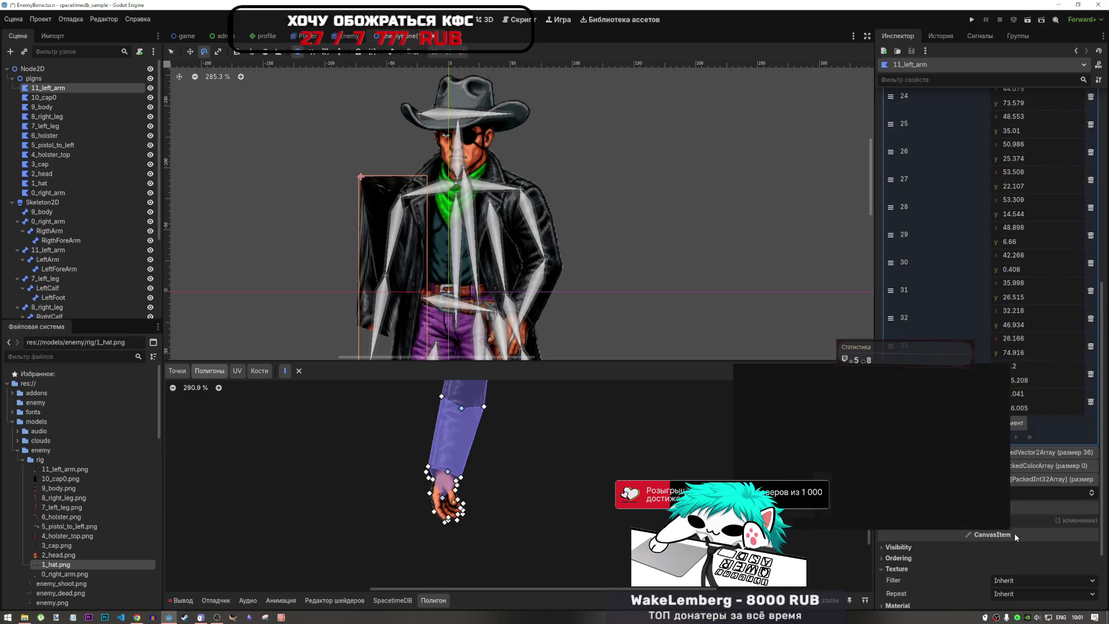
pyautogui.scroll(8, 1040, 376)
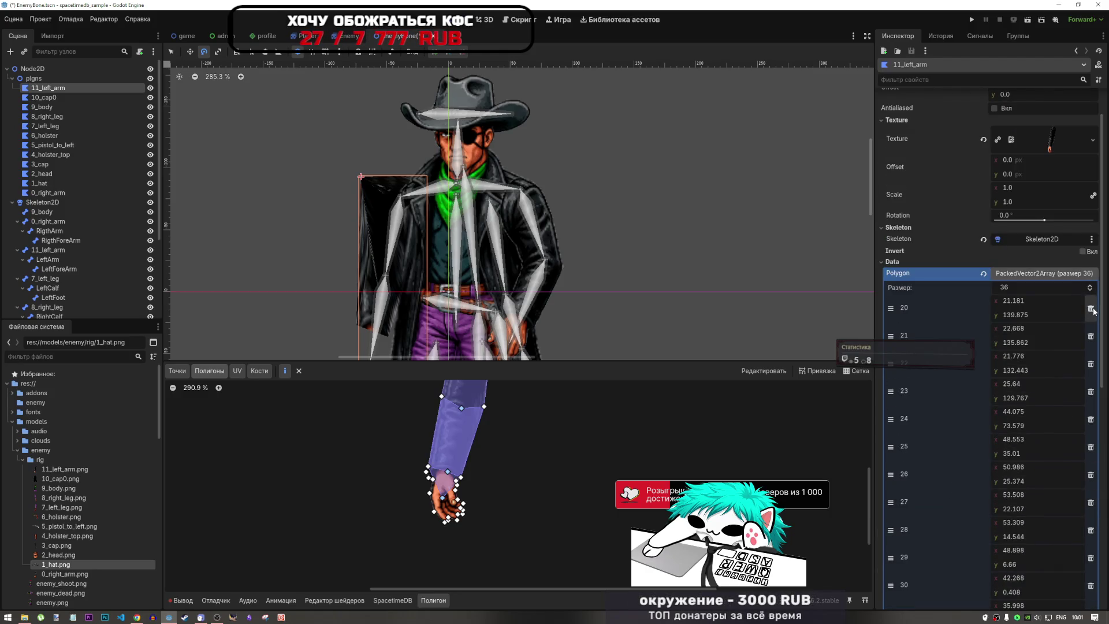
pyautogui.click(1091, 309)
pyautogui.scroll(-6, 567, 411)
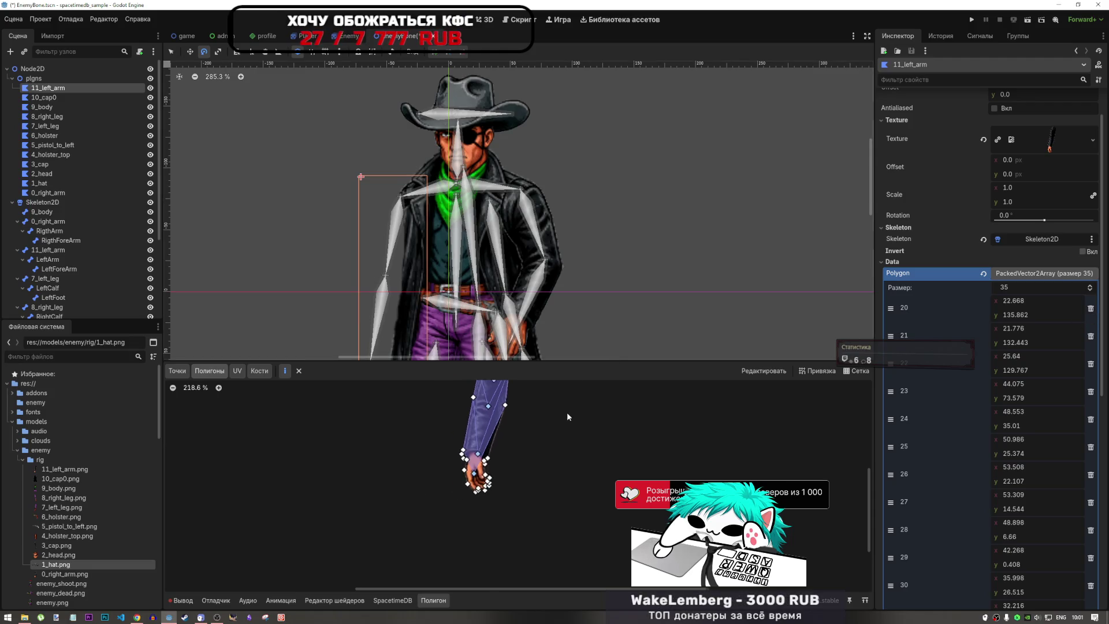
# - Zoom into the polygon editor and put the removed point back on the arm outline
pyautogui.scroll(9, 524, 420)
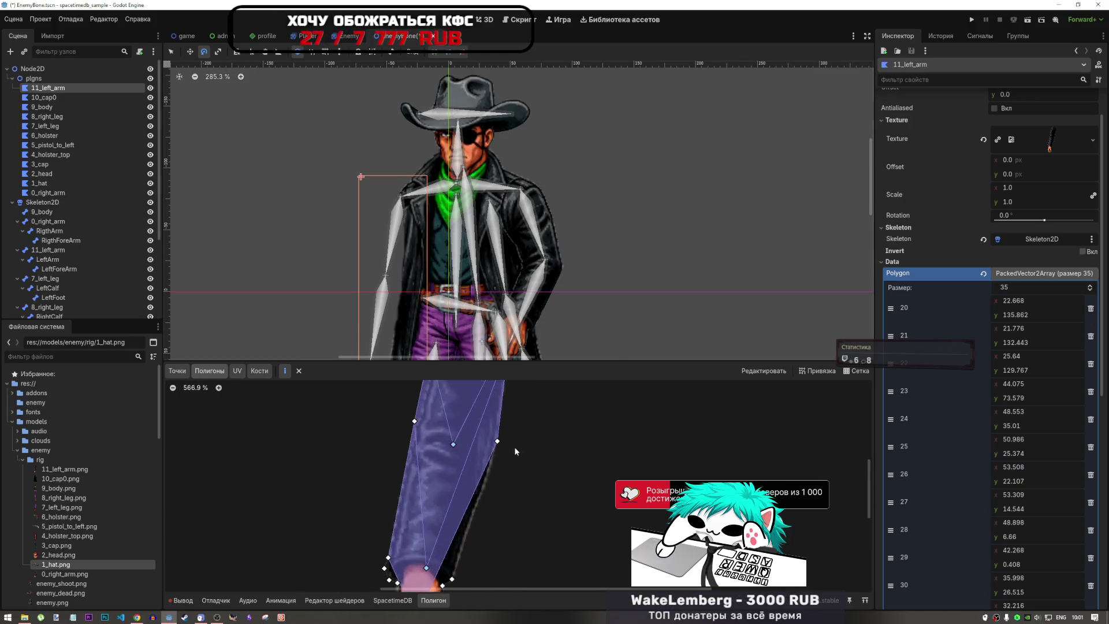
pyautogui.scroll(-8, 514, 445)
pyautogui.scroll(7, 505, 416)
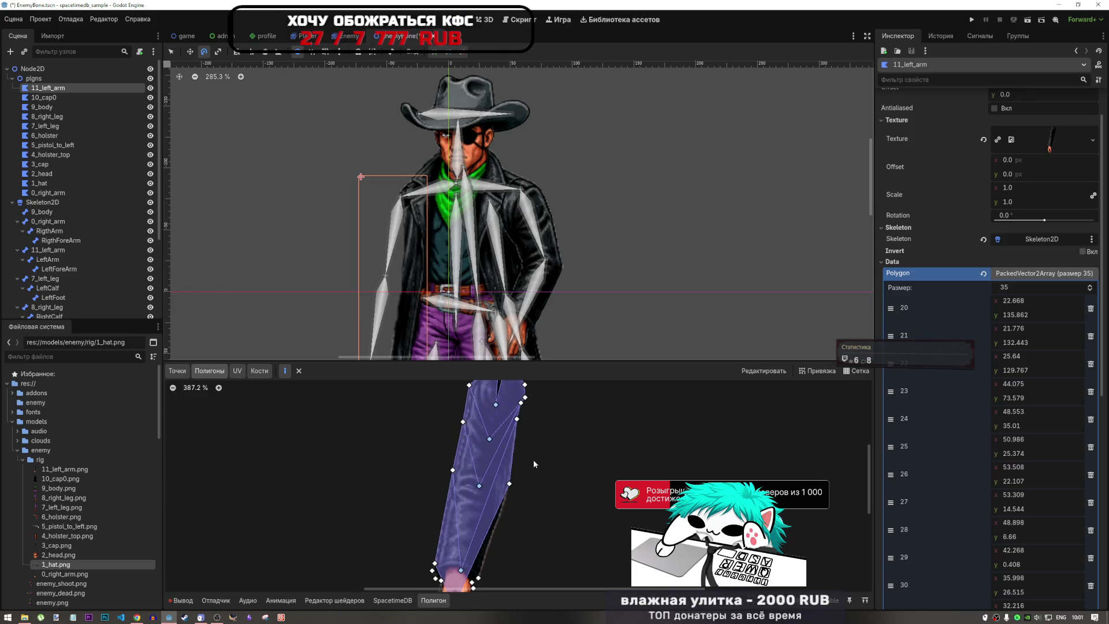
pyautogui.scroll(-2, 532, 459)
pyautogui.scroll(3, 522, 426)
pyautogui.scroll(1, 523, 426)
pyautogui.click(527, 445)
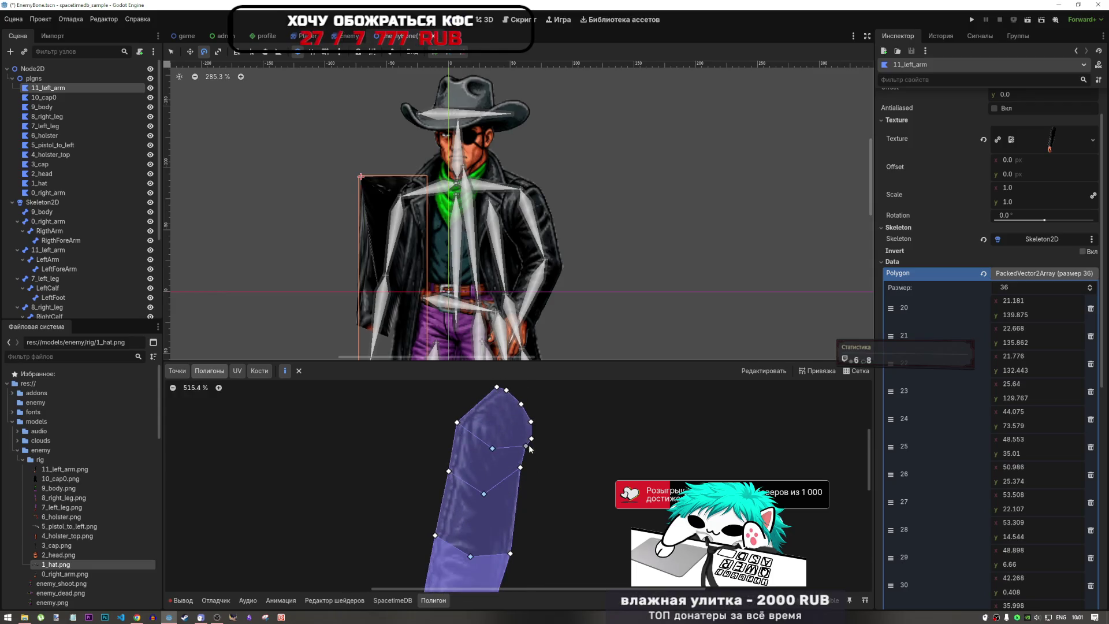
pyautogui.scroll(-5, 529, 448)
pyautogui.scroll(4, 540, 481)
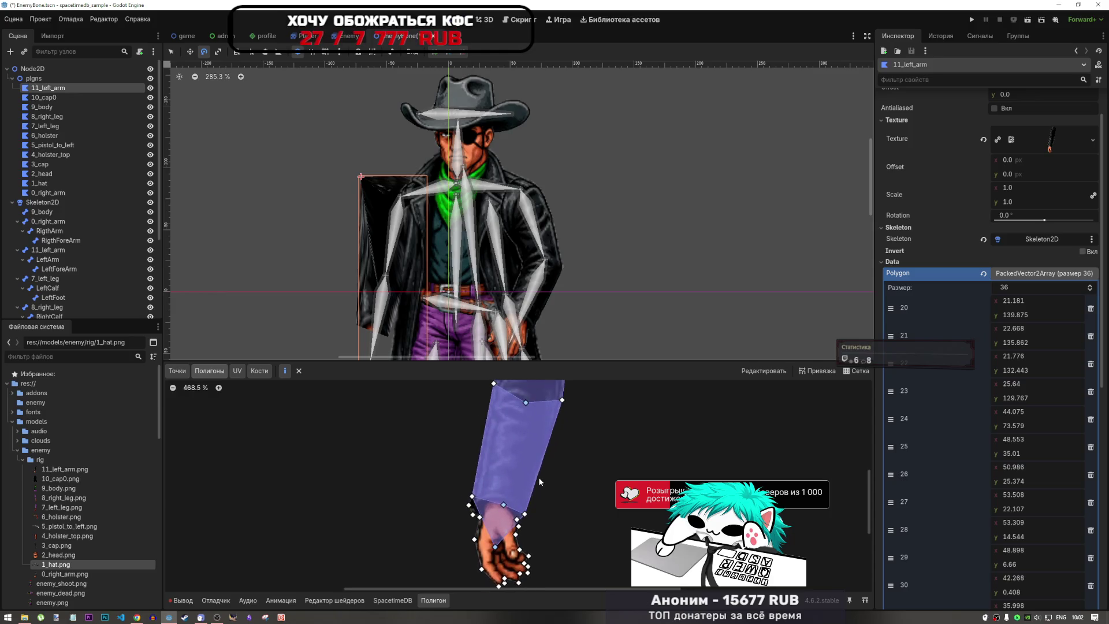
pyautogui.scroll(-8, 539, 473)
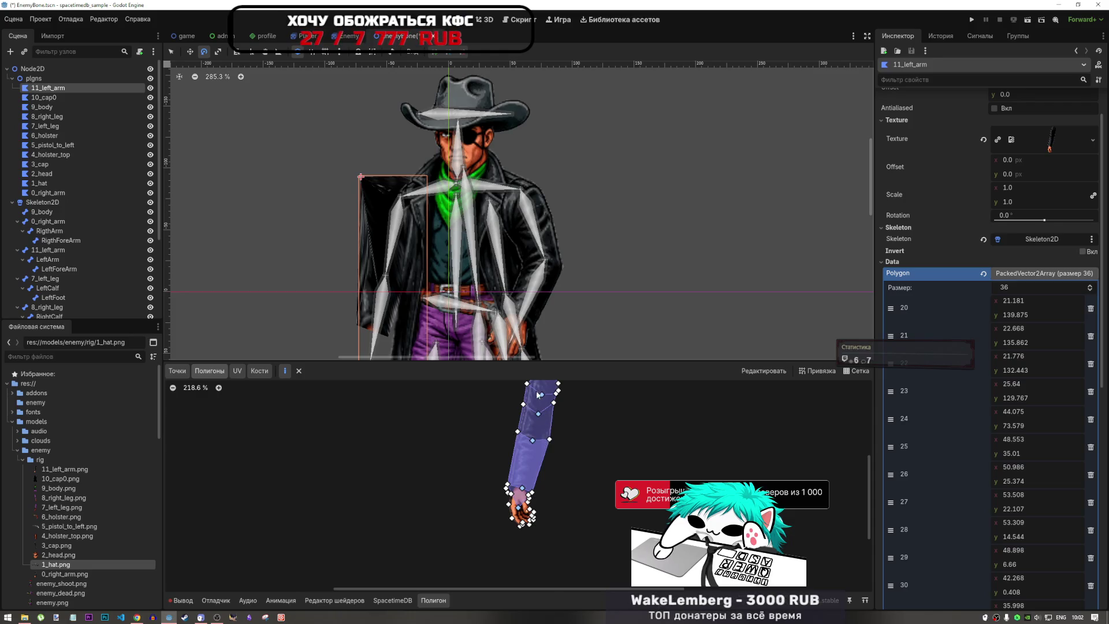
pyautogui.scroll(-3, 617, 467)
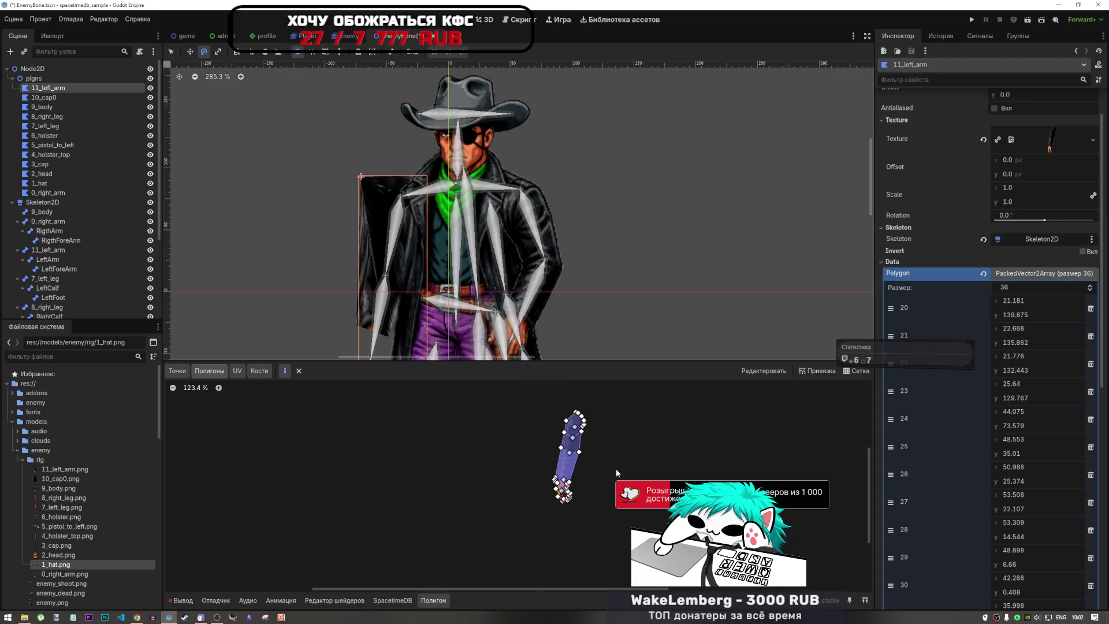
pyautogui.scroll(10, 589, 504)
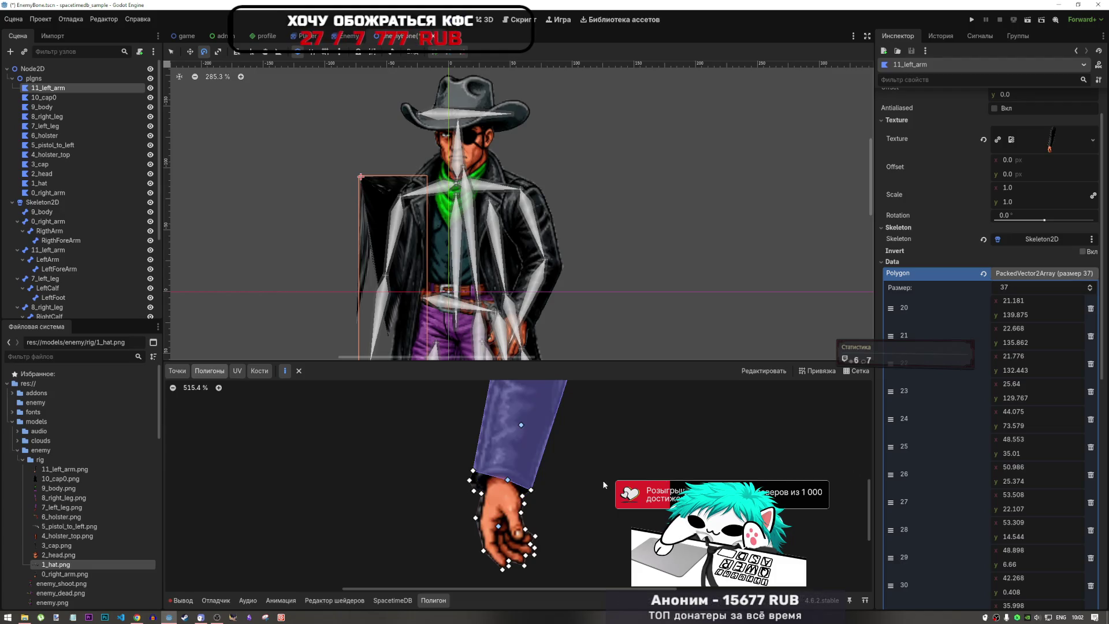
pyautogui.scroll(-4, 558, 512)
# - Add a new sleeve vertex and build the first three-vertex sleeve triangle
pyautogui.click(538, 469)
pyautogui.scroll(4, 563, 470)
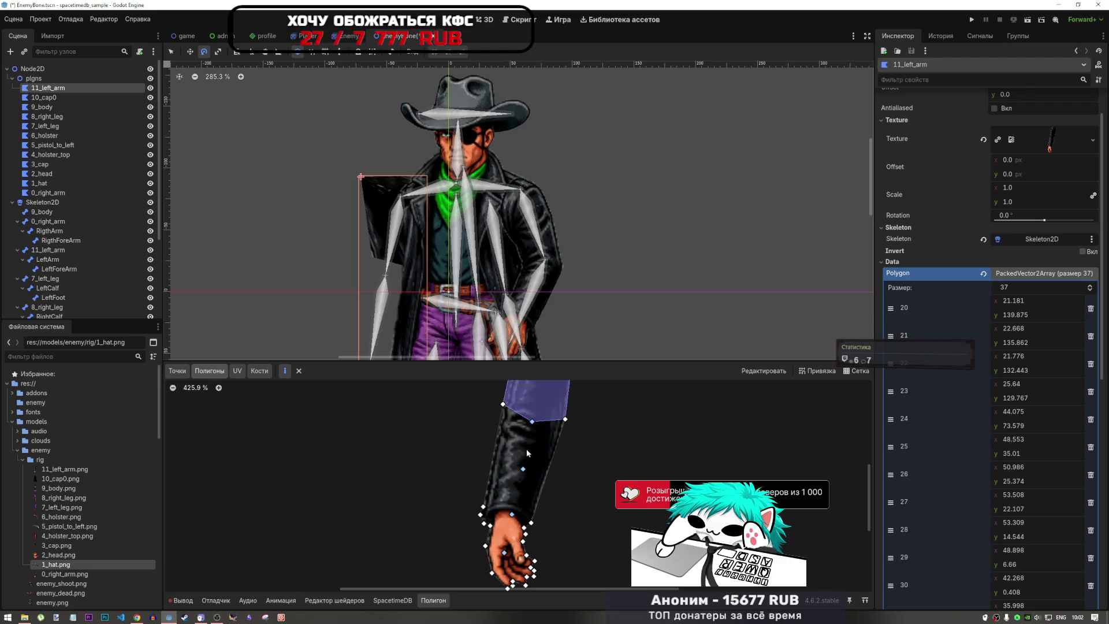
pyautogui.click(503, 404)
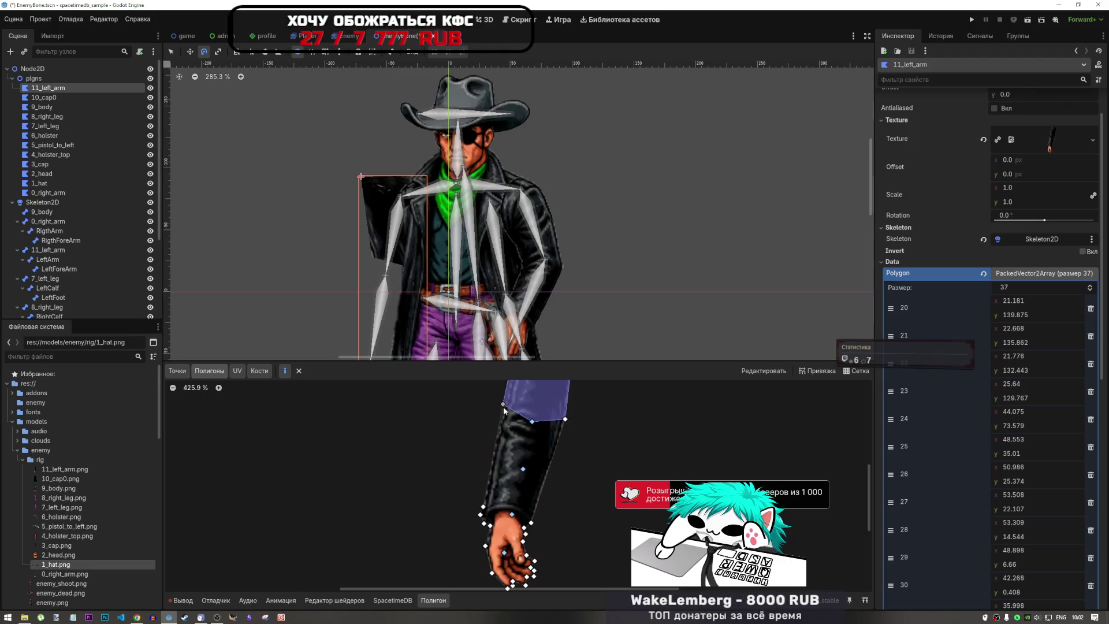
pyautogui.click(523, 469)
pyautogui.click(532, 422)
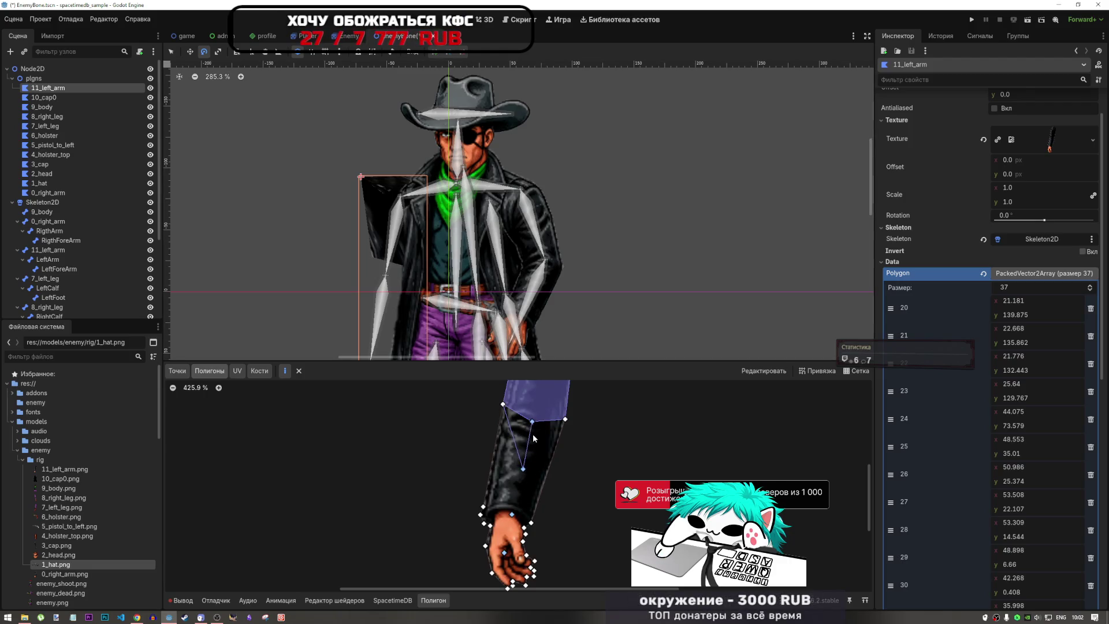
pyautogui.click(503, 403)
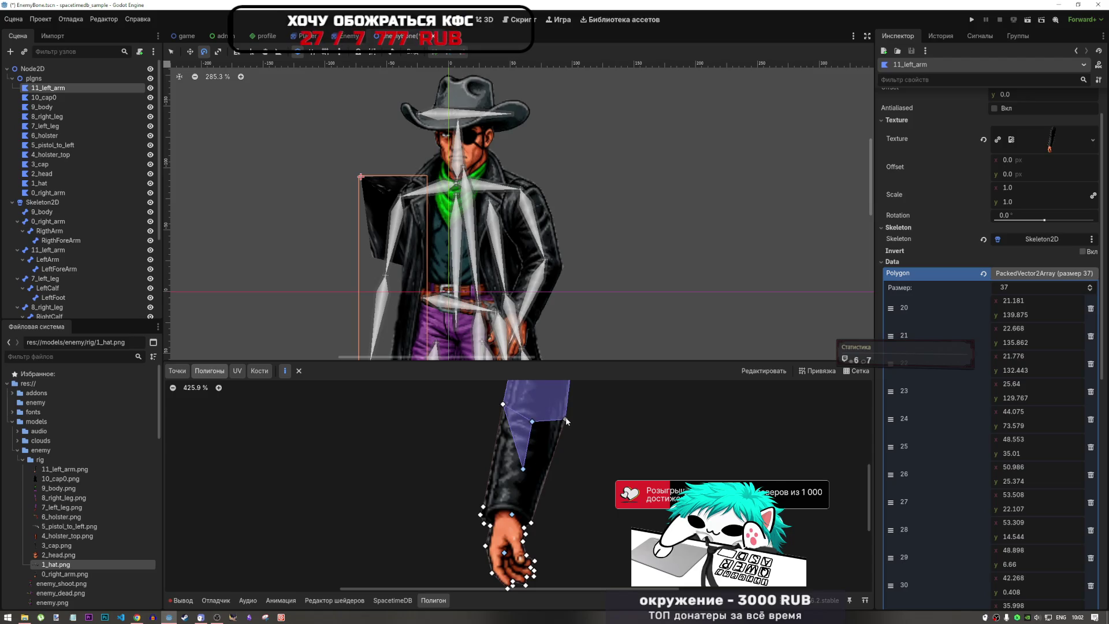
# - Add the upper-sleeve triangle and the triangle on the sleeve's left side
pyautogui.click(565, 420)
pyautogui.click(524, 469)
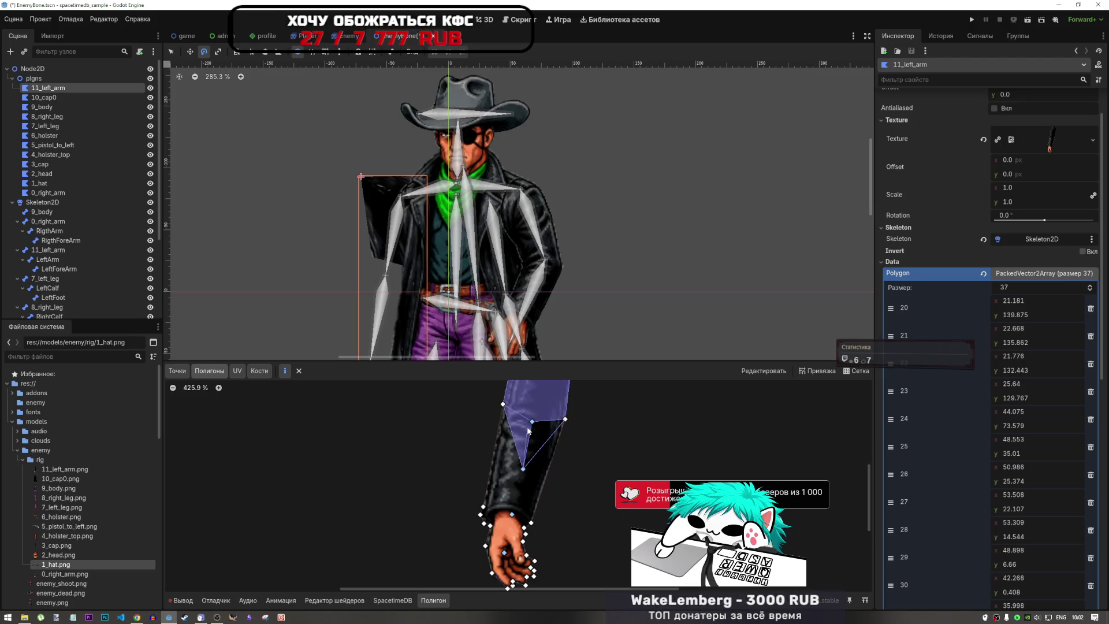
pyautogui.click(532, 422)
pyautogui.click(566, 419)
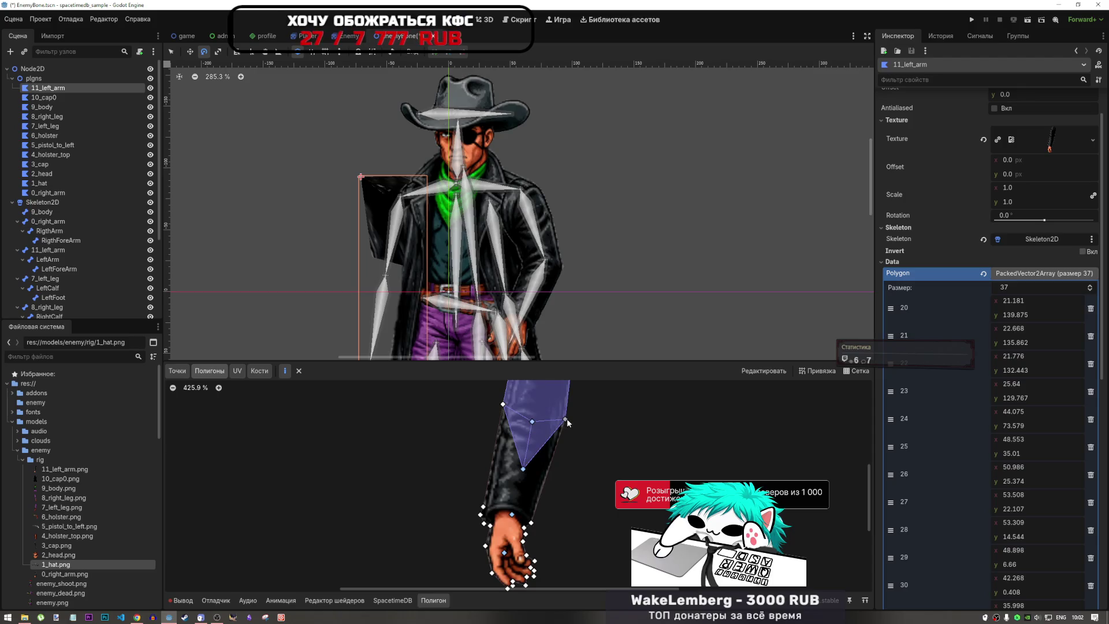
pyautogui.click(524, 469)
pyautogui.click(483, 507)
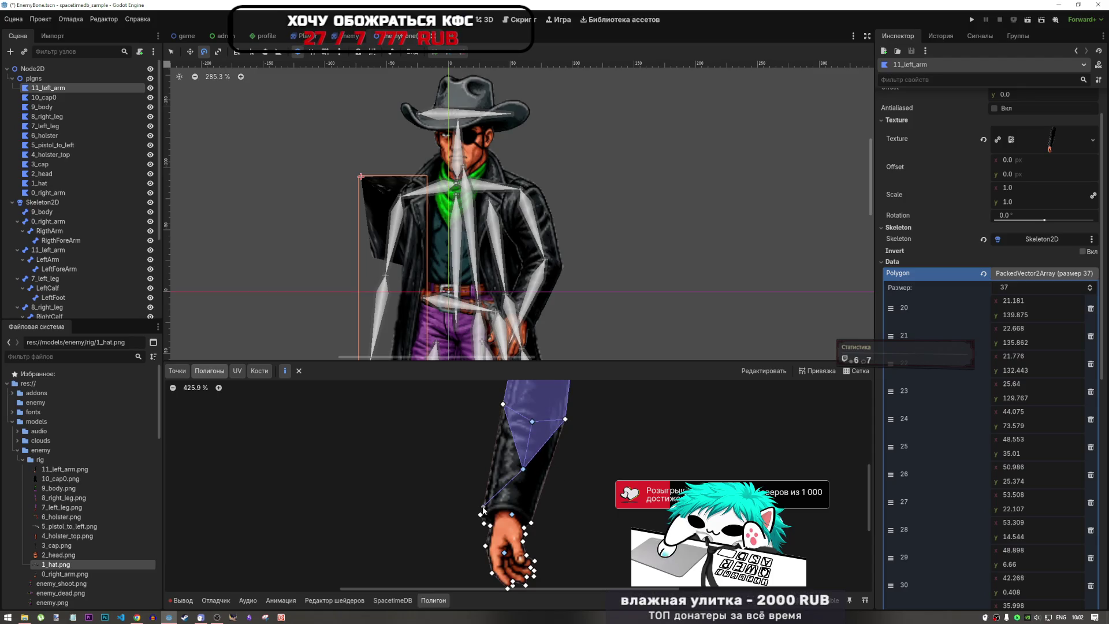
pyautogui.click(503, 403)
pyautogui.click(523, 469)
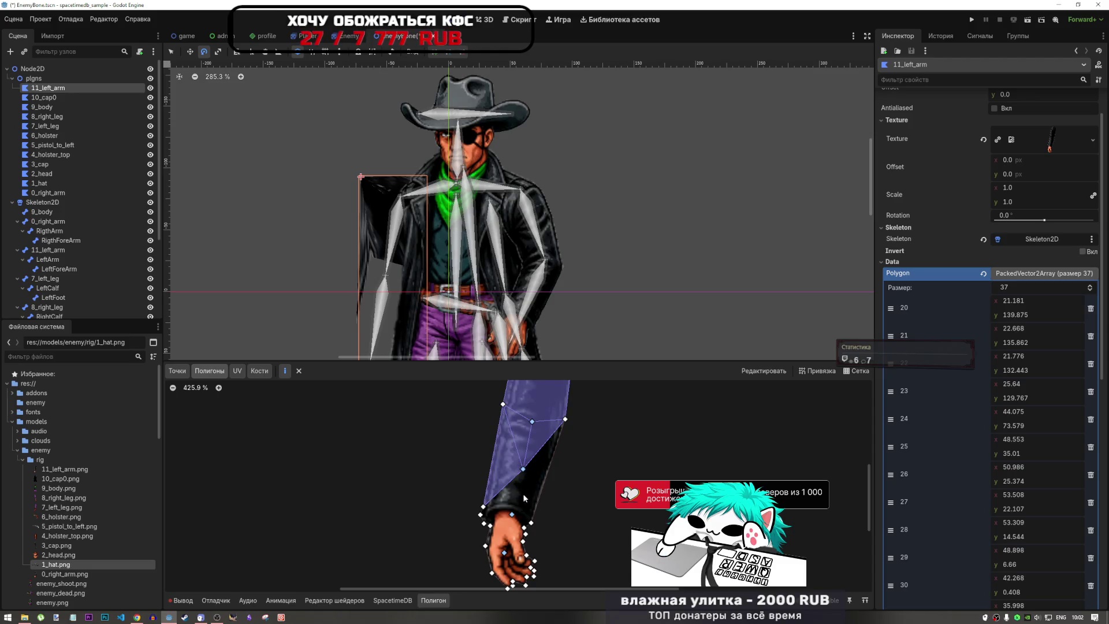
# - Add a triangle reaching down toward the cuff, closed at the shared vertex
pyautogui.click(523, 469)
pyautogui.click(530, 523)
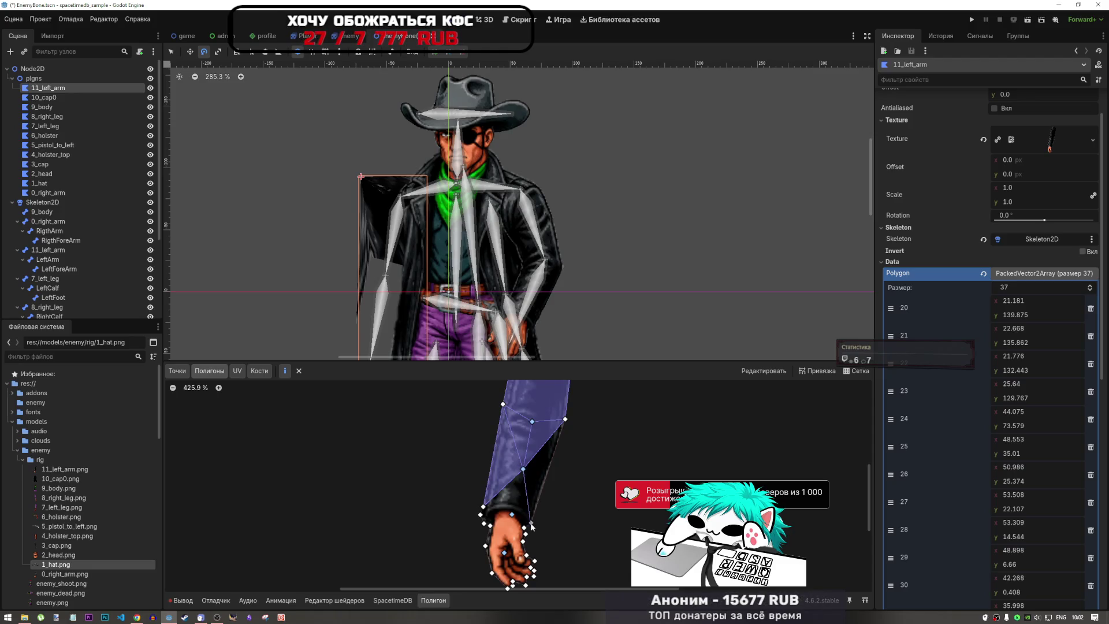
pyautogui.click(564, 420)
pyautogui.click(523, 469)
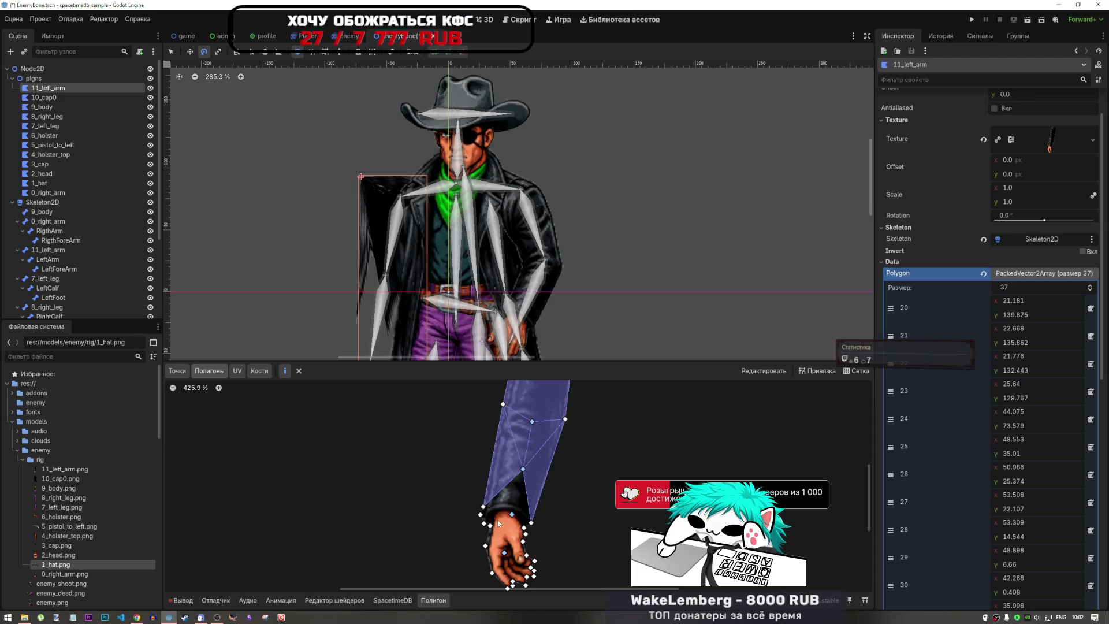
pyautogui.scroll(5, 557, 479)
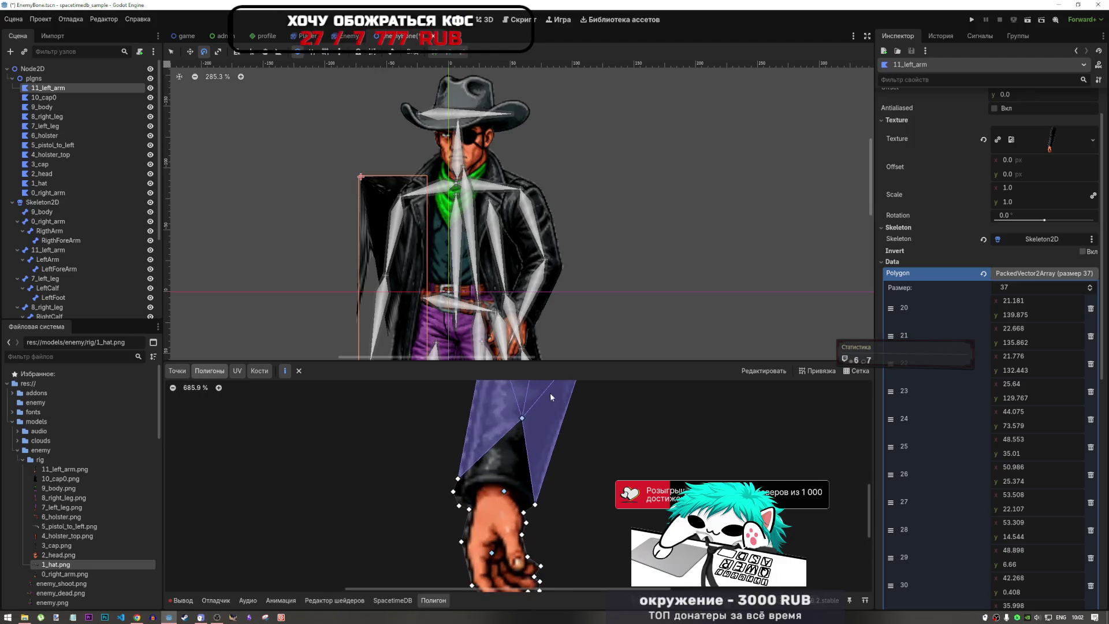
pyautogui.scroll(-2, 519, 421)
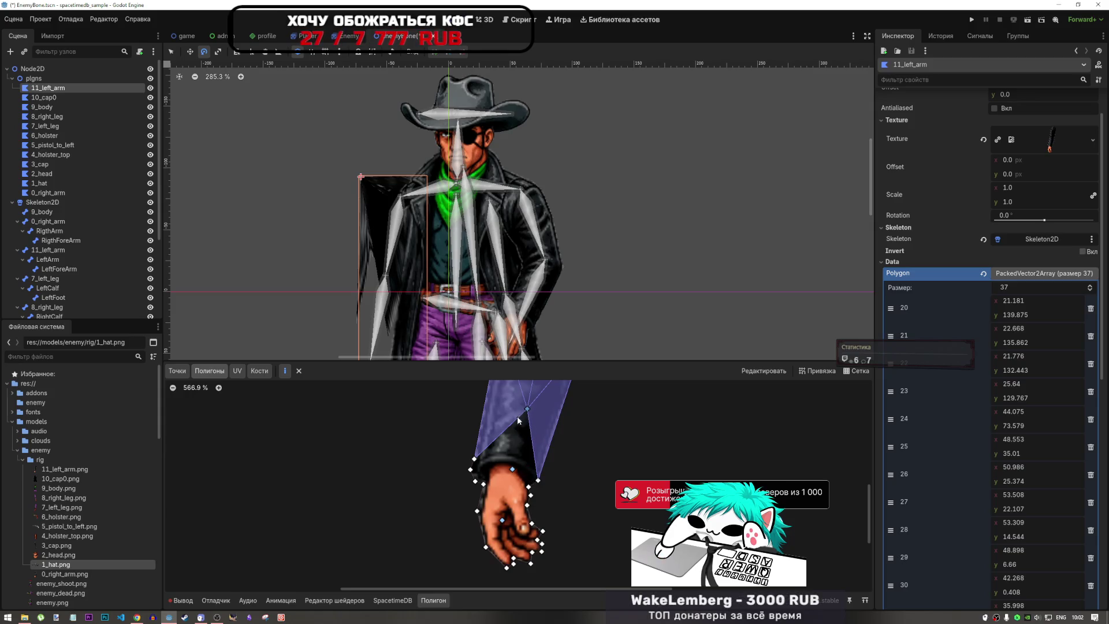
# - Build the final sleeve triangles near the cuff
pyautogui.click(513, 468)
pyautogui.click(538, 479)
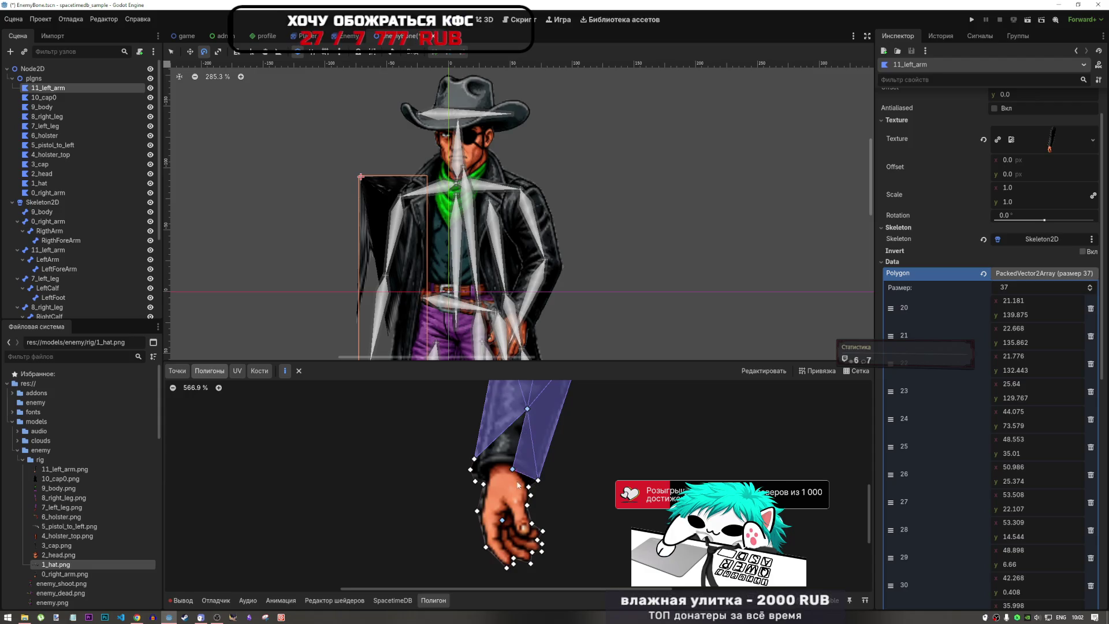
pyautogui.click(474, 459)
pyautogui.click(512, 469)
pyautogui.click(527, 409)
pyautogui.click(475, 459)
pyautogui.click(475, 459)
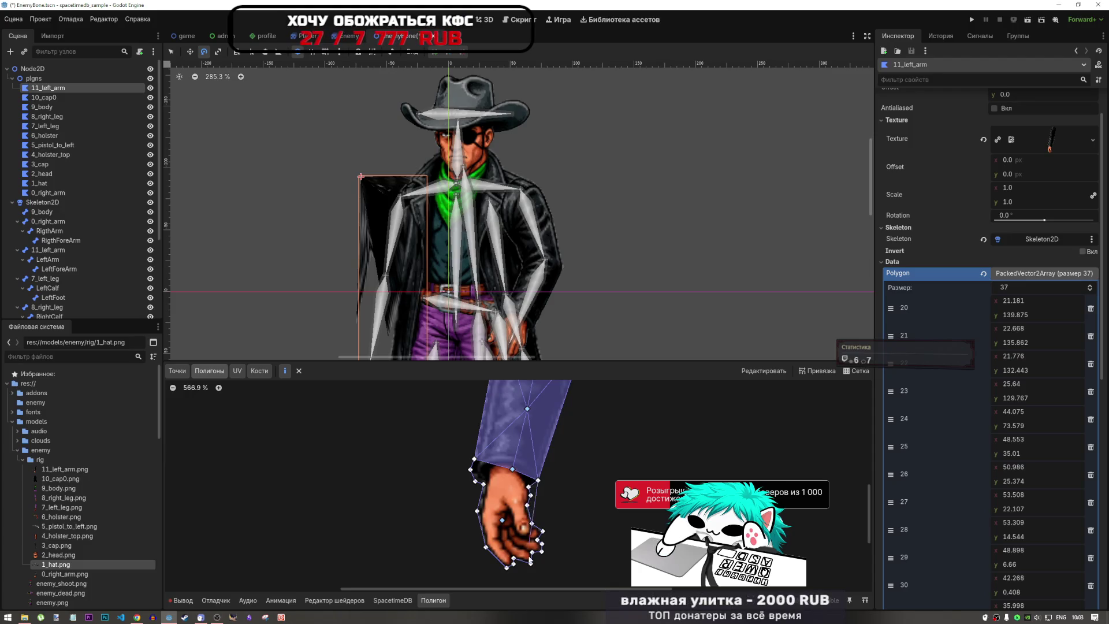
# - Close the hand sub-polygon and nudge the wrist vertex slightly down-left
pyautogui.click(475, 460)
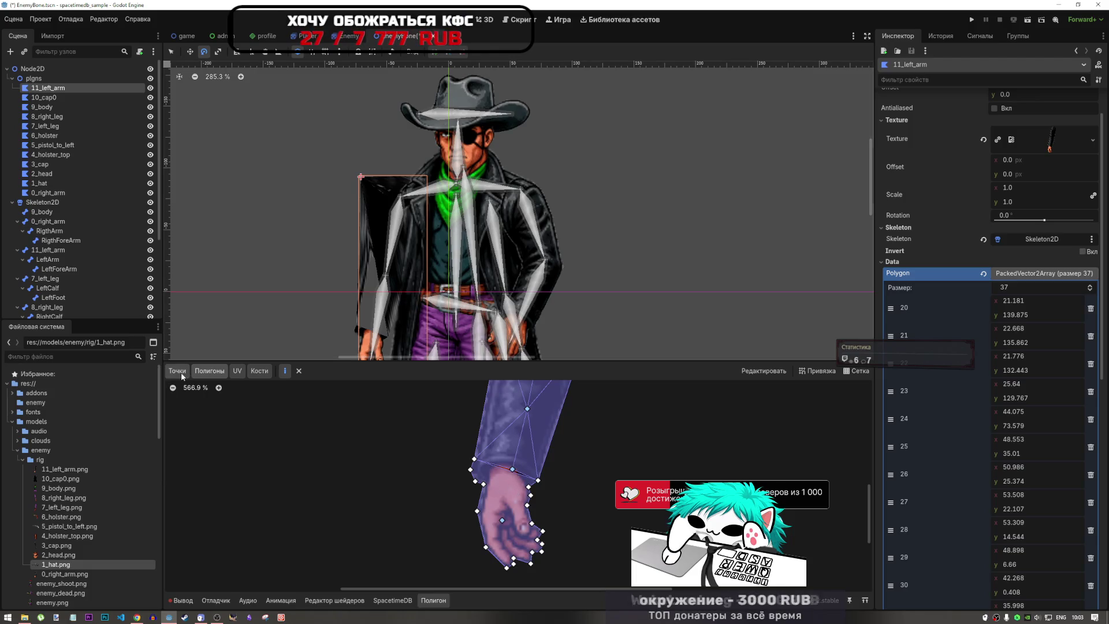
pyautogui.moveTo(509, 480); pyautogui.dragTo(511, 481)
pyautogui.scroll(-8, 531, 519)
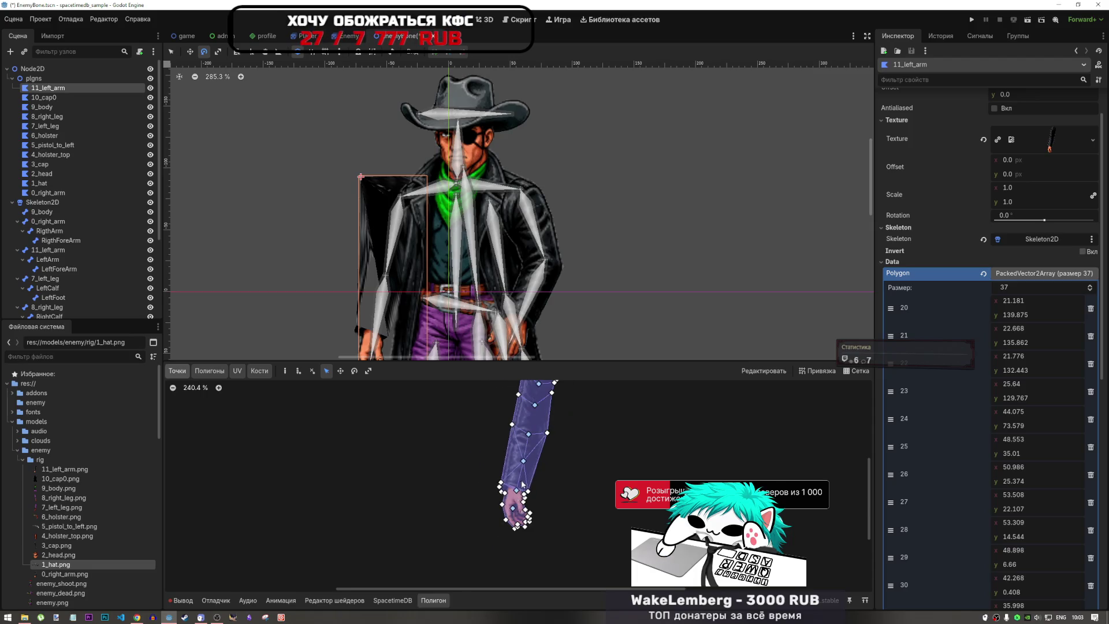
pyautogui.scroll(4, 554, 400)
pyautogui.scroll(5, 554, 400)
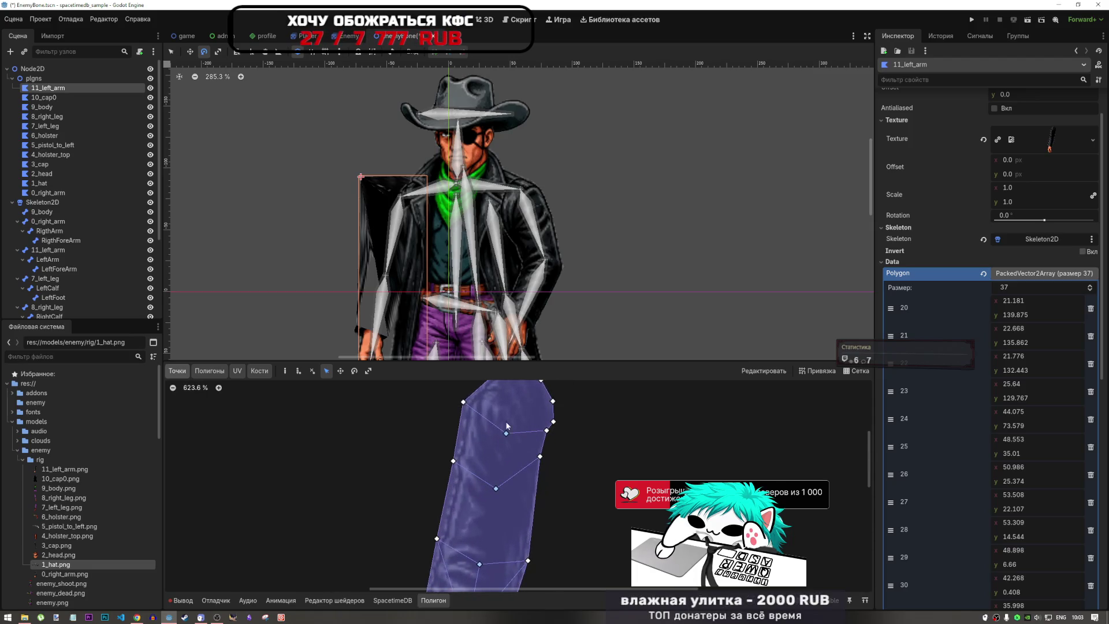
pyautogui.scroll(-3, 454, 236)
pyautogui.scroll(-5, 397, 288)
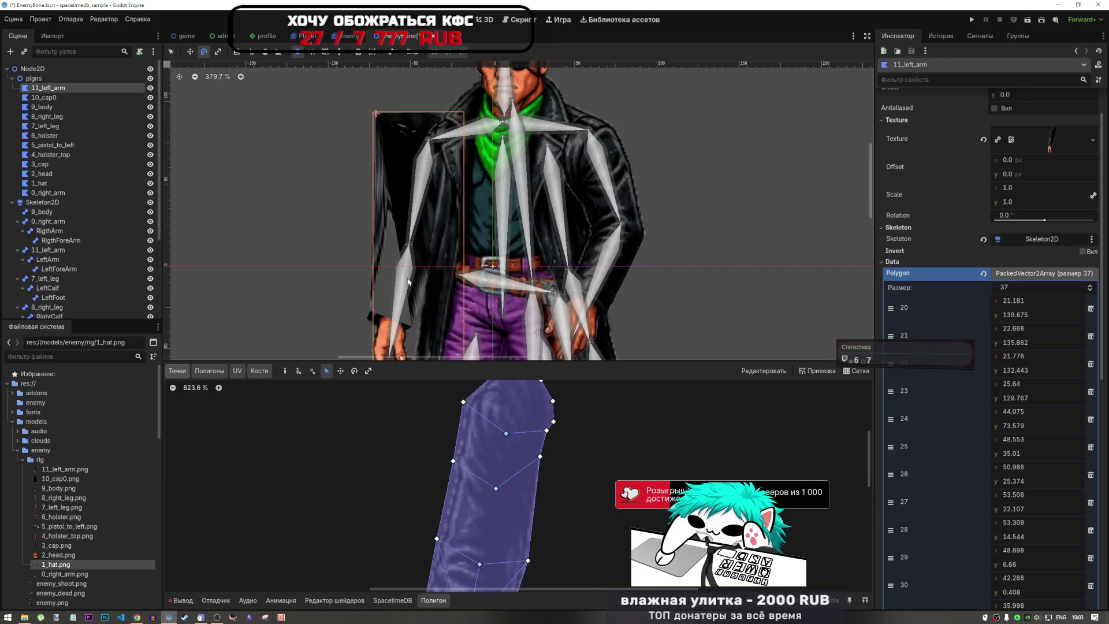
pyautogui.scroll(-5, 567, 456)
pyautogui.scroll(4, 529, 477)
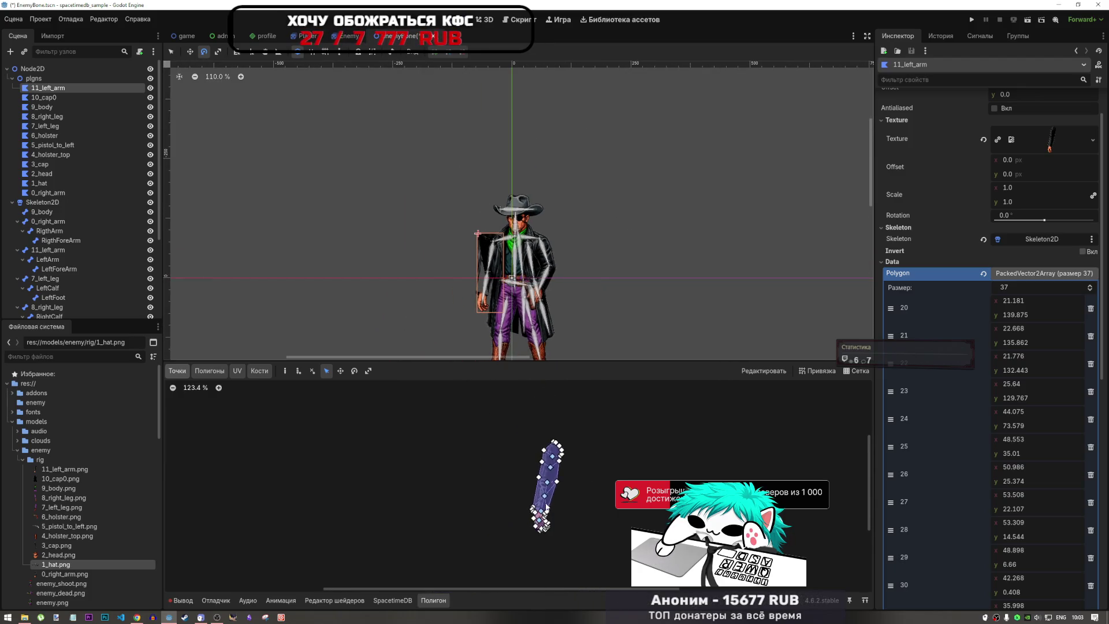
pyautogui.click(312, 370)
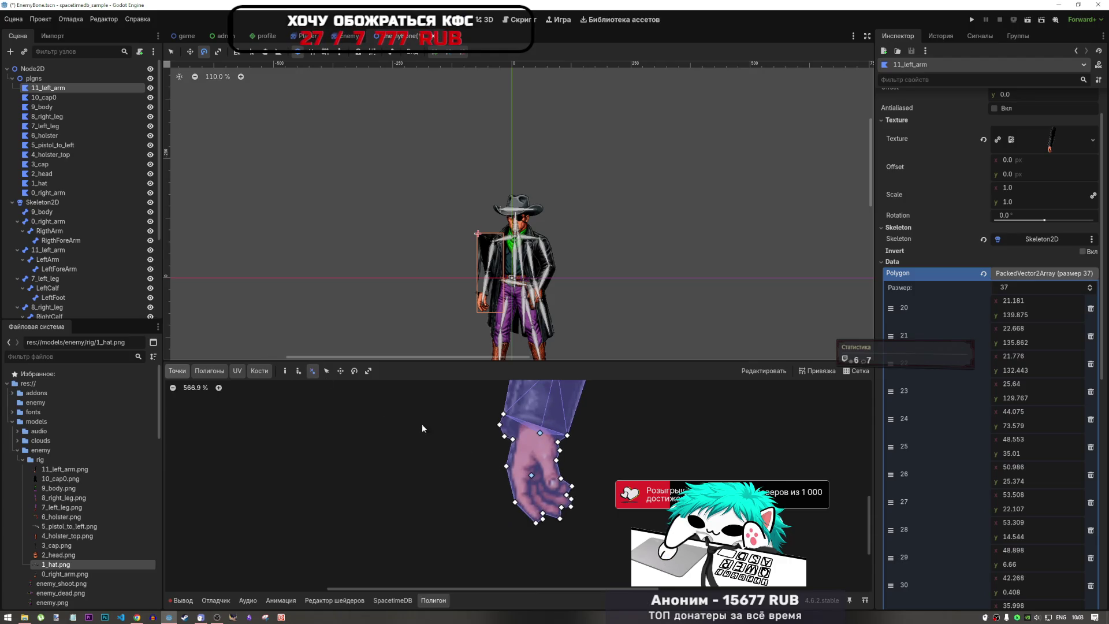
# - Remove a stray point from the arm polygon, undoing an accidental wrist-vertex deletion
pyautogui.click(531, 476)
pyautogui.scroll(-3, 545, 481)
pyautogui.scroll(4, 545, 481)
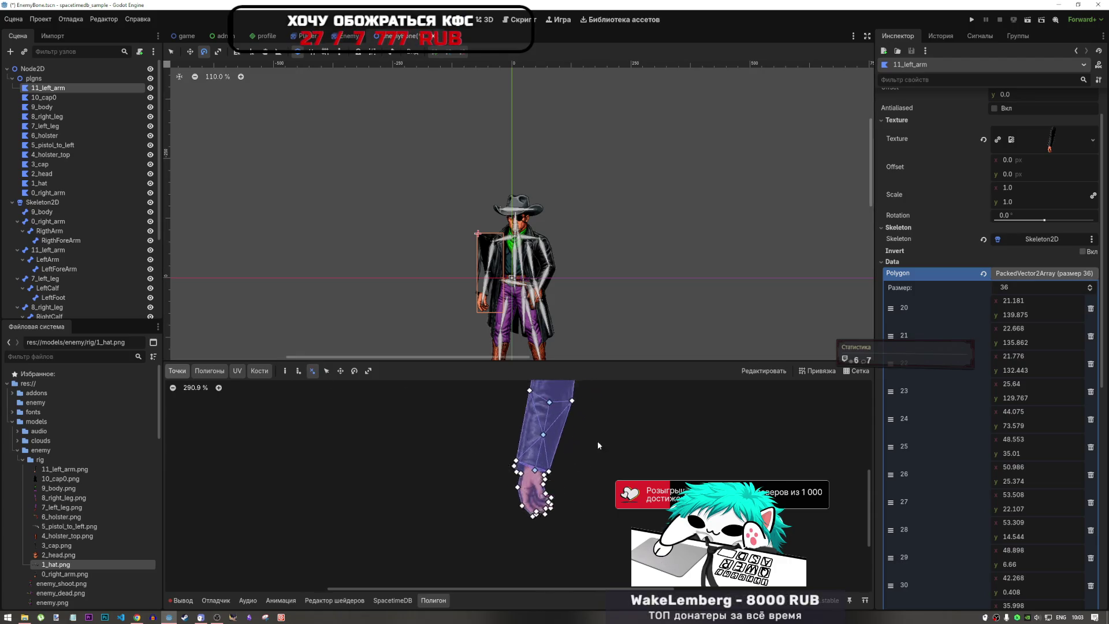
pyautogui.scroll(-3, 499, 505)
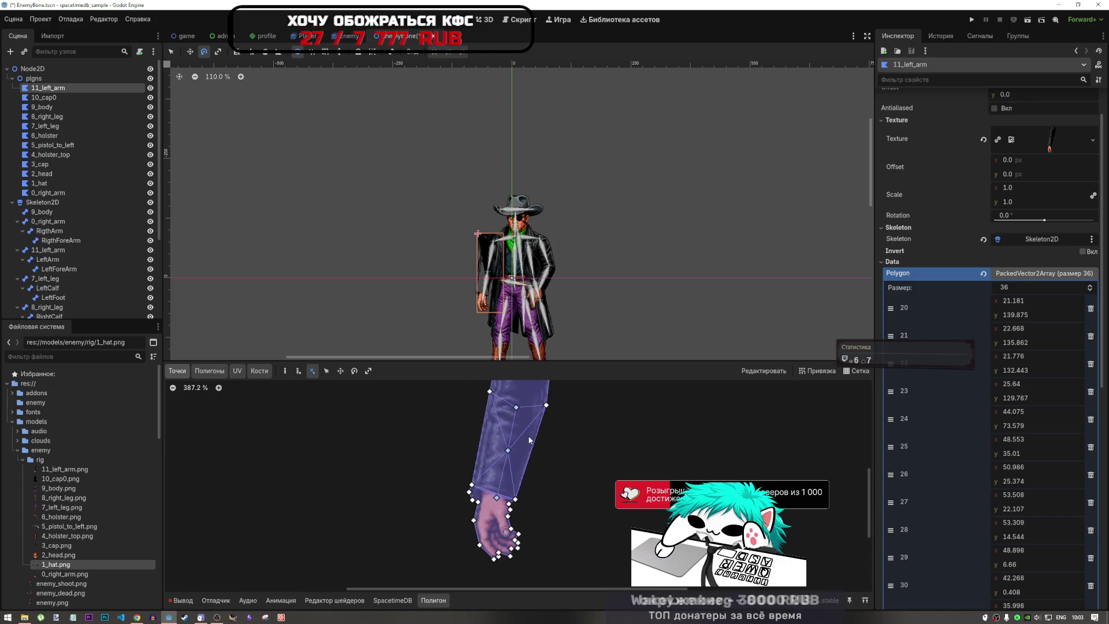
pyautogui.scroll(1, 487, 496)
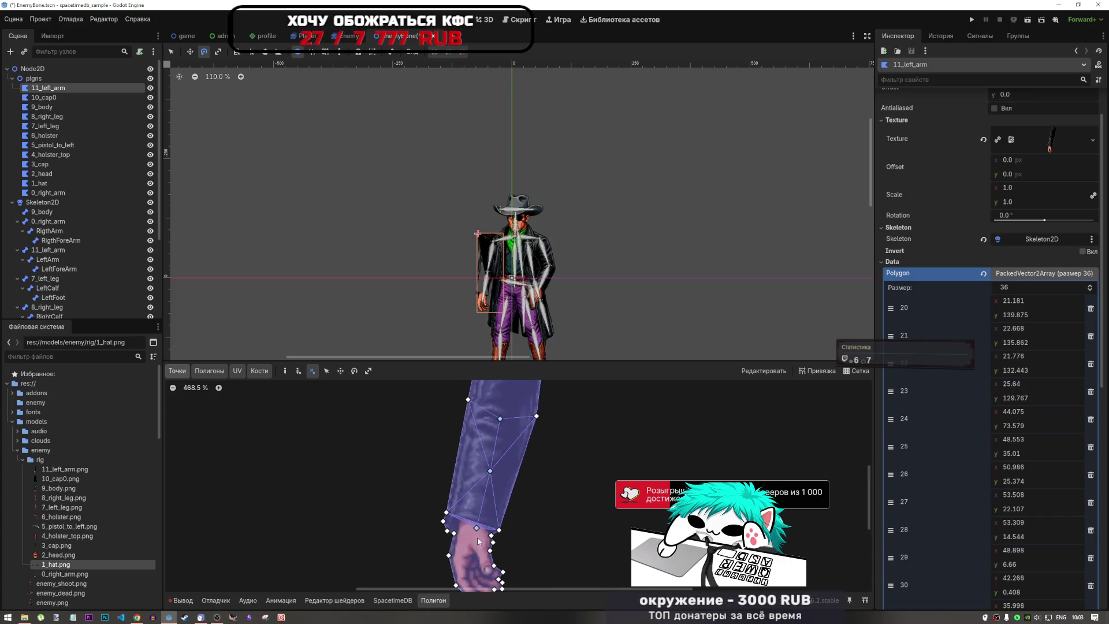
pyautogui.click(477, 520)
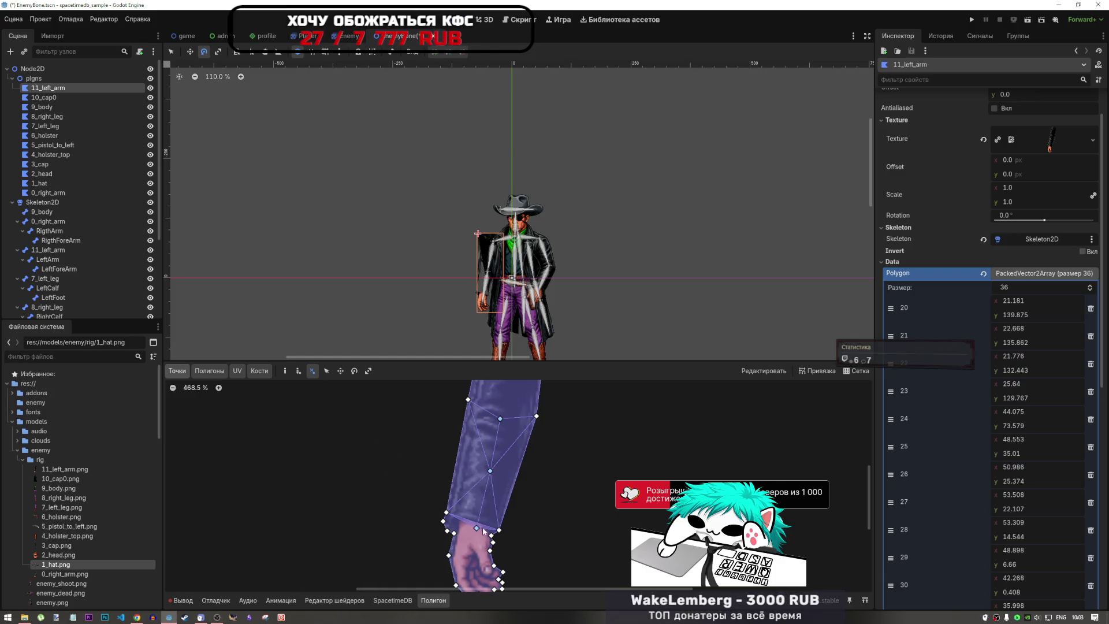
pyautogui.hotkey('ctrl', 'z')
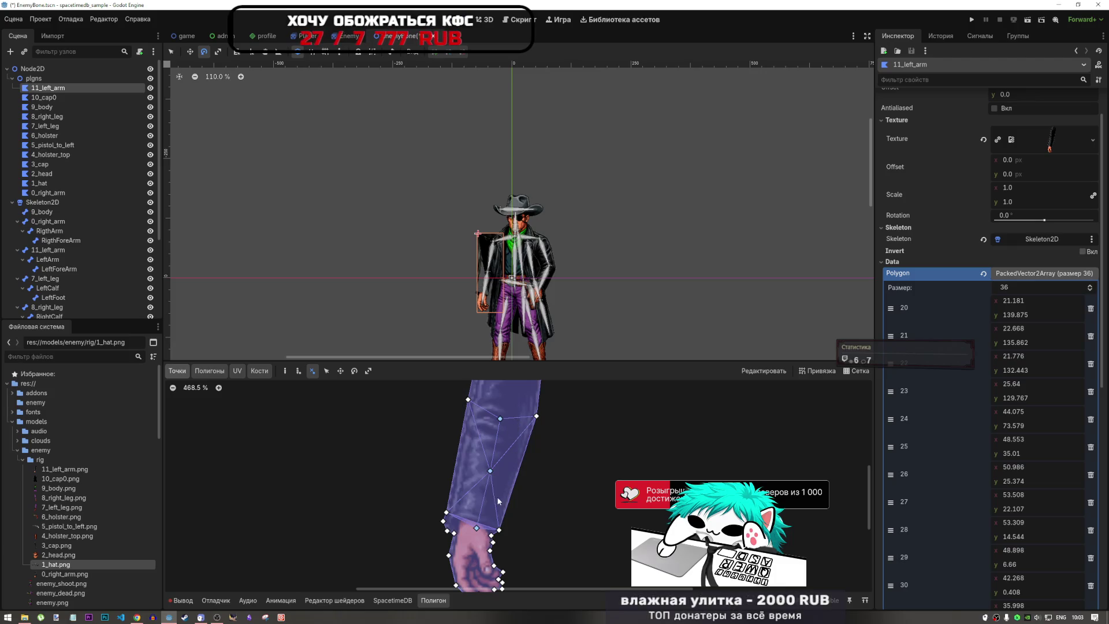
# - Drag the wrist point up toward the cuff with Move Points
pyautogui.click(327, 371)
pyautogui.moveTo(476, 528)
pyautogui.mouseDown()
pyautogui.moveTo(486, 489)
pyautogui.moveTo(549, 525)
pyautogui.moveTo(588, 530)
pyautogui.moveTo(567, 527)
pyautogui.mouseUp()
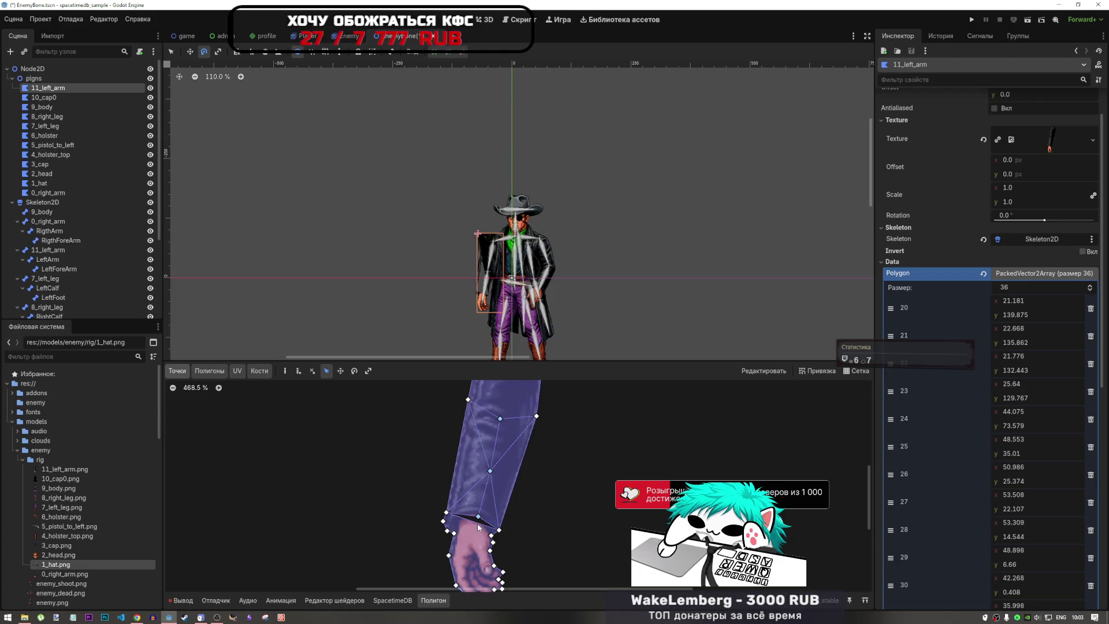
pyautogui.click(312, 370)
# - Try deleting and re-adding the wrist vertex, then undo the changes that cleared the arm polygon
pyautogui.click(478, 517)
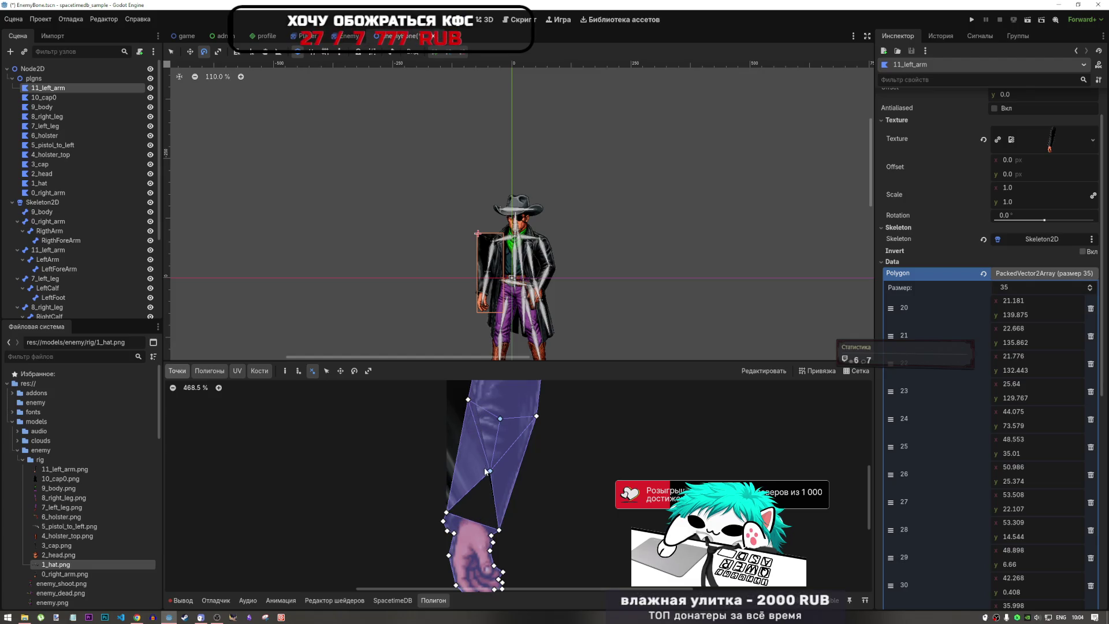
pyautogui.click(480, 521)
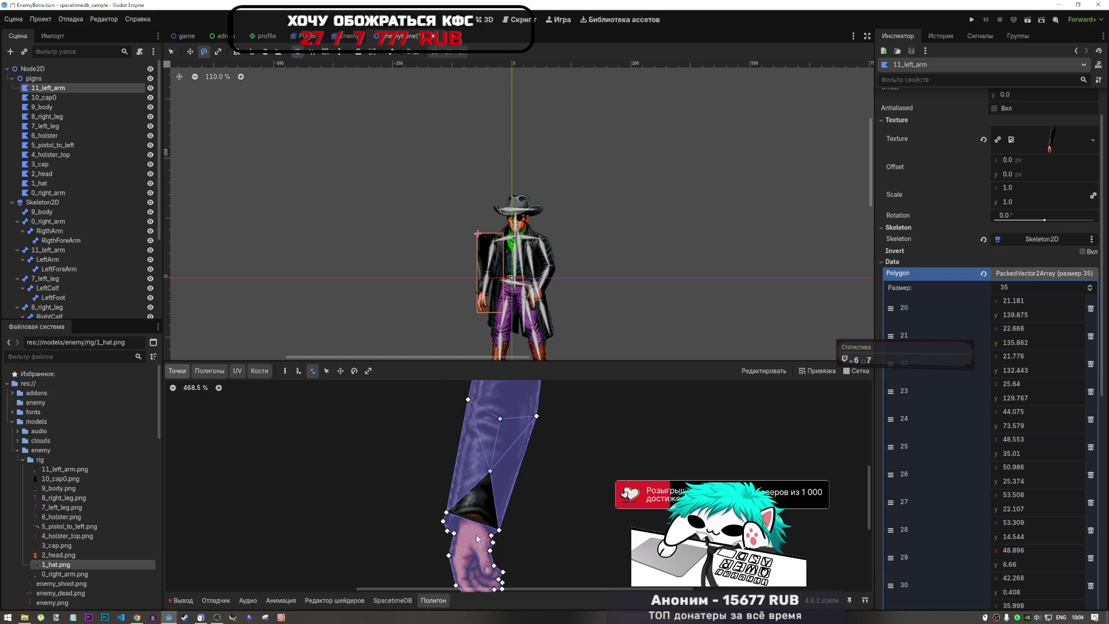
pyautogui.click(477, 515)
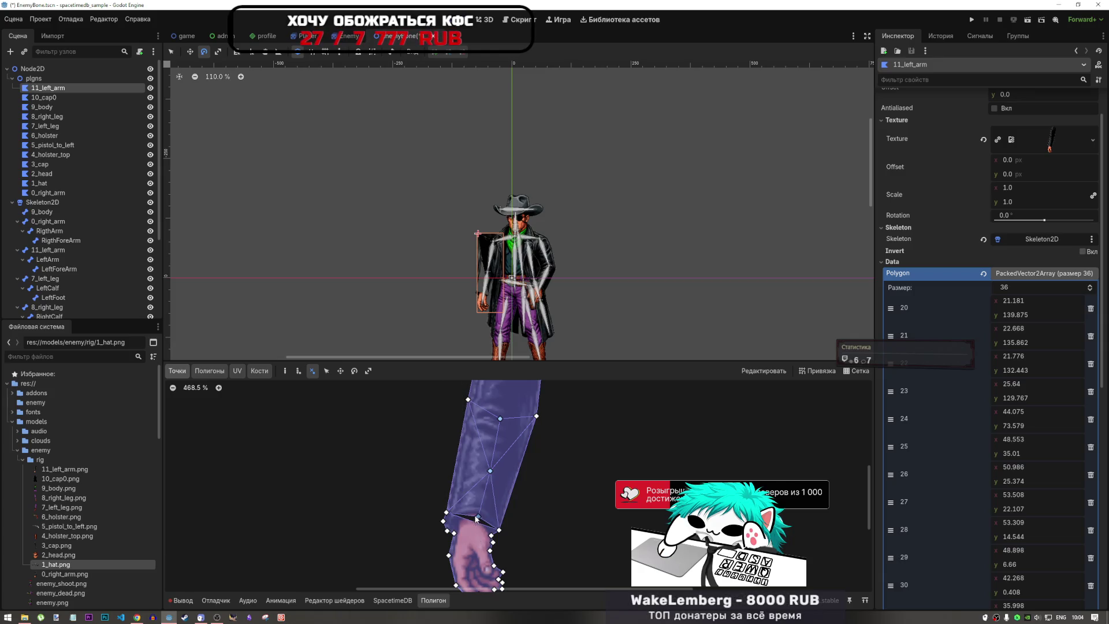
pyautogui.click(284, 371)
pyautogui.click(477, 518)
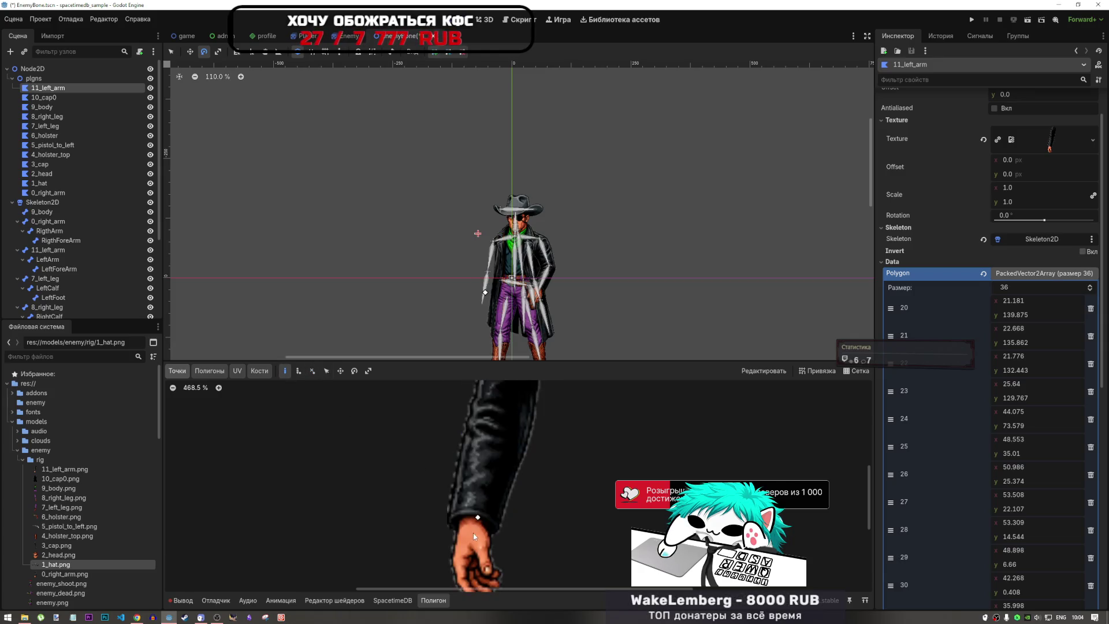
pyautogui.hotkey('ctrl', 'z')
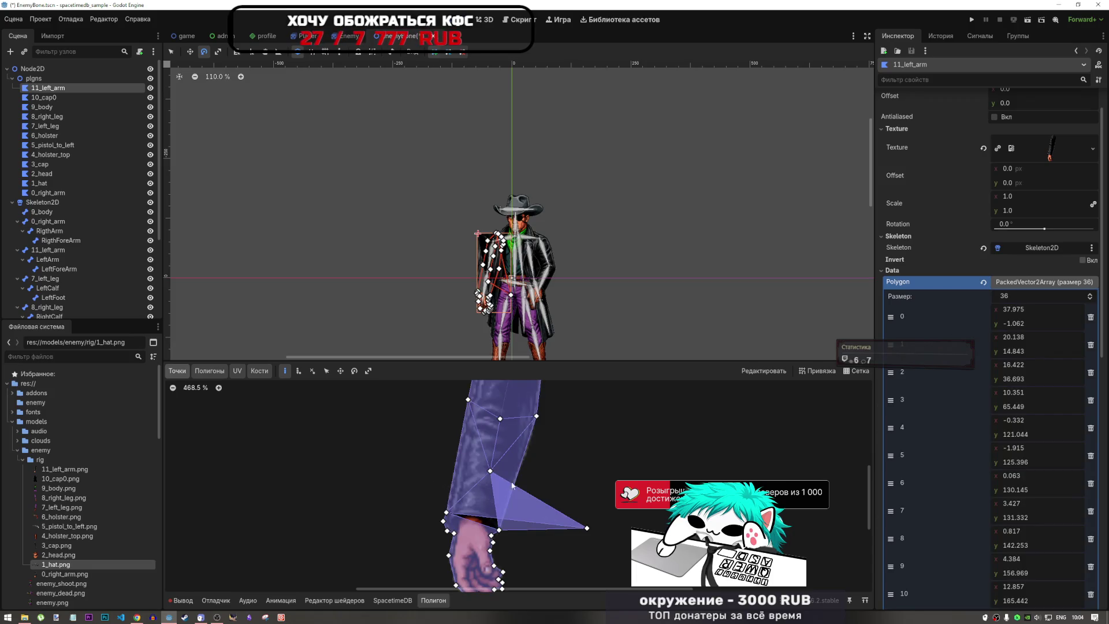
pyautogui.hotkey('ctrl', 'z')
# - Move the wrist vertex down to close the notch, undoing a stray interior-vertex move
pyautogui.click(326, 371)
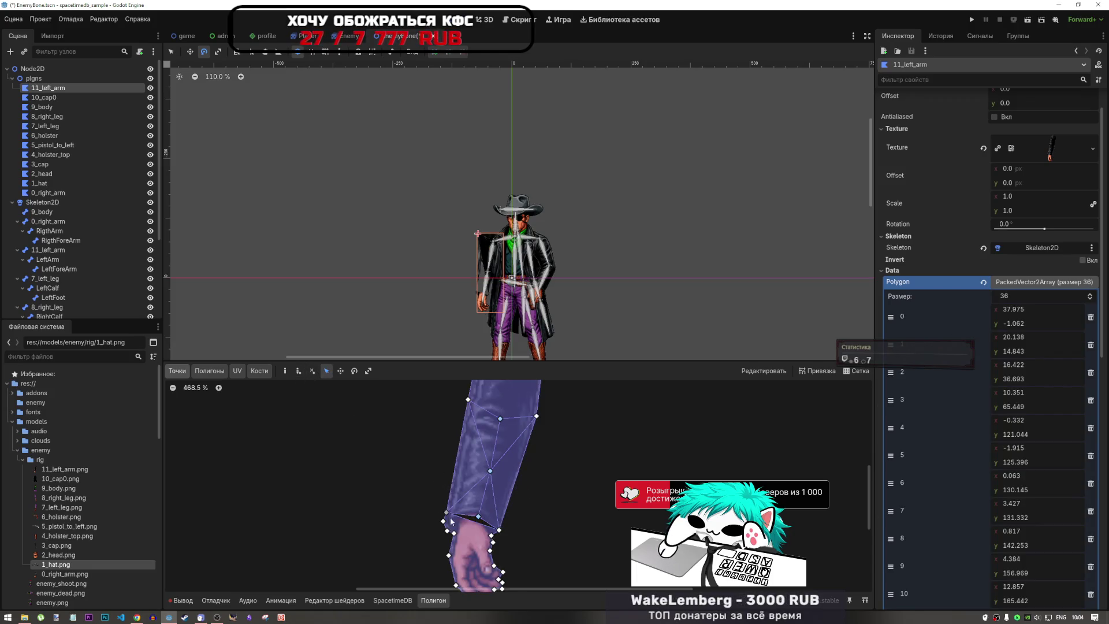
pyautogui.moveTo(477, 516); pyautogui.dragTo(472, 531)
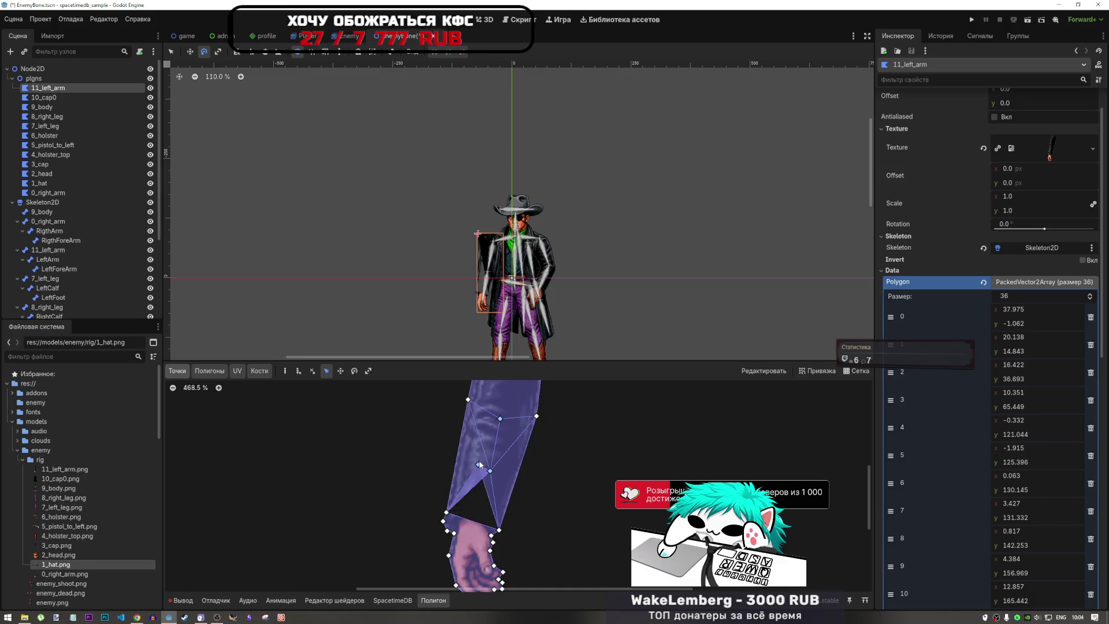
pyautogui.moveTo(479, 464); pyautogui.dragTo(456, 560)
pyautogui.hotkey('ctrl', 'z')
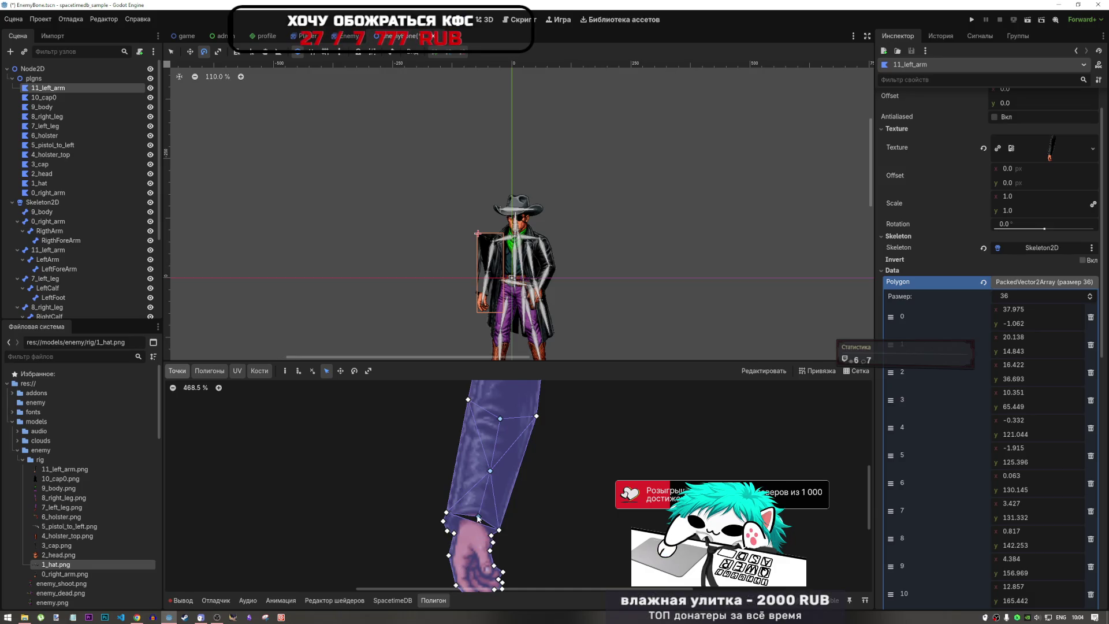
# - Show the Godot docs' 2D skeletons page in the browser and scroll down
pyautogui.scroll(-7, 476, 530)
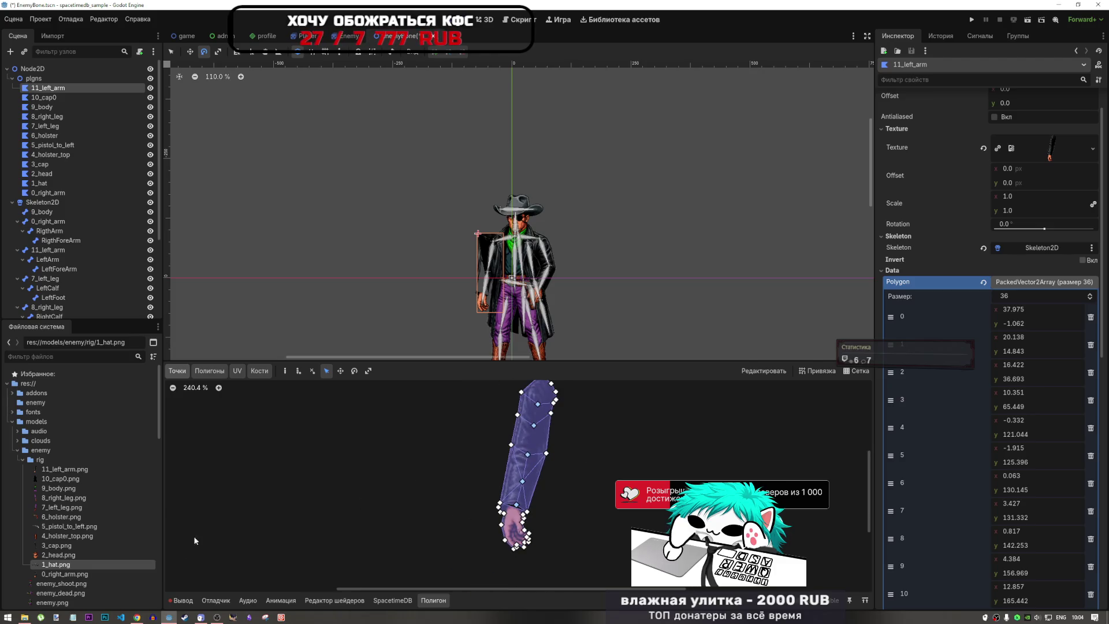
pyautogui.click(137, 616)
pyautogui.scroll(-3, 540, 412)
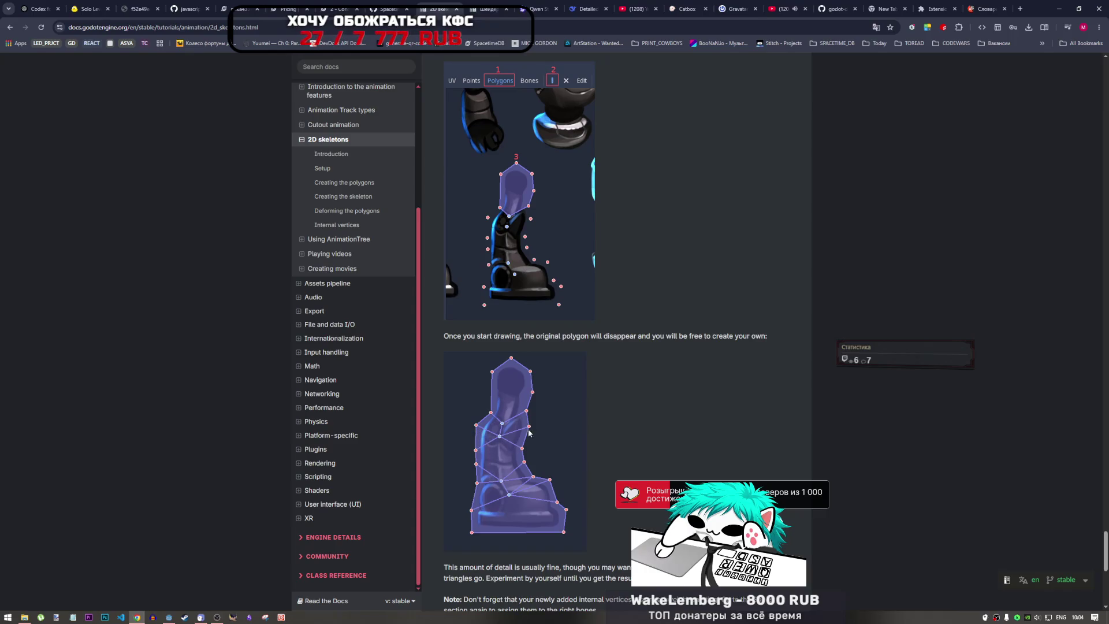
# - Return from the documentation to the Godot editor
pyautogui.click(170, 617)
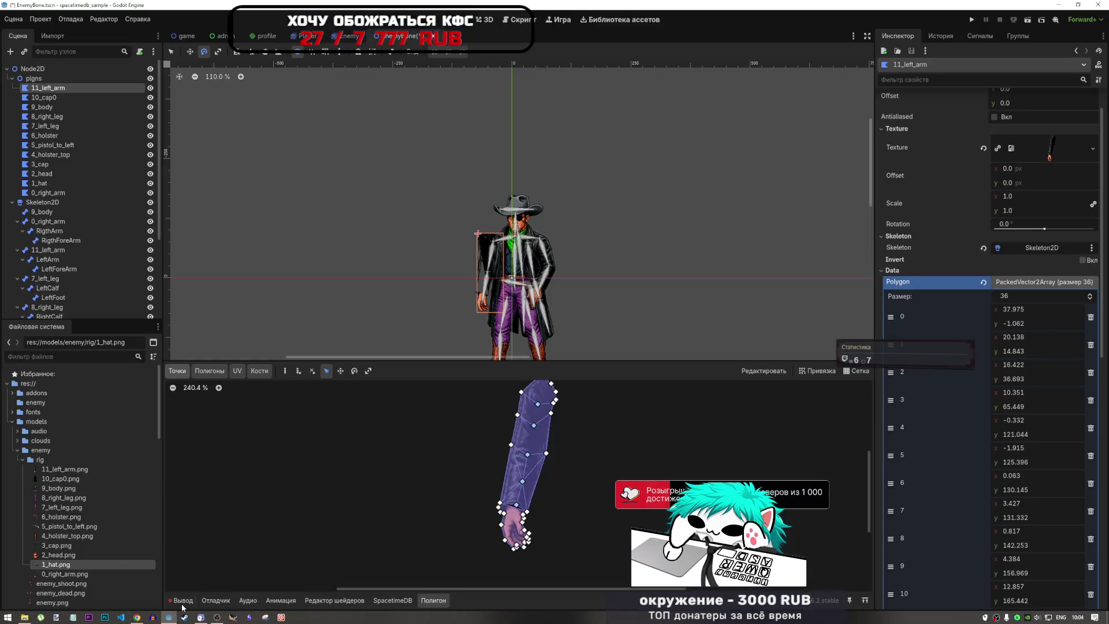
# - Undo the old hand and lower-arm sub-polygons three times, leaving only the upper sleeve filled
pyautogui.scroll(3, 555, 496)
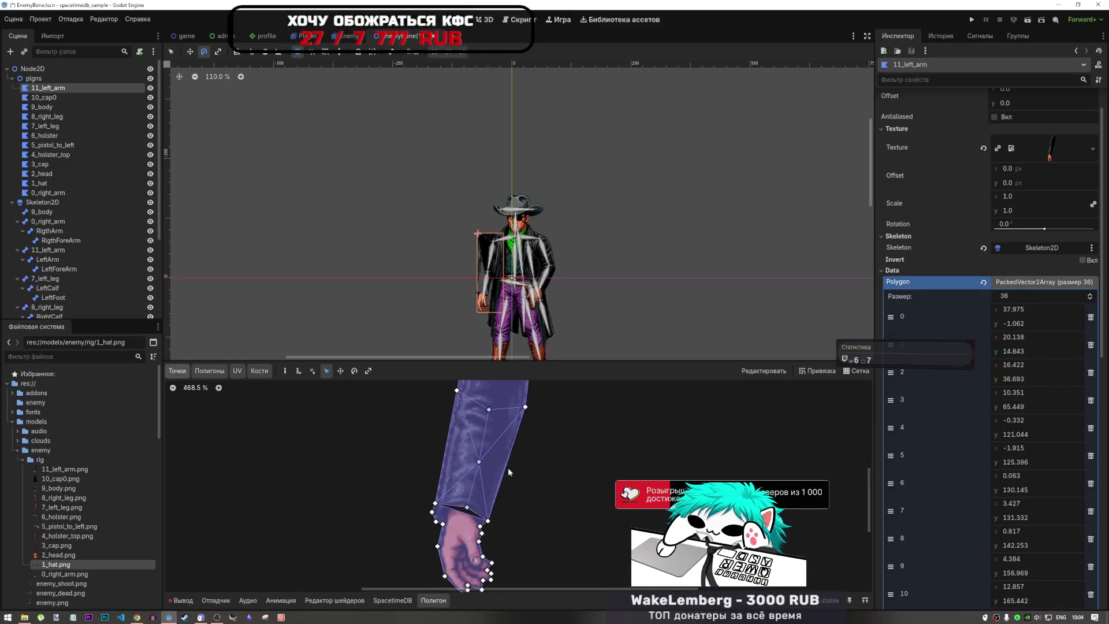
pyautogui.hotkey('ctrl', 'z')
pyautogui.hotkey('ctrl', 'z')
pyautogui.hotkey('ctrl', 'z')
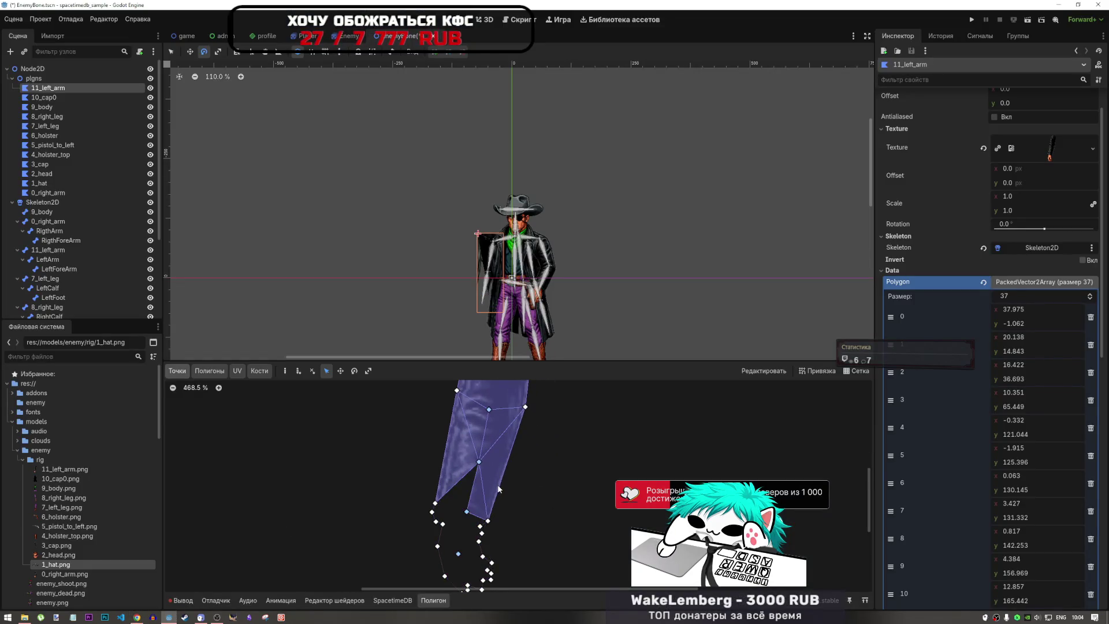
pyautogui.hotkey('ctrl', 'z')
pyautogui.hotkey('ctrl', 'z')
pyautogui.hotkey('ctrl', 'z')
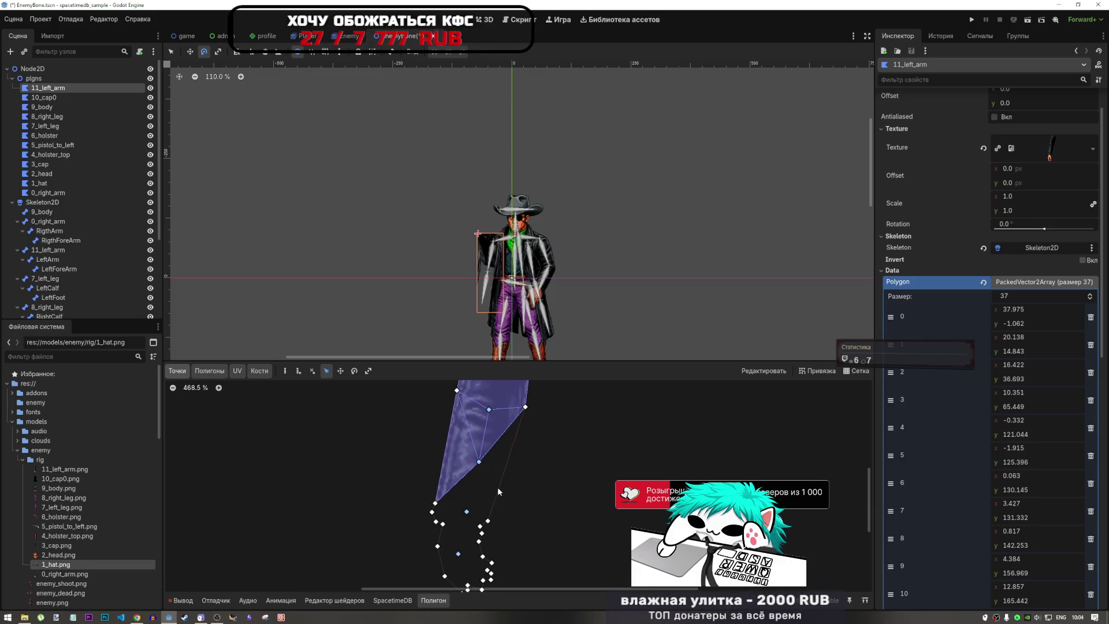
pyautogui.hotkey('ctrl', 'z')
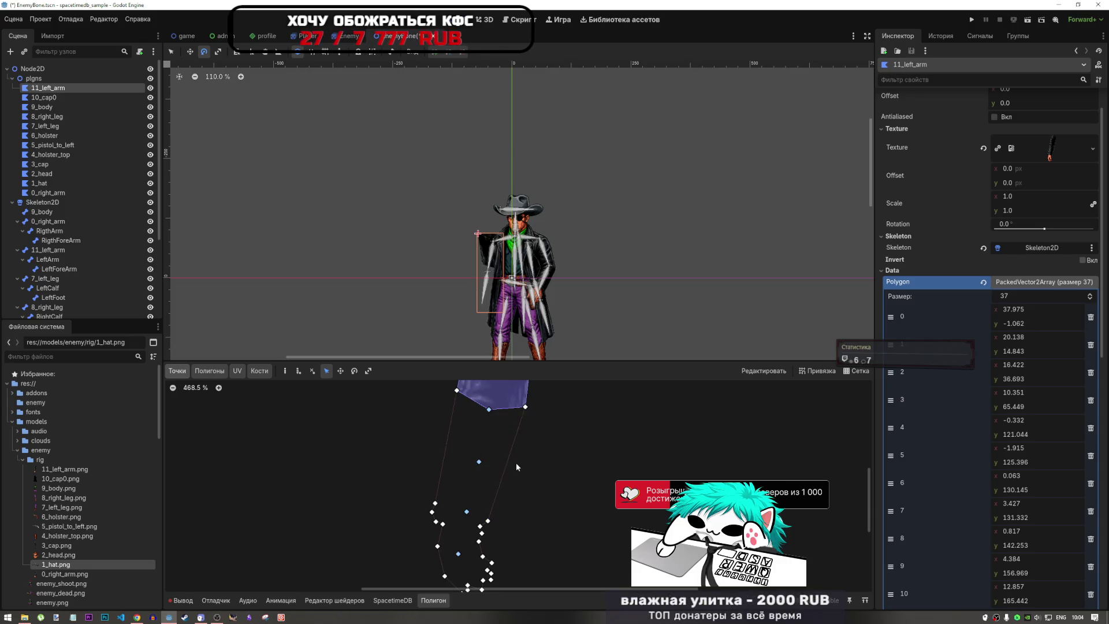
pyautogui.scroll(-4, 515, 462)
pyautogui.scroll(2, 519, 460)
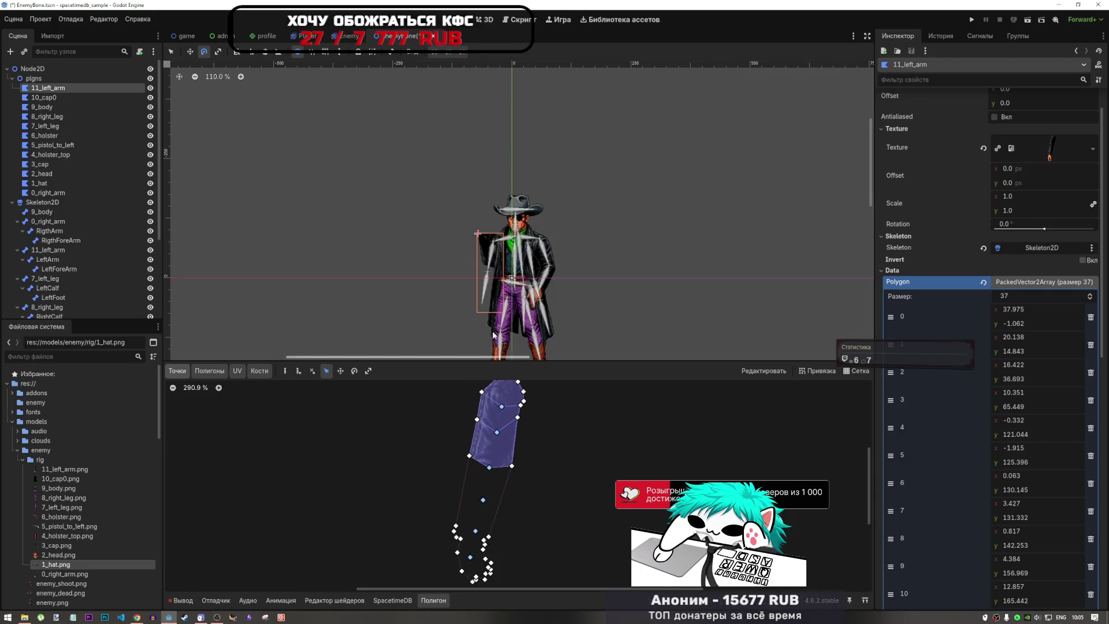
pyautogui.scroll(4, 501, 239)
pyautogui.scroll(3, 500, 239)
pyautogui.scroll(-4, 500, 239)
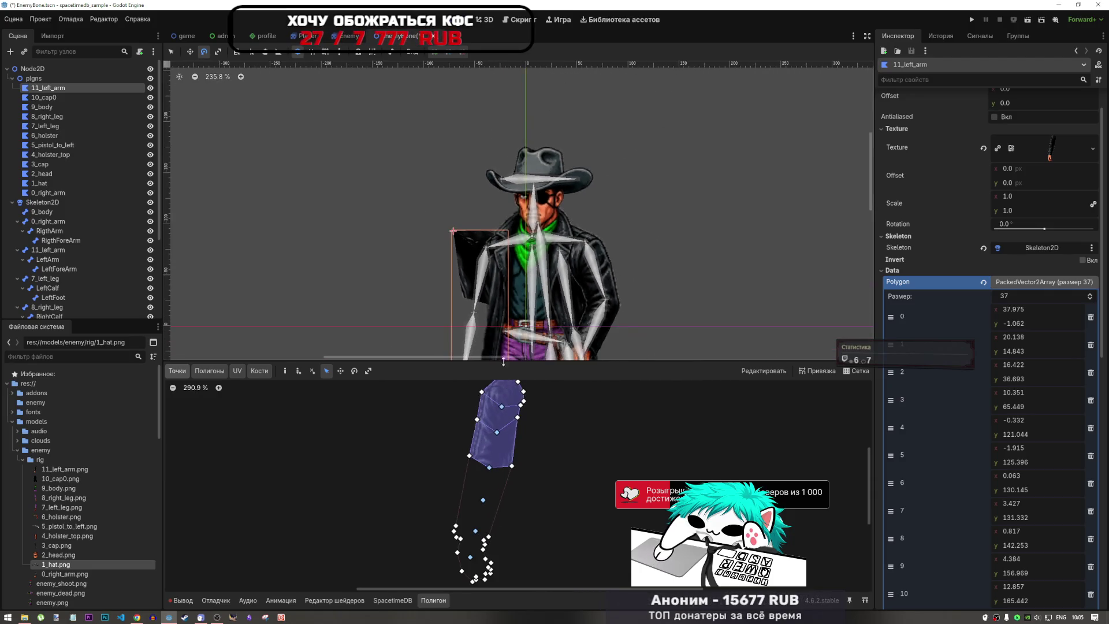
pyautogui.scroll(3, 500, 498)
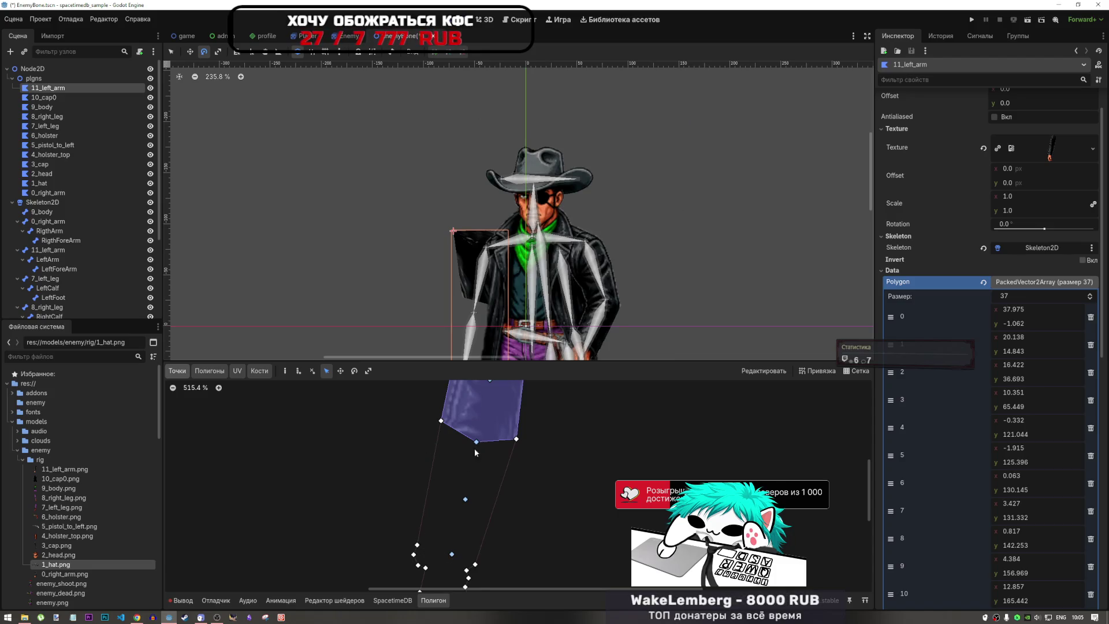
pyautogui.click(209, 371)
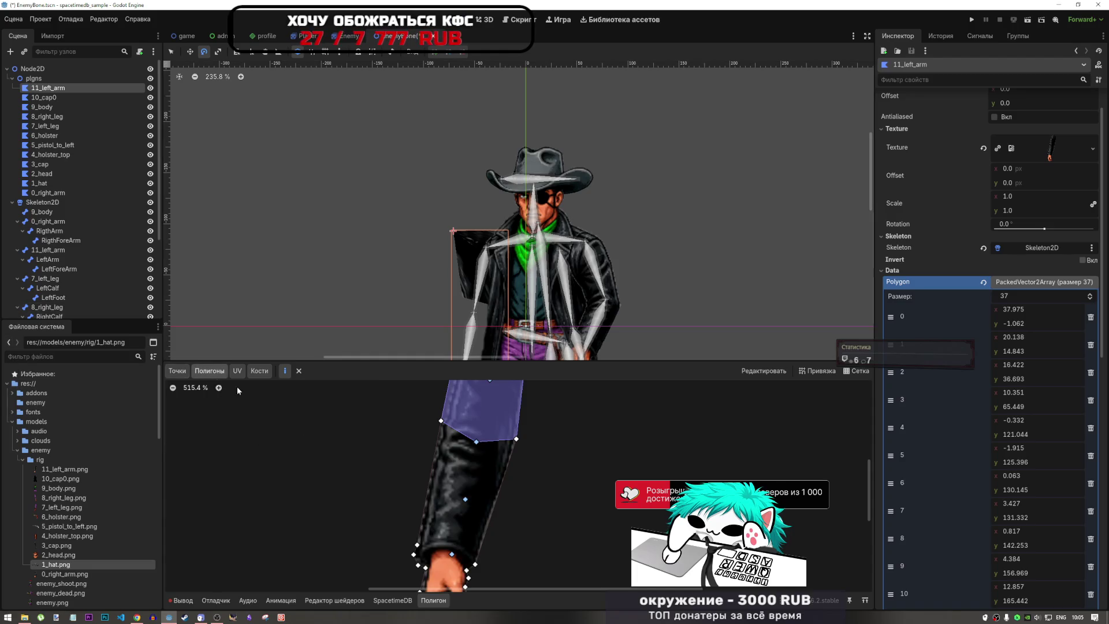
# - Draw a five-vertex polygon around the purple sleeve and close it on its first vertex
pyautogui.click(417, 544)
pyautogui.click(452, 554)
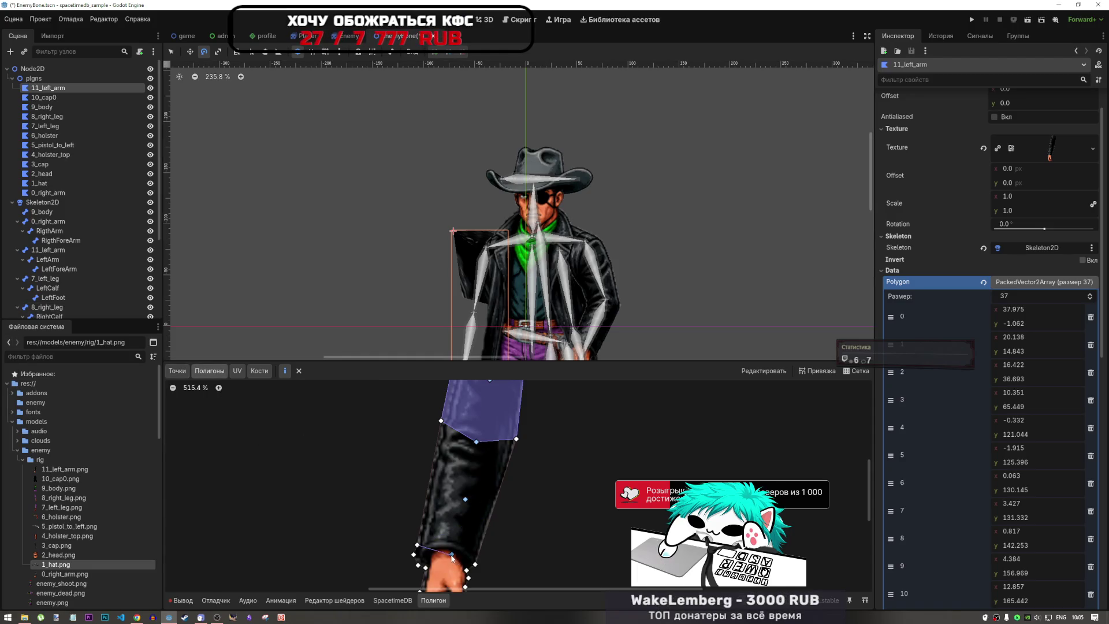
pyautogui.click(465, 499)
pyautogui.click(476, 442)
pyautogui.click(442, 420)
pyautogui.click(417, 544)
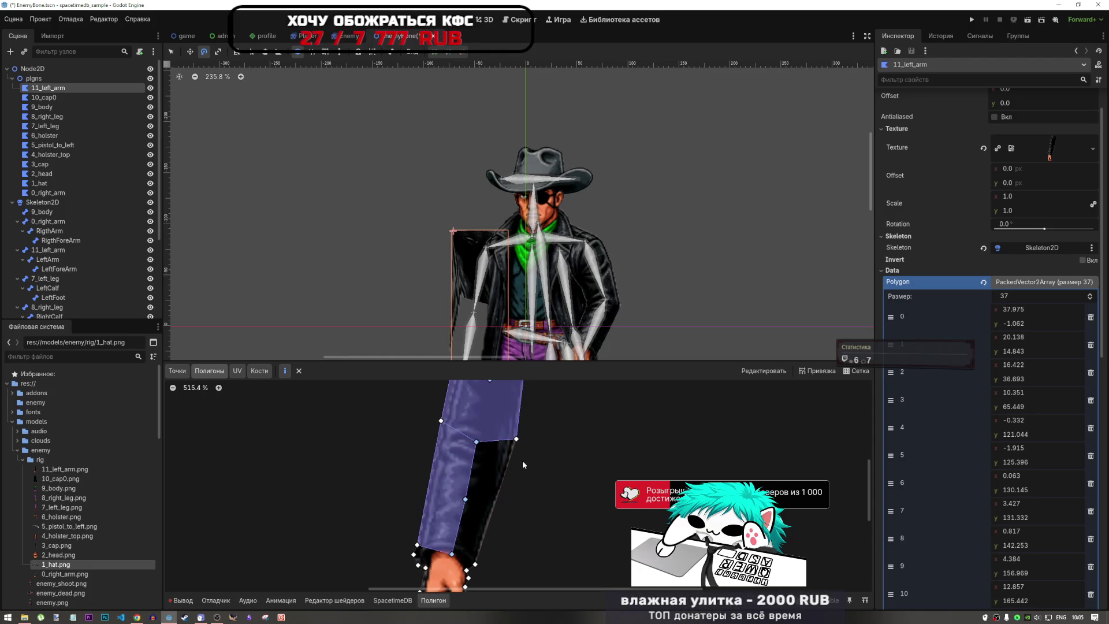
# - Draw a four-vertex polygon around the black sleeve part
pyautogui.click(466, 499)
pyautogui.click(452, 554)
pyautogui.click(475, 564)
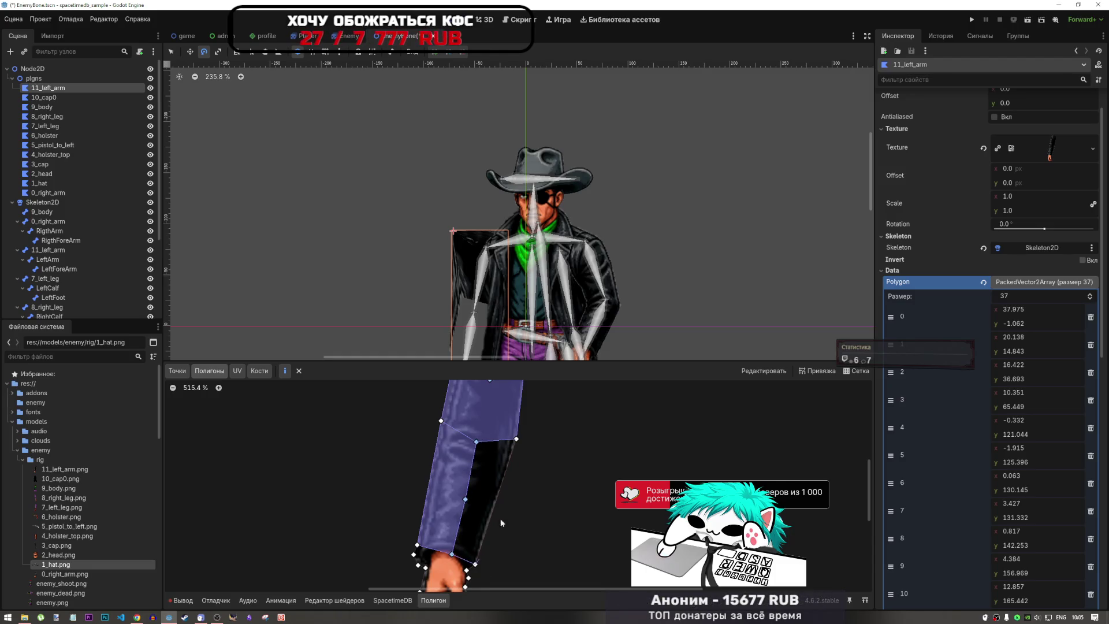
pyautogui.click(518, 440)
pyautogui.scroll(-5, 577, 416)
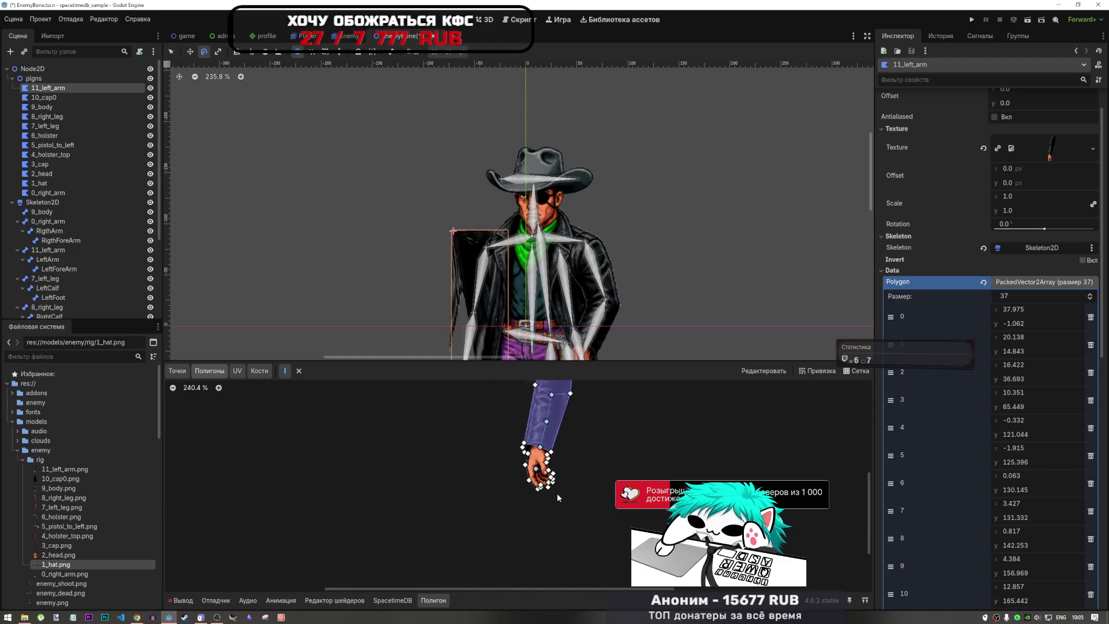
pyautogui.scroll(3, 509, 452)
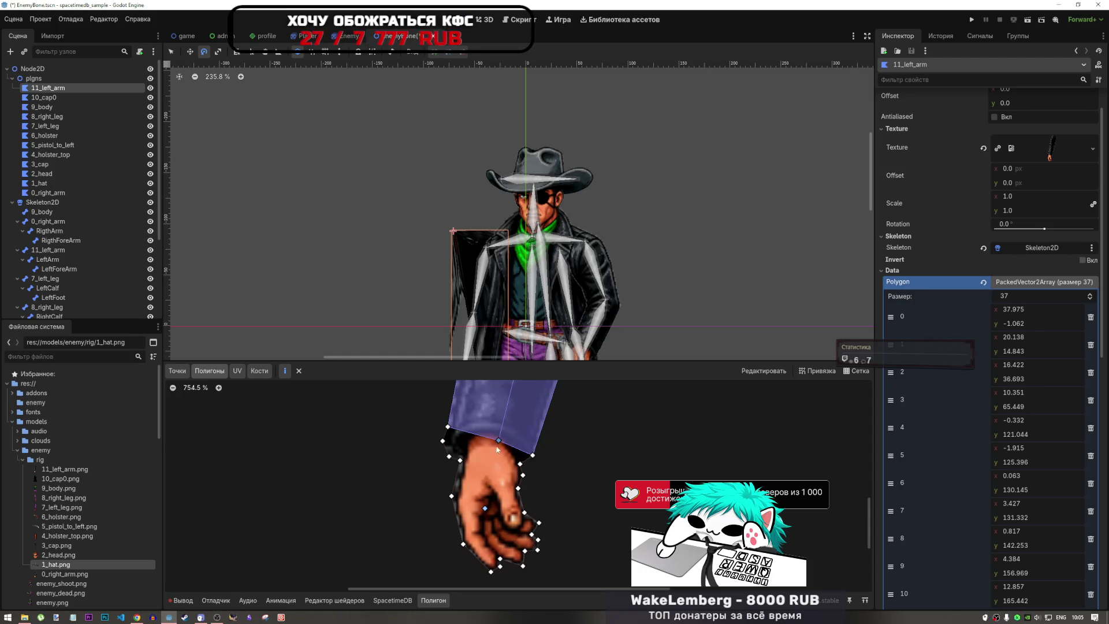
# - Draw the wrist polygon starting at the cuff
pyautogui.click(485, 508)
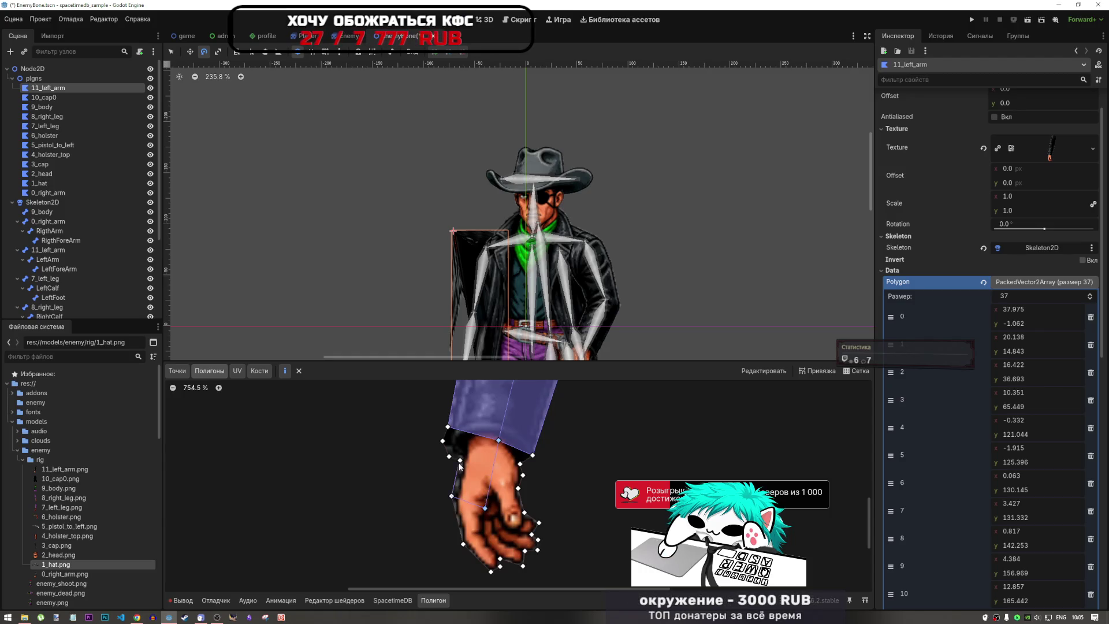
pyautogui.click(448, 427)
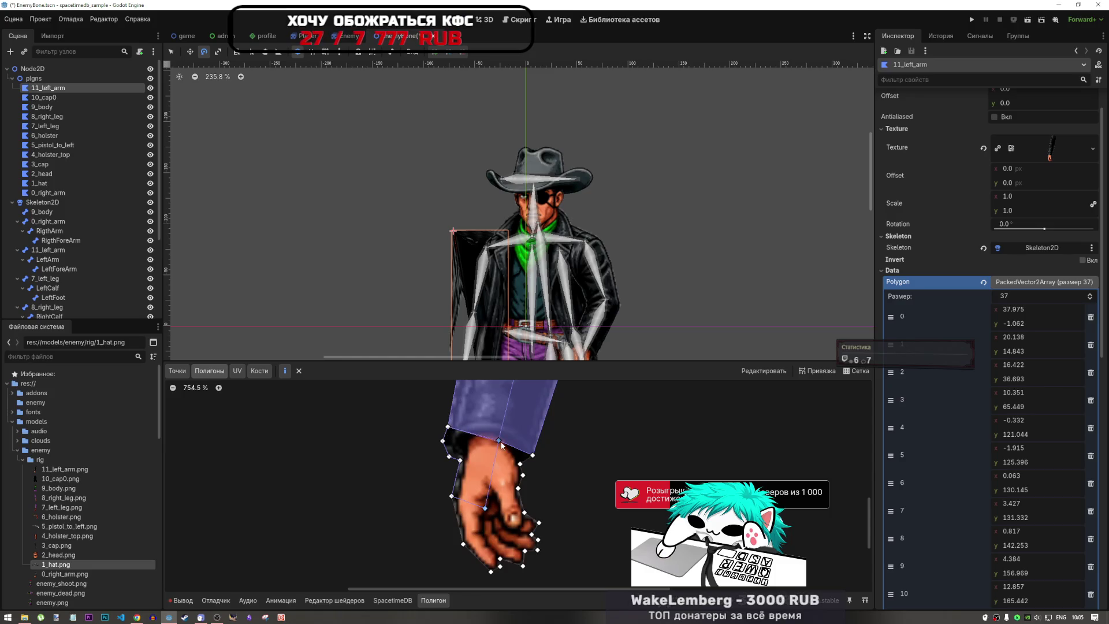
pyautogui.click(499, 440)
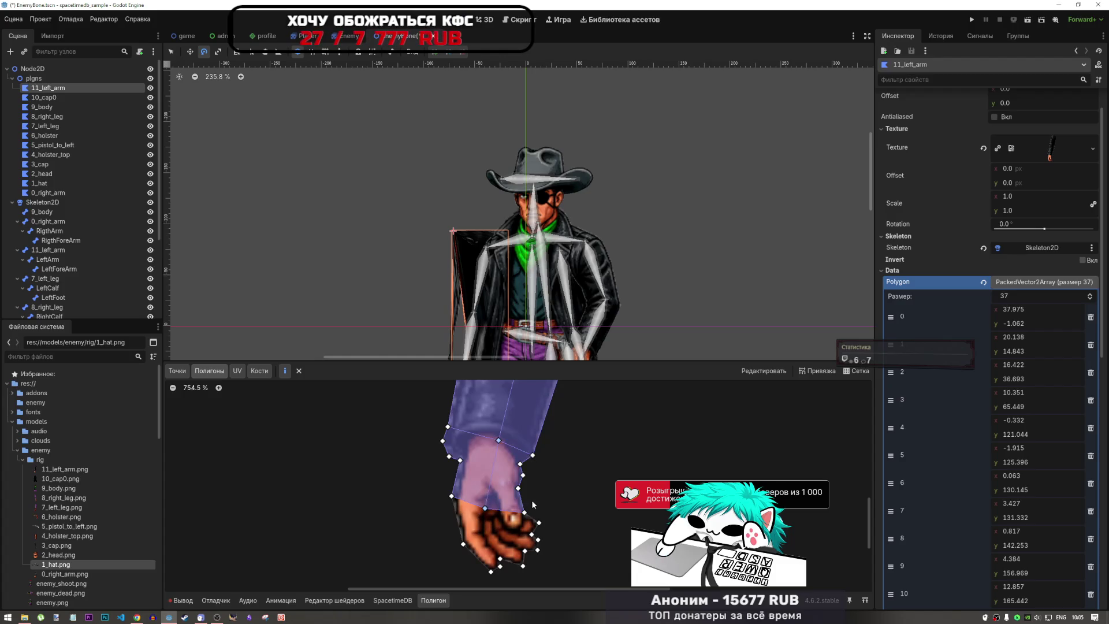
pyautogui.scroll(-2, 519, 481)
pyautogui.scroll(2, 508, 502)
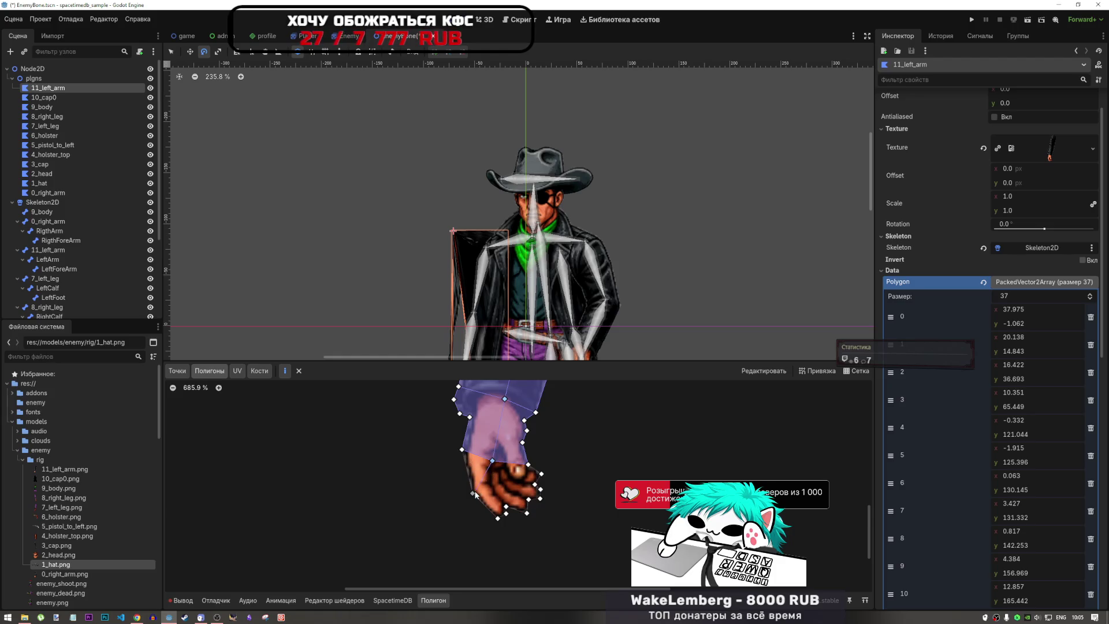
# - Trace the hand polygon from the wrist around the fingers and close it
pyautogui.click(462, 449)
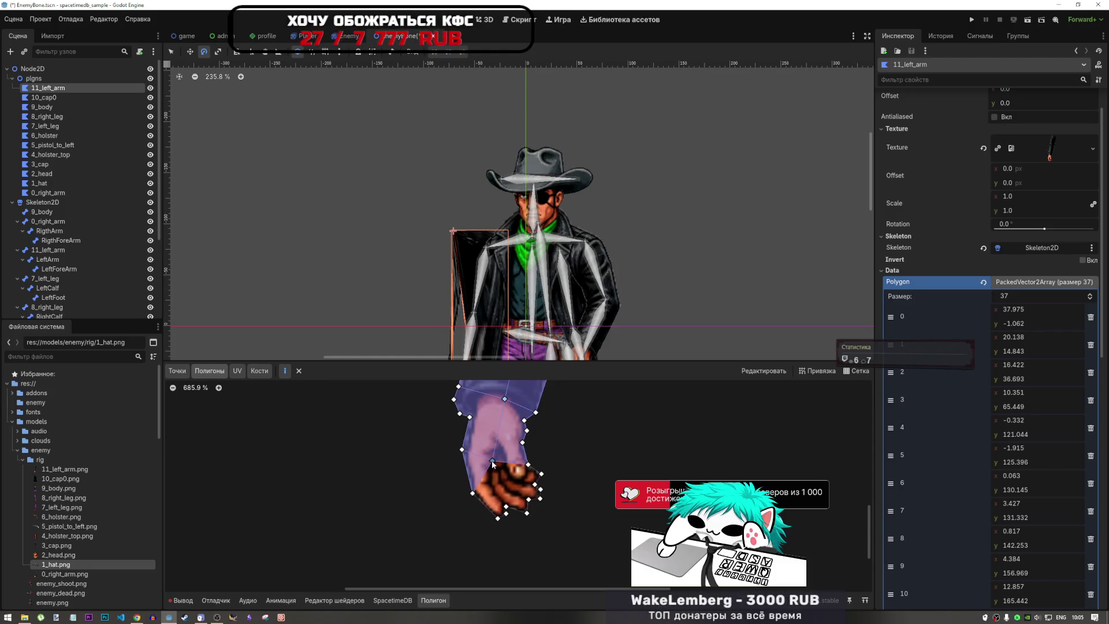
pyautogui.click(472, 494)
pyautogui.click(498, 518)
pyautogui.click(506, 512)
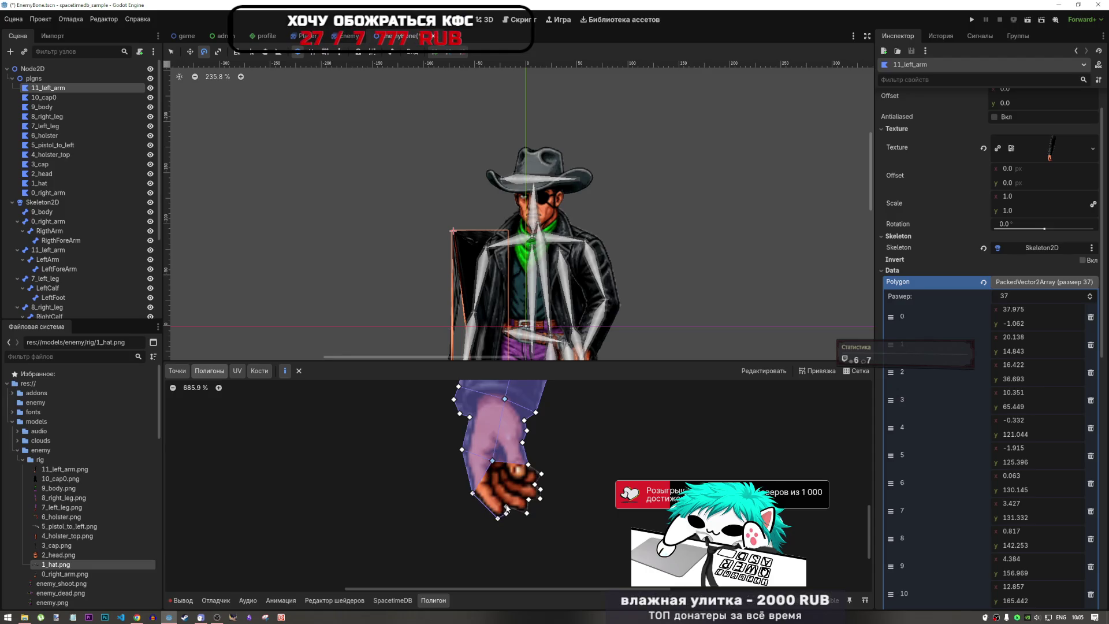
pyautogui.click(526, 513)
pyautogui.click(540, 498)
pyautogui.click(541, 474)
pyautogui.click(528, 464)
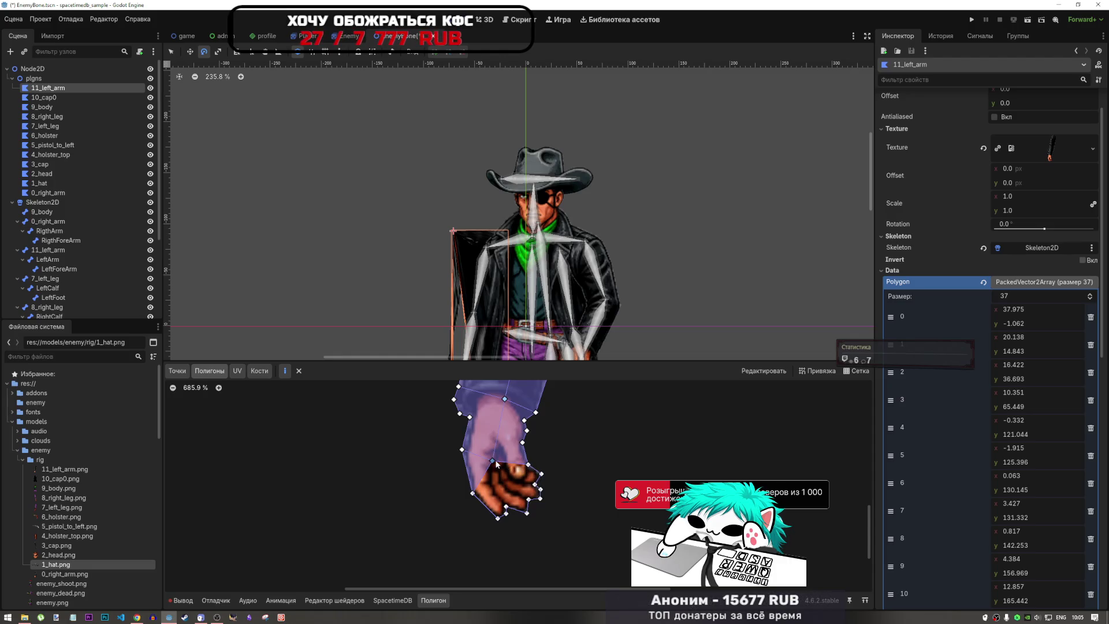
pyautogui.click(492, 462)
pyautogui.scroll(-3, 556, 474)
pyautogui.scroll(-4, 493, 300)
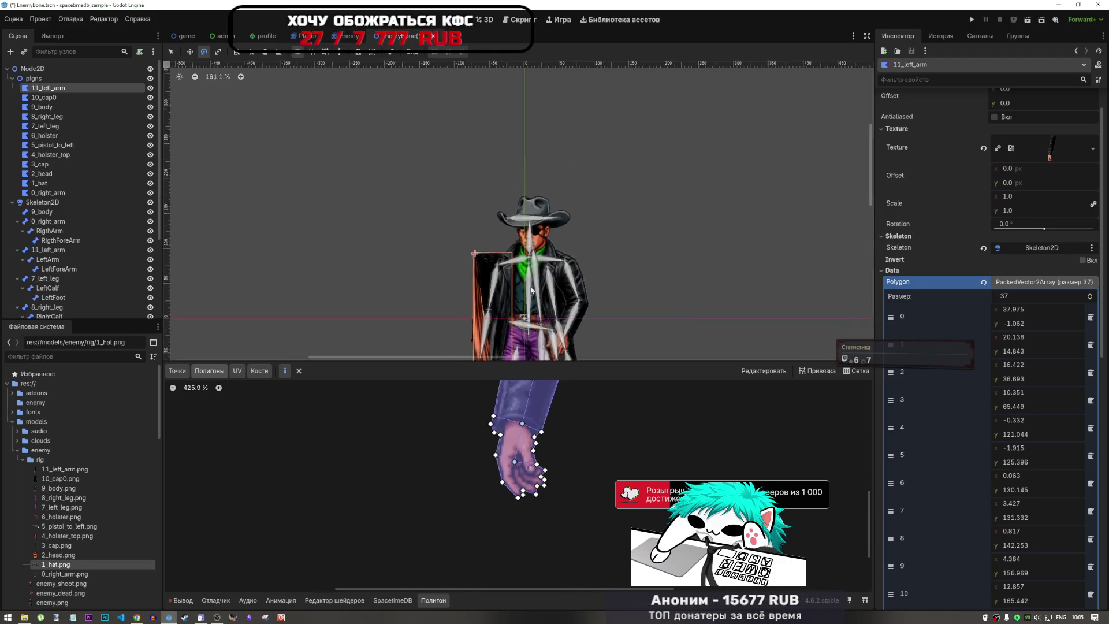
# - Zoom out to see the whole arm, then switch the 11_left_arm polygon editor to UV
pyautogui.scroll(2, 500, 305)
pyautogui.scroll(2, 509, 313)
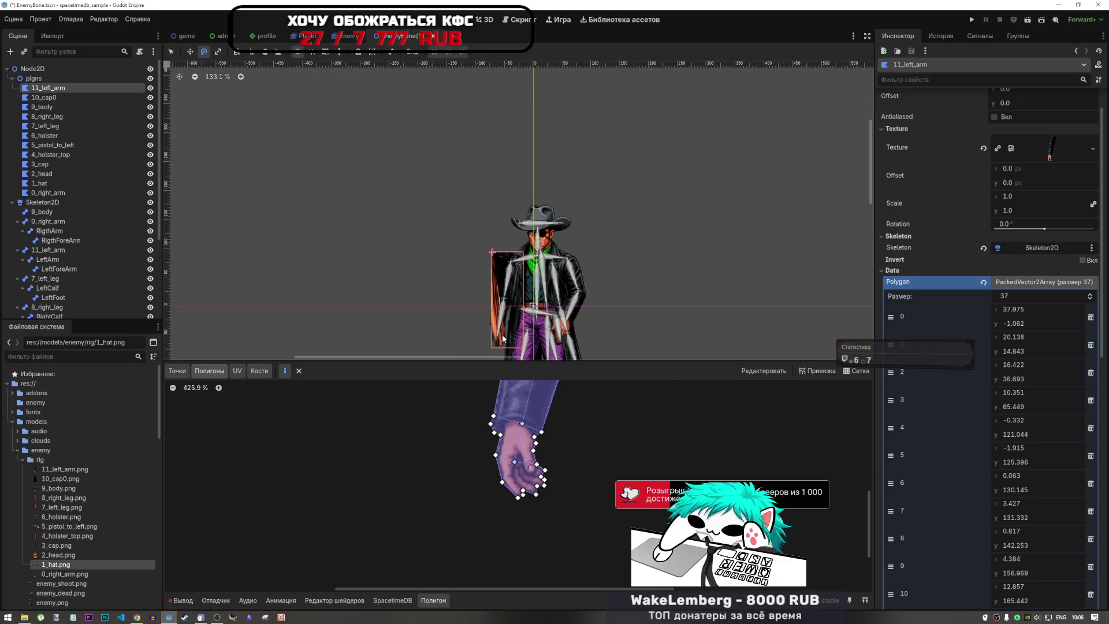
pyautogui.scroll(-5, 477, 441)
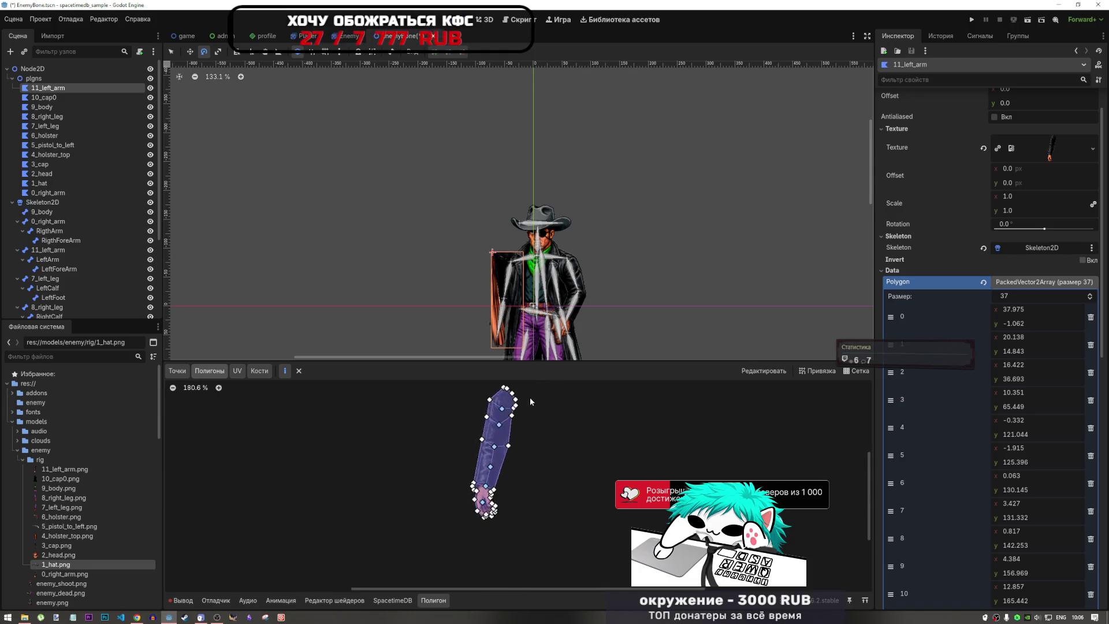
pyautogui.scroll(4, 530, 400)
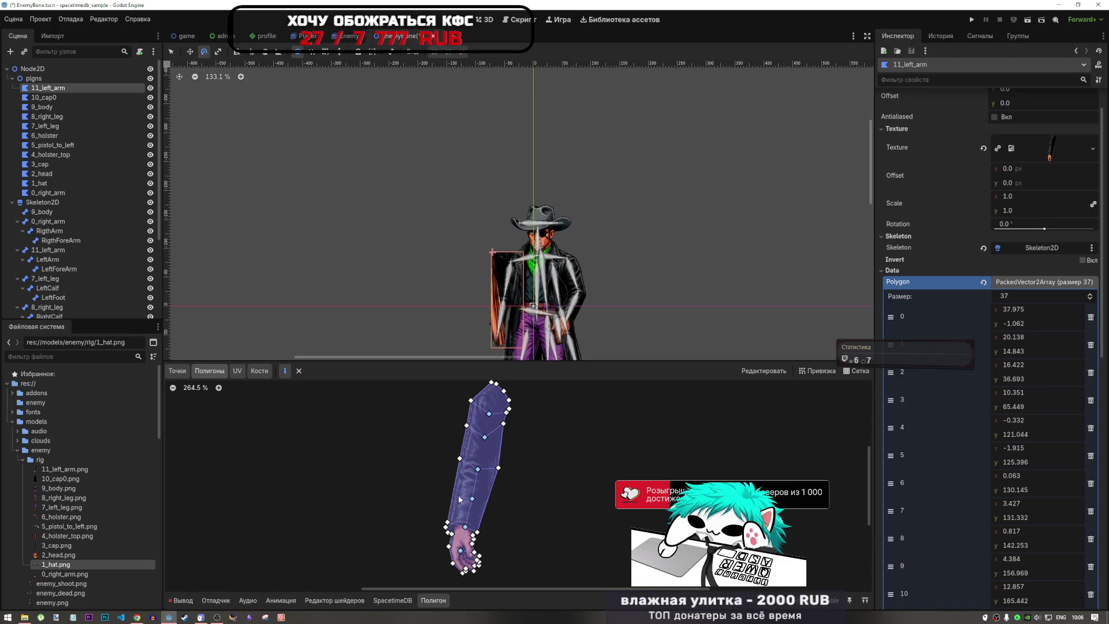
pyautogui.click(237, 371)
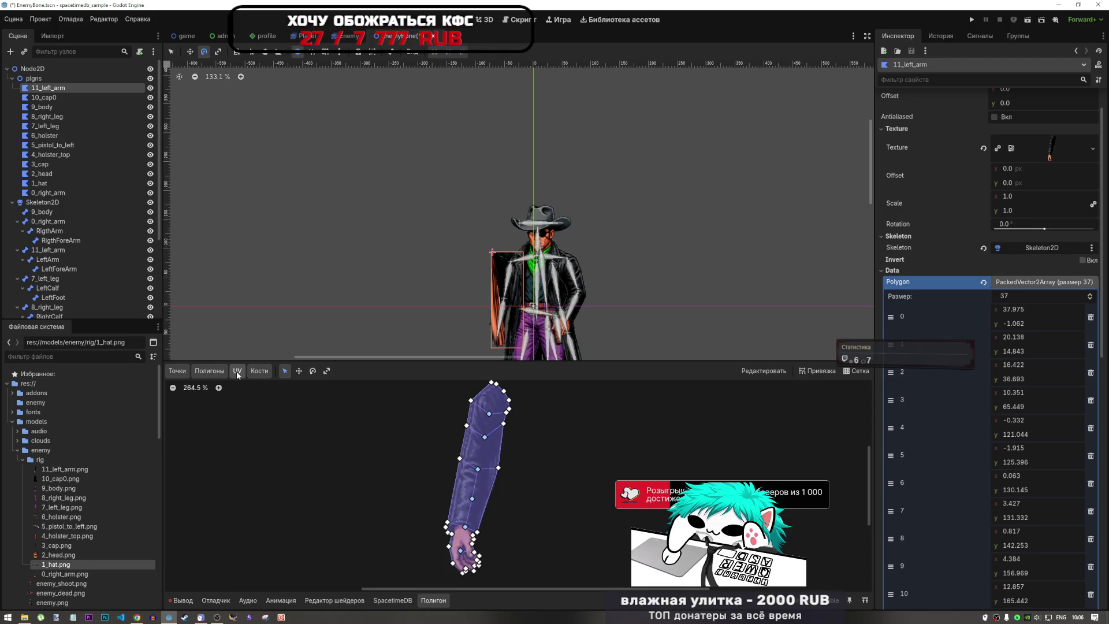
pyautogui.moveTo(472, 504)
pyautogui.mouseDown()
pyautogui.moveTo(452, 497)
pyautogui.moveTo(480, 507)
pyautogui.moveTo(540, 496)
pyautogui.moveTo(322, 527)
pyautogui.moveTo(547, 514)
pyautogui.mouseUp()
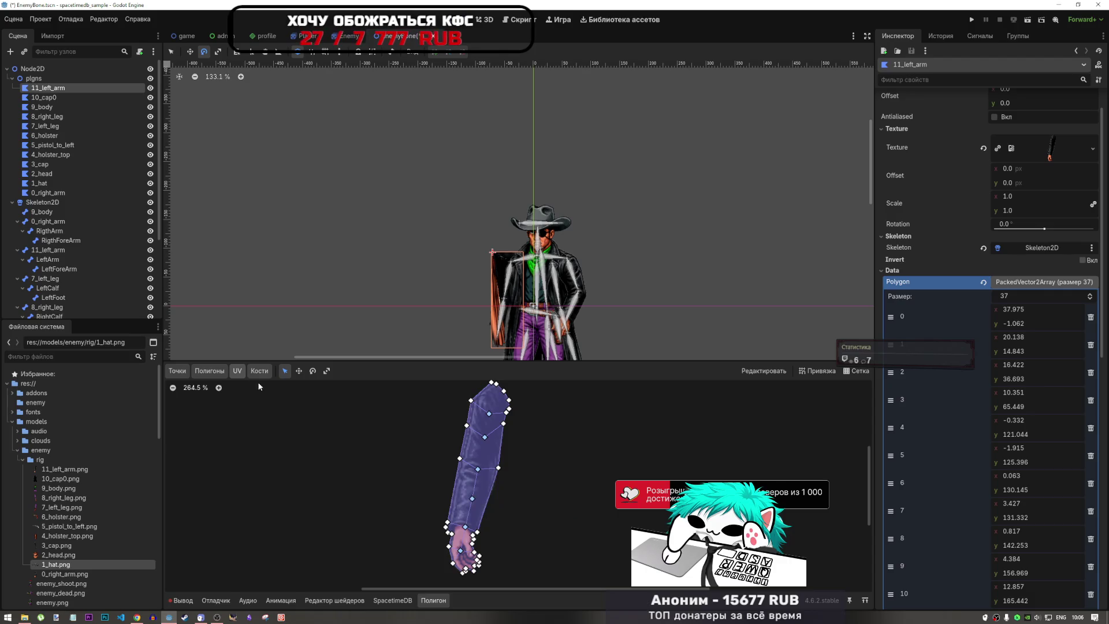
pyautogui.click(177, 371)
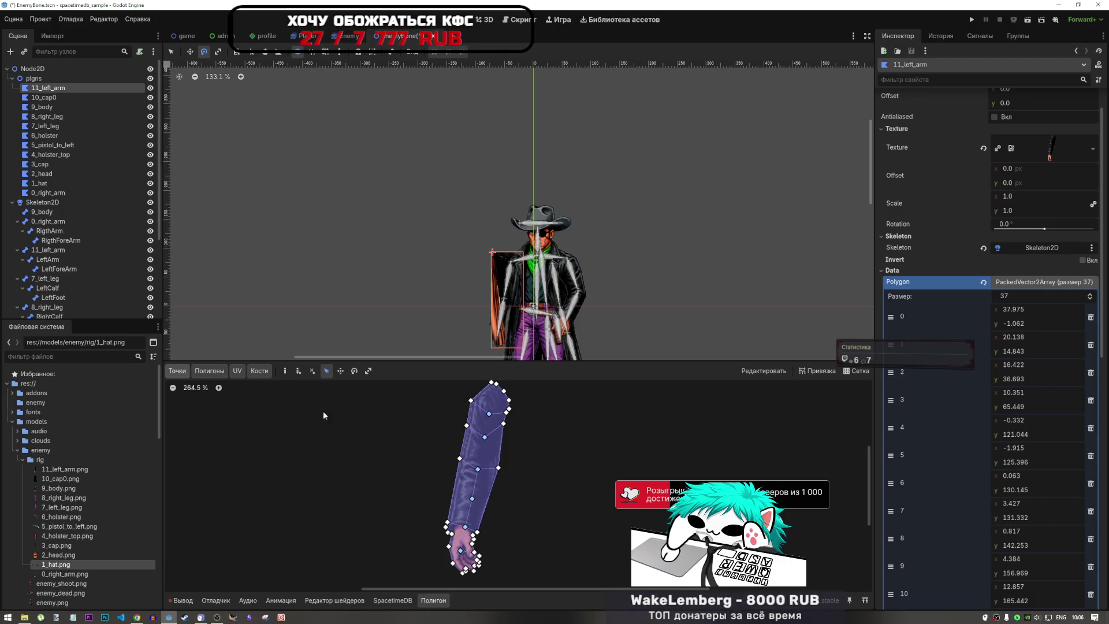
pyautogui.moveTo(503, 469); pyautogui.dragTo(524, 493)
pyautogui.hotkey('ctrl', 'z')
pyautogui.moveTo(477, 463)
pyautogui.mouseDown()
pyautogui.moveTo(485, 485)
pyautogui.moveTo(513, 437)
pyautogui.mouseUp()
pyautogui.hotkey('ctrl', 'z')
pyautogui.moveTo(465, 527)
pyautogui.mouseDown()
pyautogui.moveTo(430, 523)
pyautogui.moveTo(453, 496)
pyautogui.moveTo(532, 531)
pyautogui.moveTo(458, 507)
pyautogui.mouseUp()
pyautogui.hotkey('ctrl', 'z')
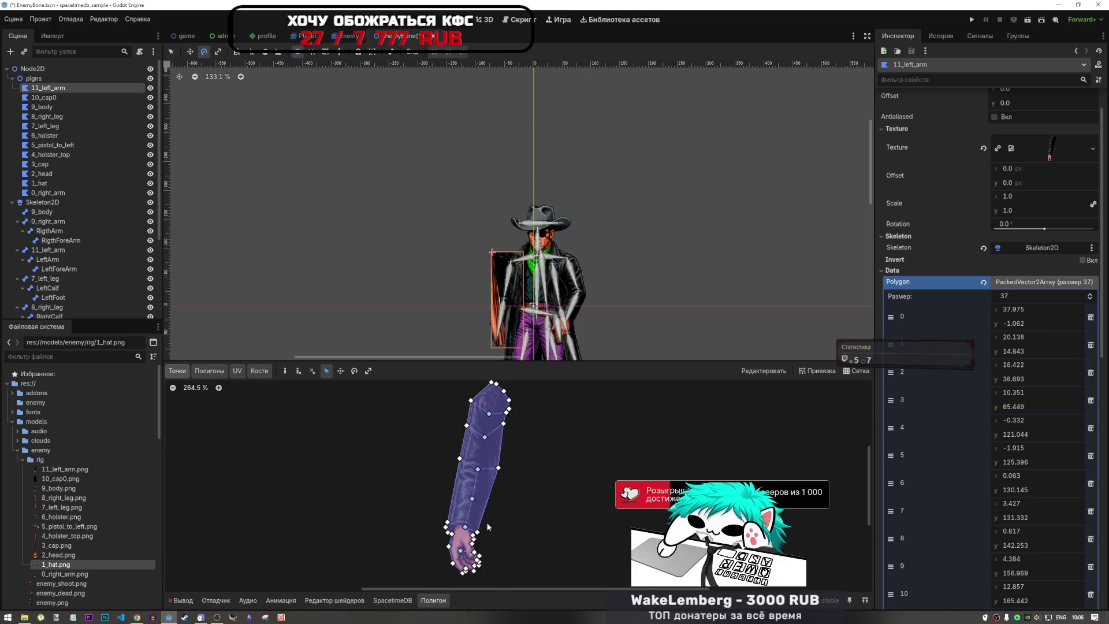
pyautogui.moveTo(461, 550)
pyautogui.mouseDown()
pyautogui.moveTo(526, 554)
pyautogui.moveTo(428, 540)
pyautogui.moveTo(467, 547)
pyautogui.mouseUp()
pyautogui.hotkey('ctrl', 'z')
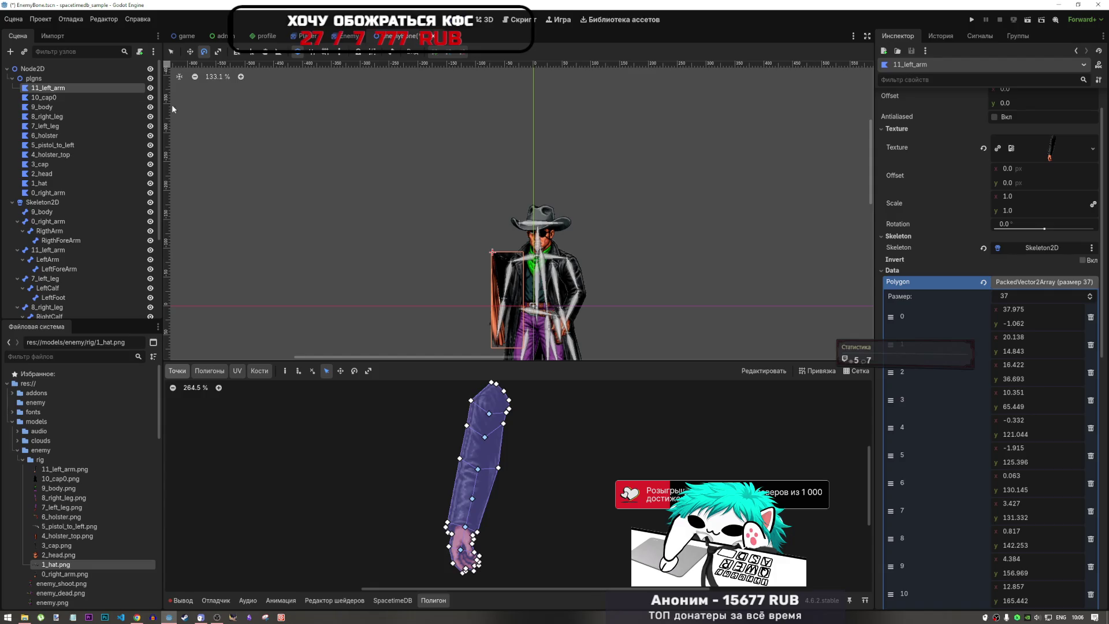
pyautogui.click(46, 97)
pyautogui.click(47, 88)
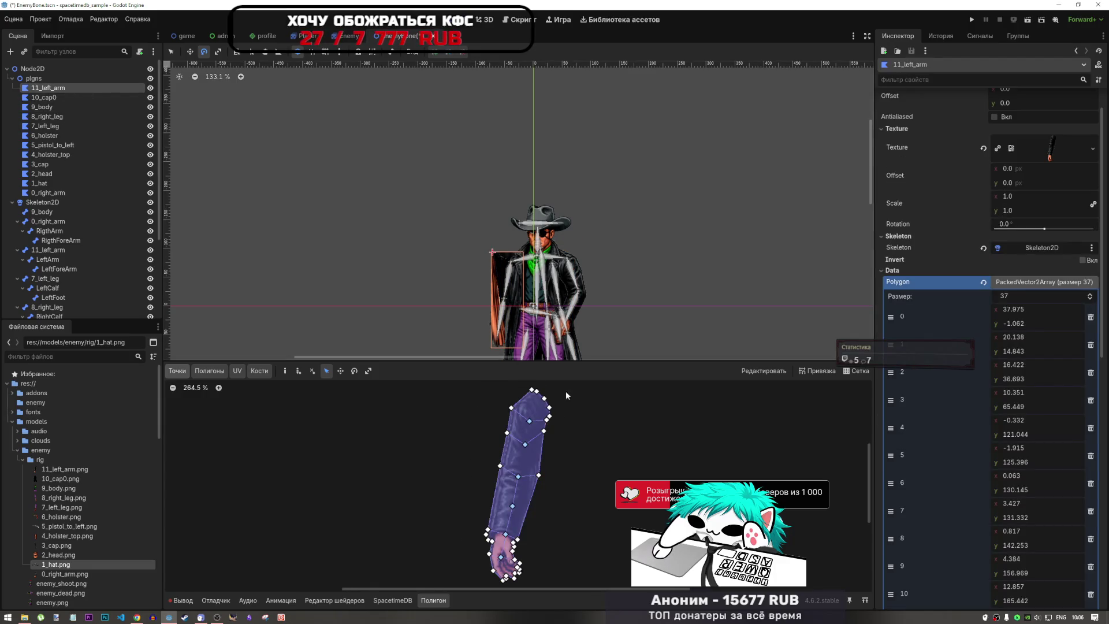
pyautogui.scroll(-5, 322, 233)
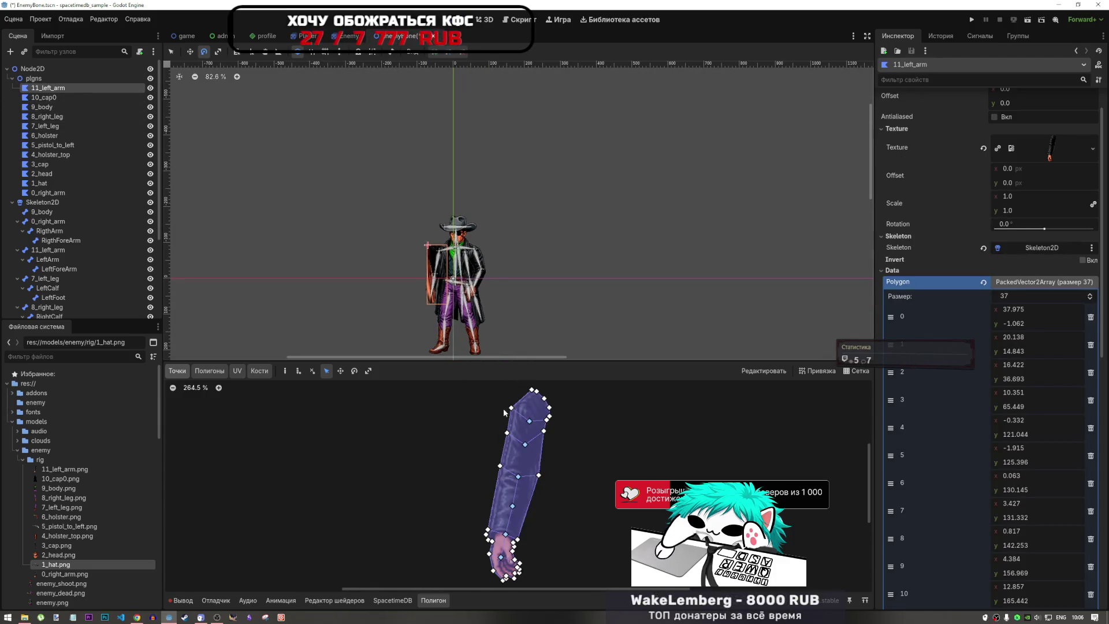
pyautogui.scroll(2, 504, 408)
pyautogui.scroll(-4, 458, 321)
pyautogui.scroll(-4, 492, 468)
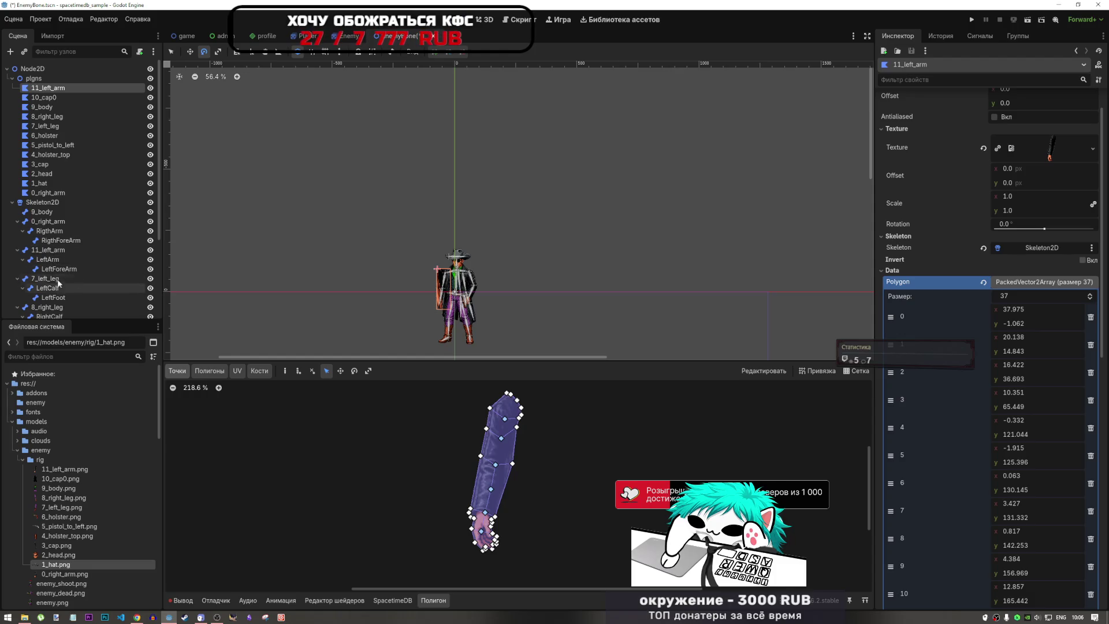
pyautogui.click(48, 249)
pyautogui.press('f')
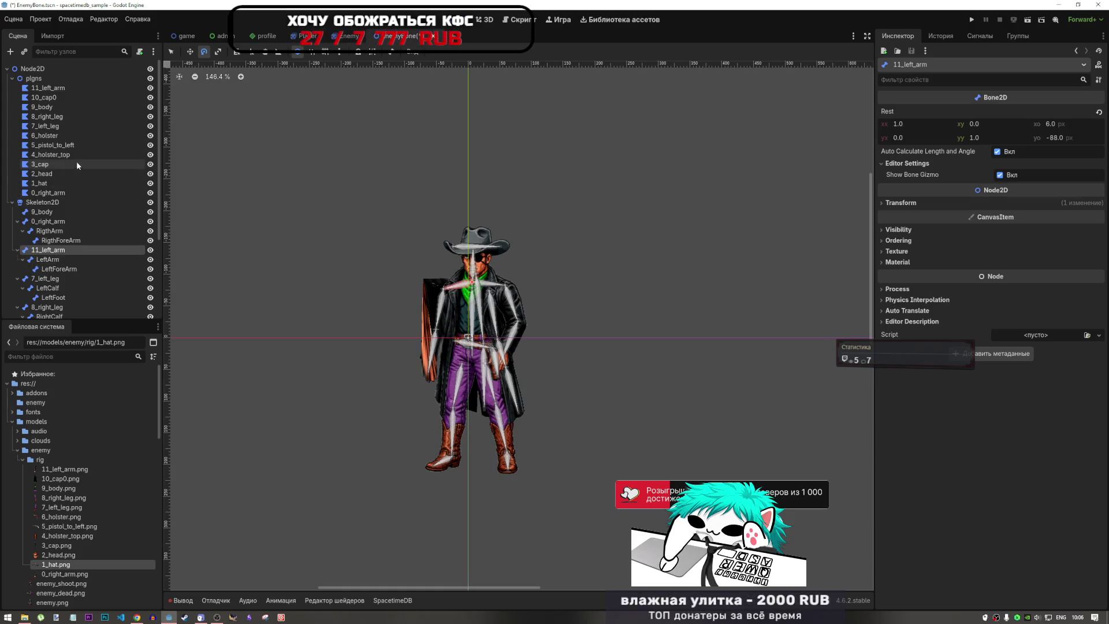
pyautogui.click(47, 88)
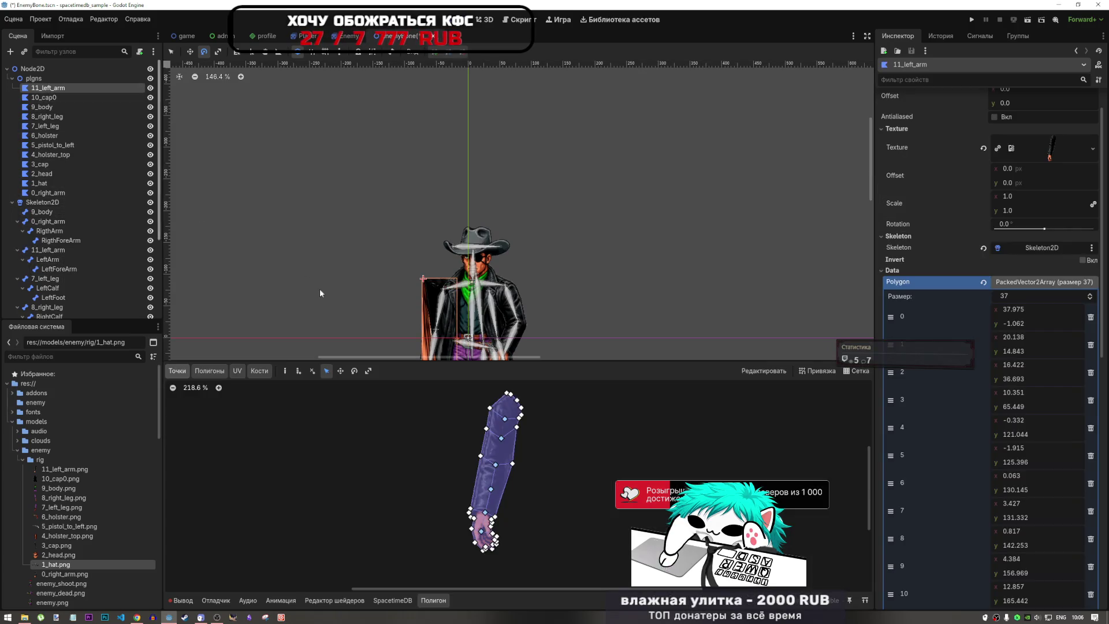
# - In the polygon editor's Bones tab, sync the skeleton's bones into the 11_left_arm polygon
pyautogui.click(260, 371)
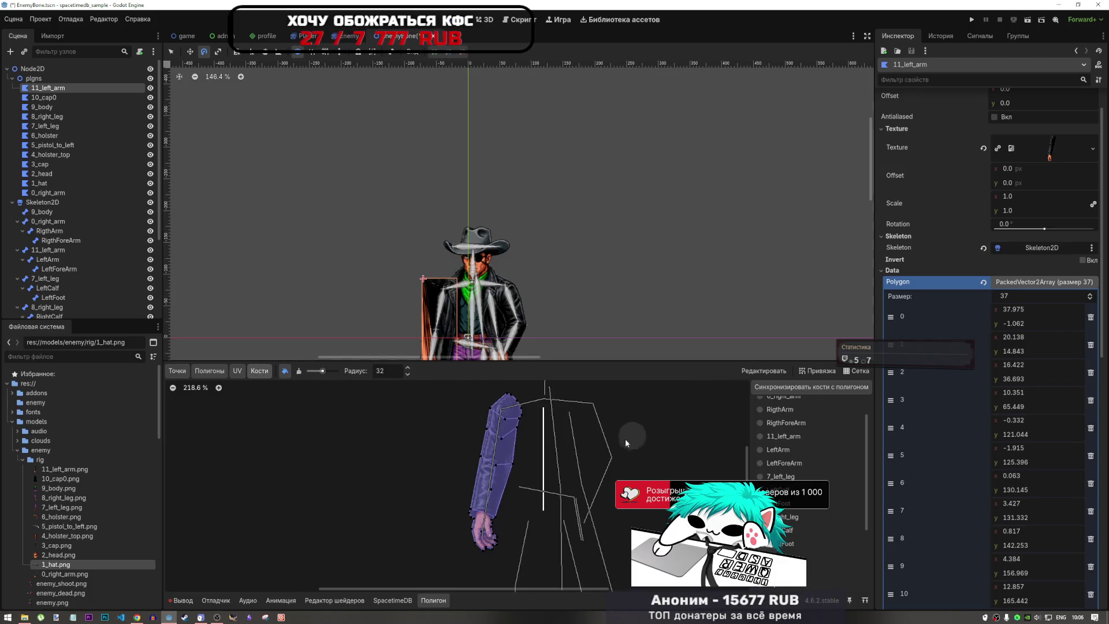
pyautogui.scroll(2, 520, 444)
pyautogui.scroll(-2, 462, 439)
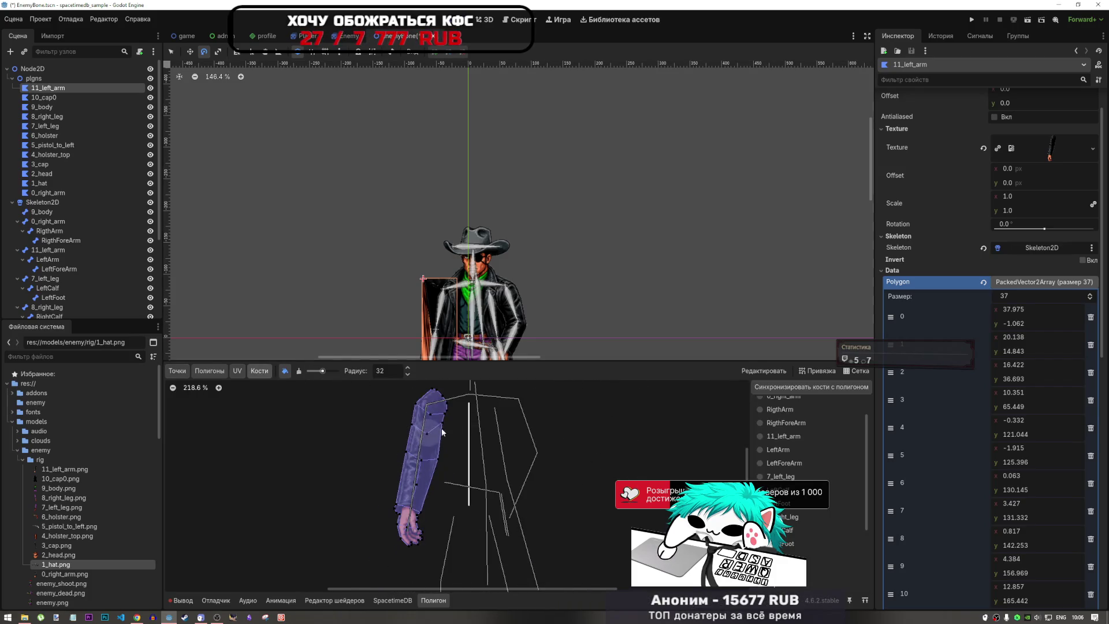
pyautogui.click(793, 388)
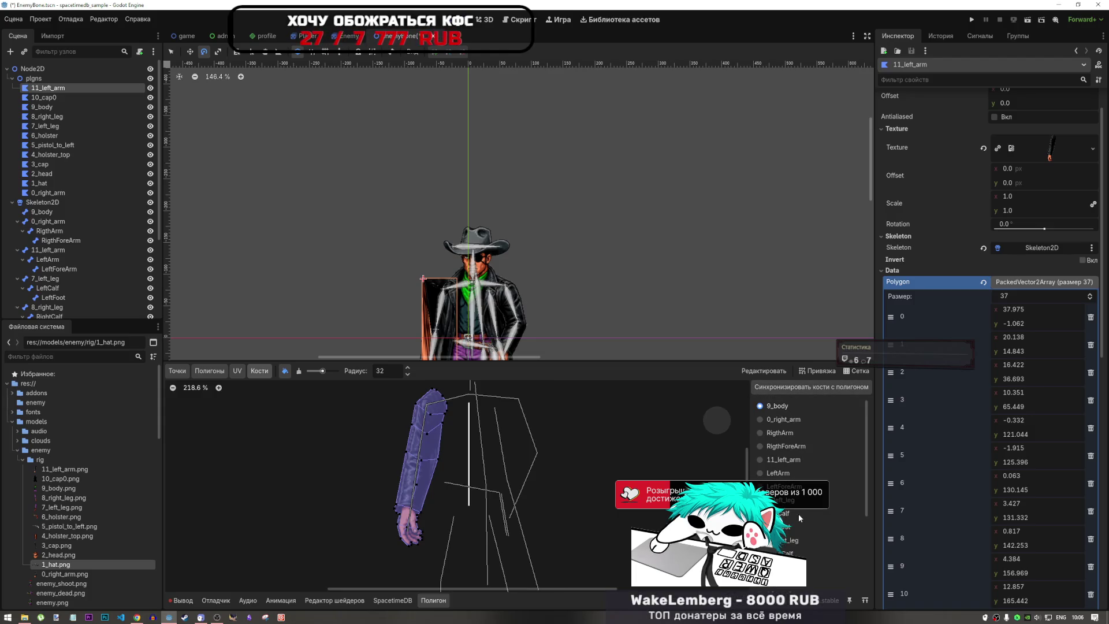
# - Paint LeftArm weight onto the upper arm and LeftForeArm weight onto the hand
pyautogui.click(780, 486)
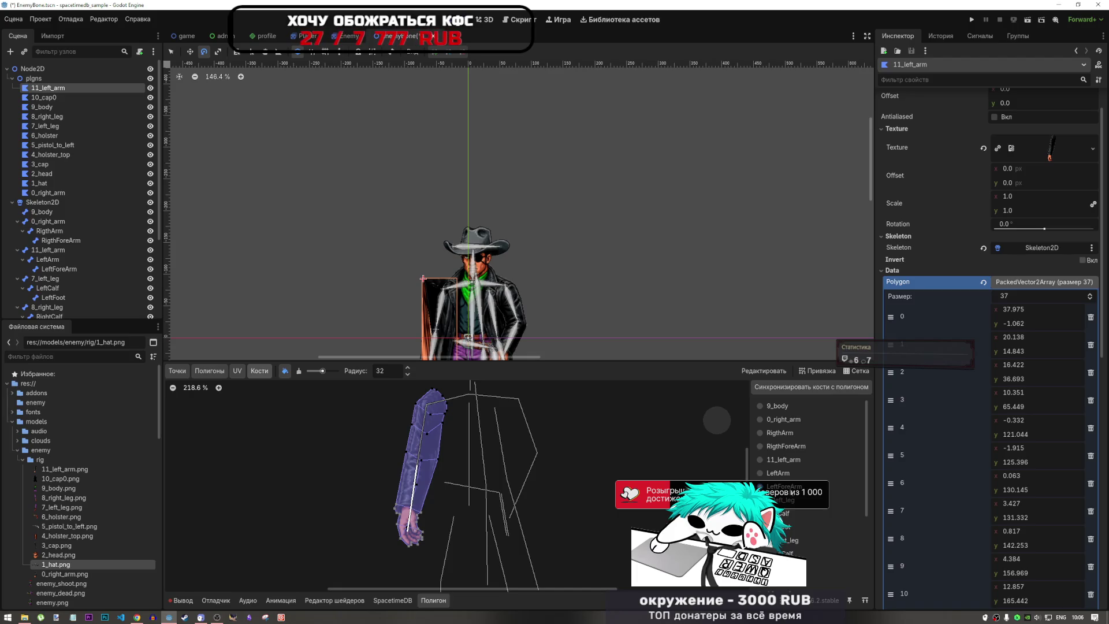
pyautogui.click(778, 473)
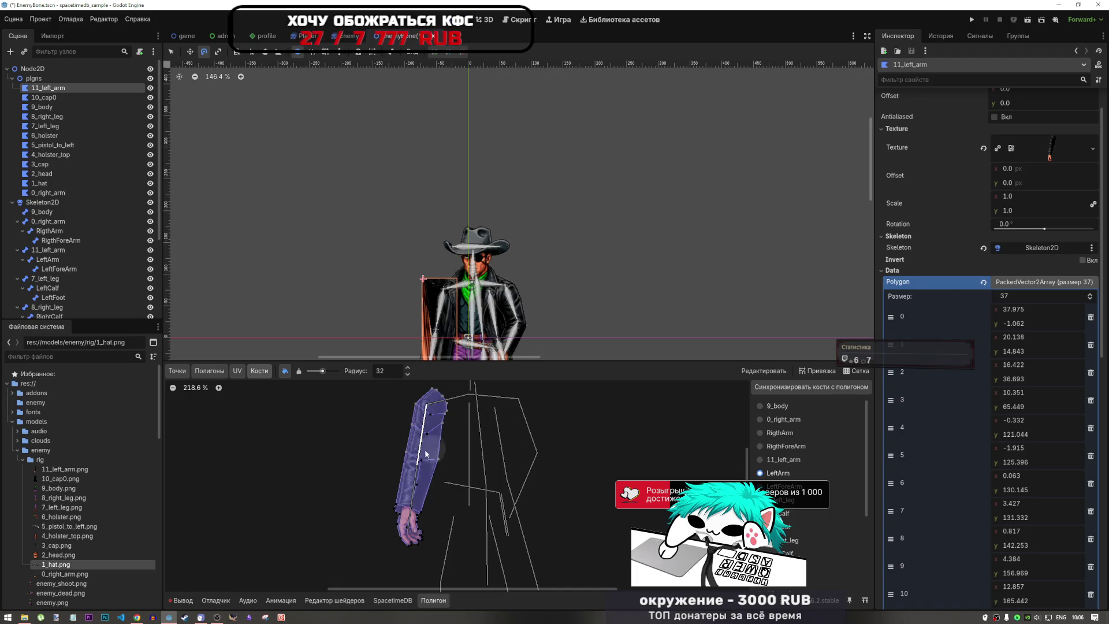
pyautogui.moveTo(415, 449)
pyautogui.mouseDown()
pyautogui.moveTo(429, 456)
pyautogui.moveTo(440, 441)
pyautogui.moveTo(440, 414)
pyautogui.moveTo(420, 411)
pyautogui.mouseUp()
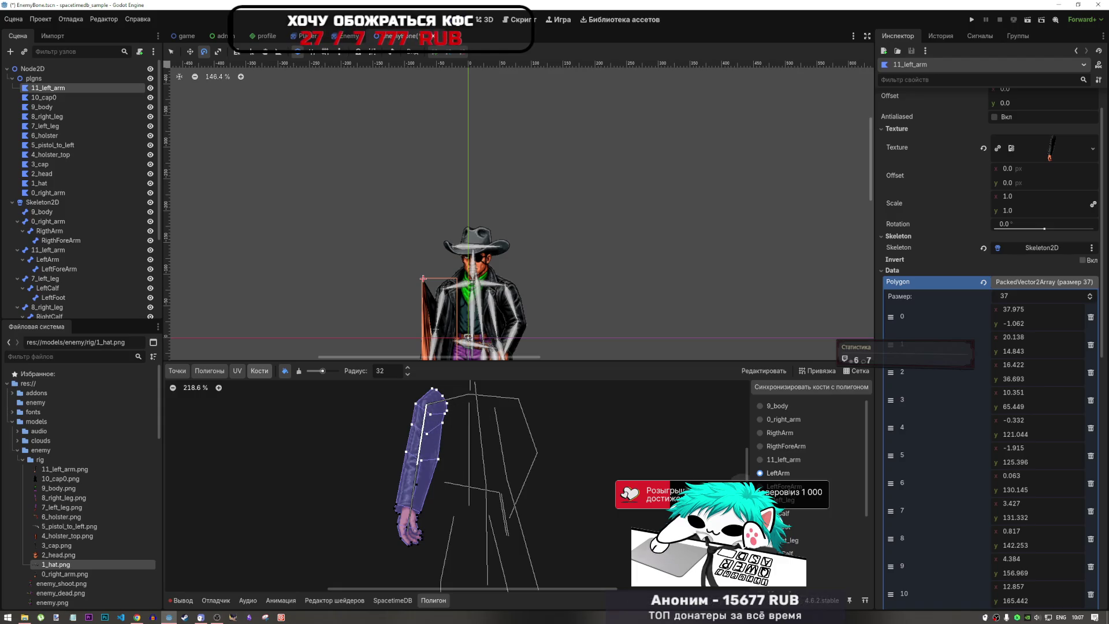
pyautogui.click(780, 487)
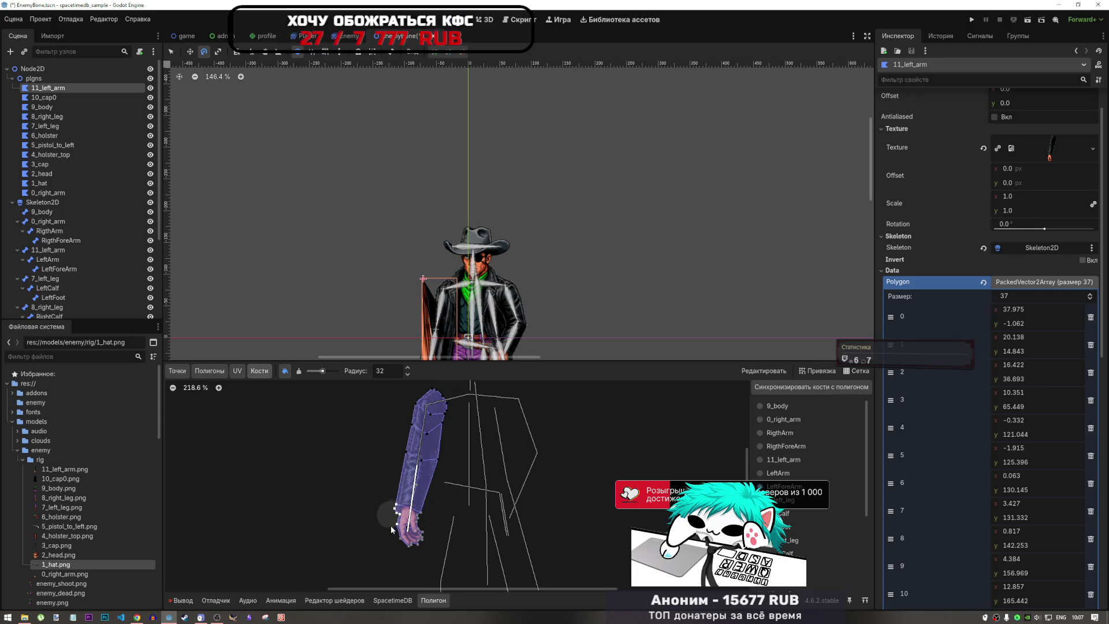
pyautogui.moveTo(390, 525); pyautogui.dragTo(405, 517)
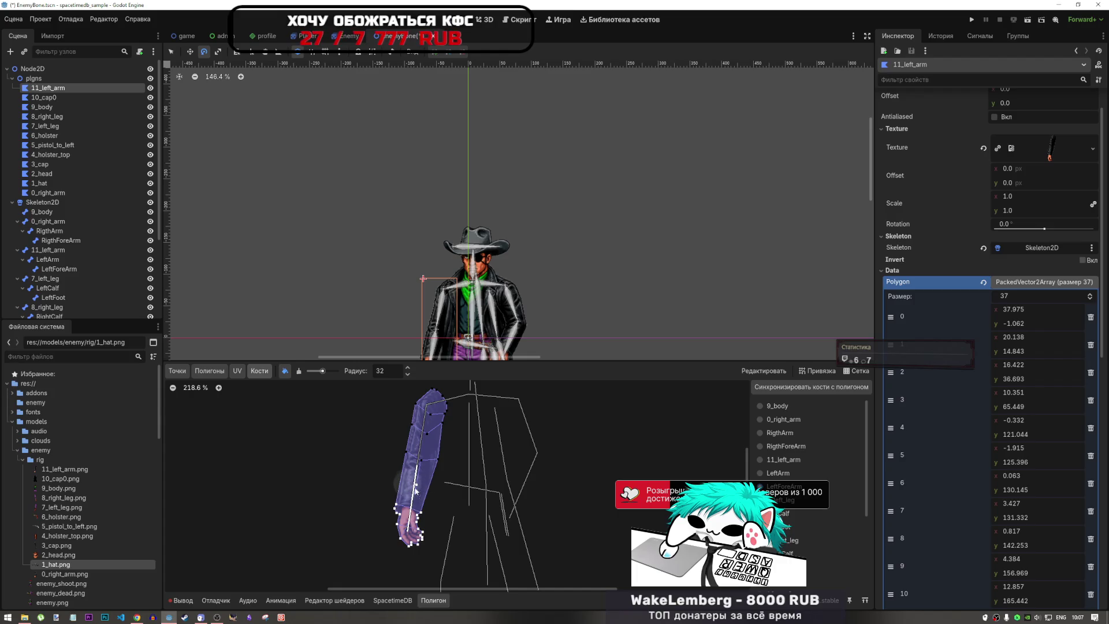
# - Select the LeftArm bone in the Scene tree
pyautogui.scroll(-3, 518, 472)
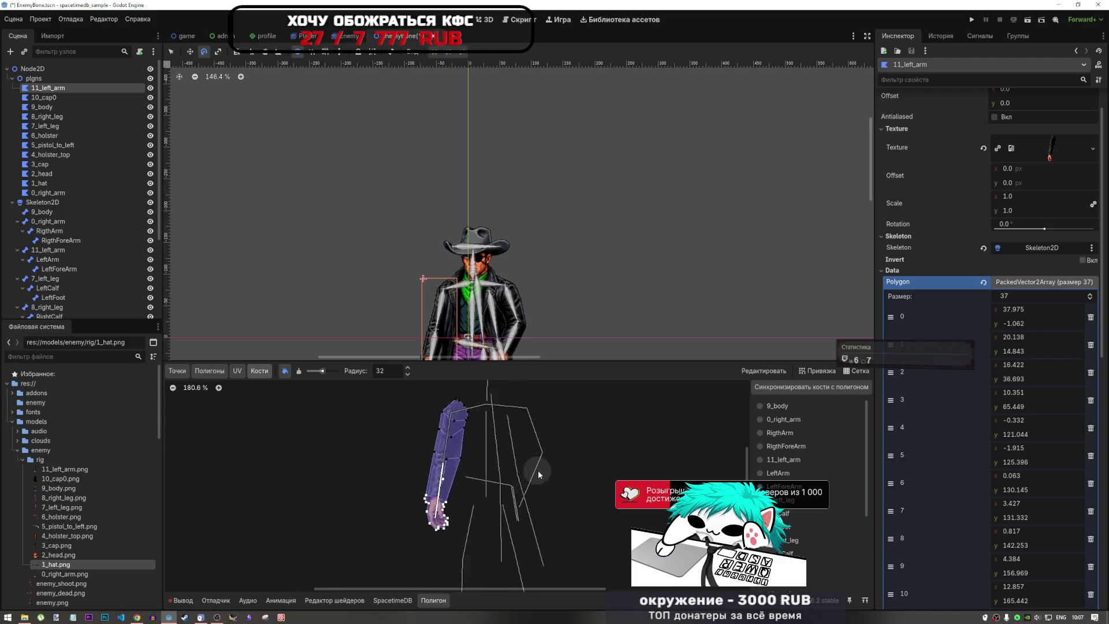
pyautogui.scroll(5, 482, 466)
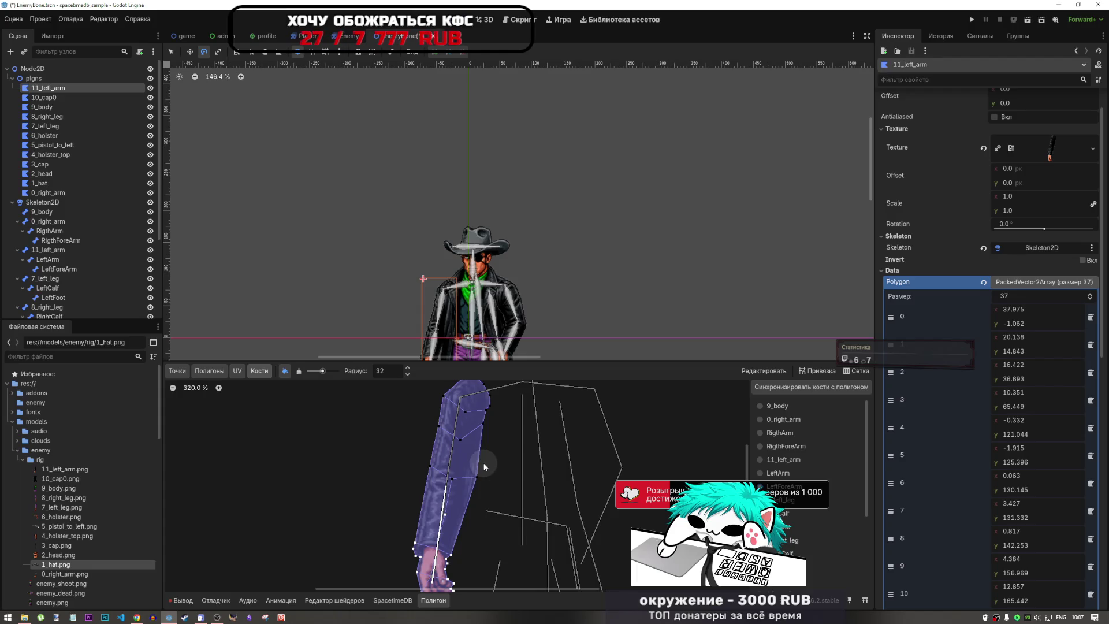
pyautogui.scroll(-2, 483, 463)
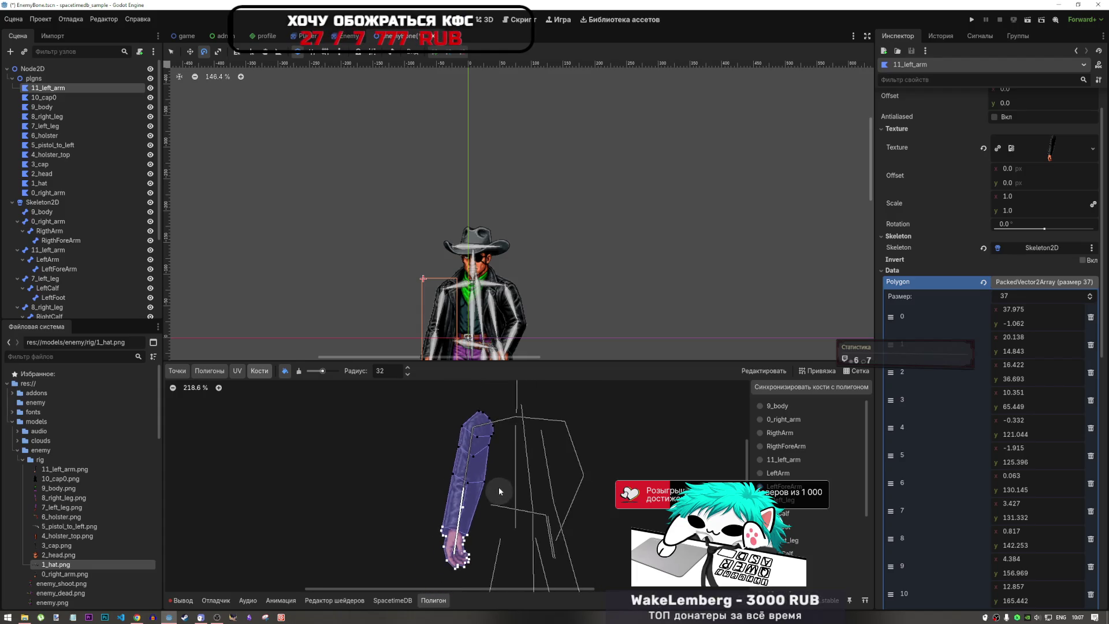
pyautogui.click(55, 250)
pyautogui.scroll(-2, 410, 242)
pyautogui.click(47, 259)
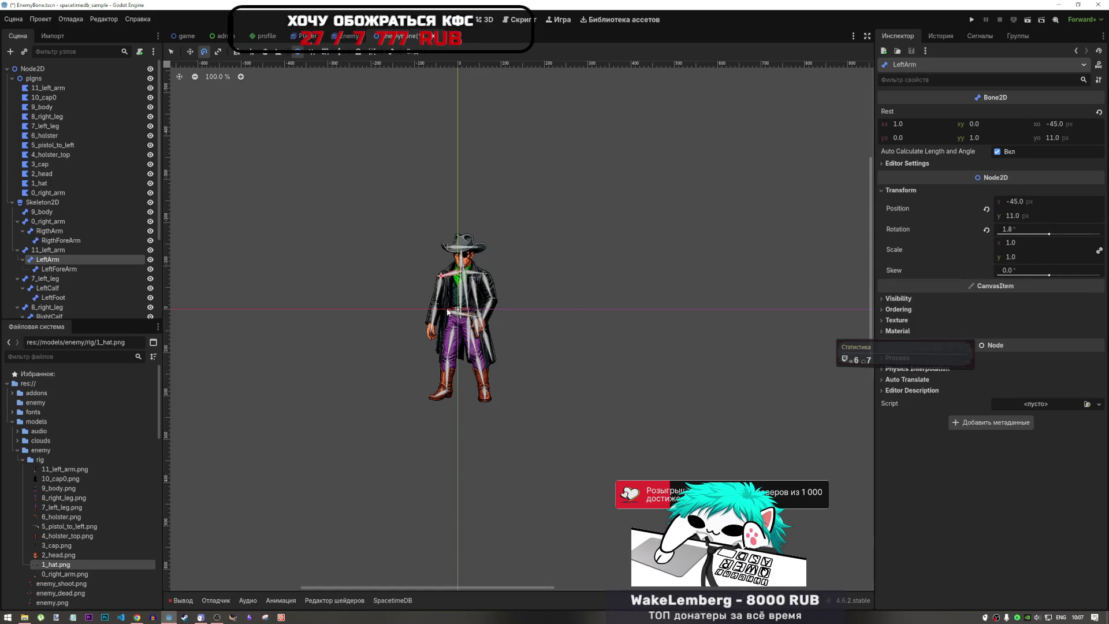
# - Rotate the LeftArm and LeftForeArm bones to check how the weighted arm bends
pyautogui.scroll(3, 427, 283)
pyautogui.moveTo(461, 309)
pyautogui.mouseDown()
pyautogui.moveTo(409, 301)
pyautogui.moveTo(457, 321)
pyautogui.moveTo(435, 320)
pyautogui.moveTo(437, 334)
pyautogui.mouseUp()
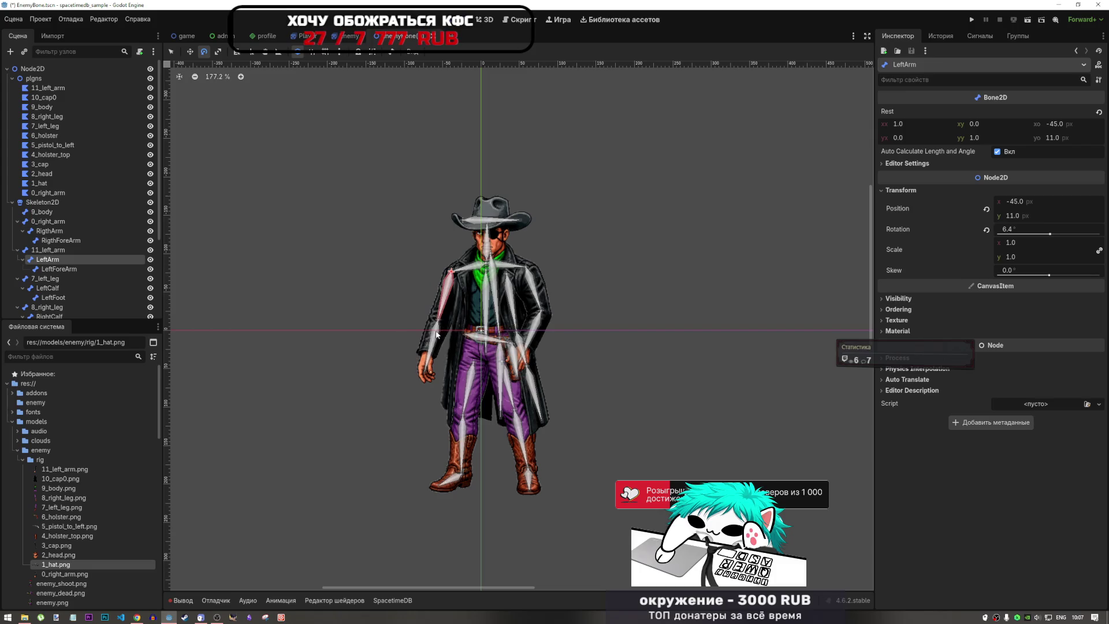
pyautogui.click(76, 269)
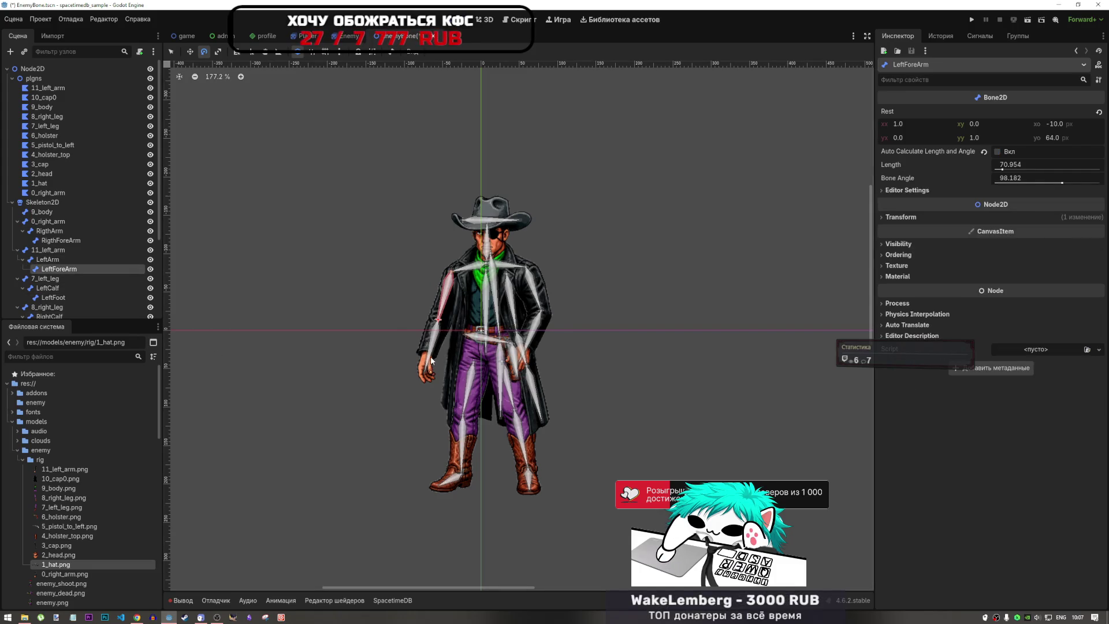
pyautogui.moveTo(430, 358)
pyautogui.mouseDown()
pyautogui.moveTo(390, 315)
pyautogui.moveTo(421, 364)
pyautogui.moveTo(398, 329)
pyautogui.moveTo(432, 359)
pyautogui.moveTo(414, 306)
pyautogui.moveTo(460, 238)
pyautogui.moveTo(434, 245)
pyautogui.moveTo(415, 356)
pyautogui.moveTo(521, 300)
pyautogui.moveTo(439, 352)
pyautogui.moveTo(422, 327)
pyautogui.moveTo(427, 335)
pyautogui.mouseUp()
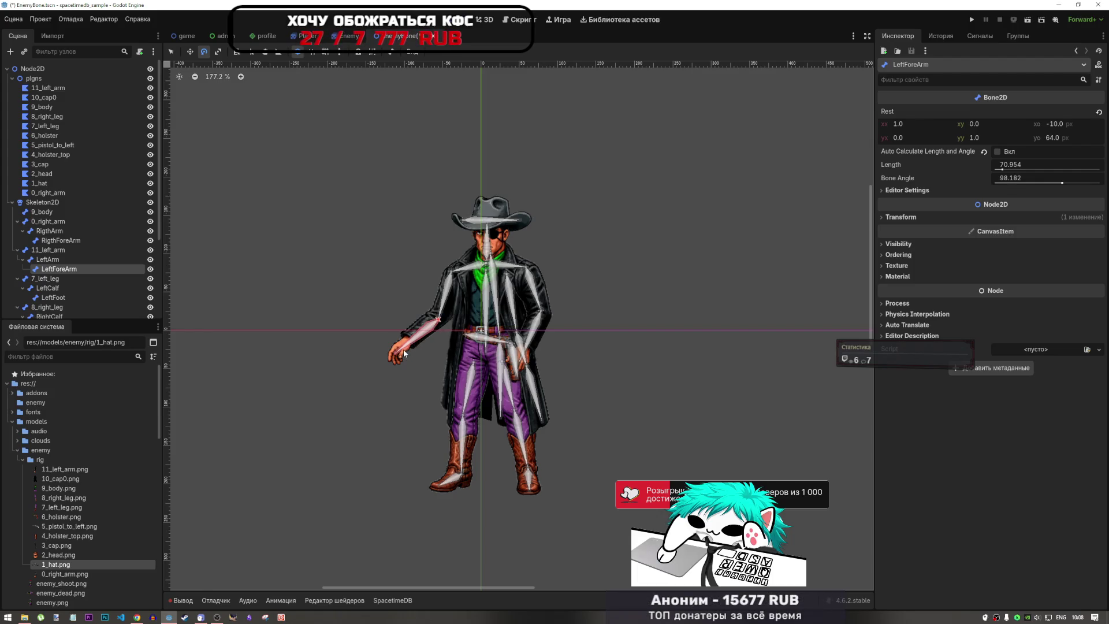
pyautogui.moveTo(403, 349)
pyautogui.mouseDown()
pyautogui.moveTo(445, 363)
pyautogui.moveTo(426, 367)
pyautogui.moveTo(439, 361)
pyautogui.moveTo(428, 367)
pyautogui.moveTo(436, 376)
pyautogui.moveTo(431, 358)
pyautogui.moveTo(430, 375)
pyautogui.mouseUp()
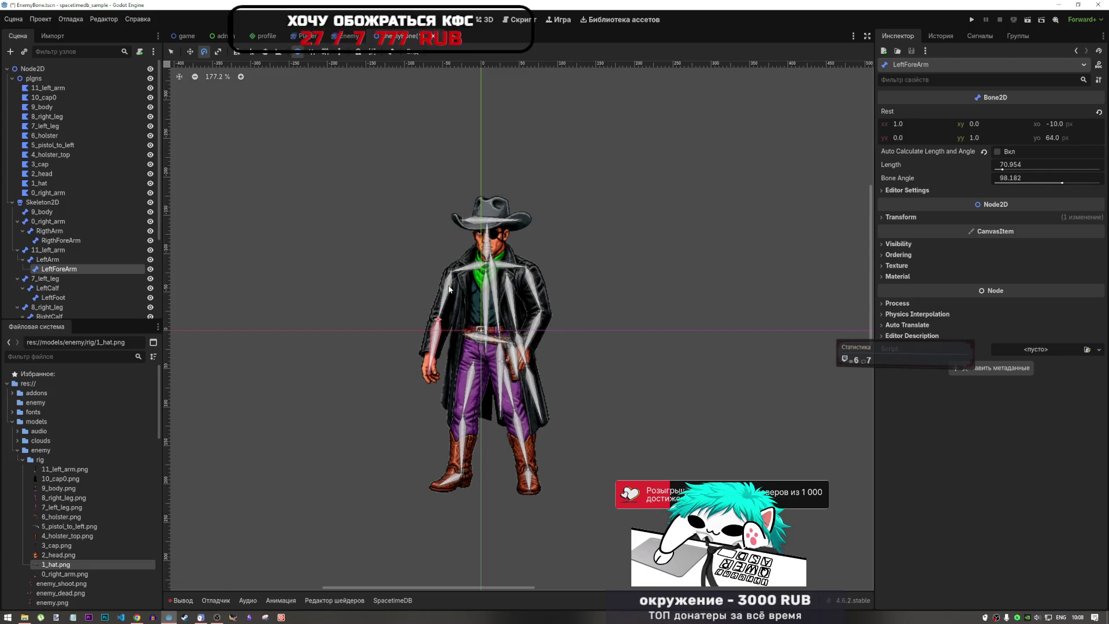
pyautogui.click(77, 259)
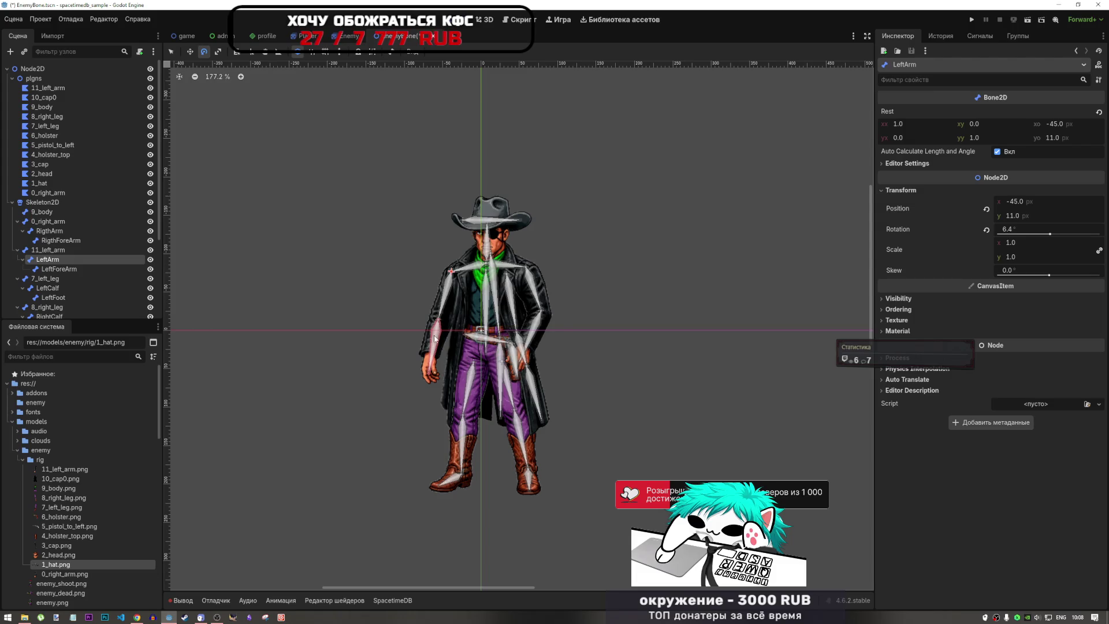
pyautogui.moveTo(426, 350); pyautogui.dragTo(418, 349)
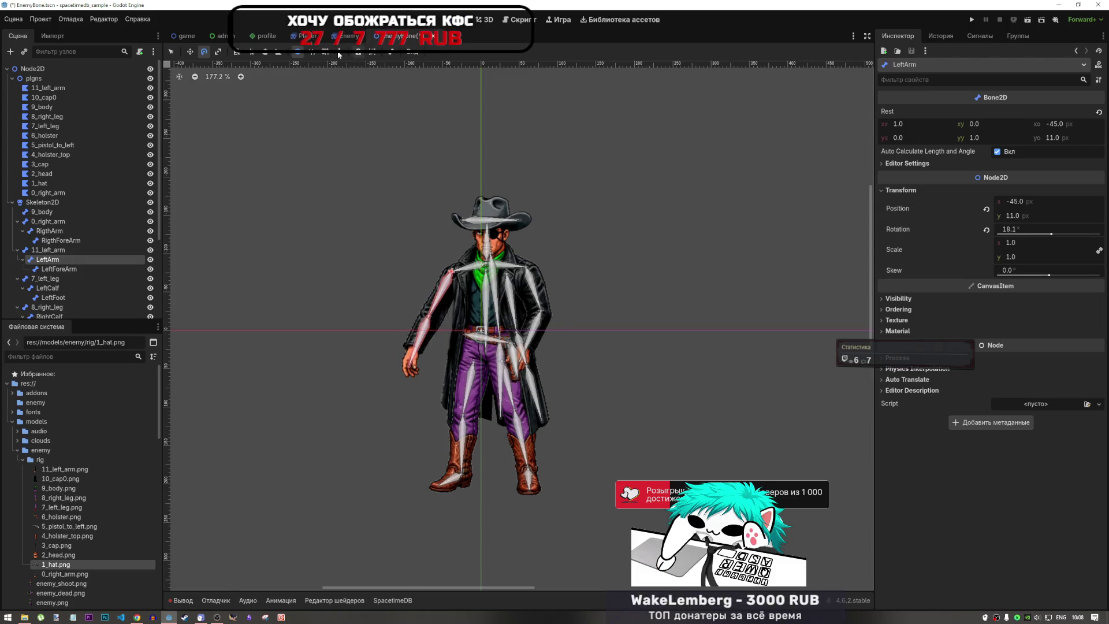
# - Select Skeleton2D and reset it to its rest pose
pyautogui.click(43, 202)
pyautogui.click(453, 52)
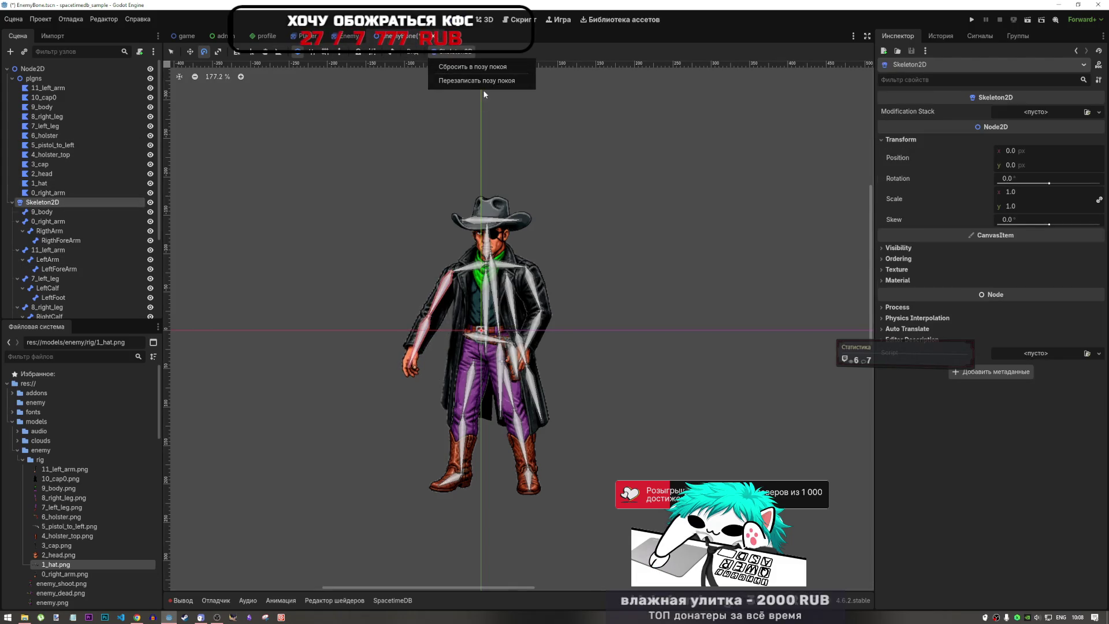
pyautogui.click(484, 67)
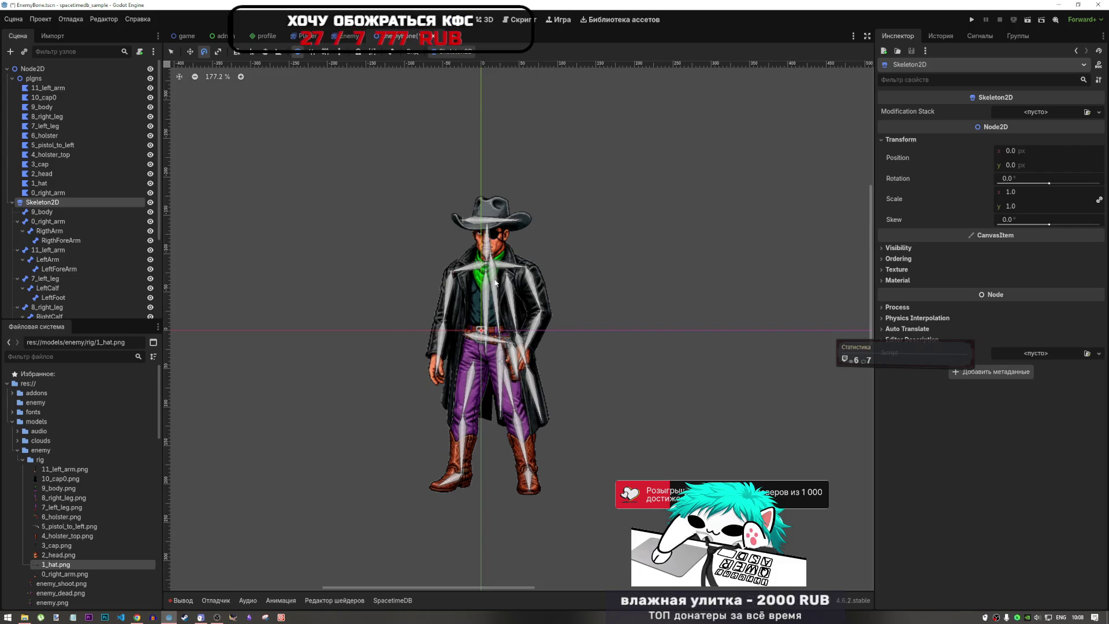
pyautogui.scroll(5, 495, 283)
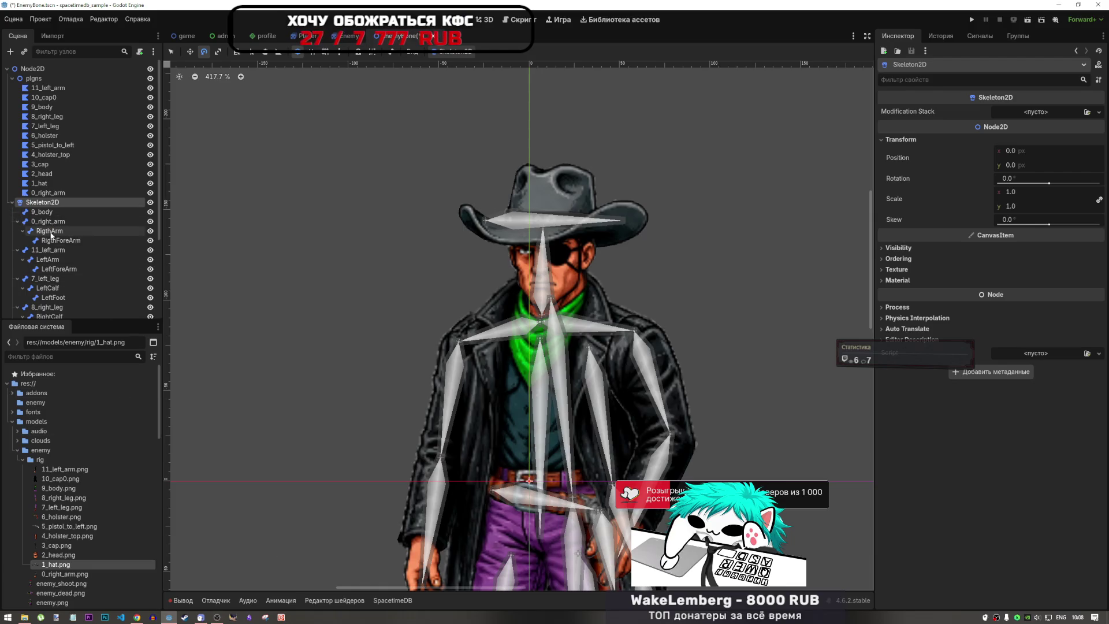
# - Reopen the 11_left_arm polygon's bone weights and choose LeftArm in the bone list
pyautogui.click(54, 88)
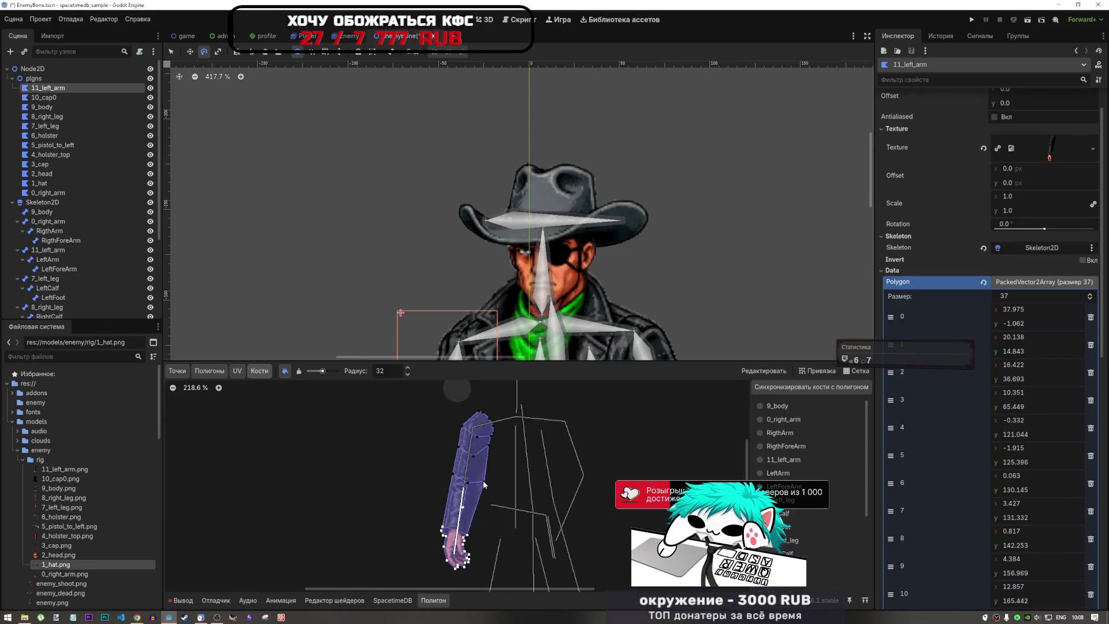
pyautogui.scroll(5, 474, 442)
pyautogui.click(789, 448)
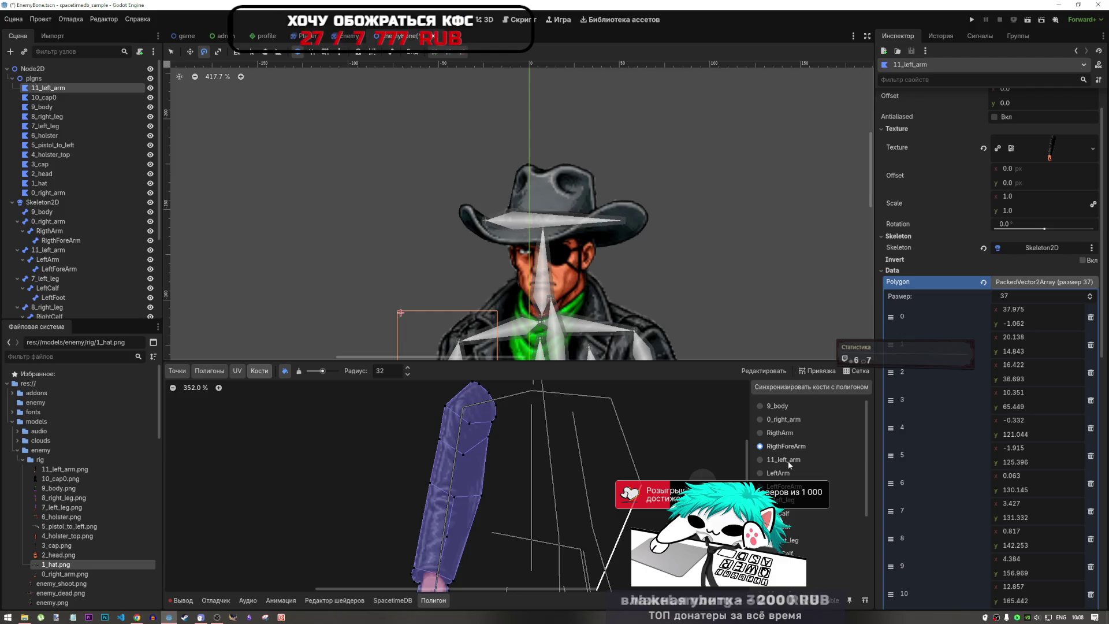
pyautogui.click(788, 460)
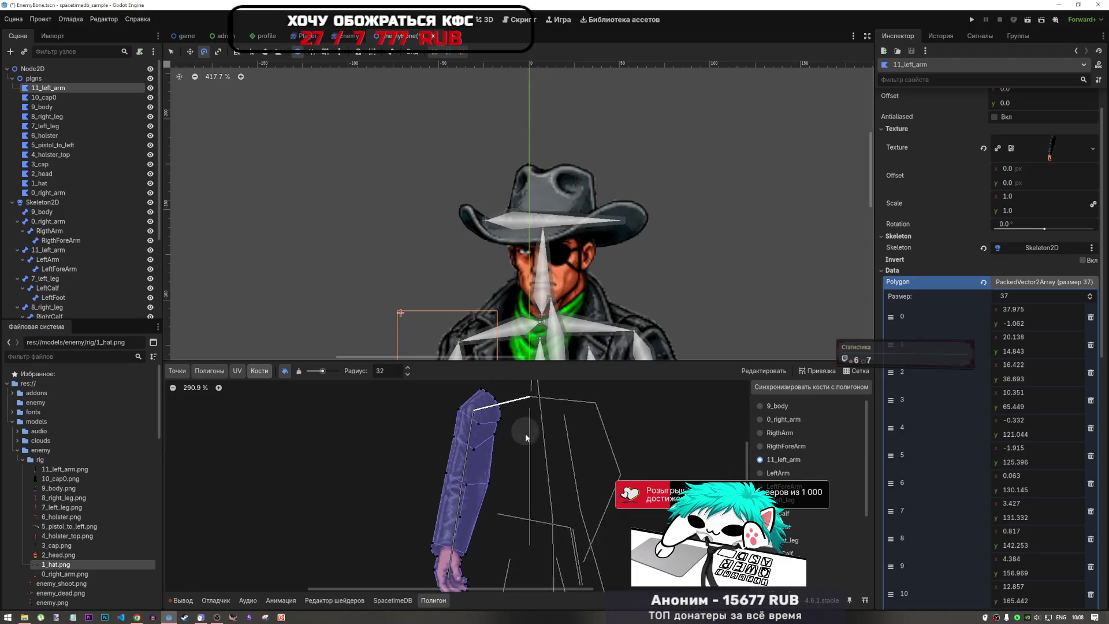
pyautogui.scroll(3, 472, 407)
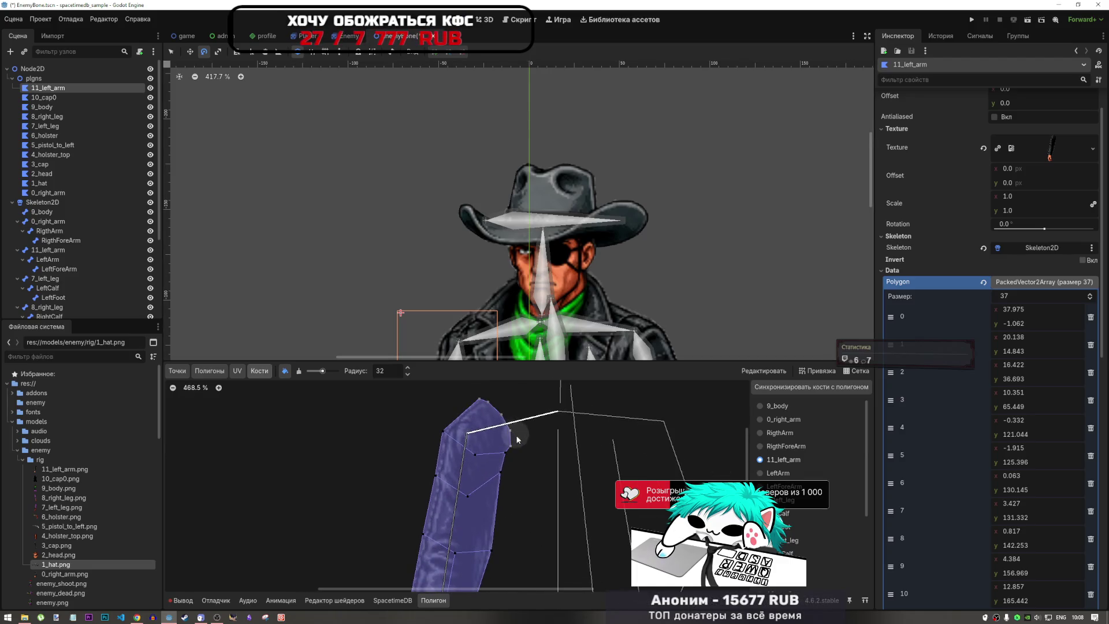
pyautogui.click(788, 474)
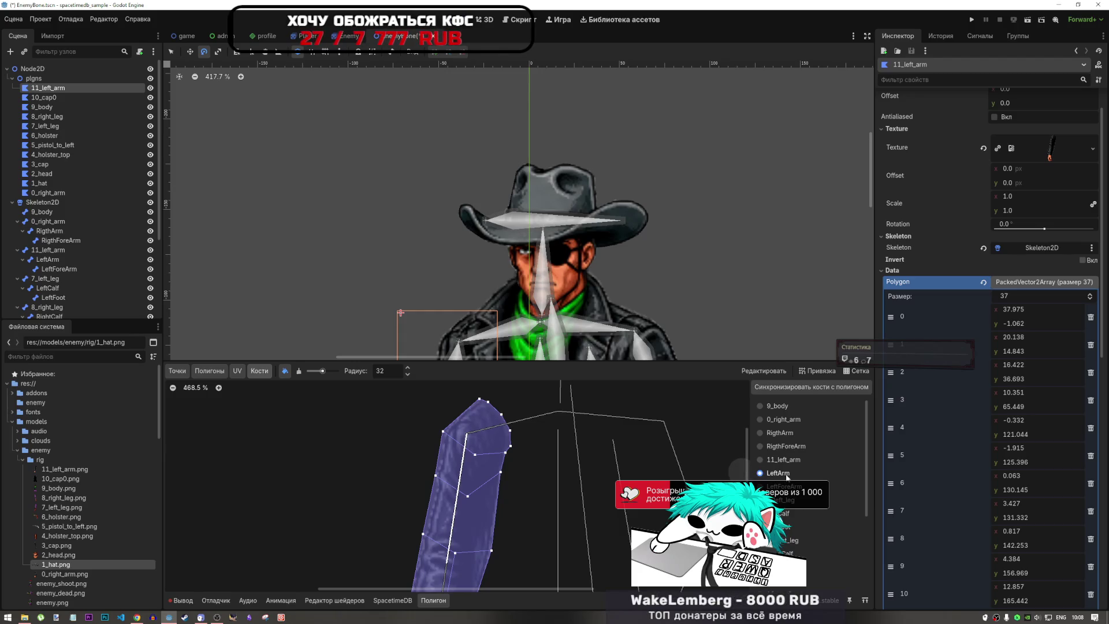
pyautogui.scroll(-5, 509, 428)
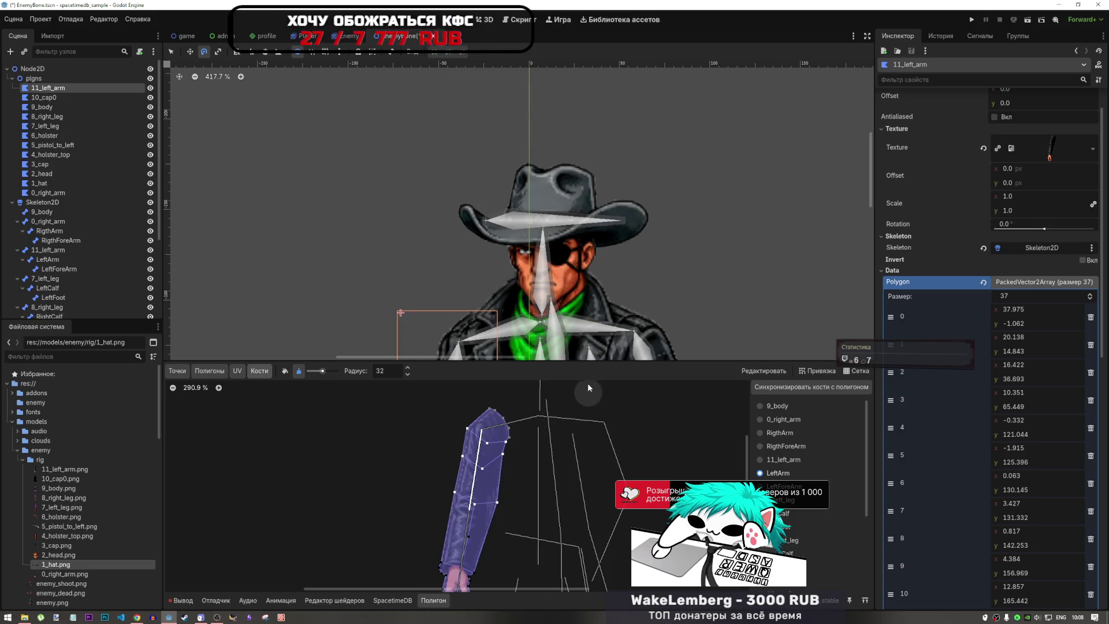
pyautogui.scroll(12, 500, 423)
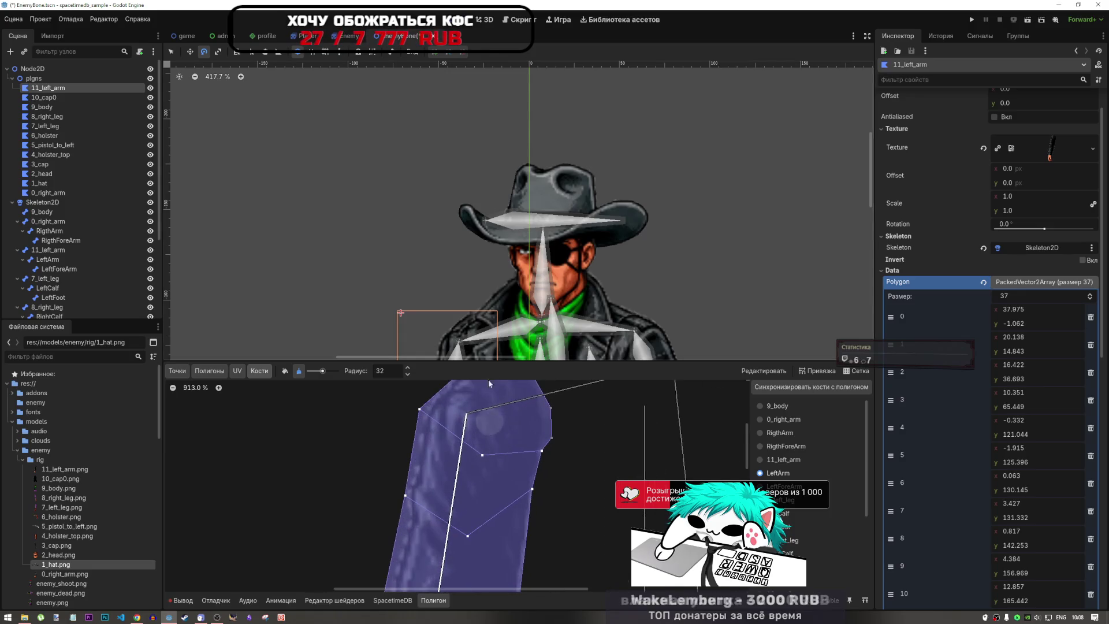
pyautogui.scroll(-12, 500, 422)
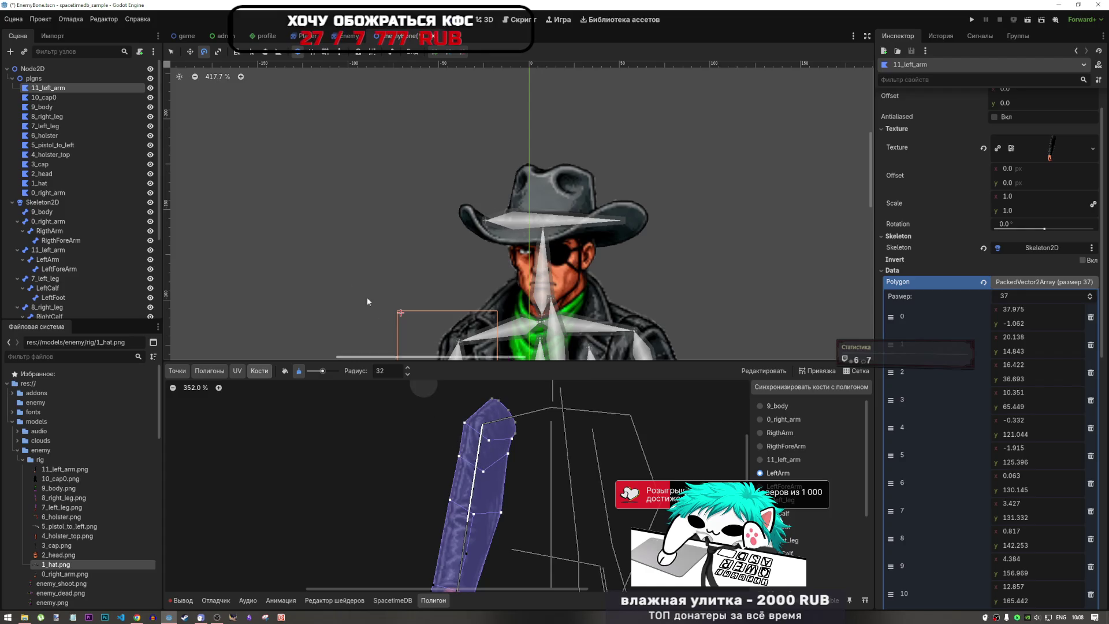
pyautogui.scroll(-8, 477, 396)
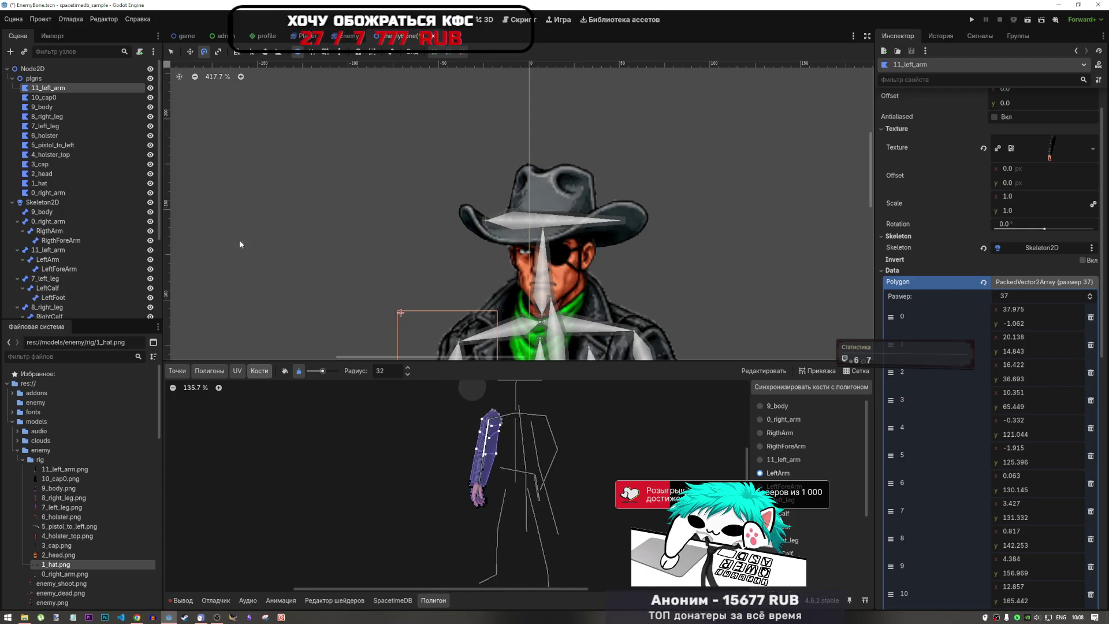
pyautogui.scroll(-4, 425, 250)
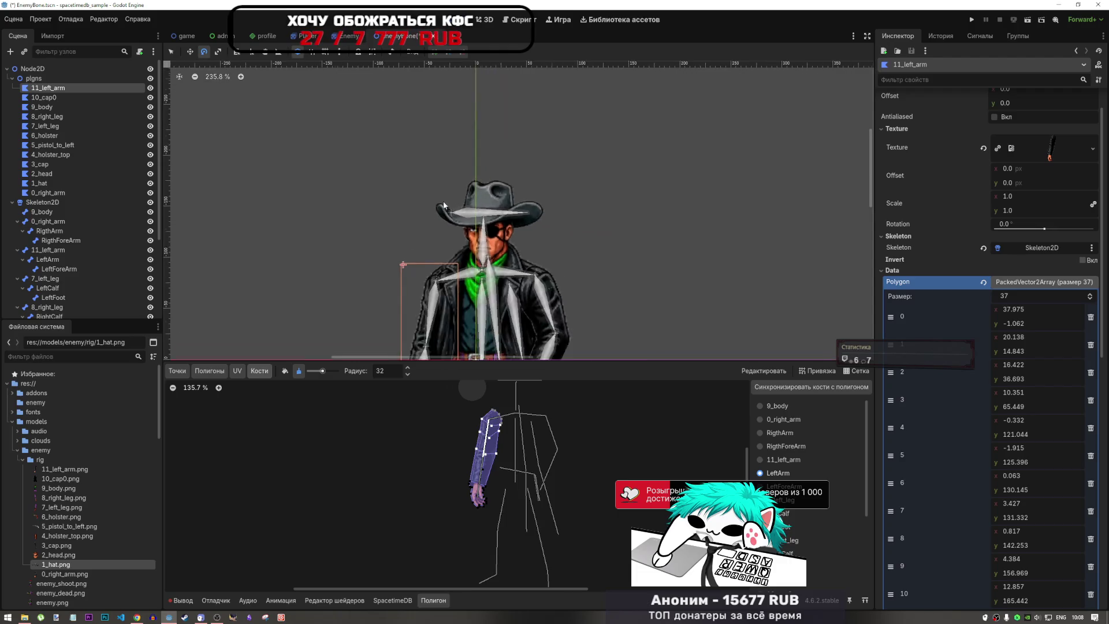
# - Switch to the erase brush, choose LeftForeArm, then return to the paint brush
pyautogui.scroll(3, 417, 263)
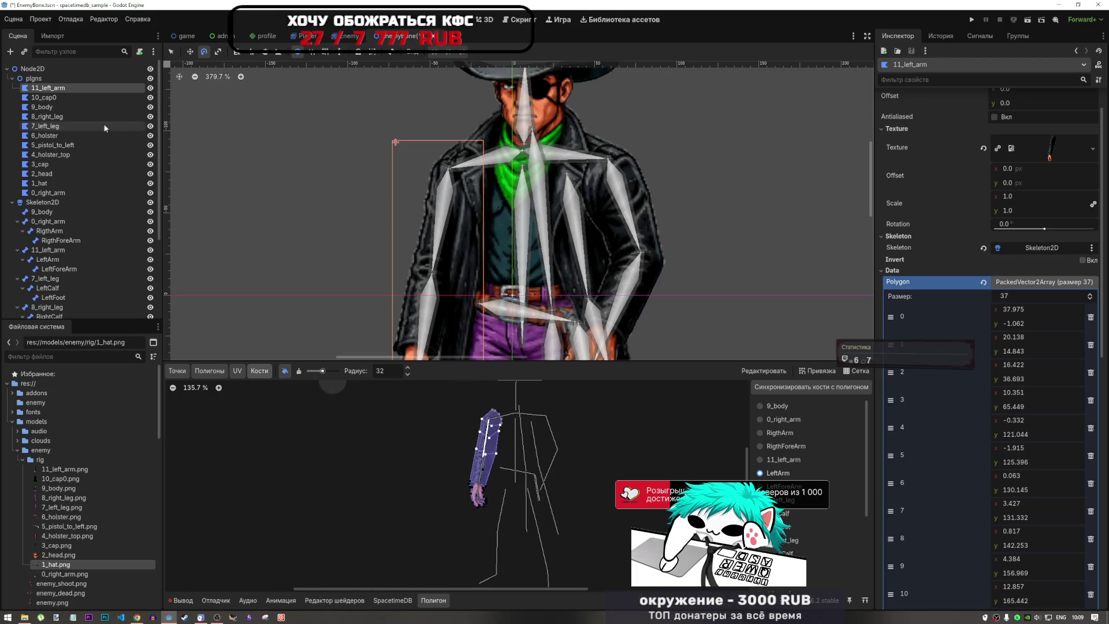
pyautogui.scroll(5, 485, 453)
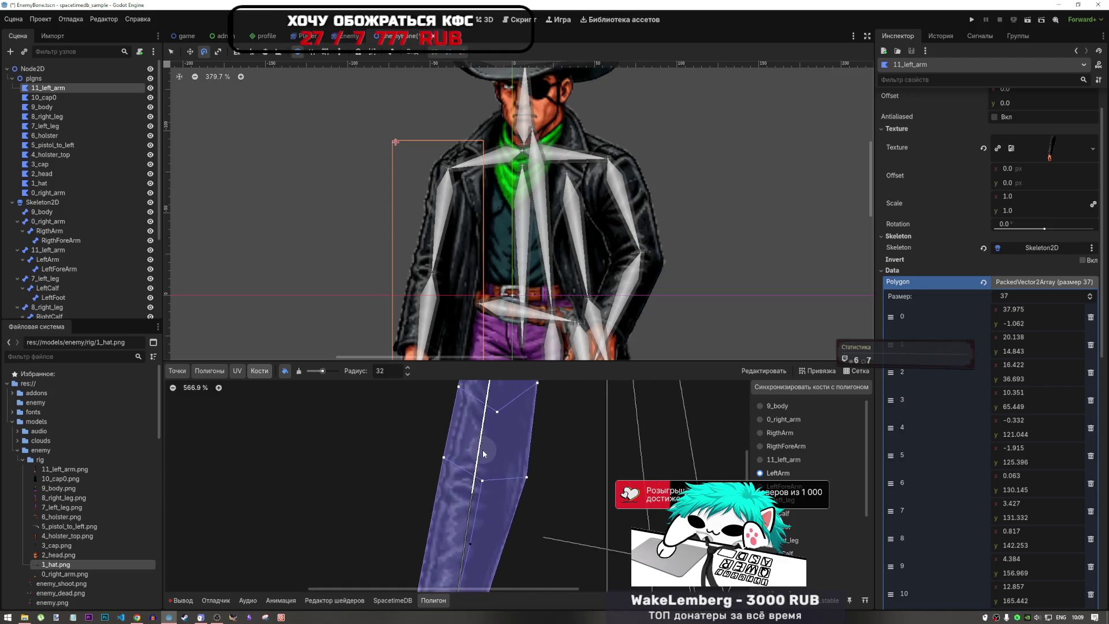
pyautogui.scroll(-5, 484, 454)
pyautogui.scroll(3, 488, 468)
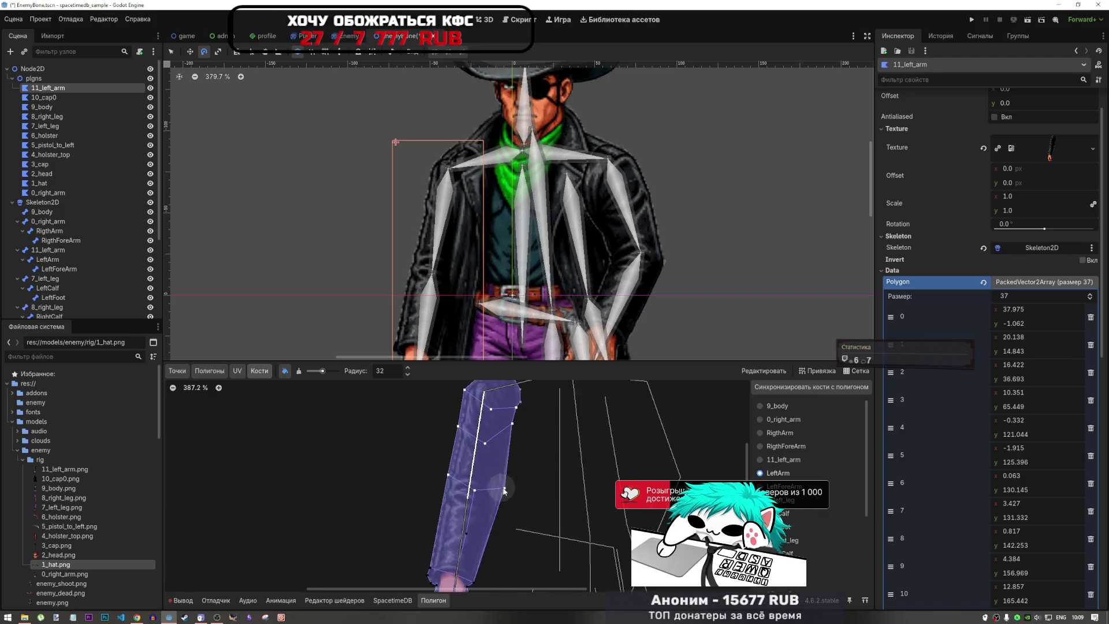
pyautogui.click(298, 370)
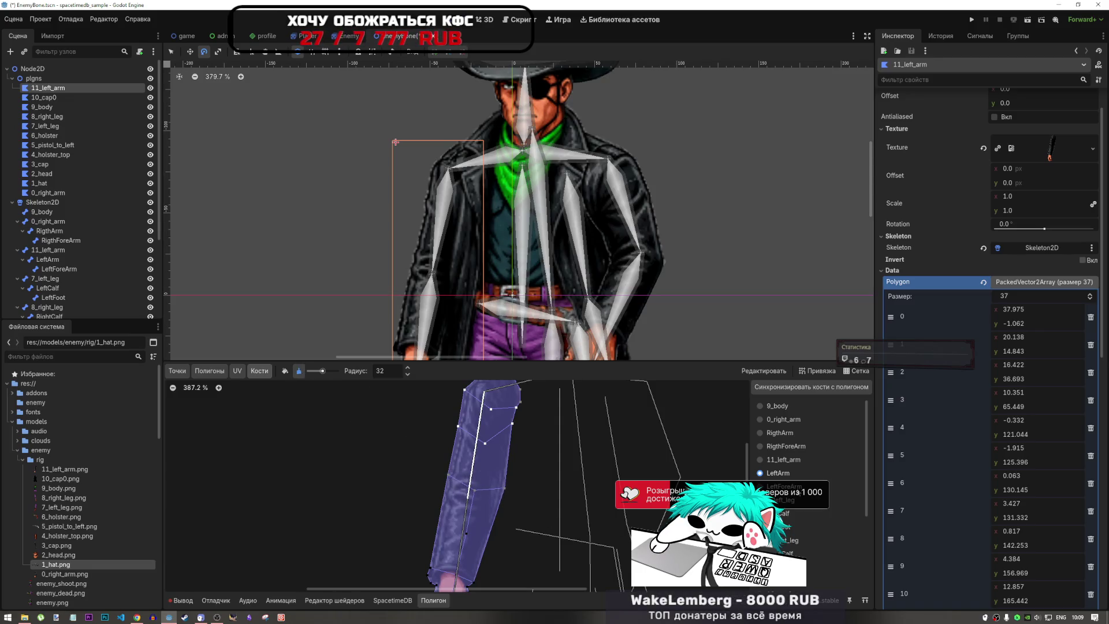
pyautogui.click(759, 487)
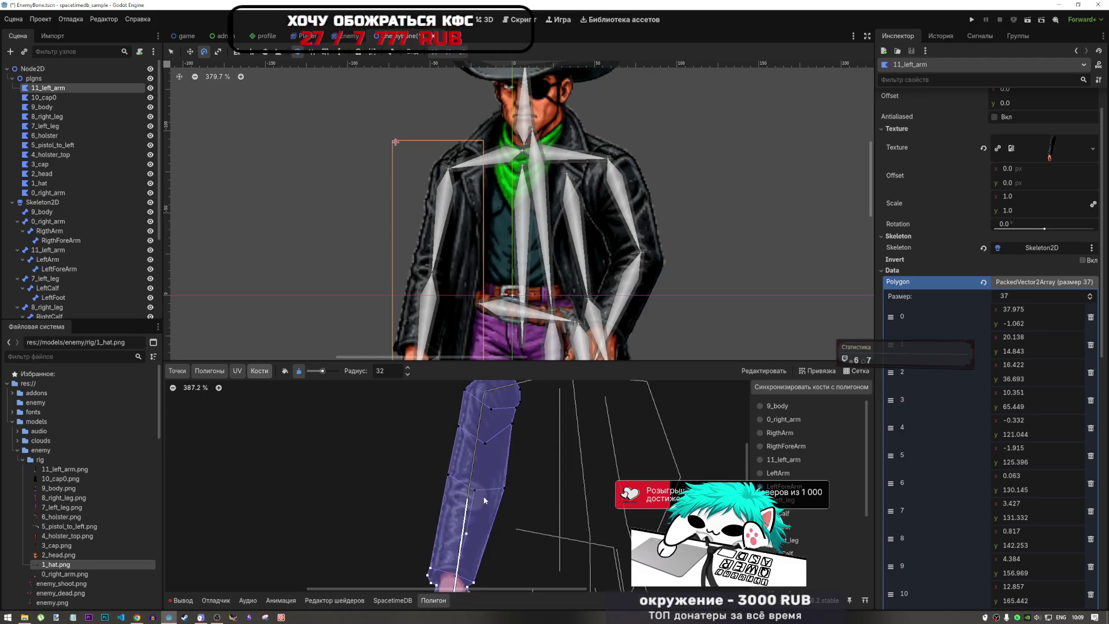
pyautogui.scroll(1, 476, 497)
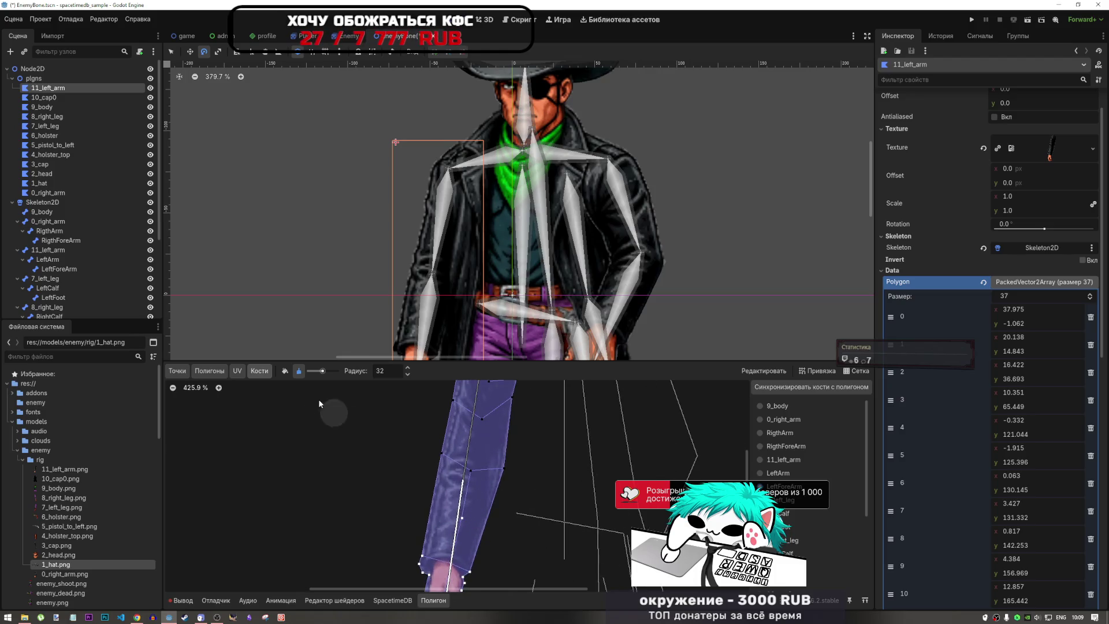
pyautogui.click(285, 370)
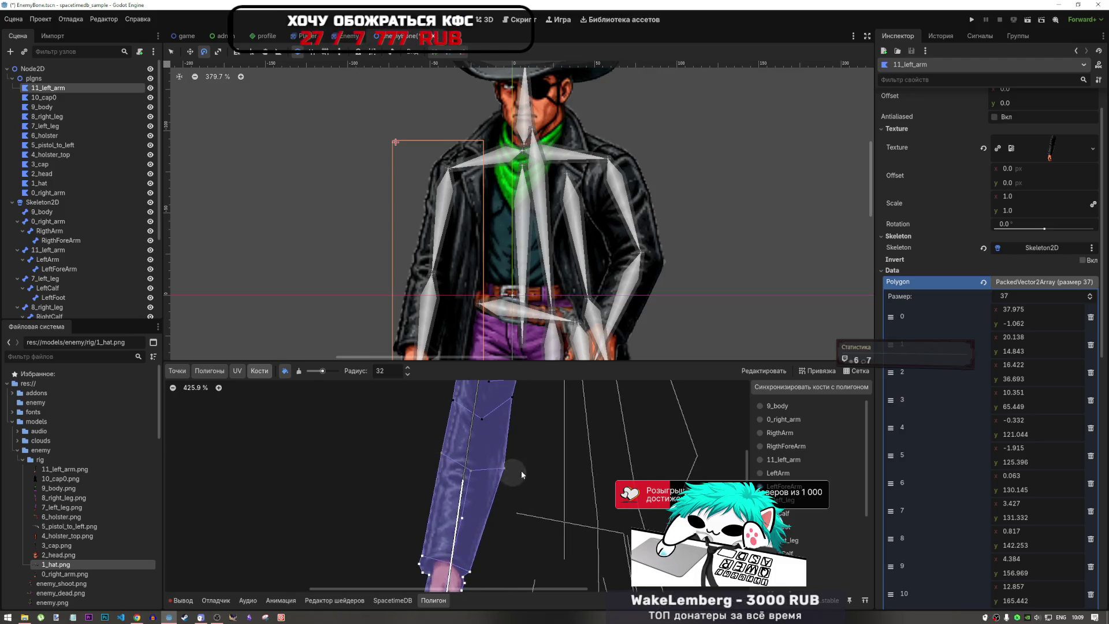
pyautogui.scroll(-10, 546, 455)
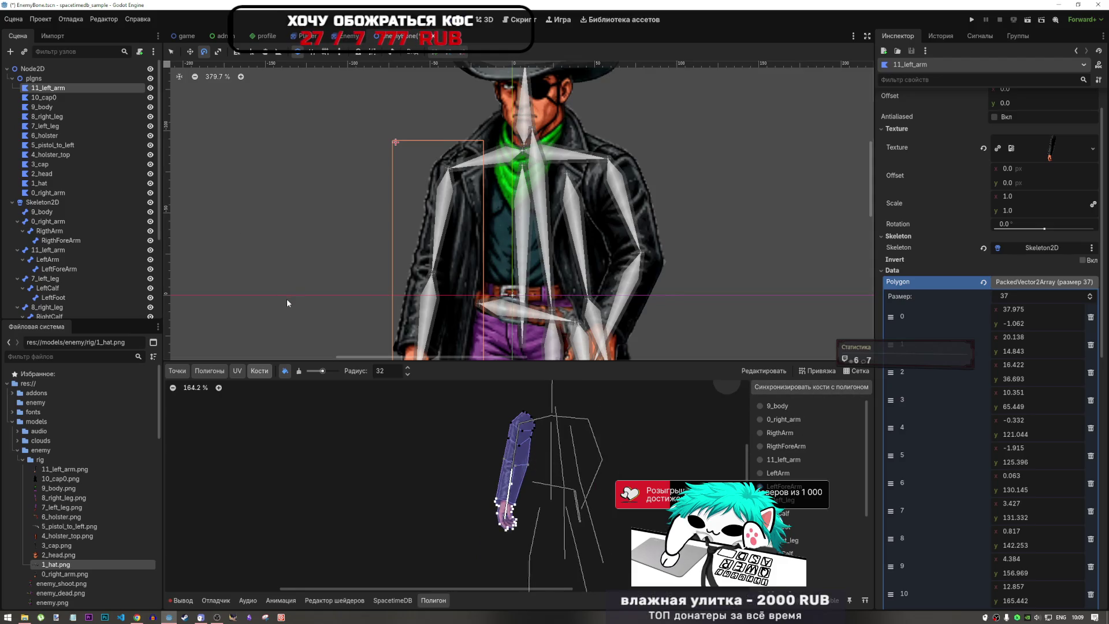
# - Save the EnemyBone scene with Ctrl+S and select the 7_left_leg bone
pyautogui.hotkey('ctrl', 's')
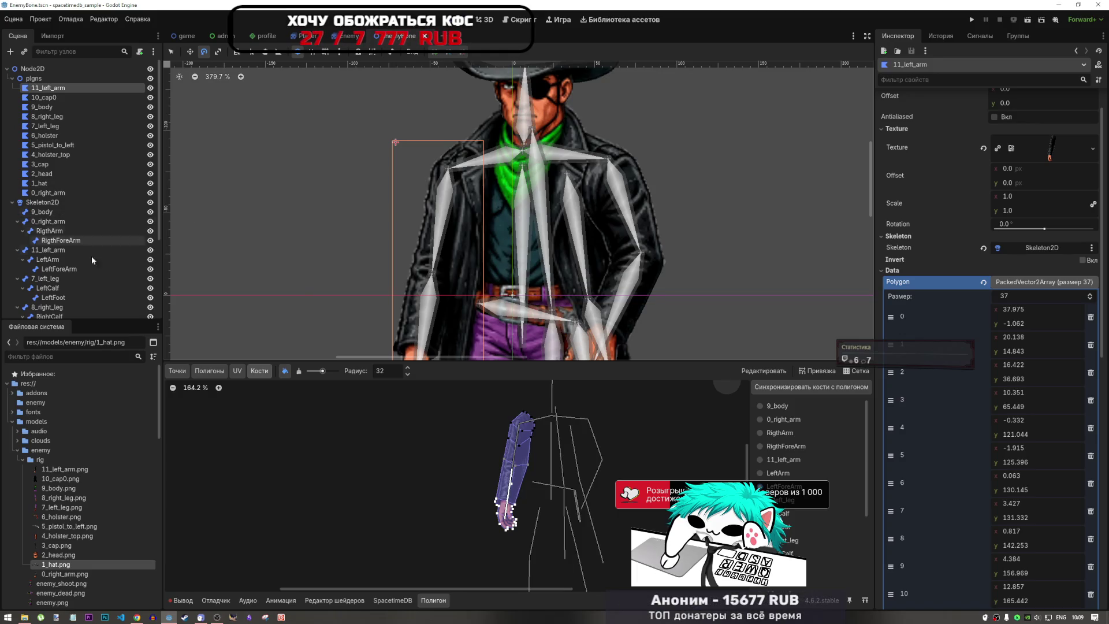
pyautogui.click(64, 97)
pyautogui.click(65, 89)
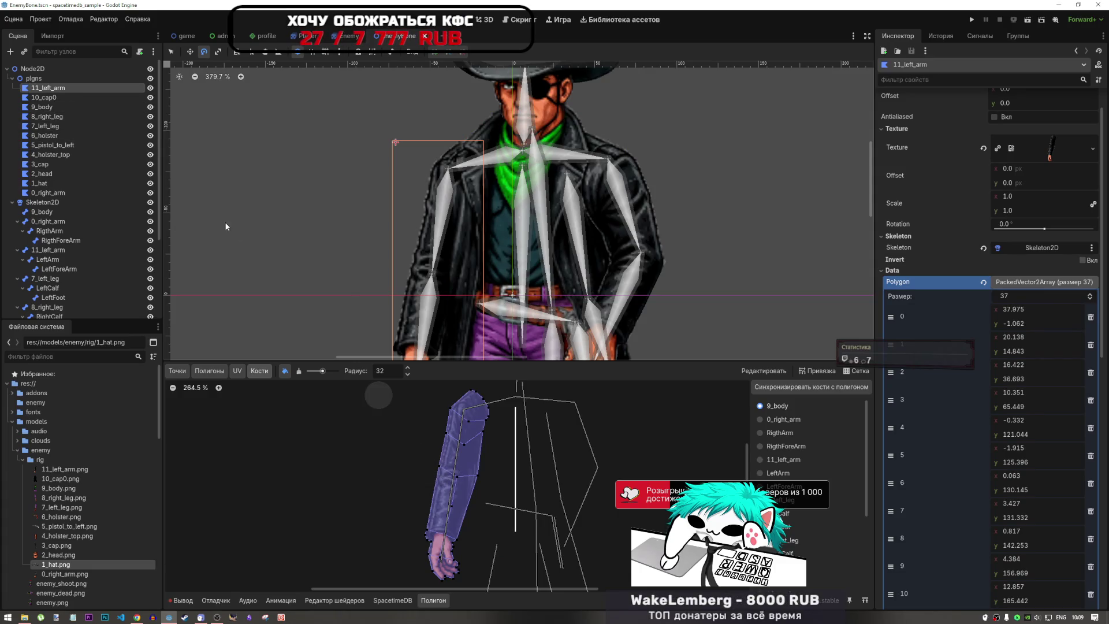
pyautogui.scroll(-3, 78, 248)
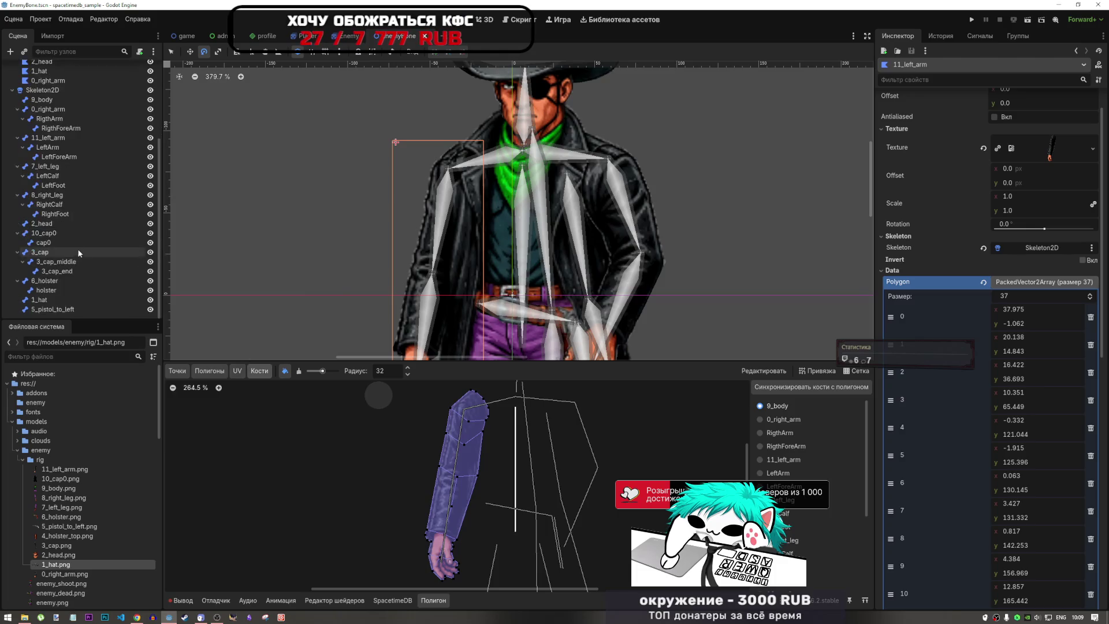
pyautogui.click(57, 234)
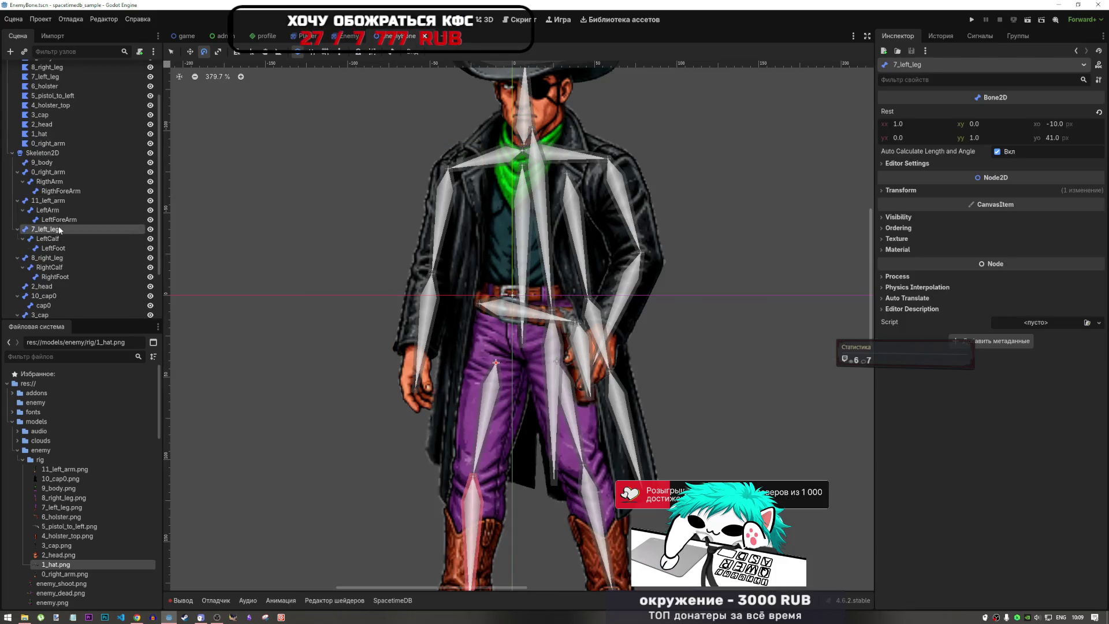
# - Select LeftArm and rotate it around the shoulder with the Rotate tool
pyautogui.click(52, 210)
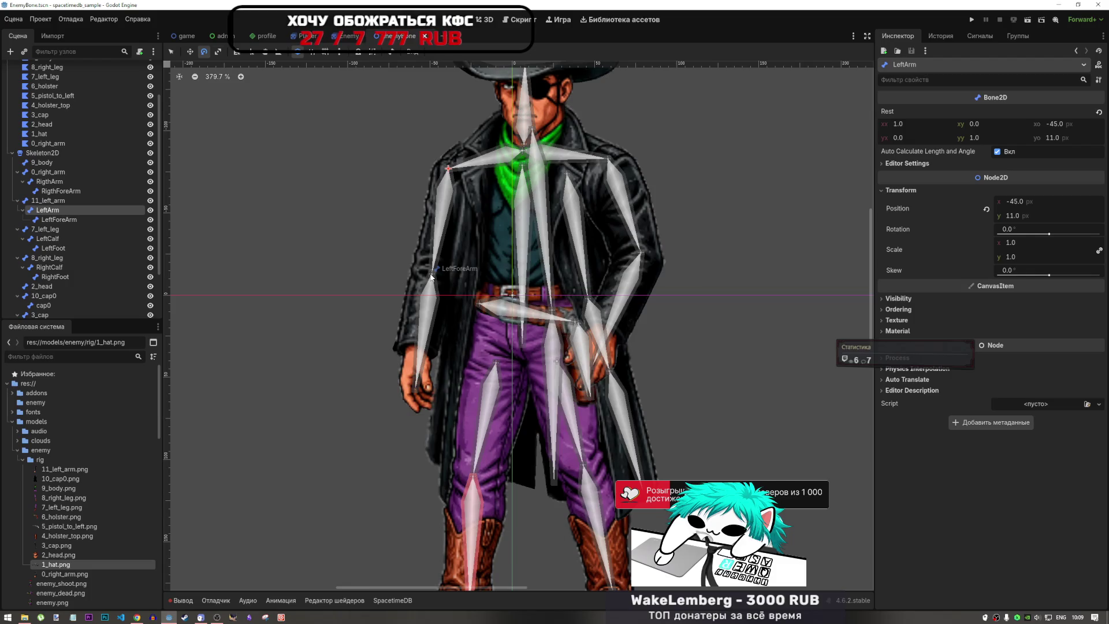
pyautogui.press('s')
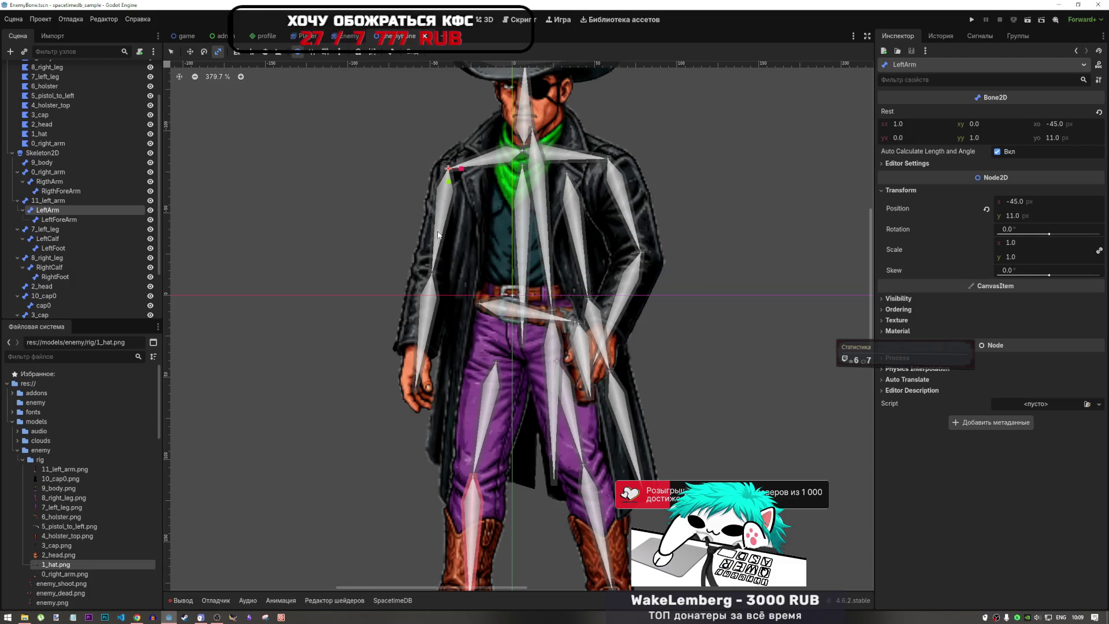
pyautogui.press('e')
pyautogui.moveTo(439, 256)
pyautogui.mouseDown()
pyautogui.moveTo(369, 217)
pyautogui.moveTo(380, 133)
pyautogui.moveTo(420, 259)
pyautogui.moveTo(393, 252)
pyautogui.moveTo(435, 289)
pyautogui.moveTo(420, 272)
pyautogui.moveTo(415, 285)
pyautogui.mouseUp()
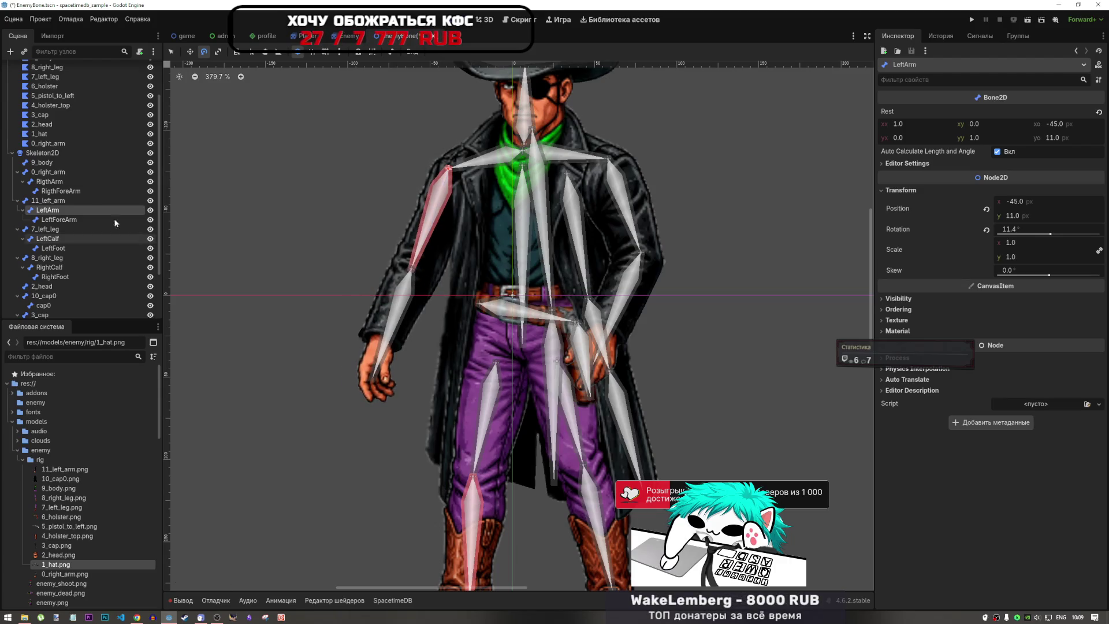
# - Select LeftForeArm and rotate it so the hand points left
pyautogui.click(80, 221)
pyautogui.moveTo(381, 353)
pyautogui.mouseDown()
pyautogui.moveTo(289, 306)
pyautogui.moveTo(349, 281)
pyautogui.moveTo(348, 265)
pyautogui.moveTo(397, 306)
pyautogui.moveTo(404, 346)
pyautogui.moveTo(346, 323)
pyautogui.moveTo(323, 346)
pyautogui.mouseUp()
pyautogui.scroll(-3, 428, 328)
pyautogui.scroll(-4, 428, 328)
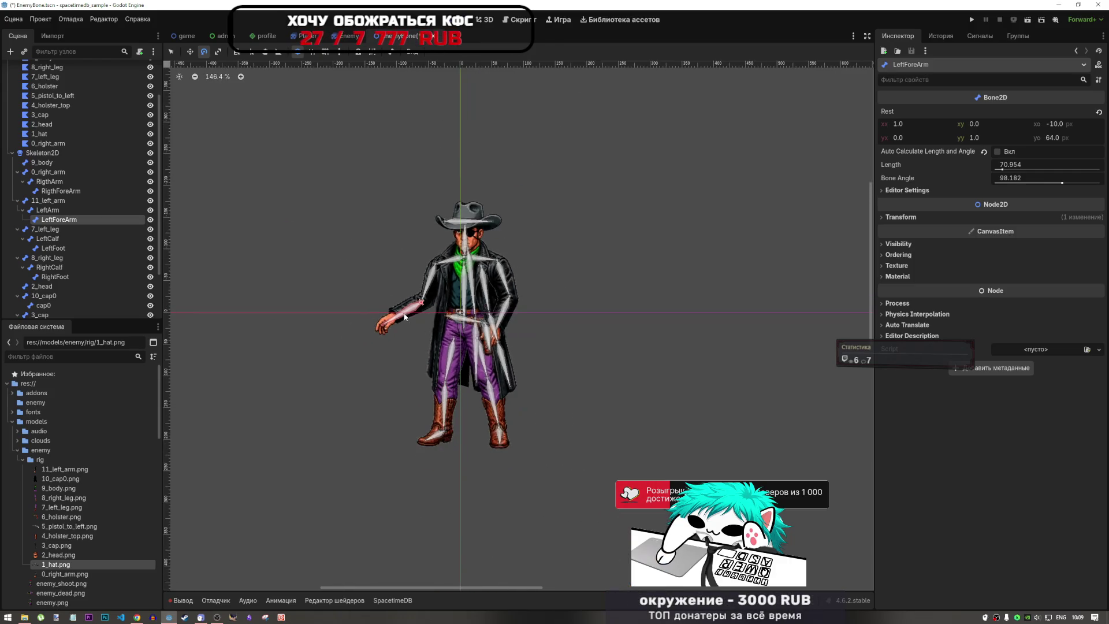
pyautogui.moveTo(405, 318); pyautogui.dragTo(372, 318)
pyautogui.scroll(2, 439, 291)
pyautogui.scroll(3, 439, 290)
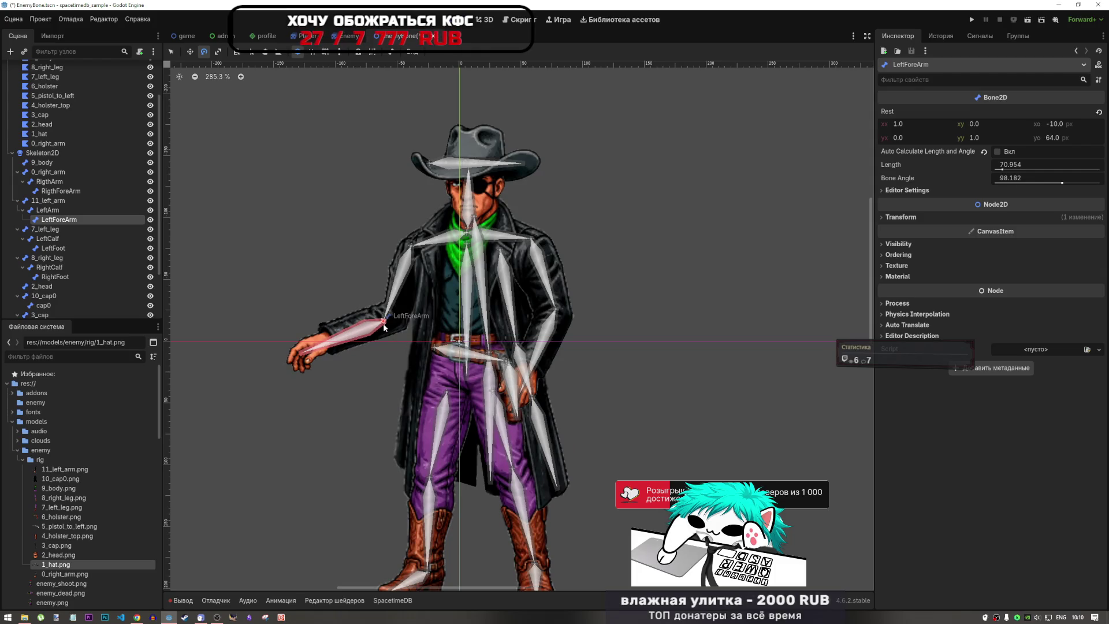
# - Nudge the LeftForeArm bone slightly right and up with the Move tool
pyautogui.press('w')
pyautogui.moveTo(383, 326)
pyautogui.mouseDown()
pyautogui.moveTo(396, 327)
pyautogui.moveTo(334, 322)
pyautogui.moveTo(203, 225)
pyautogui.moveTo(270, 314)
pyautogui.moveTo(212, 495)
pyautogui.moveTo(405, 334)
pyautogui.moveTo(371, 365)
pyautogui.moveTo(373, 349)
pyautogui.moveTo(397, 347)
pyautogui.mouseUp()
pyautogui.scroll(-2, 410, 290)
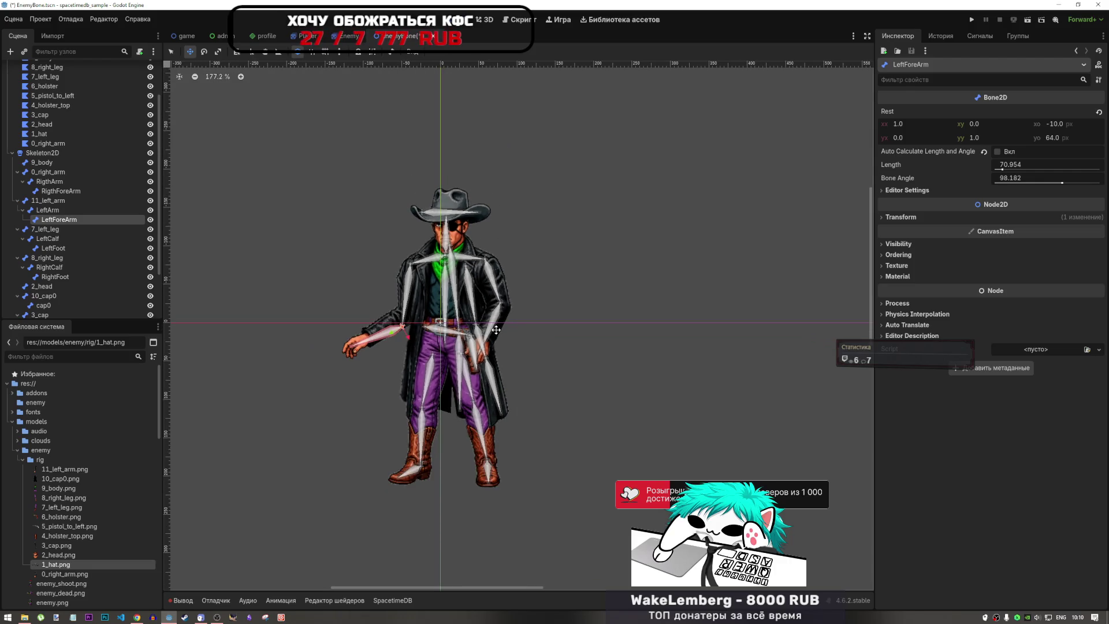
pyautogui.scroll(2, 393, 327)
pyautogui.moveTo(403, 323); pyautogui.dragTo(411, 313)
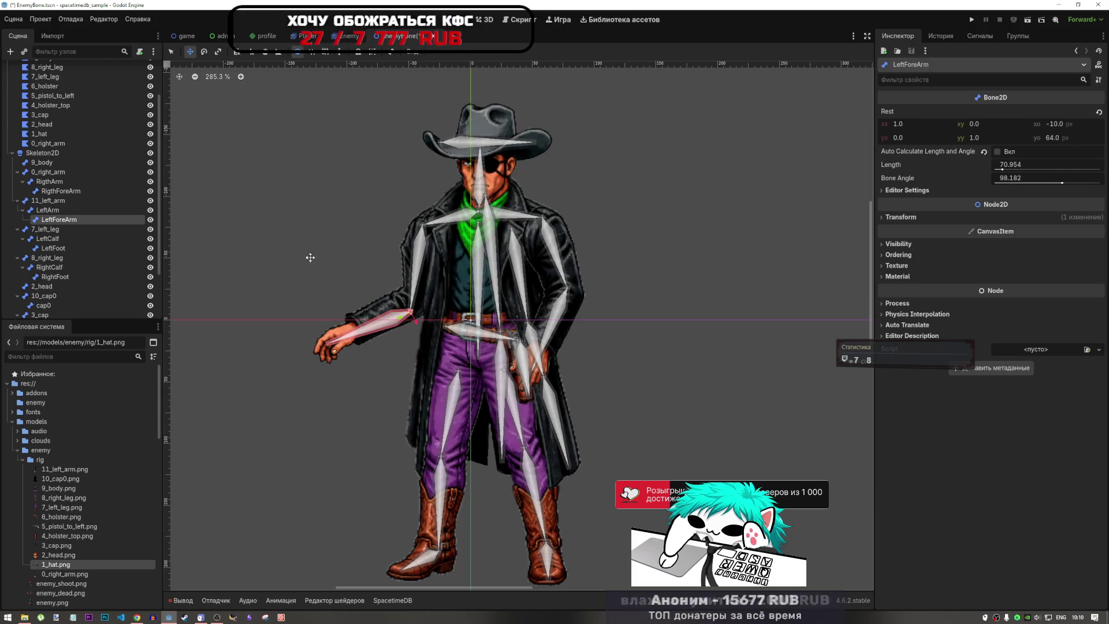
# - Click back and forth between the 11_left_arm and LeftForeArm entries in the Scene tree
pyautogui.click(54, 211)
pyautogui.click(55, 220)
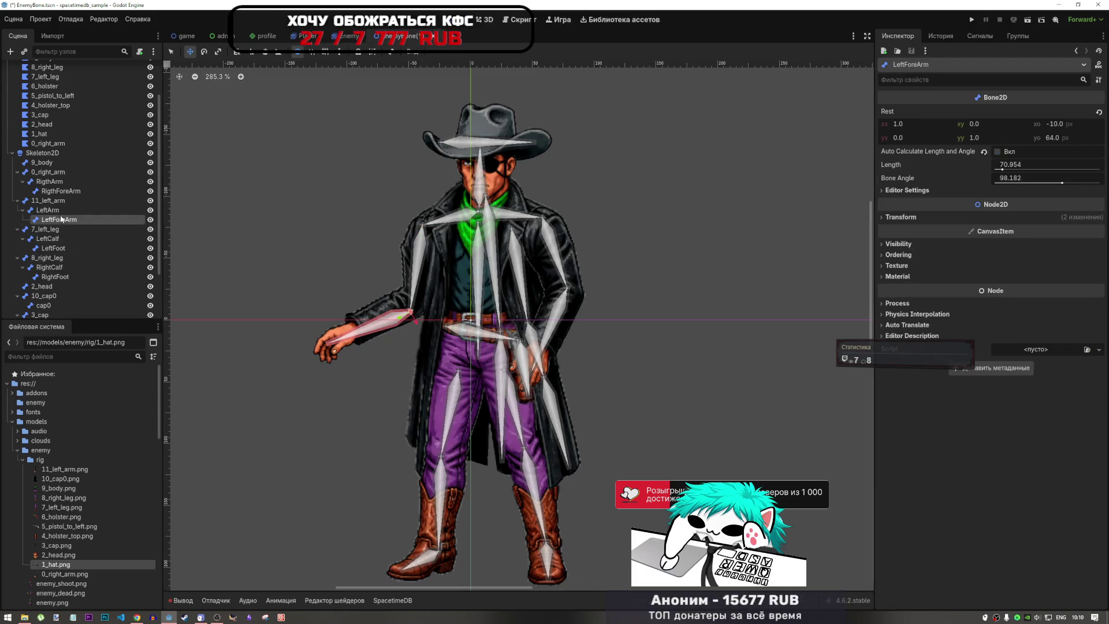
pyautogui.click(56, 201)
pyautogui.click(48, 210)
pyautogui.click(55, 219)
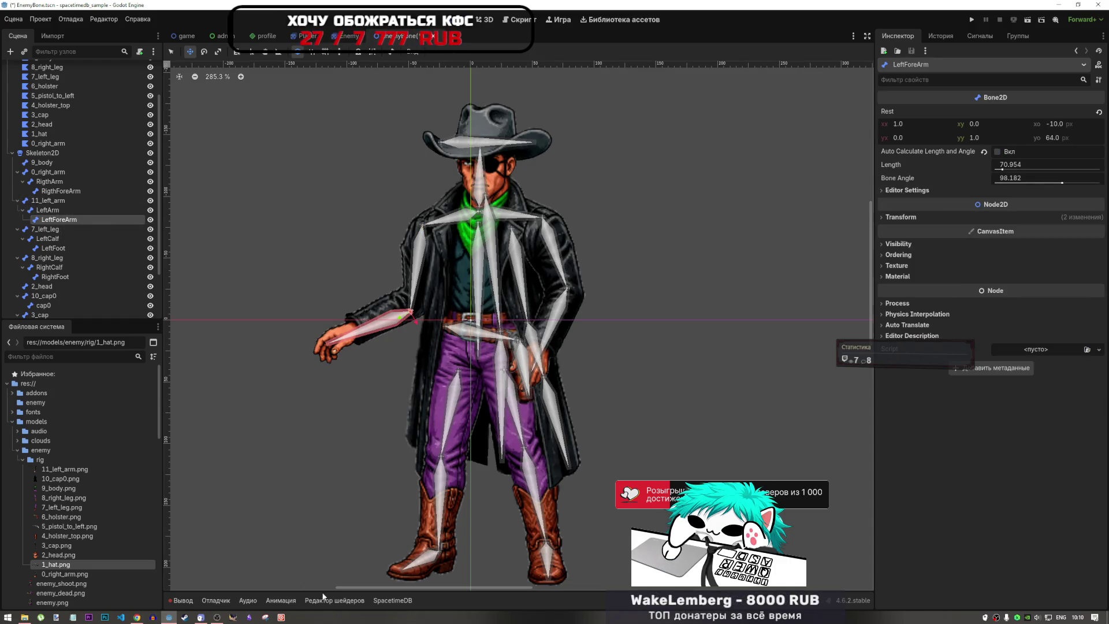
pyautogui.click(52, 210)
pyautogui.click(56, 202)
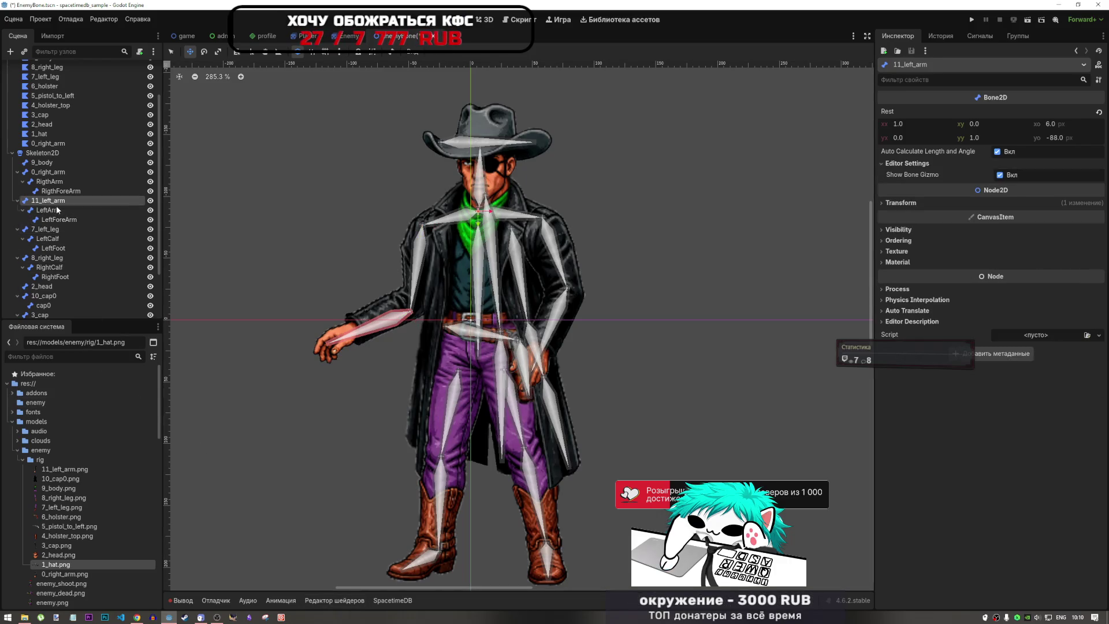
pyautogui.scroll(-1, 442, 358)
pyautogui.scroll(5, 442, 358)
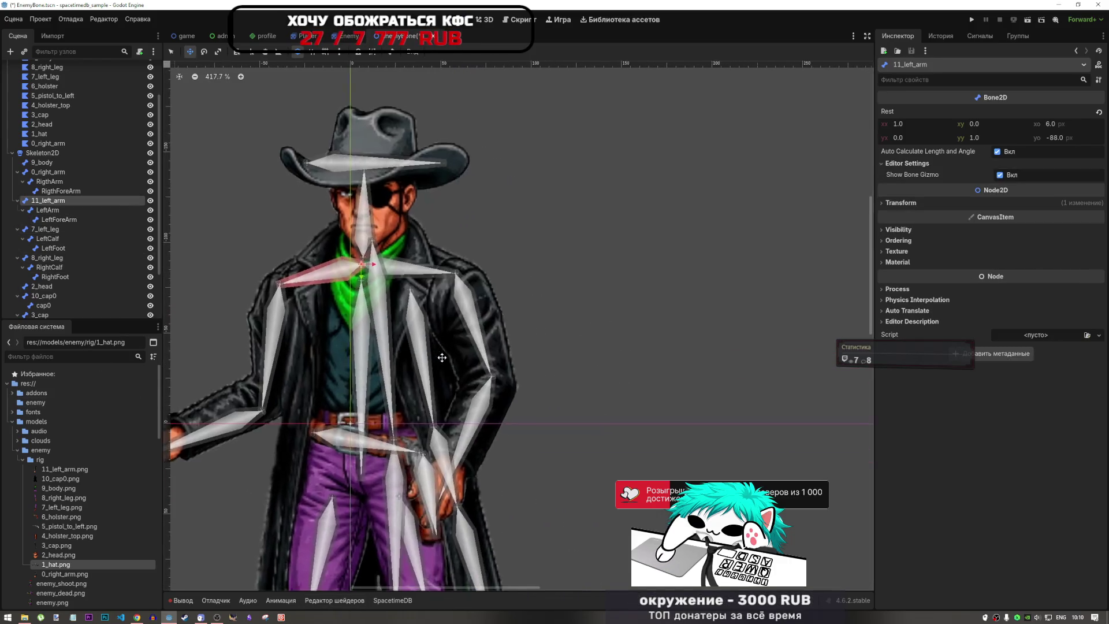
pyautogui.scroll(2, 442, 358)
pyautogui.scroll(-4, 427, 376)
pyautogui.scroll(3, 419, 391)
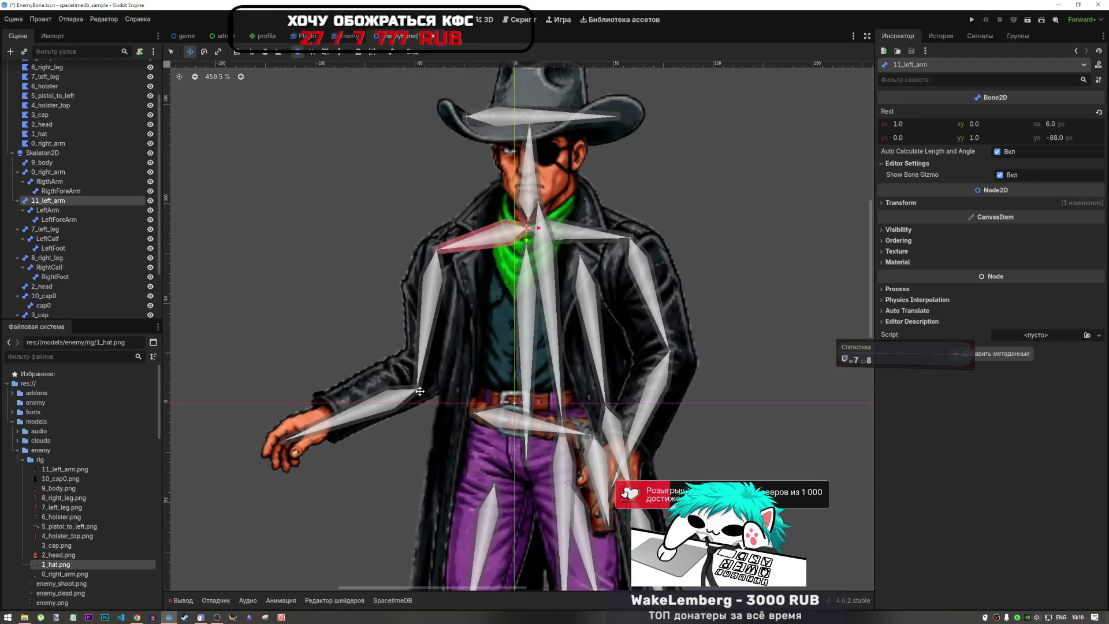
# - Select LeftForeArm and drag the forearm and hand into their final position
pyautogui.click(55, 220)
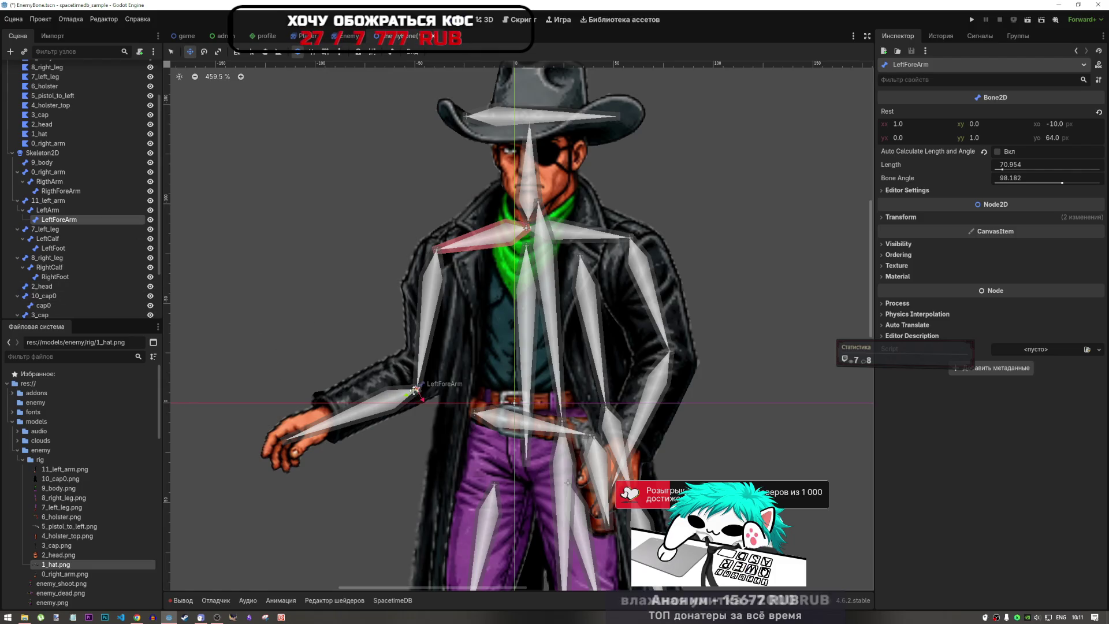
pyautogui.moveTo(414, 390)
pyautogui.mouseDown()
pyautogui.moveTo(428, 366)
pyautogui.moveTo(454, 398)
pyautogui.moveTo(471, 396)
pyautogui.moveTo(462, 407)
pyautogui.moveTo(422, 357)
pyautogui.moveTo(436, 374)
pyautogui.moveTo(412, 381)
pyautogui.moveTo(408, 364)
pyautogui.mouseUp()
pyautogui.click(48, 210)
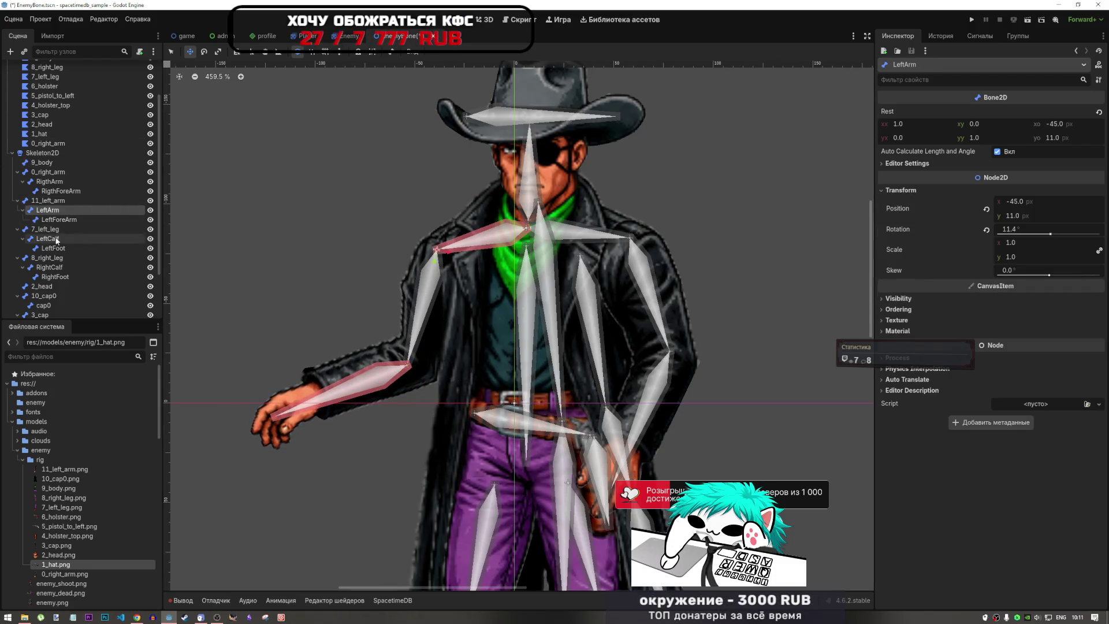
# - Select 11_left_arm to bring back its bone weight editor
pyautogui.scroll(-1, 64, 283)
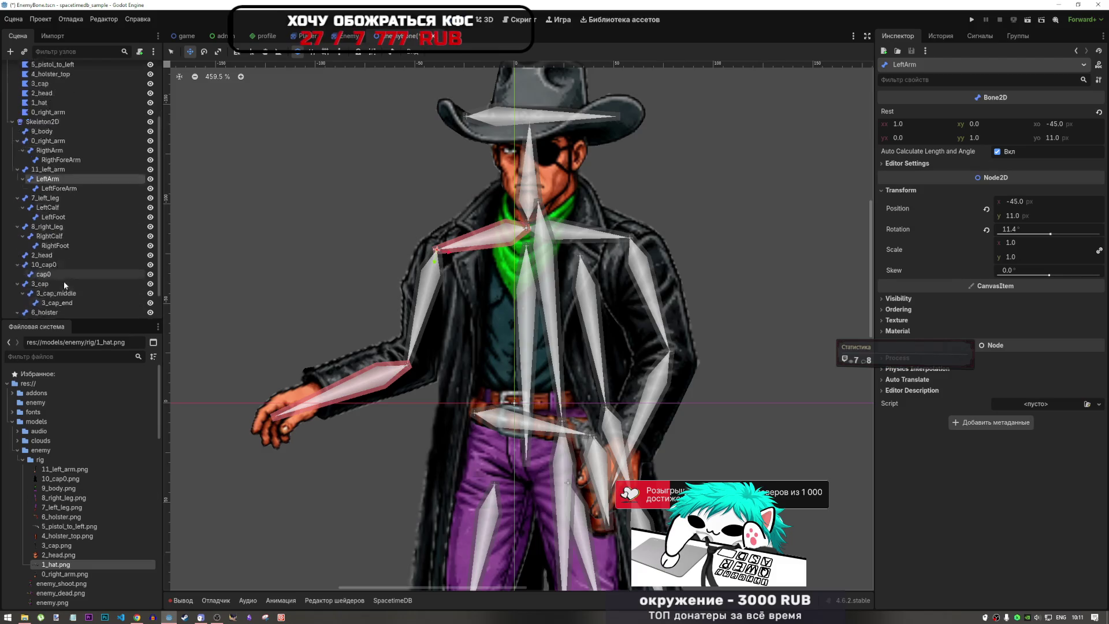
pyautogui.scroll(3, 64, 281)
pyautogui.click(65, 90)
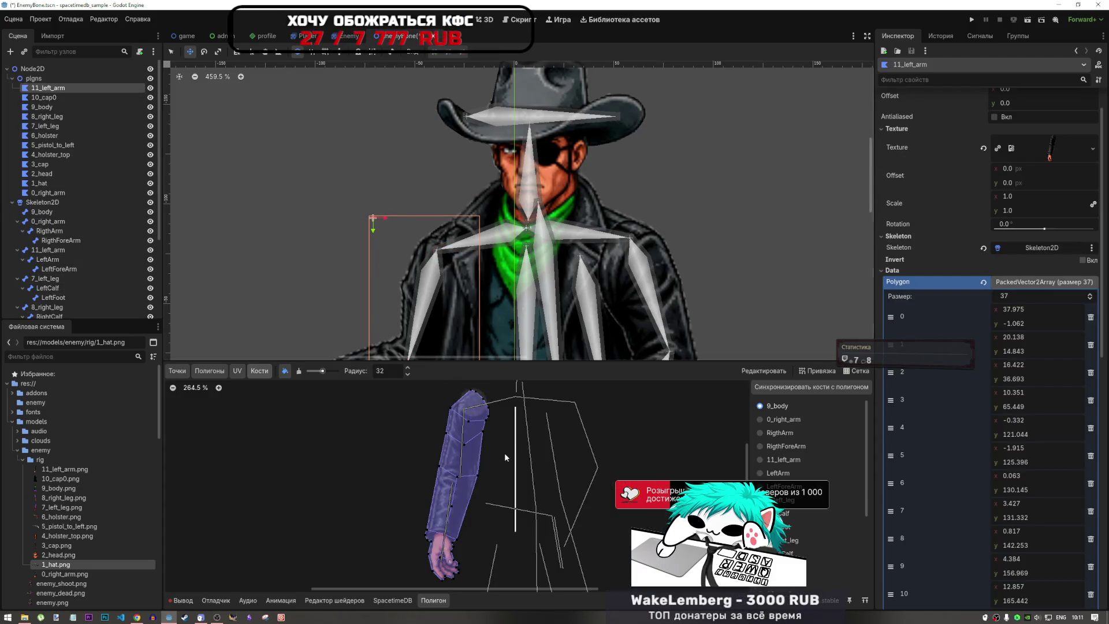
# - View the RigthForeArm bone's weights, then LeftArm's, zoomed in on the arm
pyautogui.click(789, 426)
pyautogui.click(787, 445)
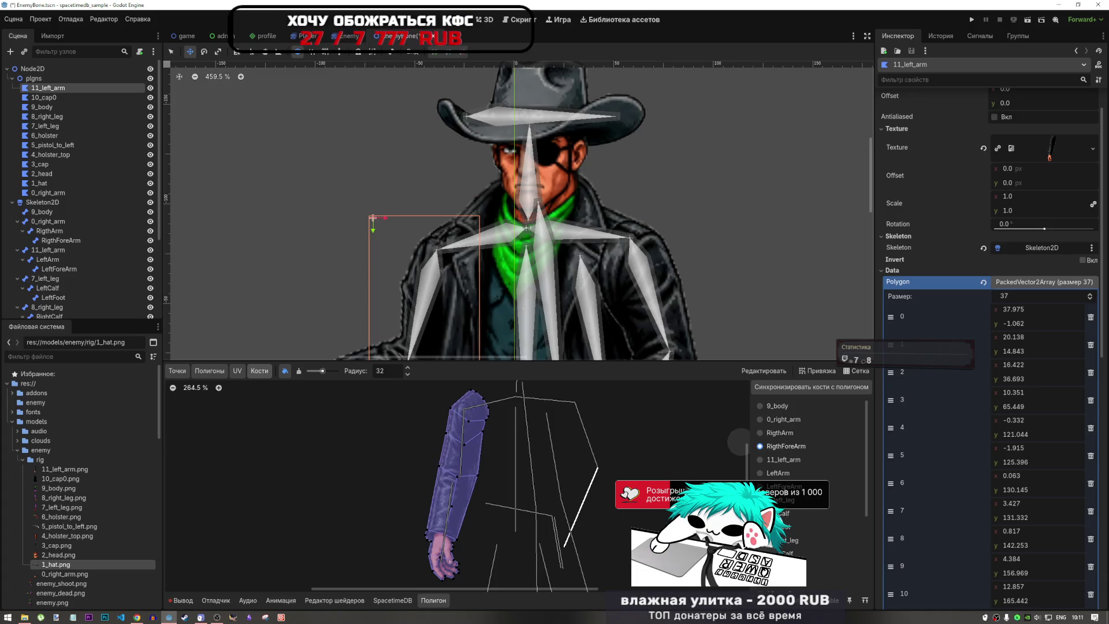
pyautogui.click(777, 472)
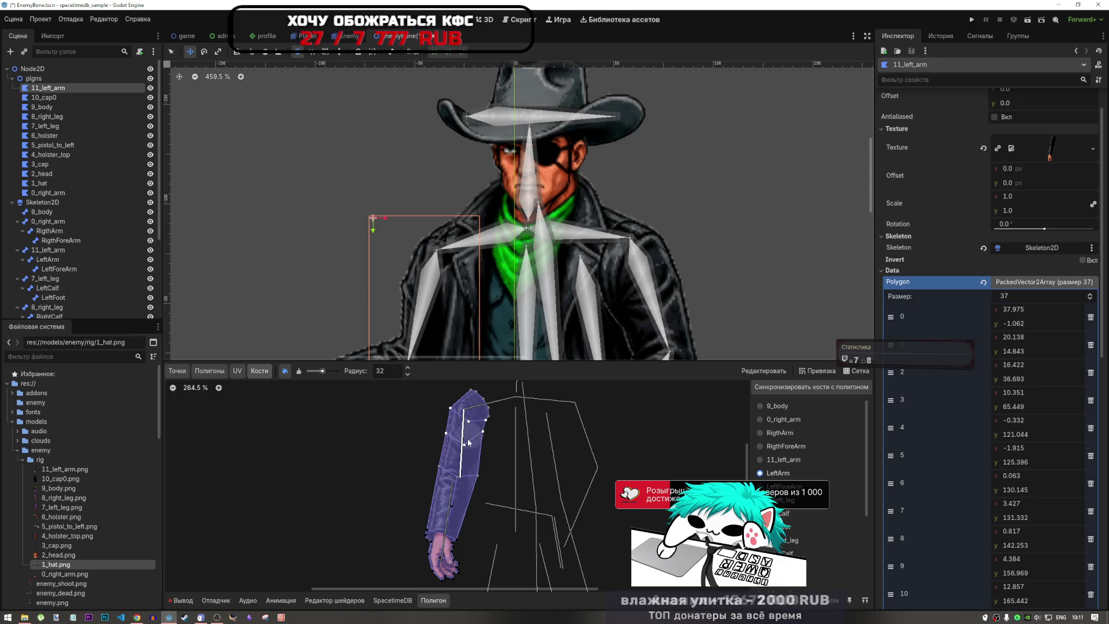
pyautogui.scroll(5, 469, 442)
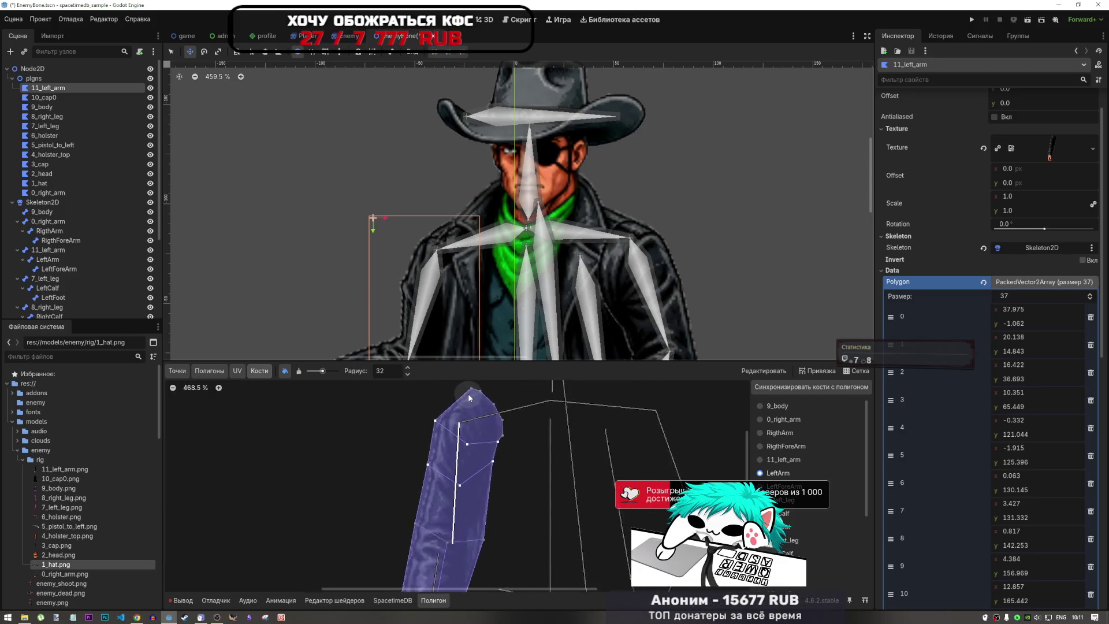
pyautogui.scroll(1, 469, 396)
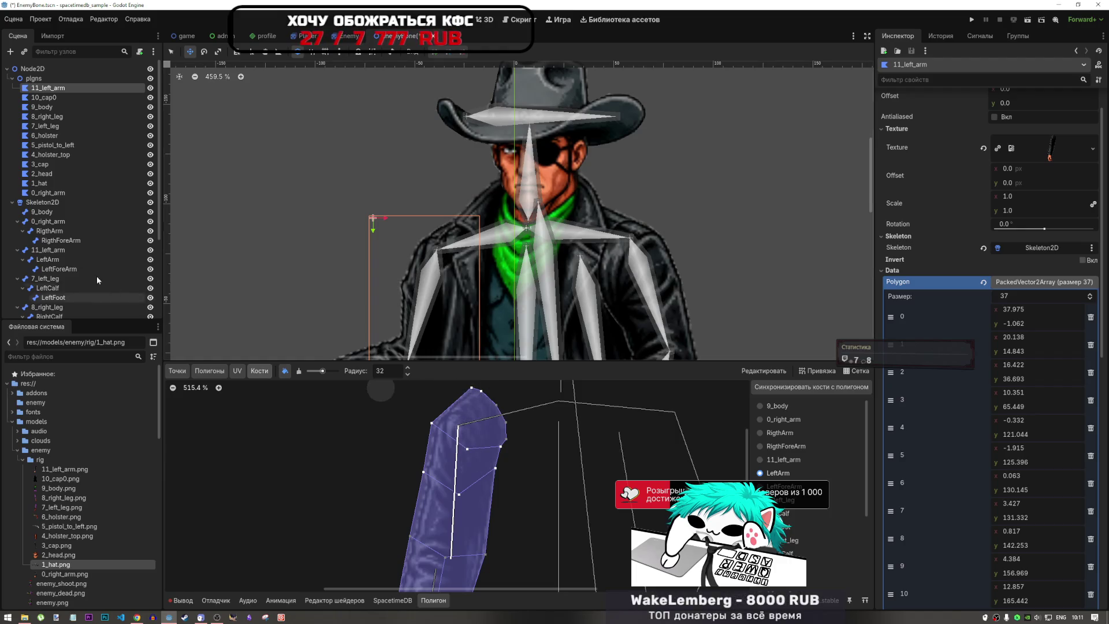
# - Select 10_cap0, then 11_left_arm, then the LeftArm bone in the Scene tree
pyautogui.click(63, 97)
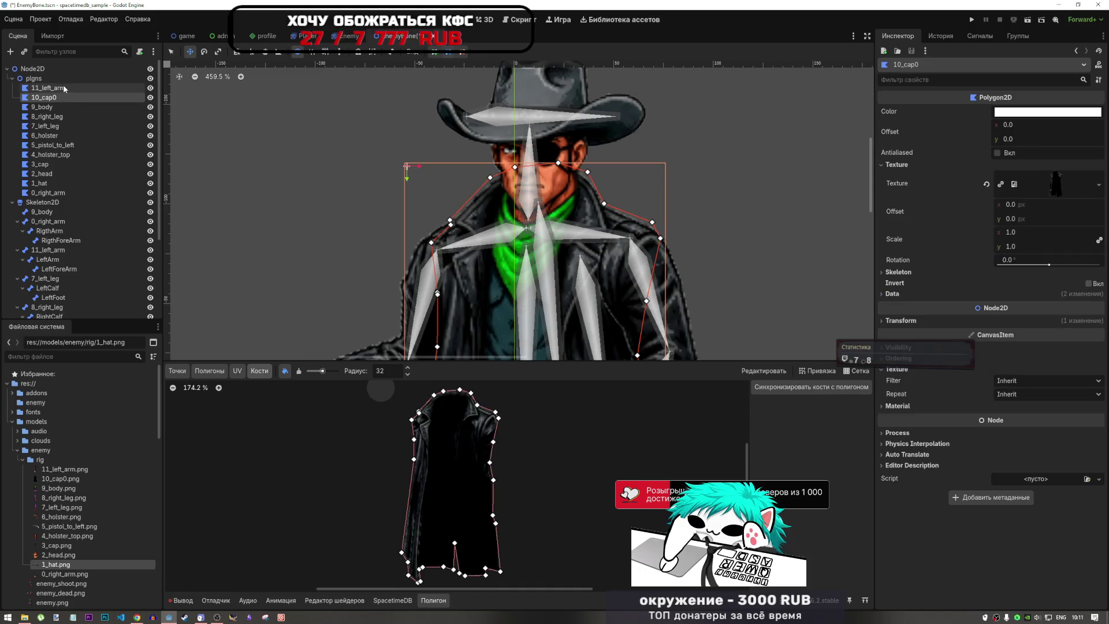
pyautogui.click(64, 88)
pyautogui.click(55, 260)
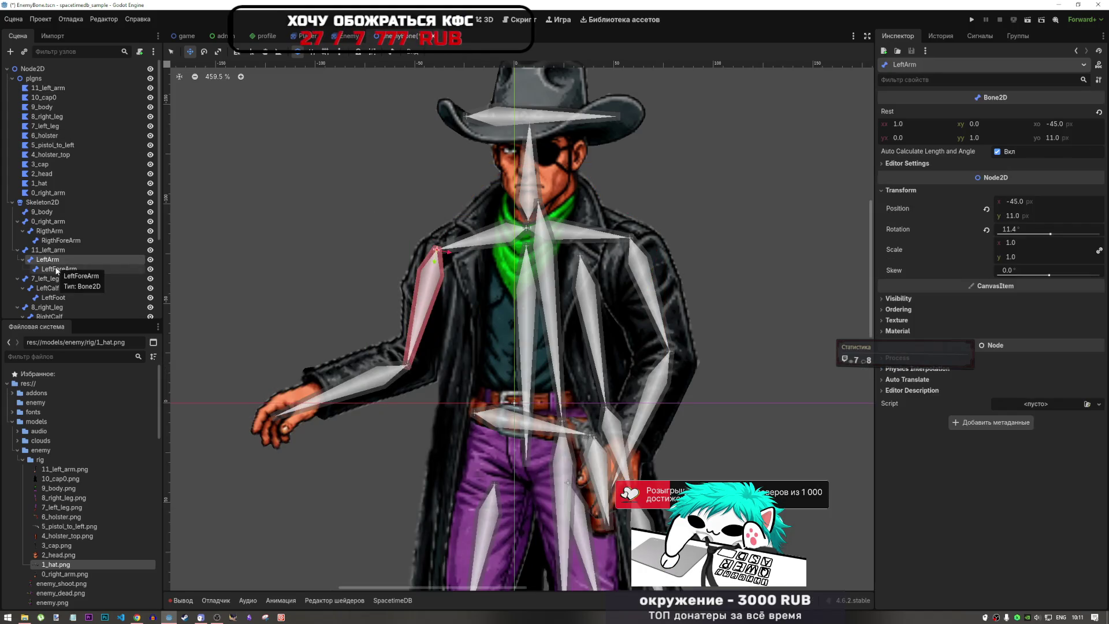
# - Raise the left arm by rotating LeftArm, then bend the LeftForeArm bone
pyautogui.press('e')
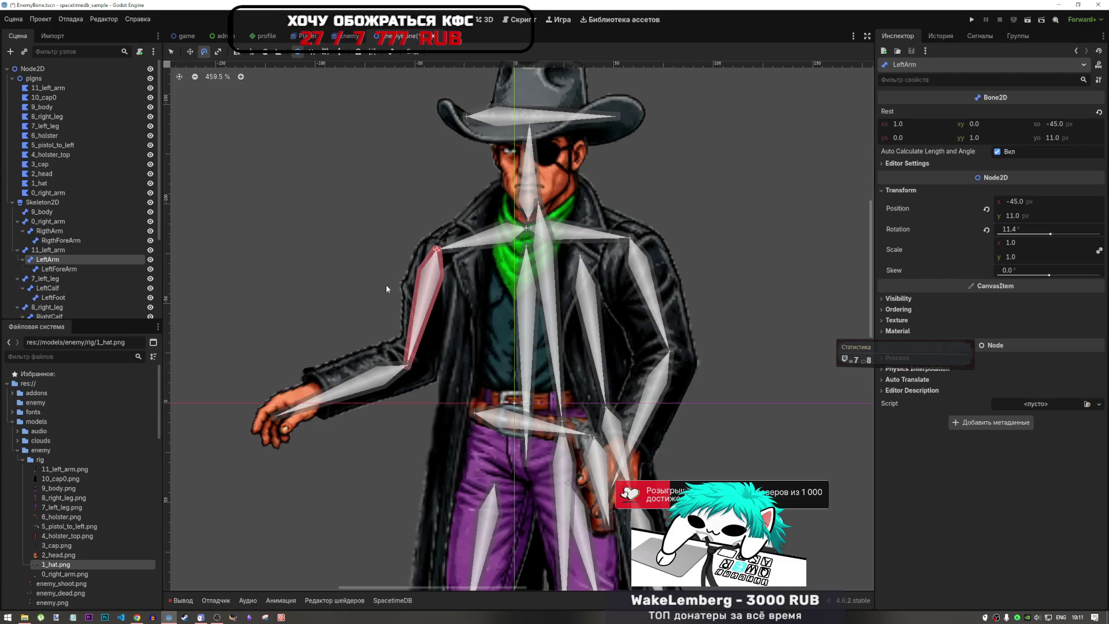
pyautogui.moveTo(386, 284)
pyautogui.mouseDown()
pyautogui.moveTo(407, 285)
pyautogui.moveTo(407, 266)
pyautogui.moveTo(398, 312)
pyautogui.moveTo(414, 349)
pyautogui.moveTo(406, 287)
pyautogui.moveTo(370, 381)
pyautogui.moveTo(411, 404)
pyautogui.moveTo(386, 400)
pyautogui.moveTo(404, 393)
pyautogui.moveTo(379, 380)
pyautogui.moveTo(405, 389)
pyautogui.moveTo(364, 373)
pyautogui.mouseUp()
pyautogui.click(344, 378)
pyautogui.scroll(-6, 396, 398)
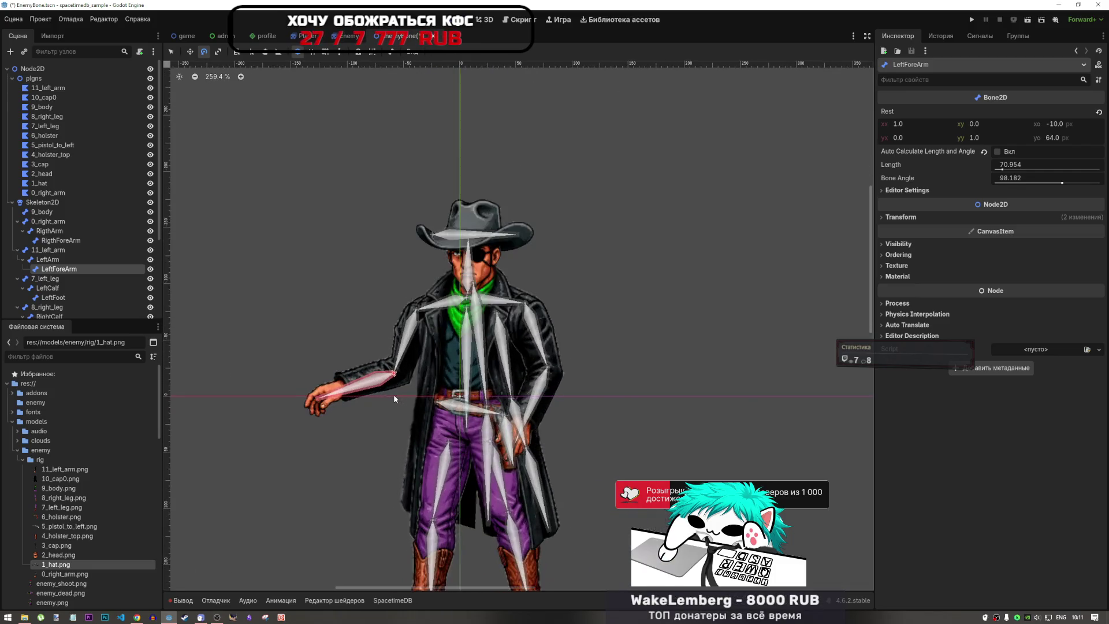
pyautogui.scroll(-3, 393, 399)
# - Select Skeleton2D and reset the skeleton to its rest pose
pyautogui.click(49, 259)
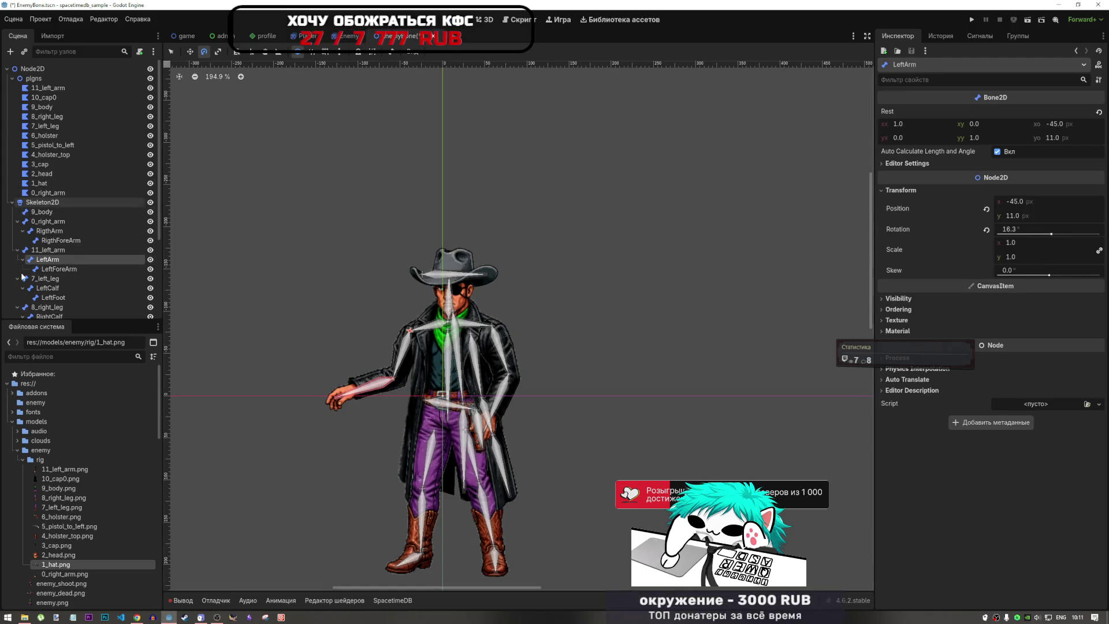
pyautogui.click(109, 202)
pyautogui.click(441, 51)
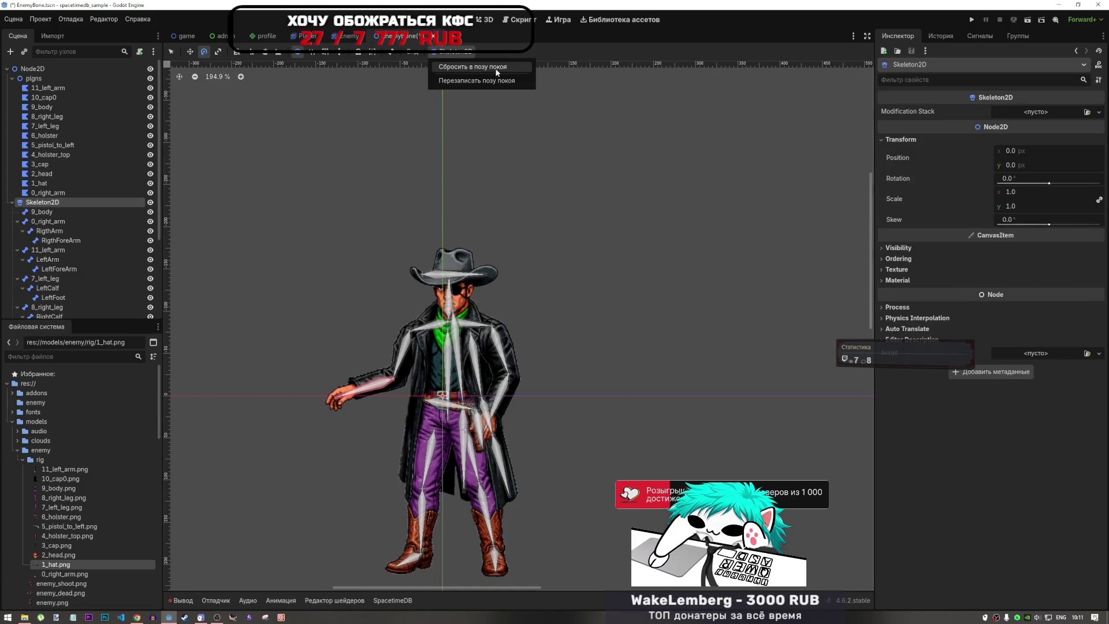
pyautogui.click(496, 79)
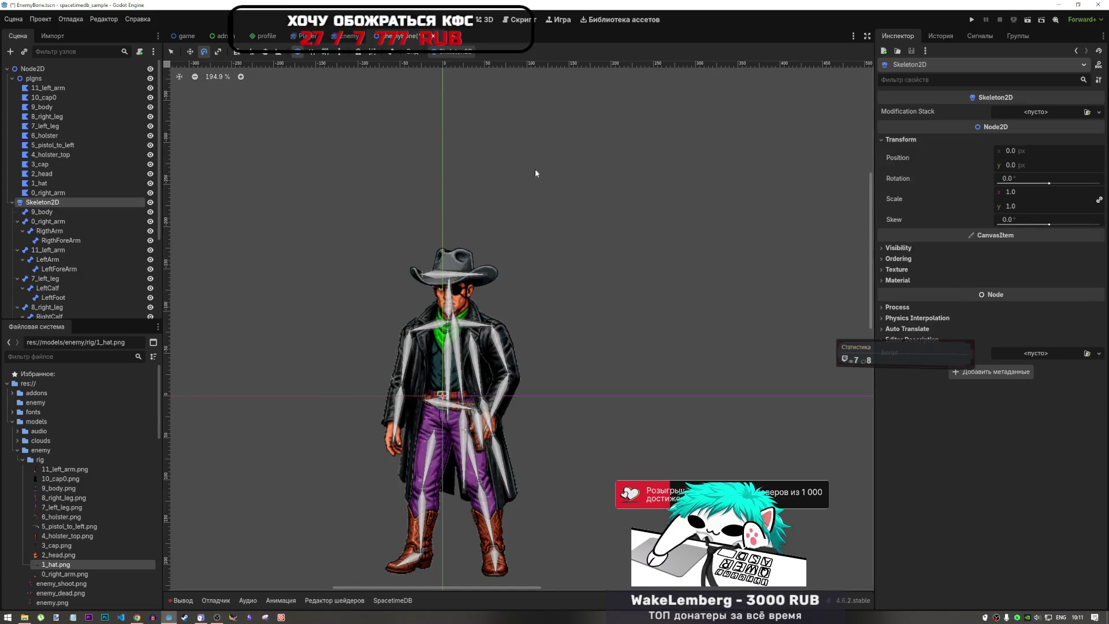
# - Swing the LeftArm bone outward a few times, then select LeftForeArm and open the 11_left_arm polygon
pyautogui.scroll(-3, 560, 373)
pyautogui.scroll(5, 518, 331)
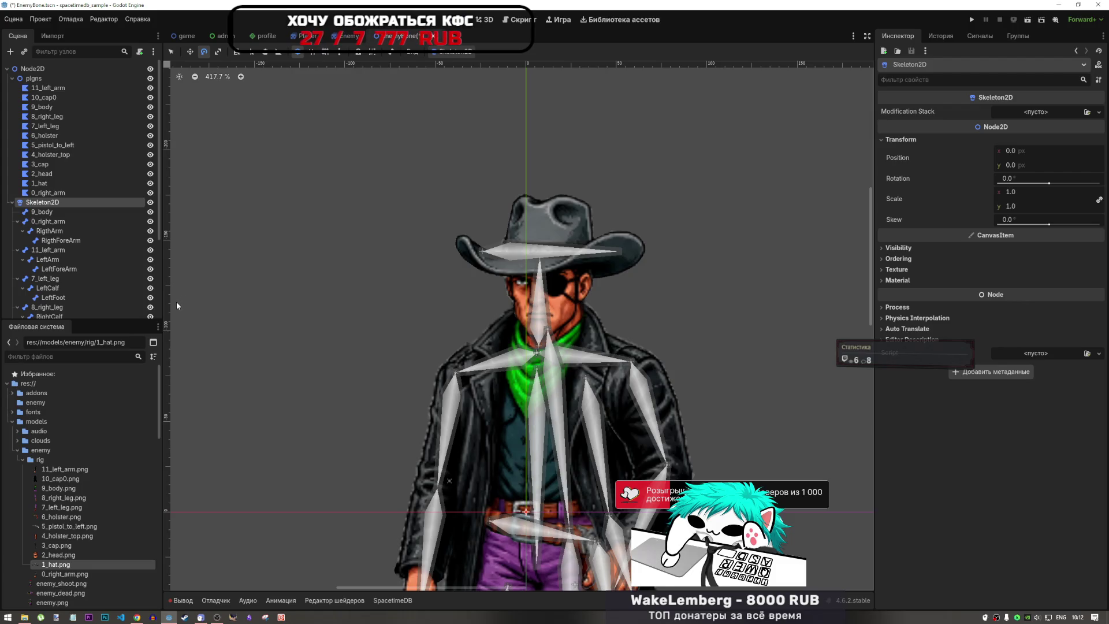
pyautogui.scroll(-5, 500, 320)
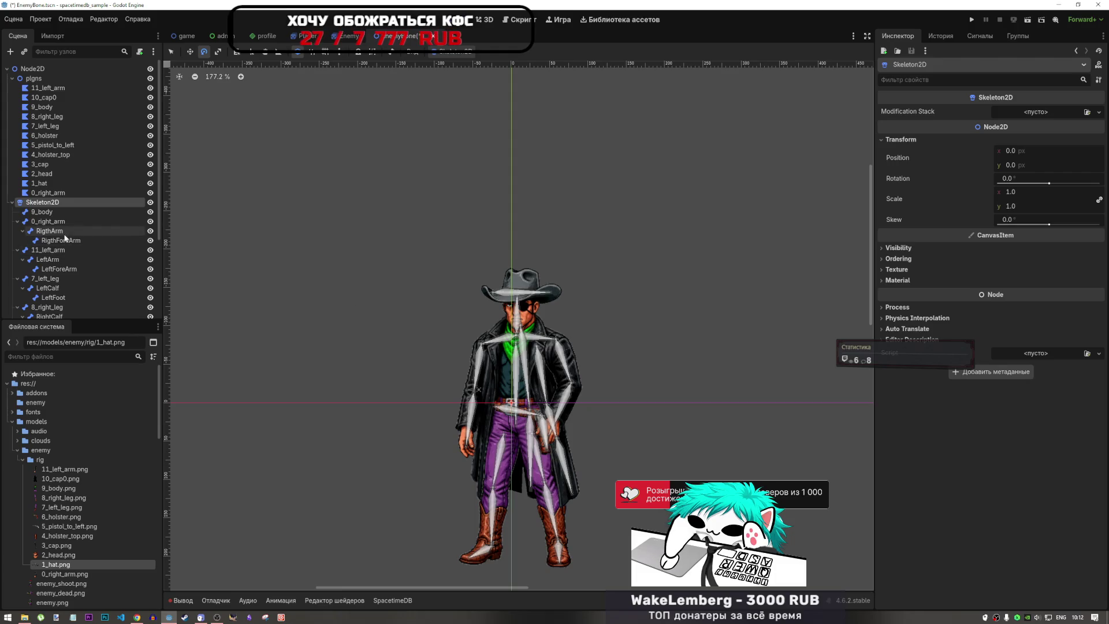
pyautogui.click(58, 260)
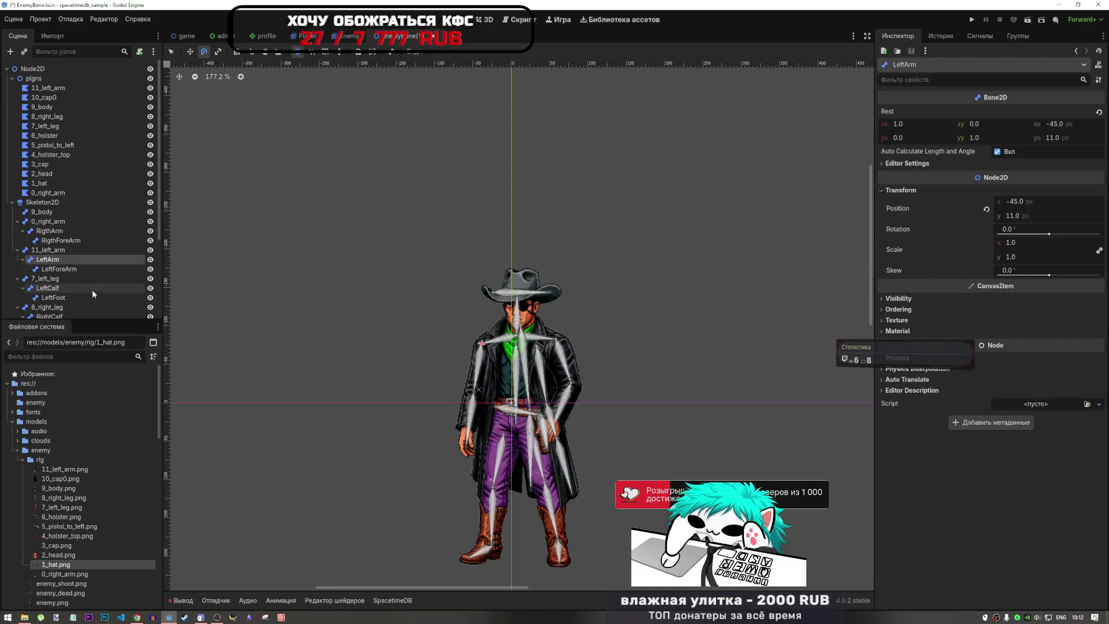
pyautogui.scroll(-1, 92, 289)
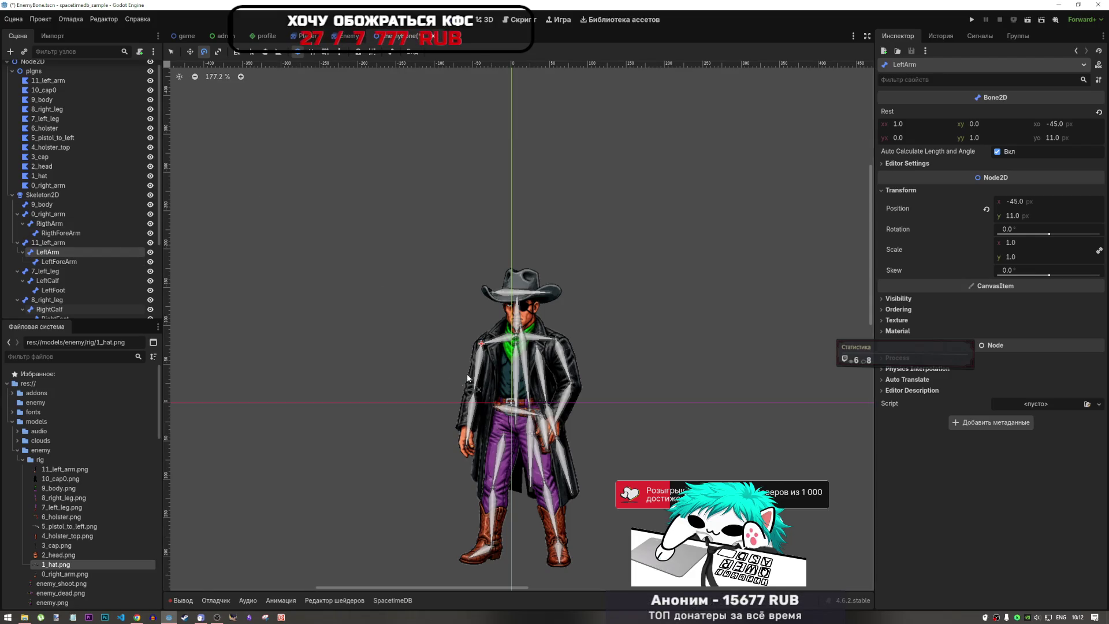
pyautogui.moveTo(466, 373)
pyautogui.mouseDown()
pyautogui.moveTo(446, 368)
pyautogui.moveTo(455, 369)
pyautogui.moveTo(434, 319)
pyautogui.moveTo(460, 249)
pyautogui.moveTo(497, 246)
pyautogui.moveTo(439, 312)
pyautogui.moveTo(447, 398)
pyautogui.moveTo(439, 358)
pyautogui.moveTo(462, 404)
pyautogui.moveTo(494, 356)
pyautogui.moveTo(457, 376)
pyautogui.moveTo(490, 401)
pyautogui.moveTo(434, 355)
pyautogui.moveTo(399, 370)
pyautogui.moveTo(490, 399)
pyautogui.moveTo(448, 383)
pyautogui.moveTo(438, 362)
pyautogui.moveTo(434, 391)
pyautogui.moveTo(462, 407)
pyautogui.moveTo(425, 388)
pyautogui.moveTo(456, 404)
pyautogui.mouseUp()
pyautogui.scroll(8, 456, 378)
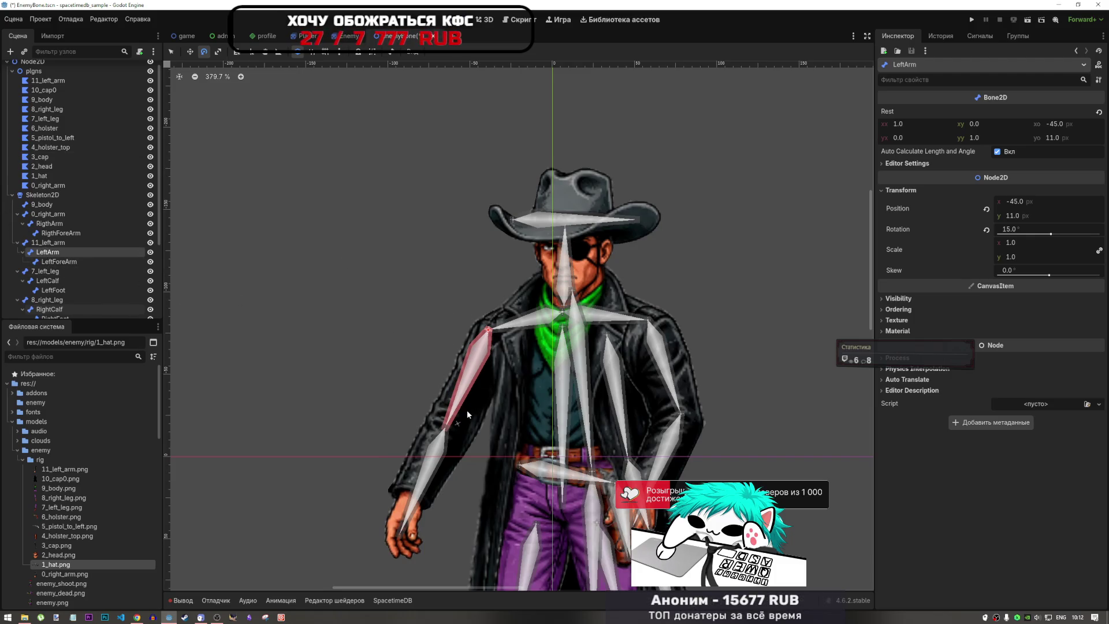
pyautogui.moveTo(468, 414)
pyautogui.mouseDown()
pyautogui.moveTo(455, 406)
pyautogui.moveTo(465, 390)
pyautogui.moveTo(472, 403)
pyautogui.moveTo(442, 398)
pyautogui.moveTo(463, 409)
pyautogui.mouseUp()
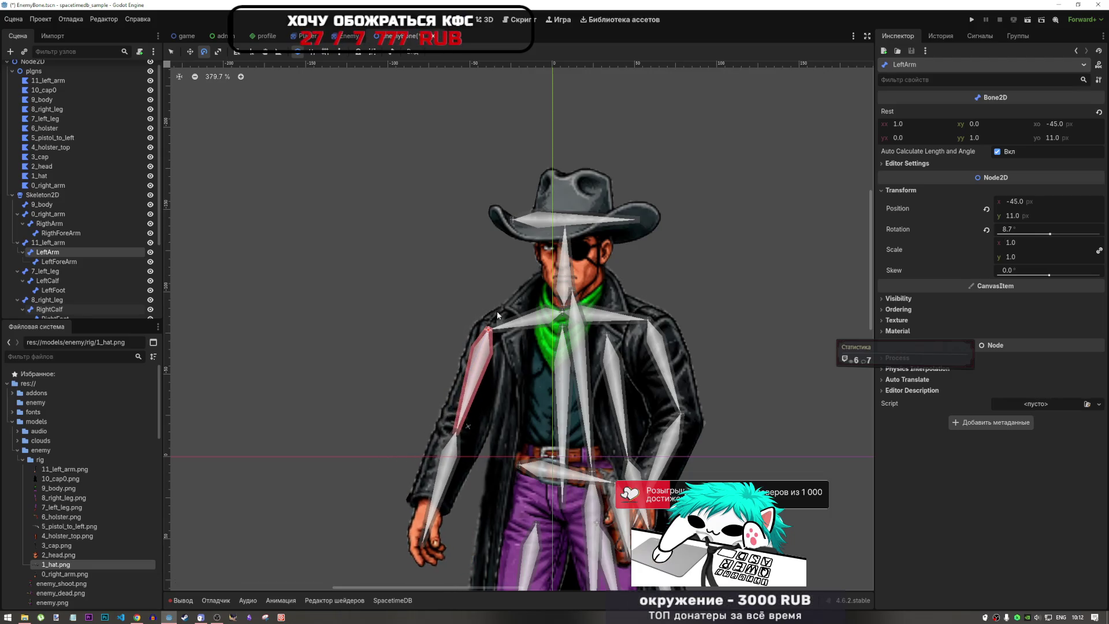
pyautogui.moveTo(500, 345)
pyautogui.mouseDown()
pyautogui.moveTo(469, 360)
pyautogui.moveTo(487, 357)
pyautogui.moveTo(446, 345)
pyautogui.mouseUp()
pyautogui.click(58, 262)
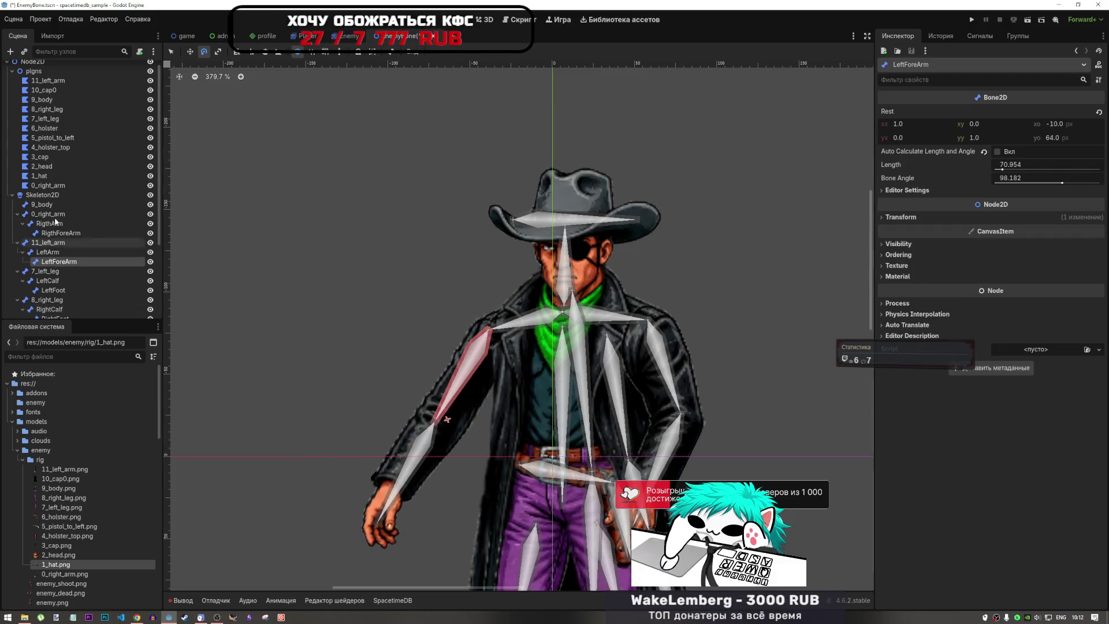
pyautogui.click(47, 80)
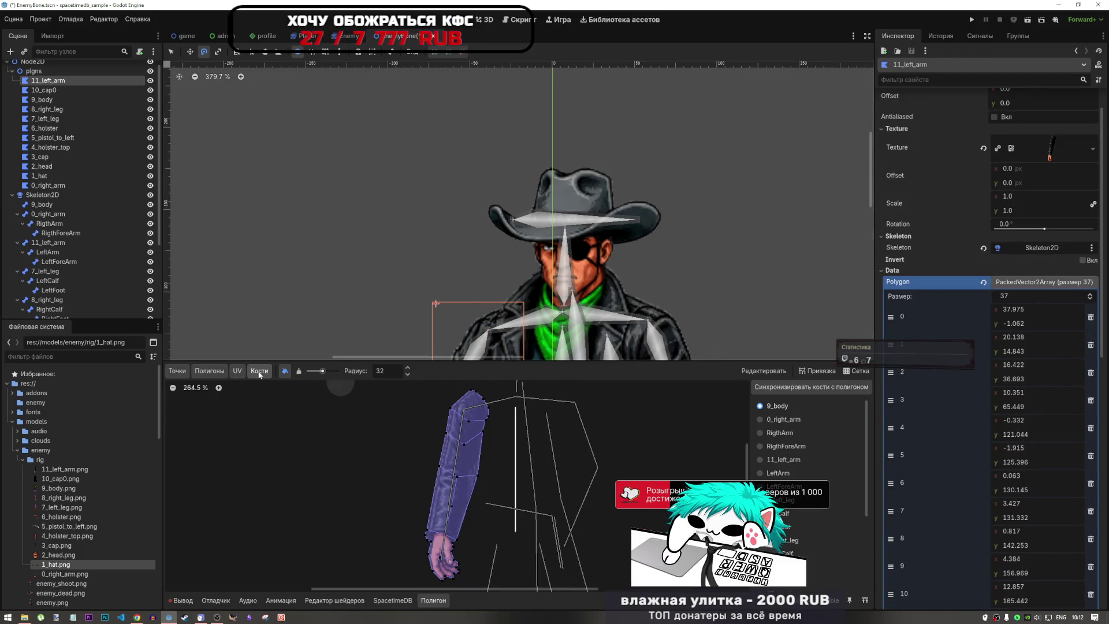
# - Show the LeftArm bone's weights on the arm polygon and pick the erase-weights mode
pyautogui.click(778, 473)
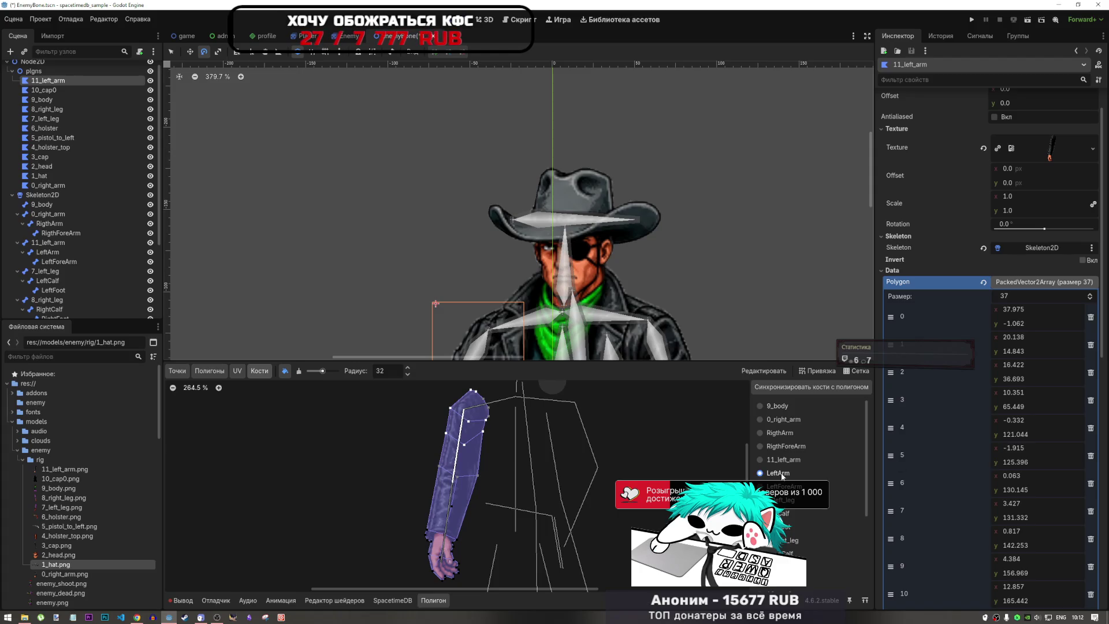
pyautogui.scroll(5, 464, 395)
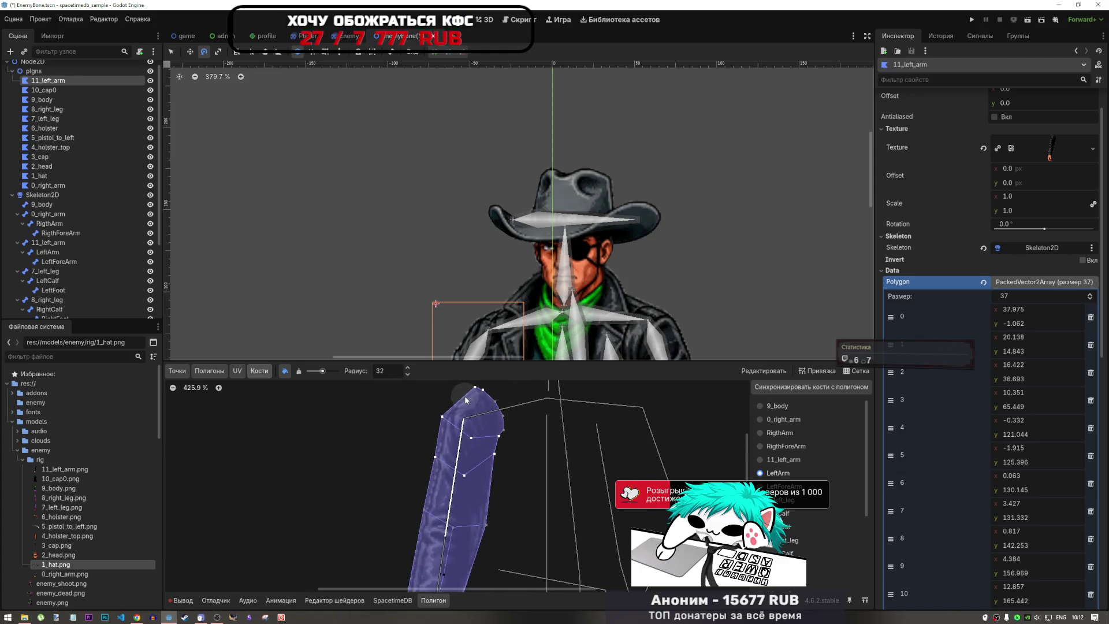
pyautogui.click(298, 372)
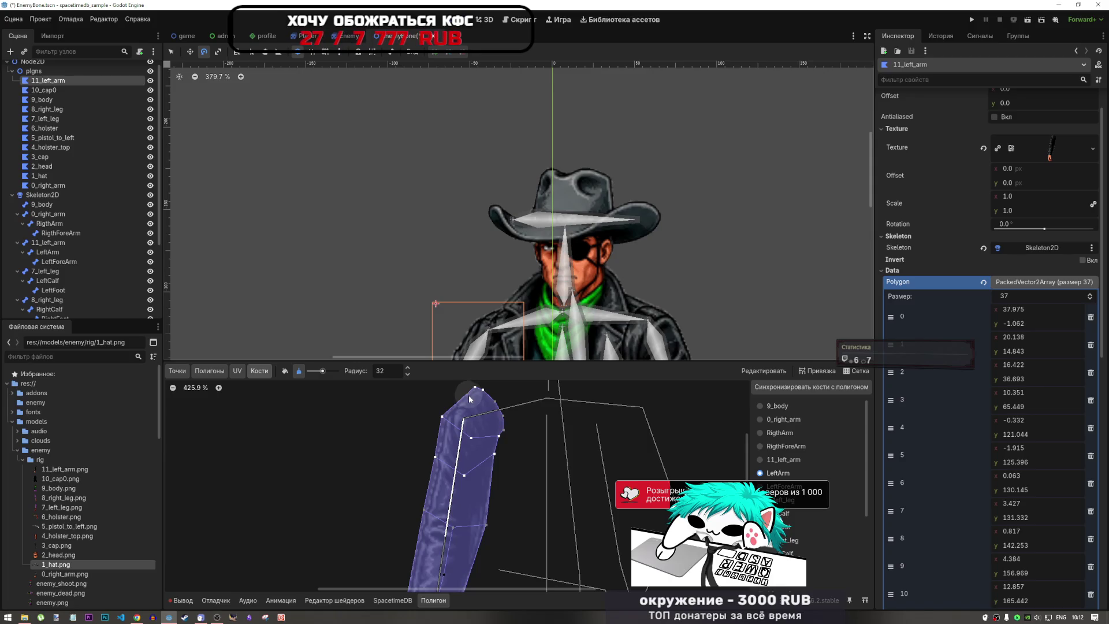
# - Add a test internal vertex inside the arm polygon, then remove it again
pyautogui.click(184, 374)
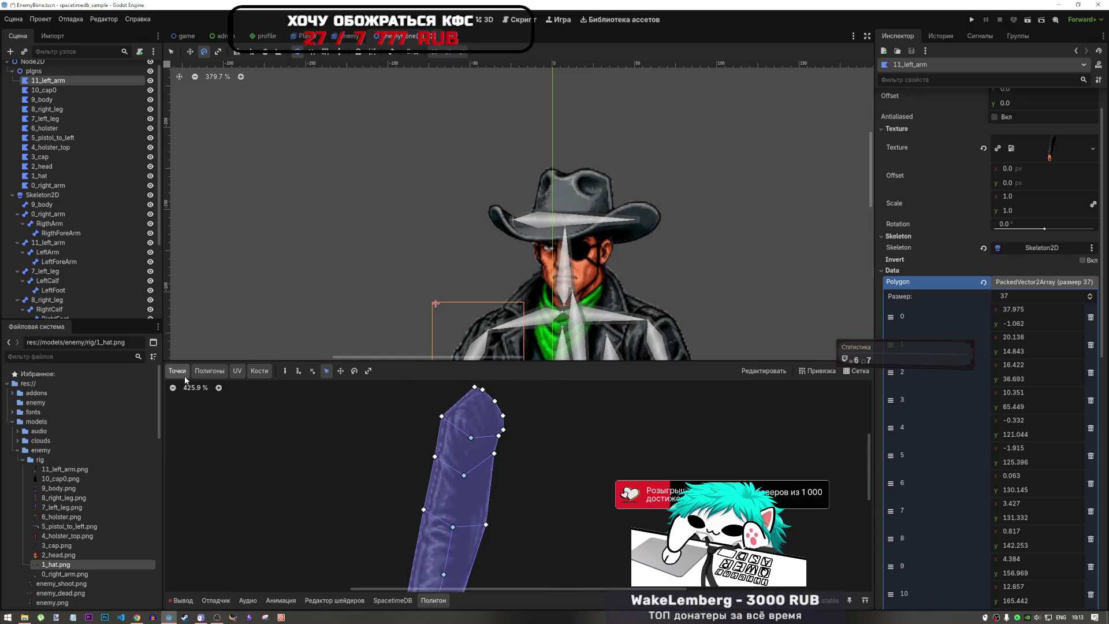
pyautogui.click(298, 371)
pyautogui.click(476, 414)
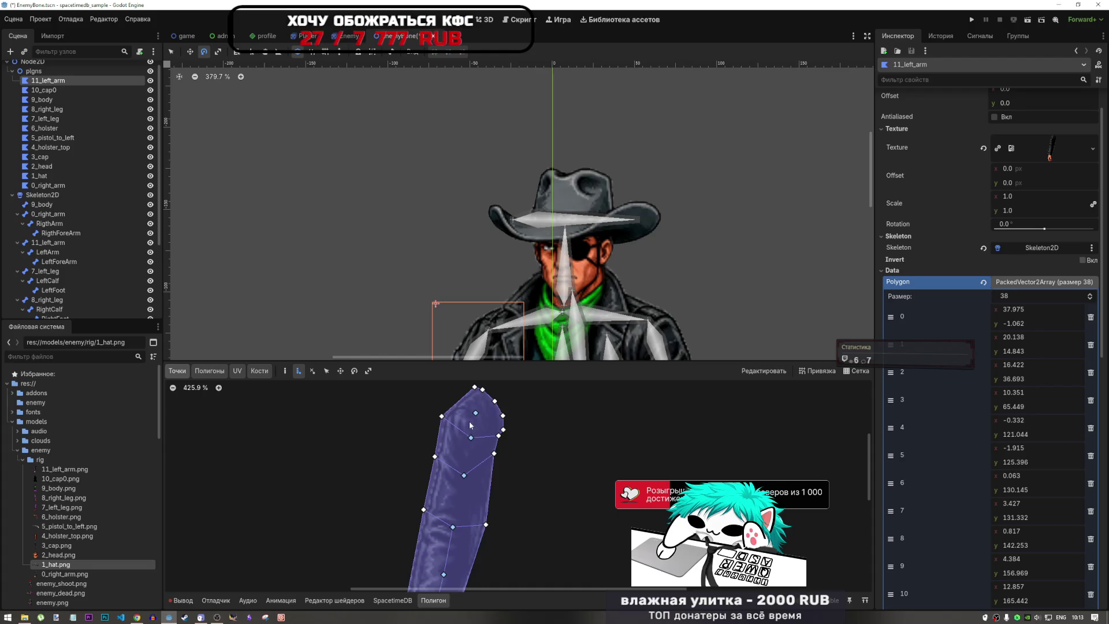
pyautogui.click(312, 371)
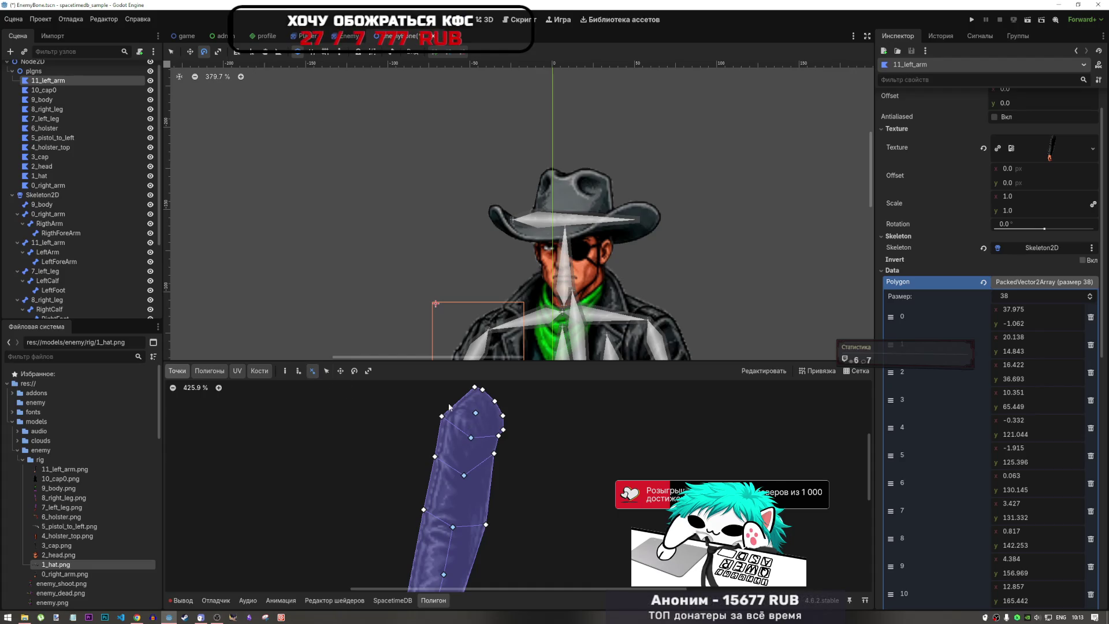
pyautogui.click(475, 417)
pyautogui.scroll(-6, 528, 442)
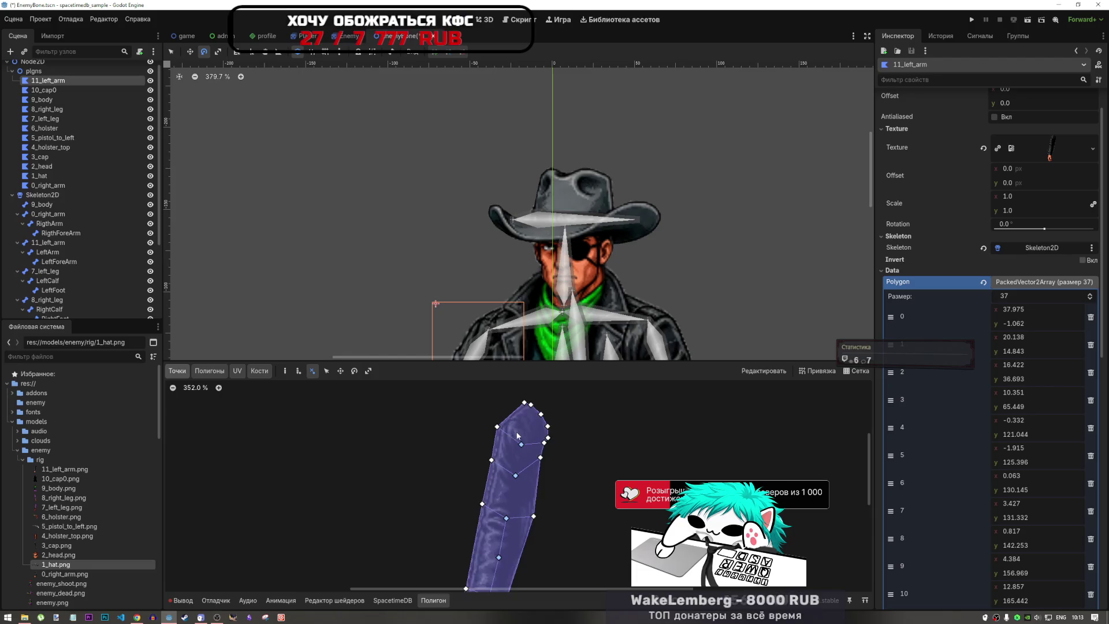
pyautogui.scroll(7, 504, 422)
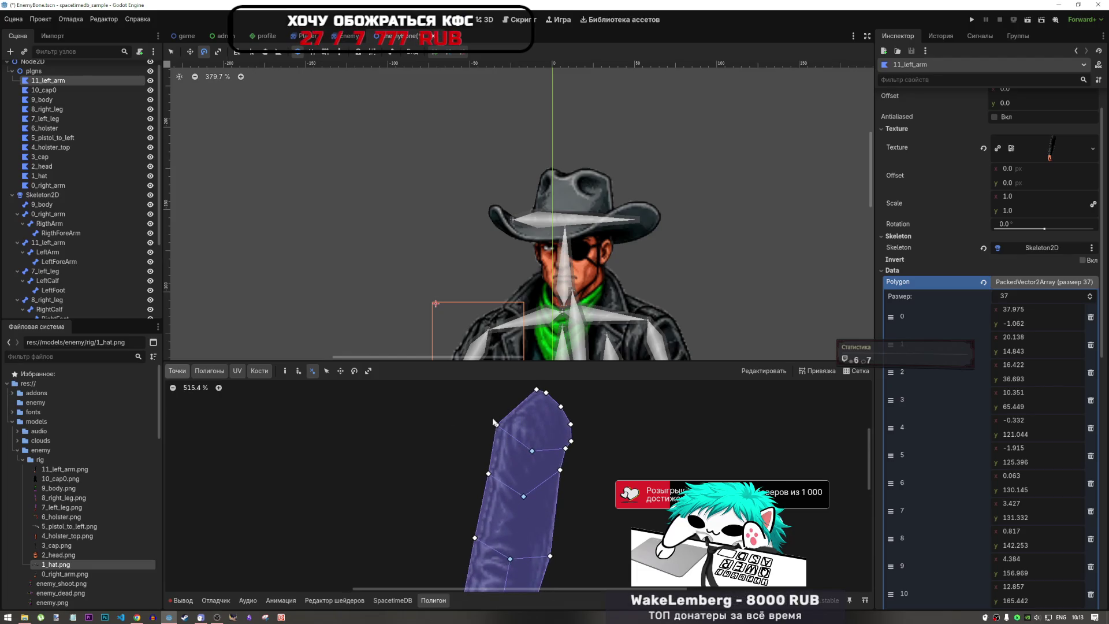
pyautogui.click(209, 371)
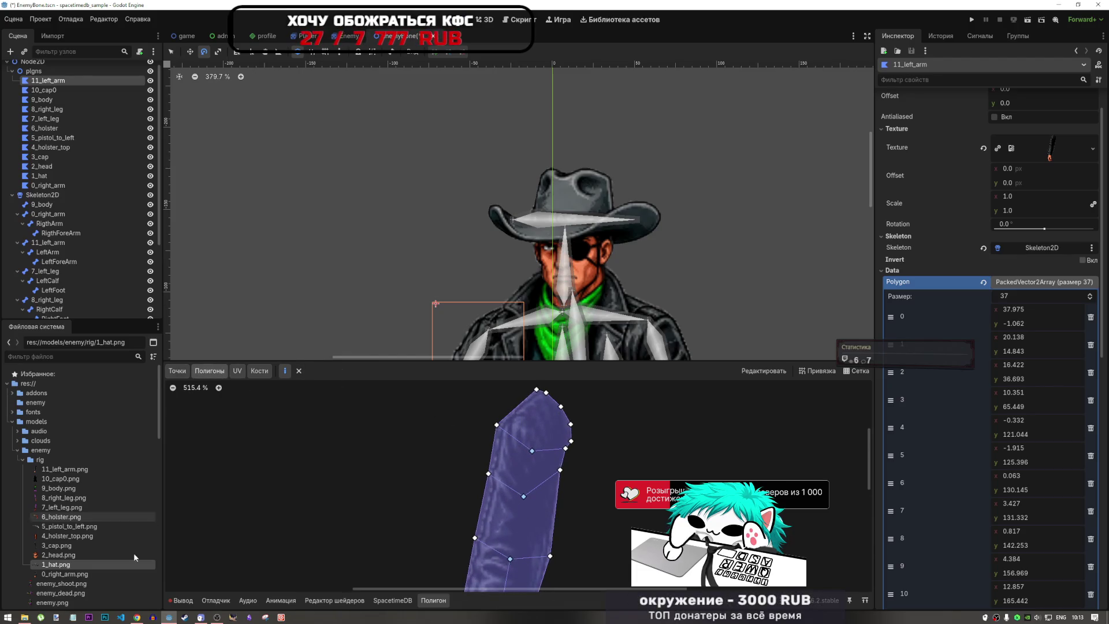
# - Skim the Godot 2D skeletons documentation page before moving to the YouTube video
pyautogui.click(137, 616)
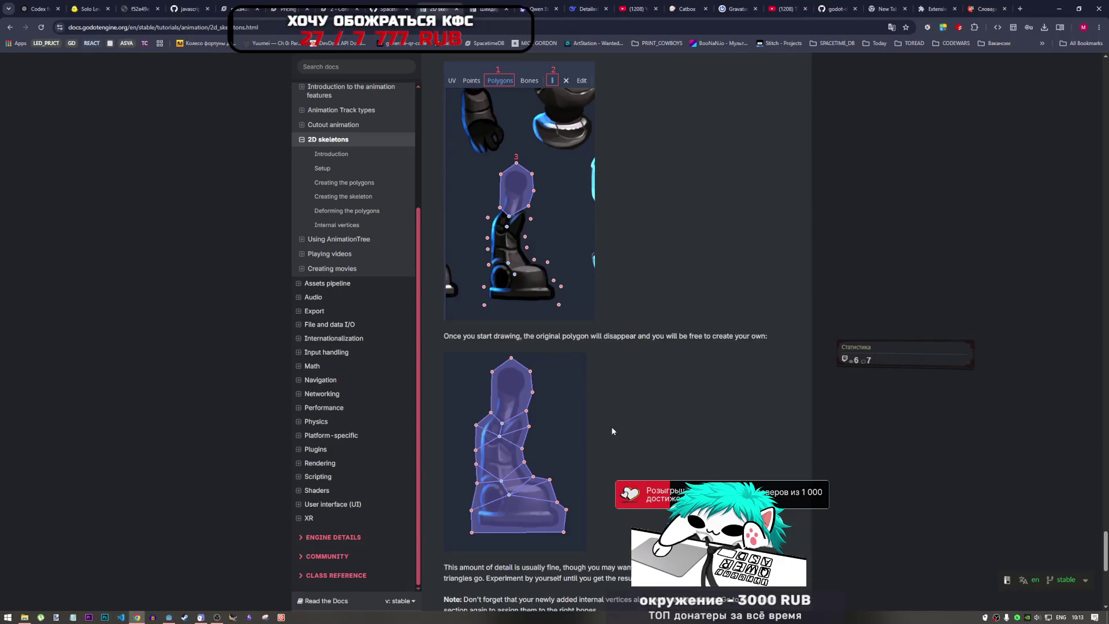
pyautogui.scroll(-5, 573, 483)
pyautogui.scroll(8, 583, 462)
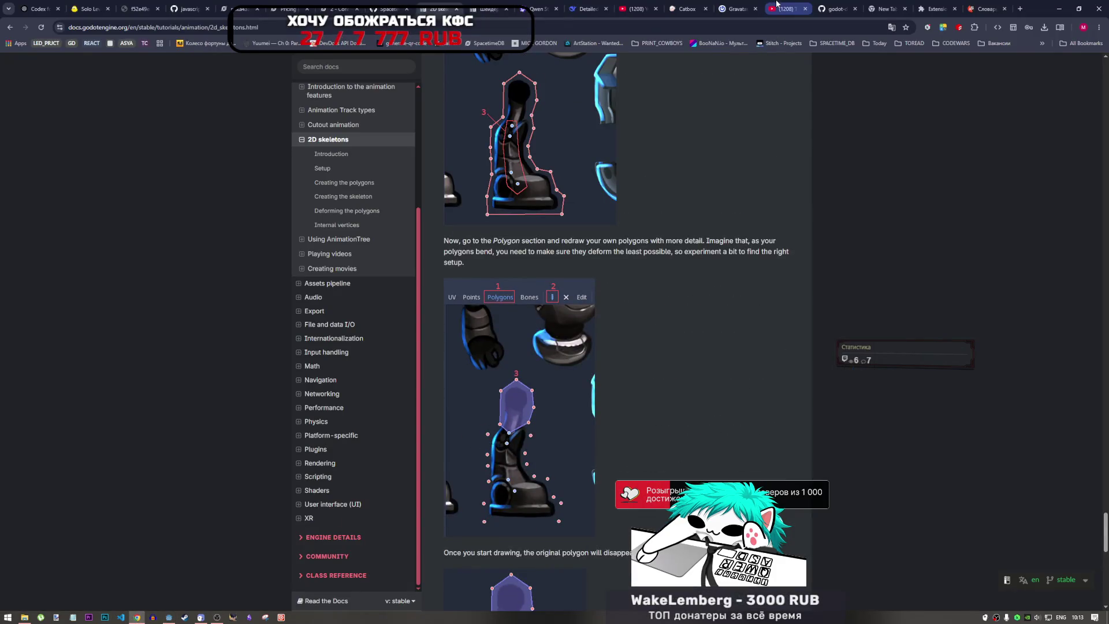
pyautogui.click(779, 5)
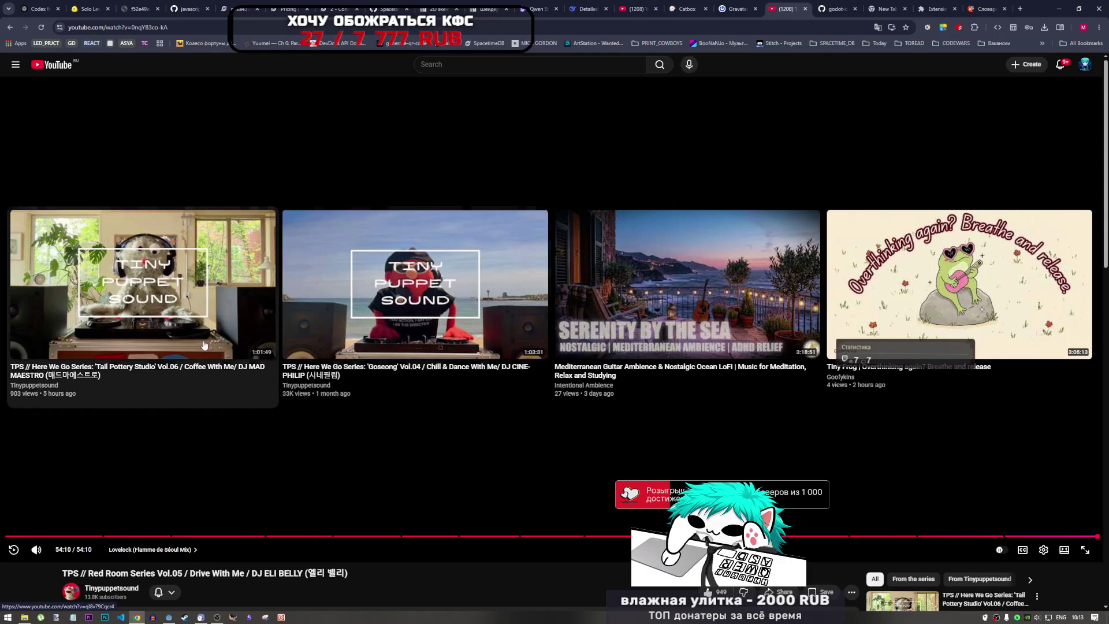
# - Start the Goseong Vol.04 chill mix from the end screen and return to the Godot editor
pyautogui.click(420, 323)
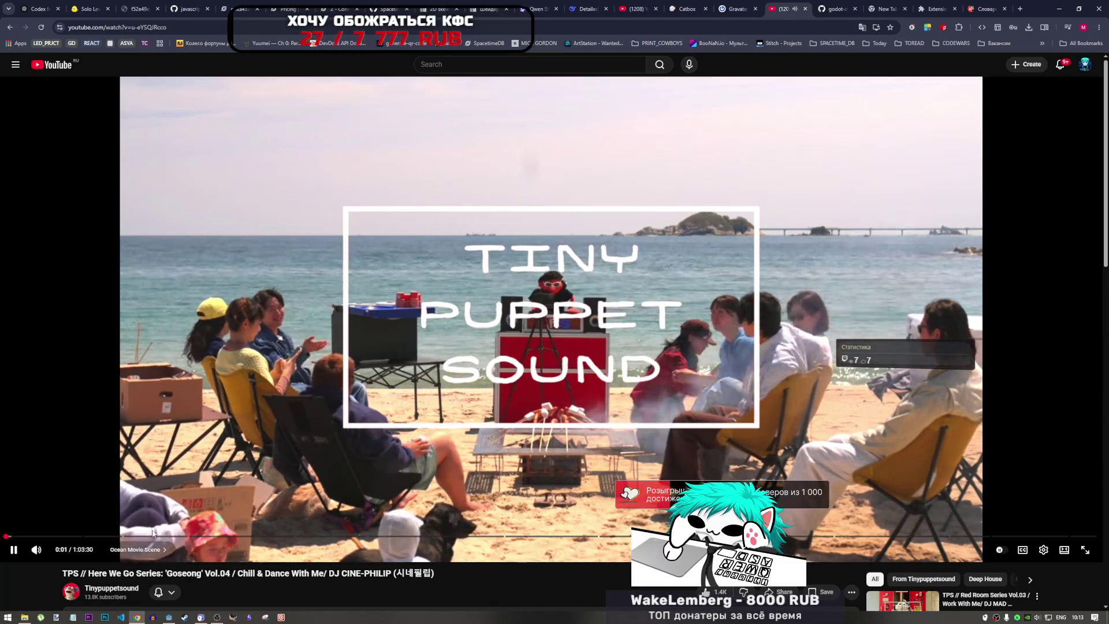
pyautogui.click(170, 617)
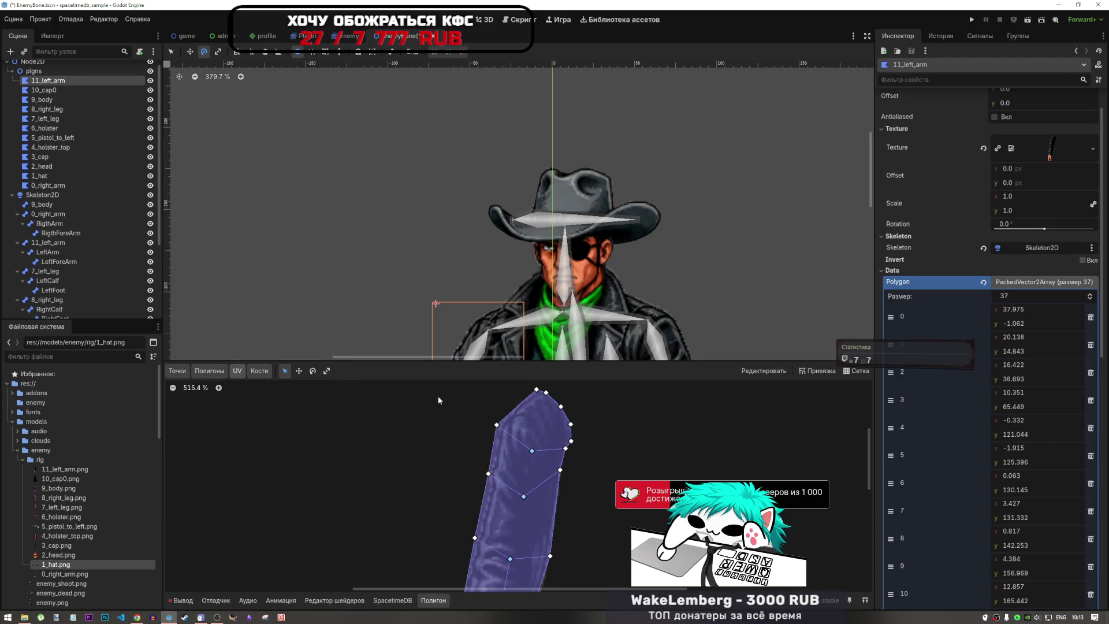
pyautogui.click(209, 370)
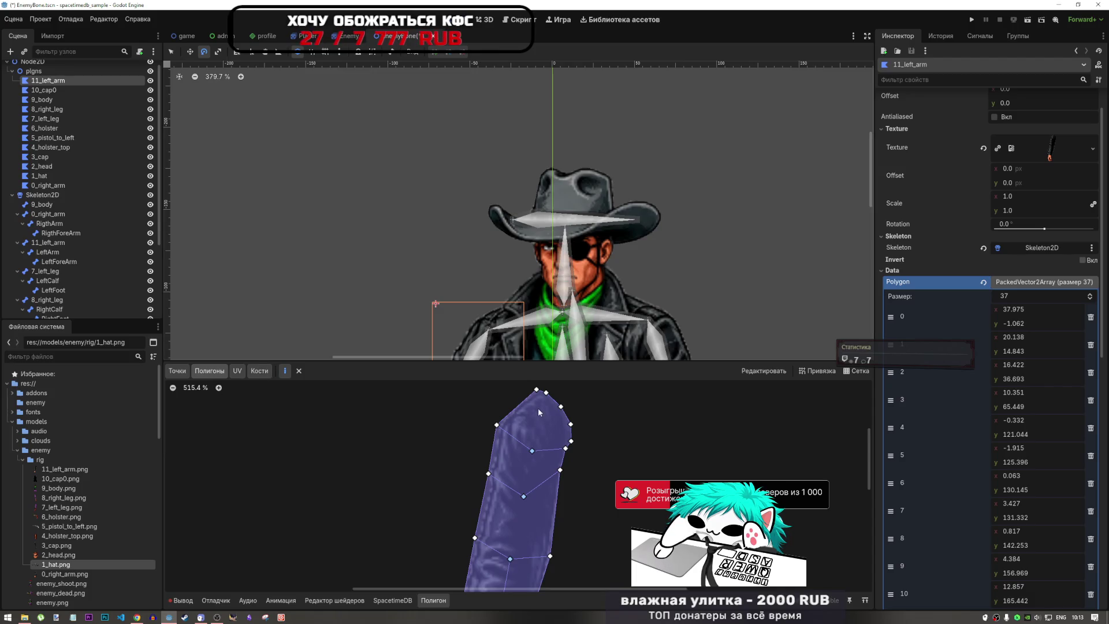
pyautogui.click(250, 371)
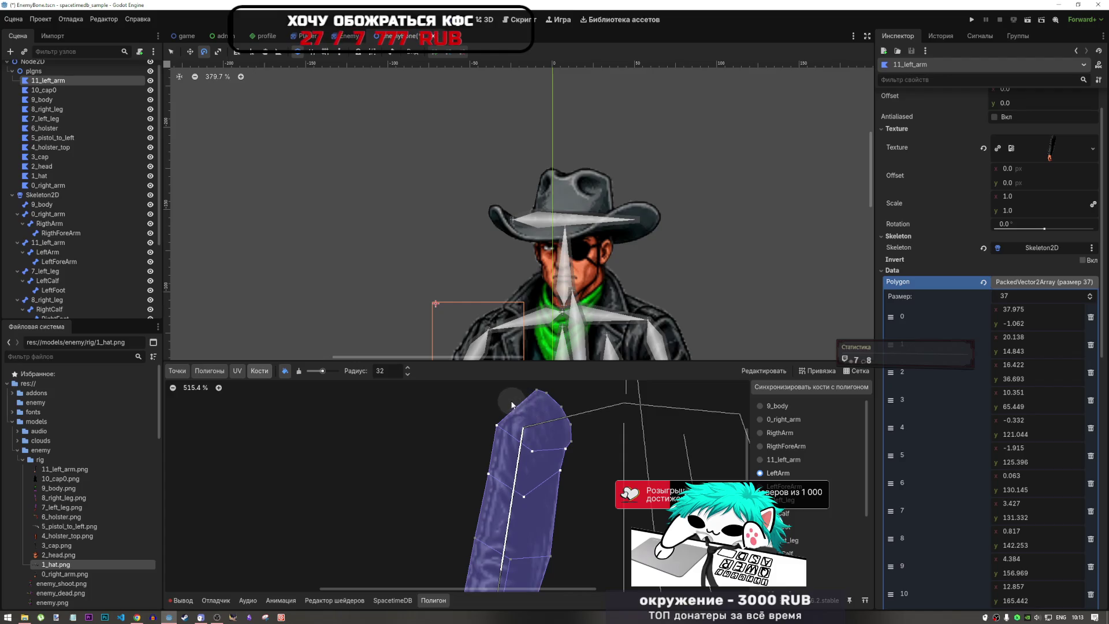
pyautogui.click(176, 370)
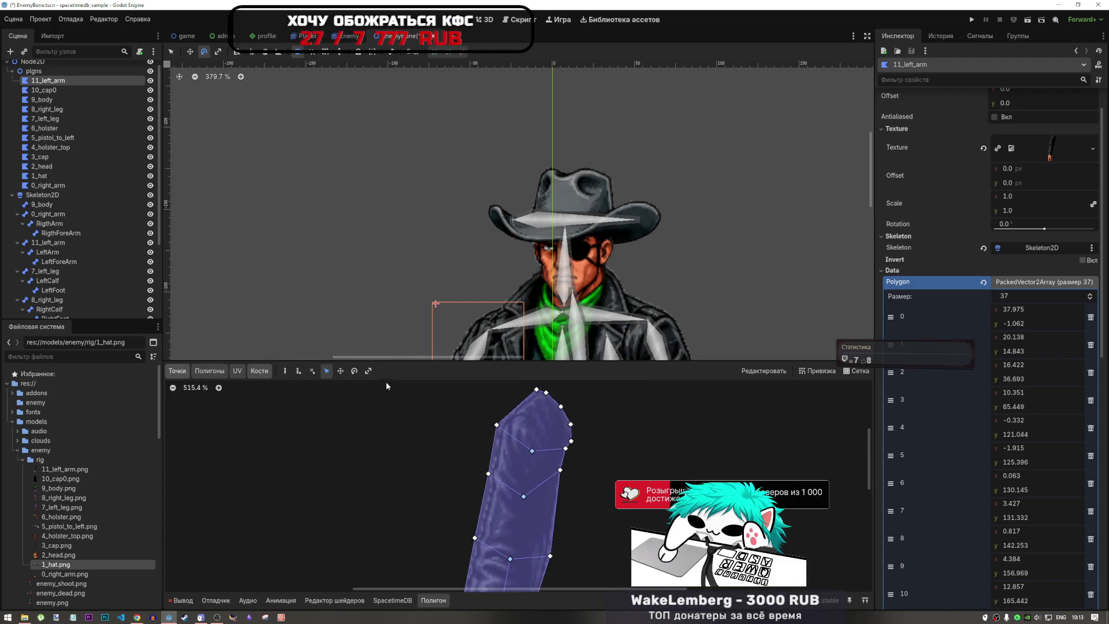
pyautogui.click(284, 371)
pyautogui.click(518, 407)
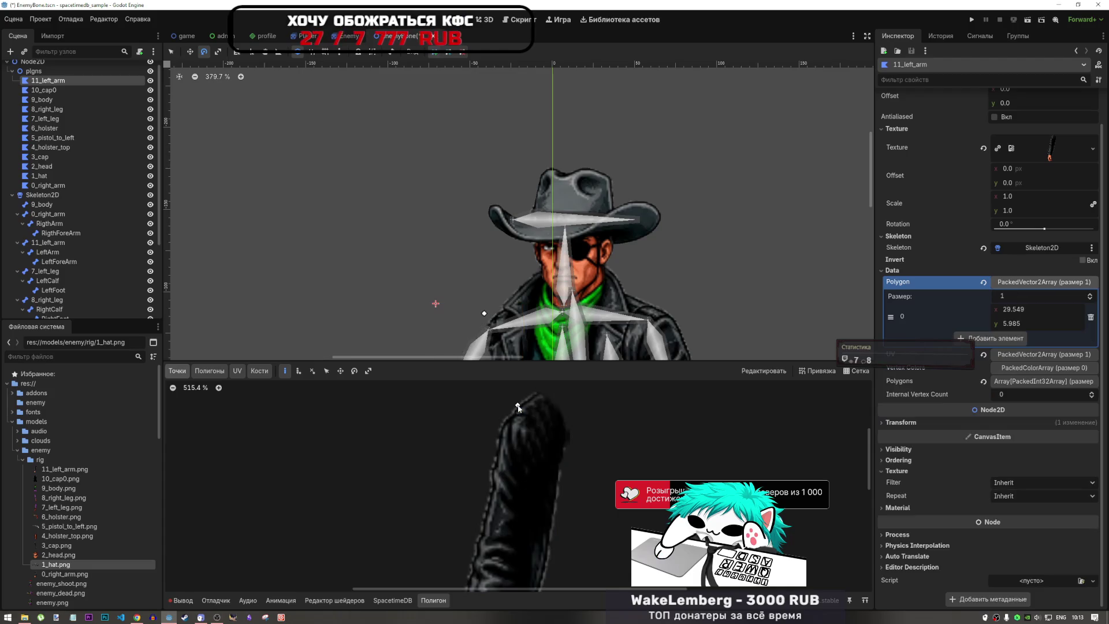
pyautogui.hotkey('ctrl', 'z')
pyautogui.click(516, 405)
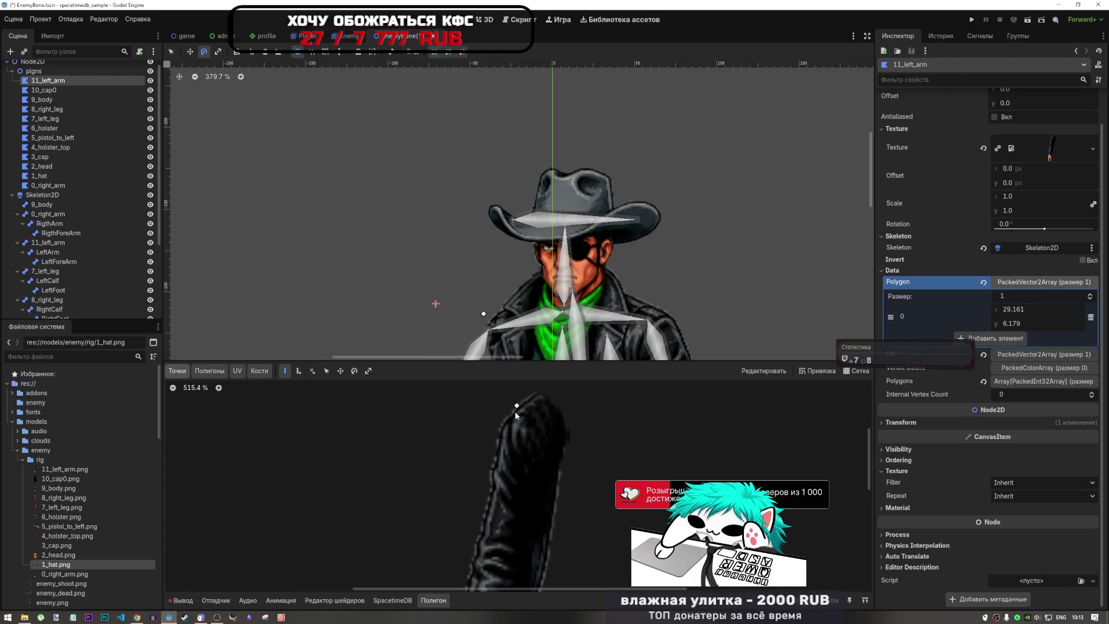
pyautogui.hotkey('ctrl', 'z')
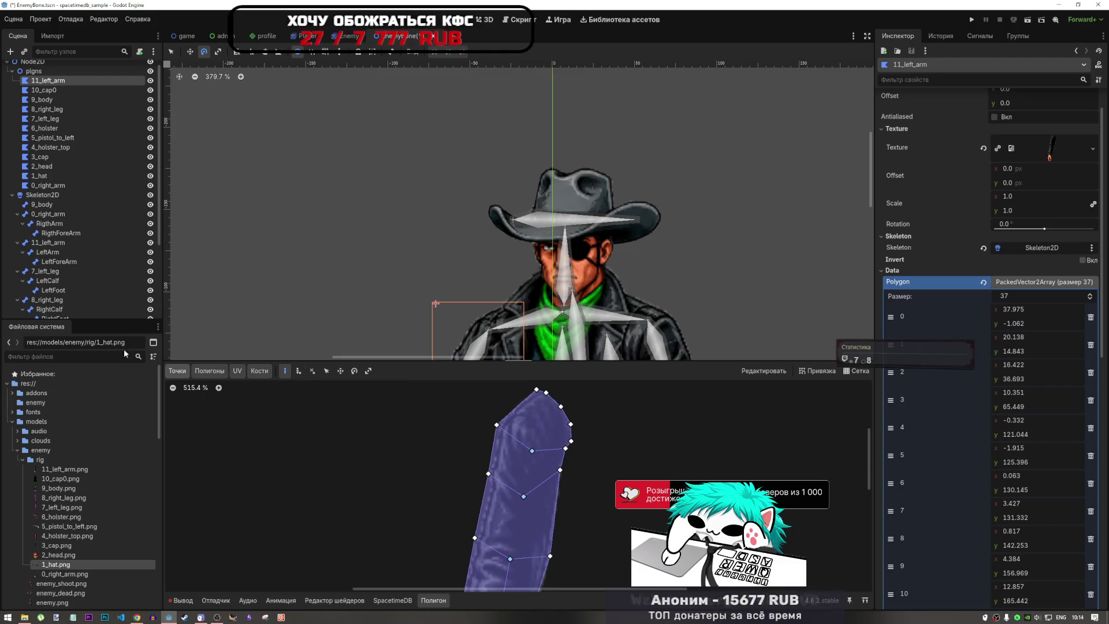
pyautogui.click(243, 370)
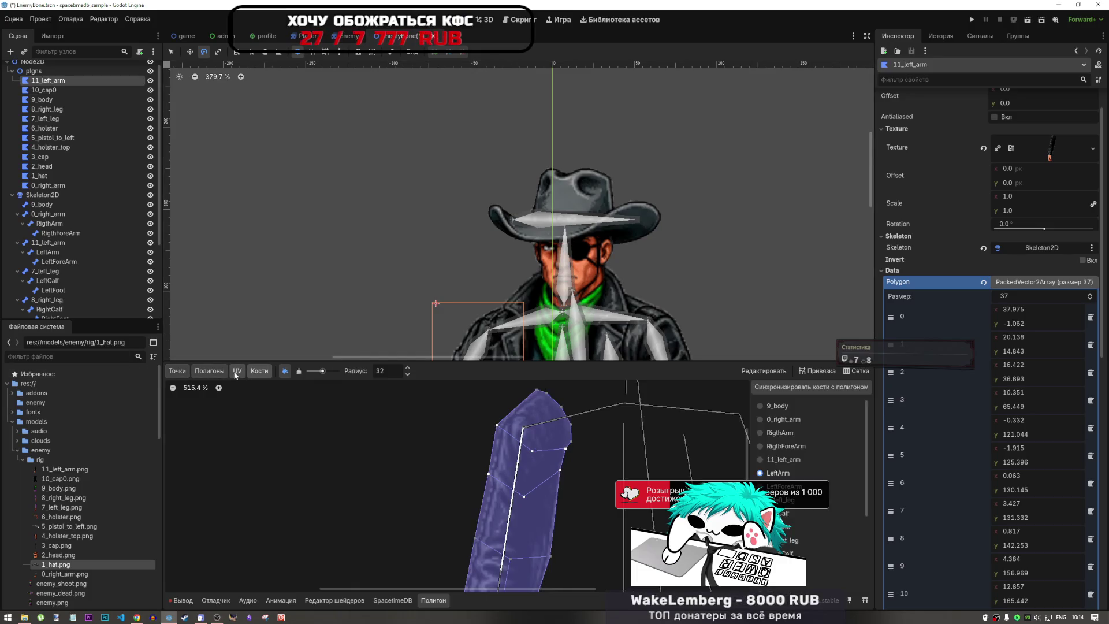
pyautogui.click(225, 370)
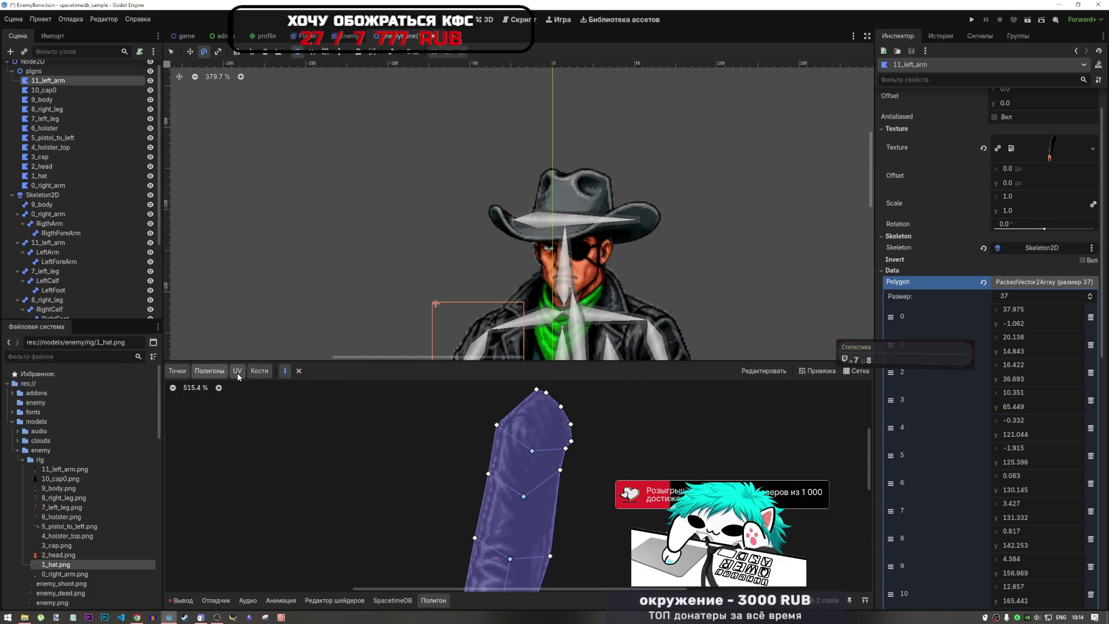
pyautogui.click(237, 371)
pyautogui.scroll(-8, 469, 328)
pyautogui.scroll(-2, 469, 327)
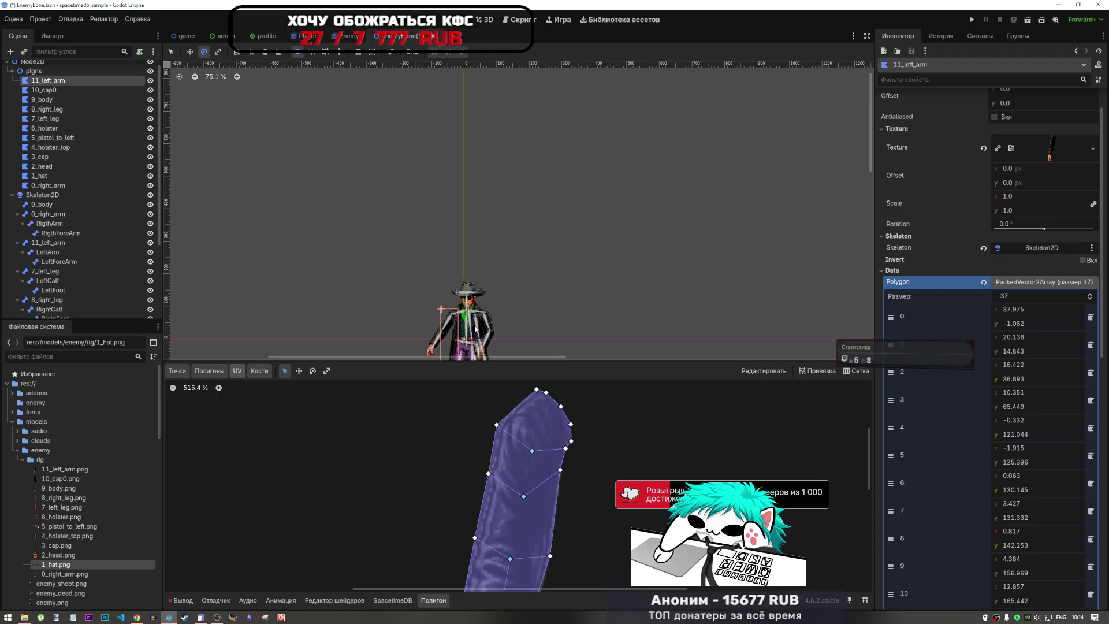
# - Save the scene and select Skeleton2D to view its bone hierarchy
pyautogui.hotkey('ctrl', 's')
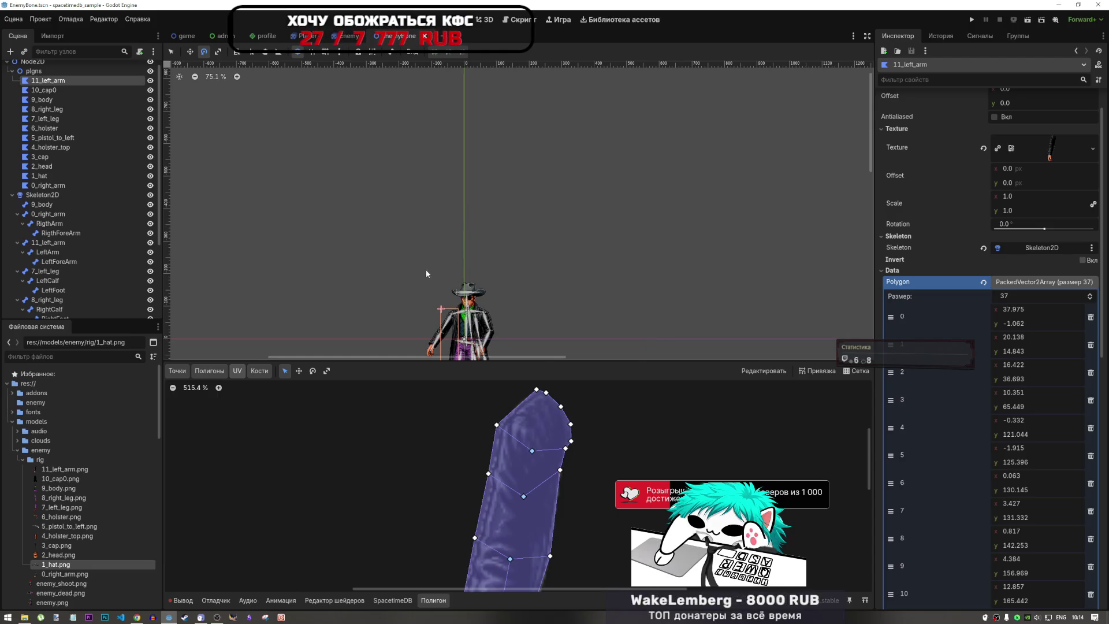
pyautogui.scroll(8, 447, 301)
pyautogui.click(50, 194)
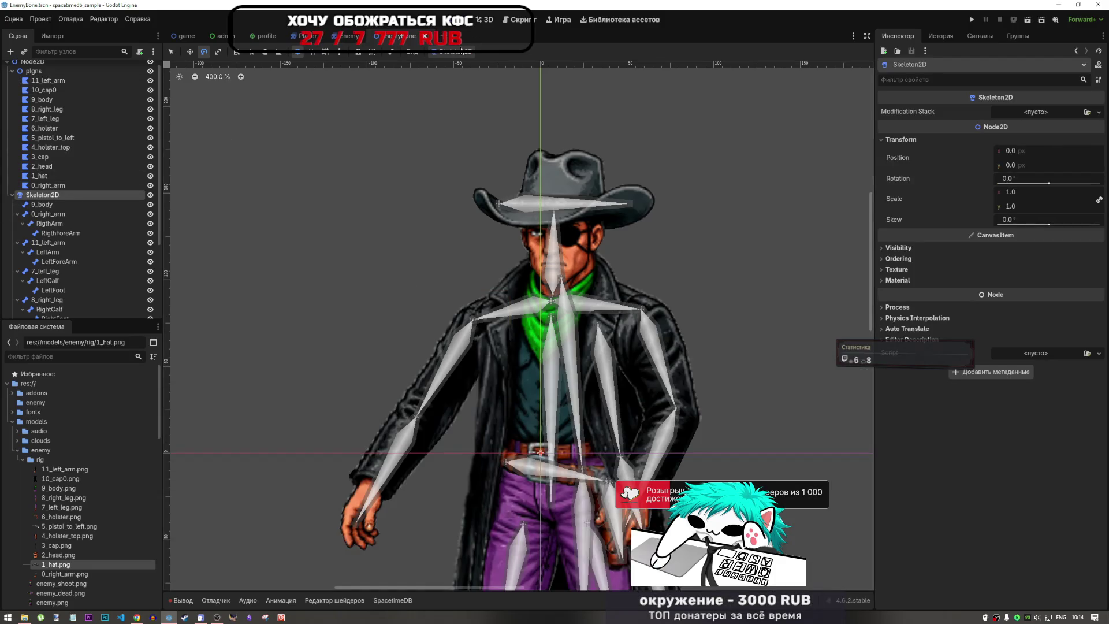
pyautogui.scroll(-4, 470, 277)
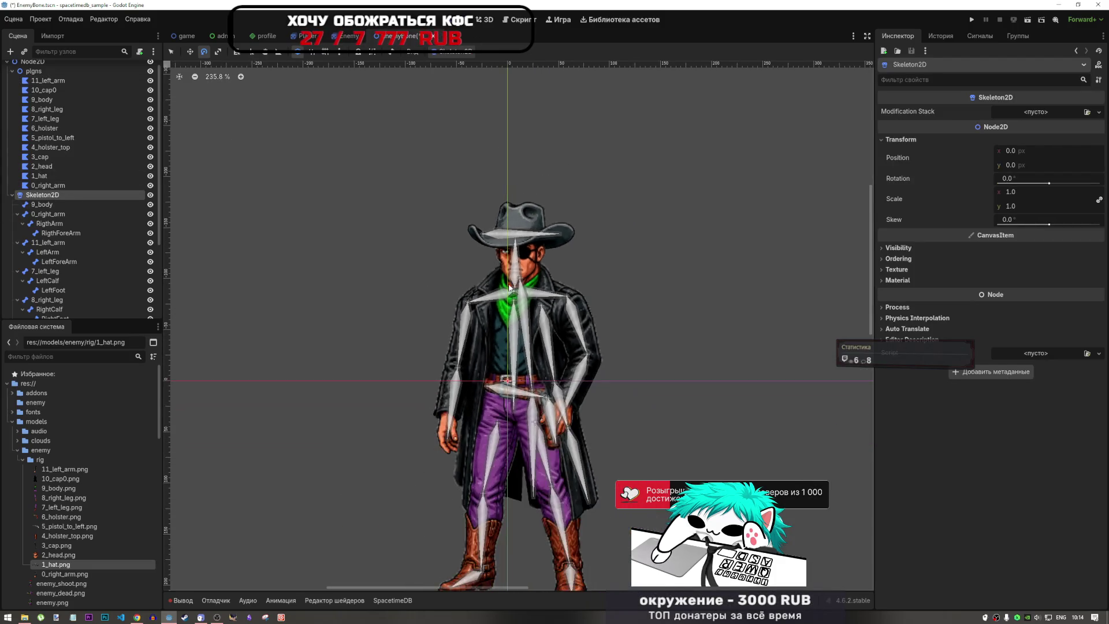
pyautogui.scroll(7, 485, 289)
pyautogui.scroll(-6, 491, 293)
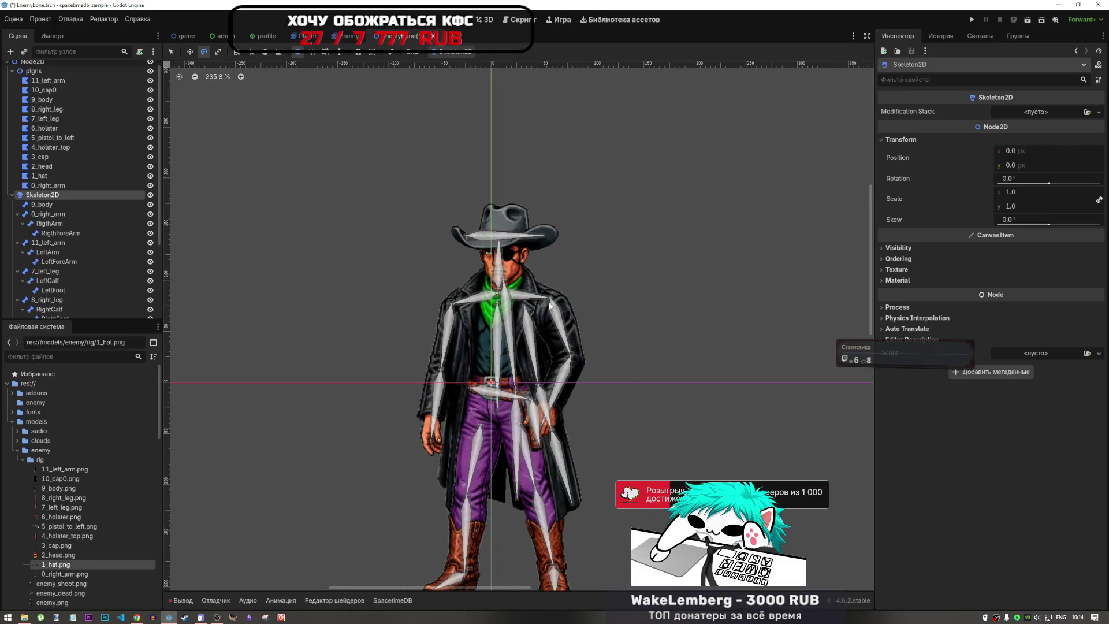
pyautogui.scroll(2, 563, 303)
pyautogui.scroll(-2, 559, 306)
pyautogui.scroll(-1, 553, 367)
pyautogui.scroll(3, 553, 367)
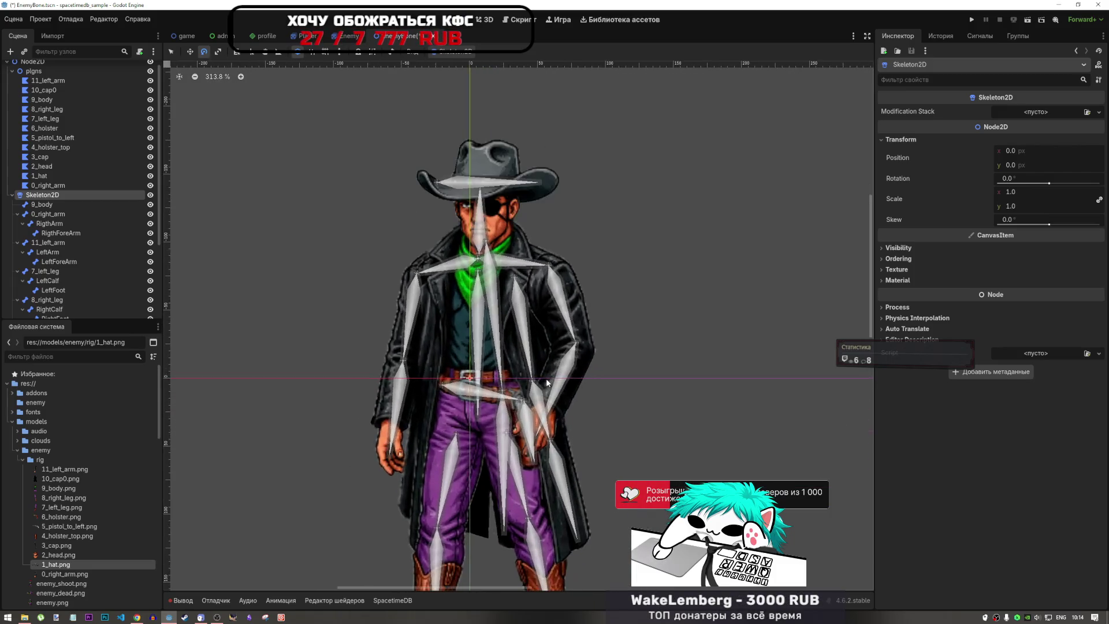
pyautogui.scroll(-2, 499, 386)
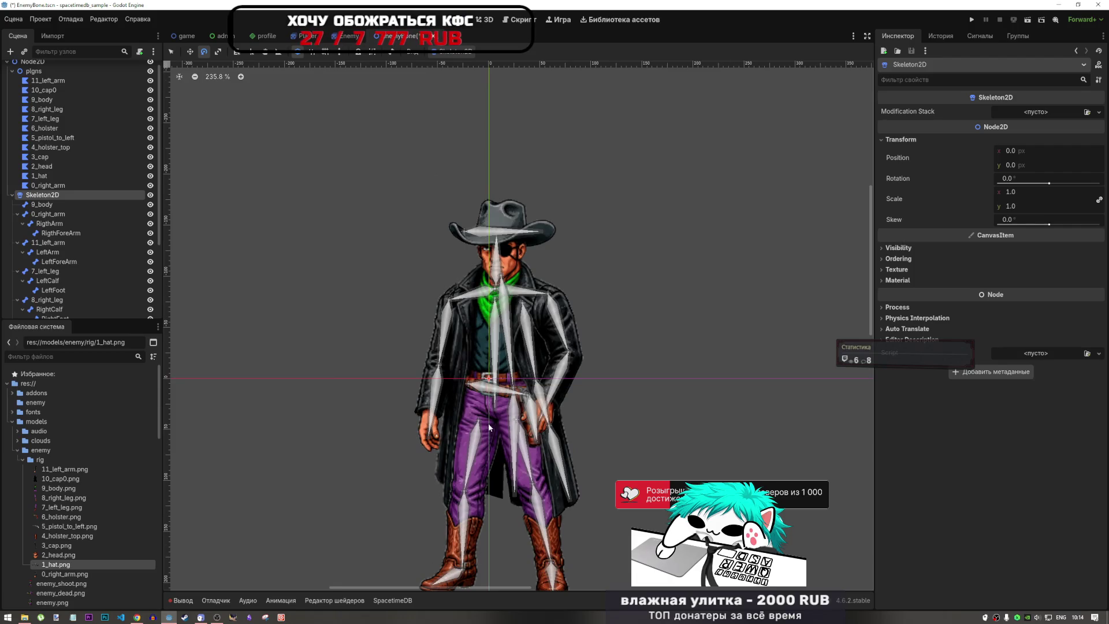
pyautogui.scroll(-5, 487, 423)
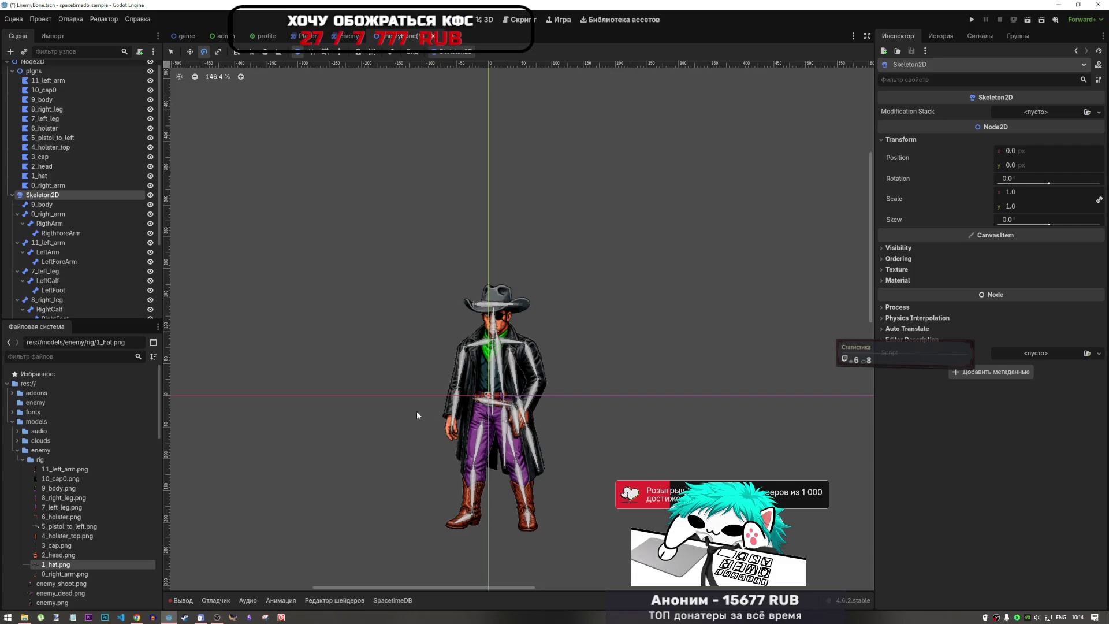
# - Inspect the RigthForeArm and 0_right_arm bones, then open the 10_cap0 coat polygon
pyautogui.click(75, 234)
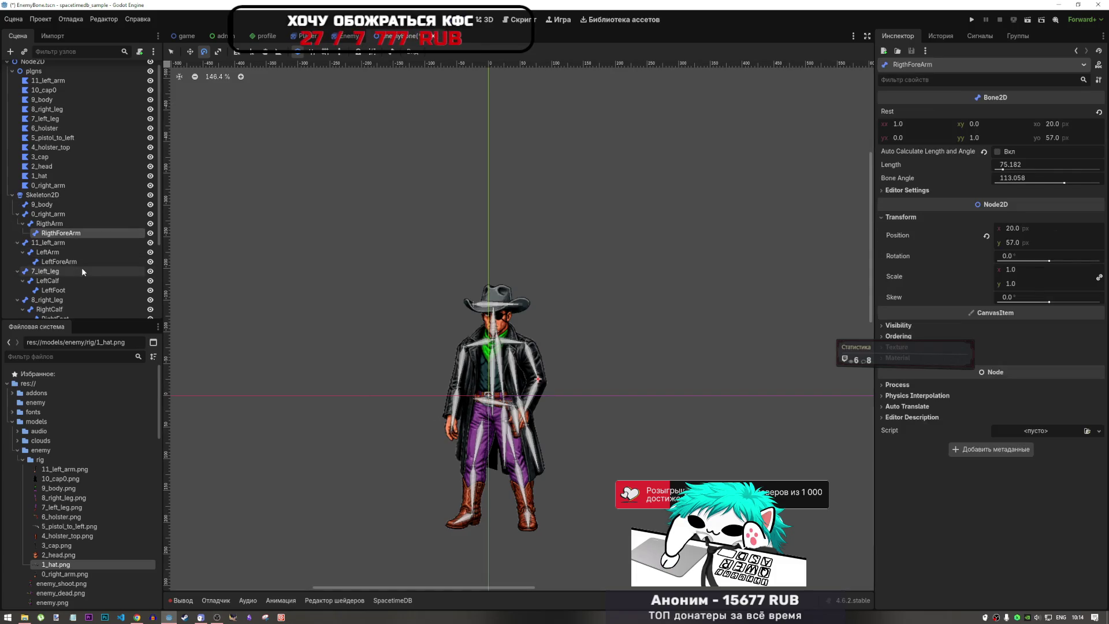
pyautogui.scroll(-3, 80, 267)
pyautogui.click(58, 151)
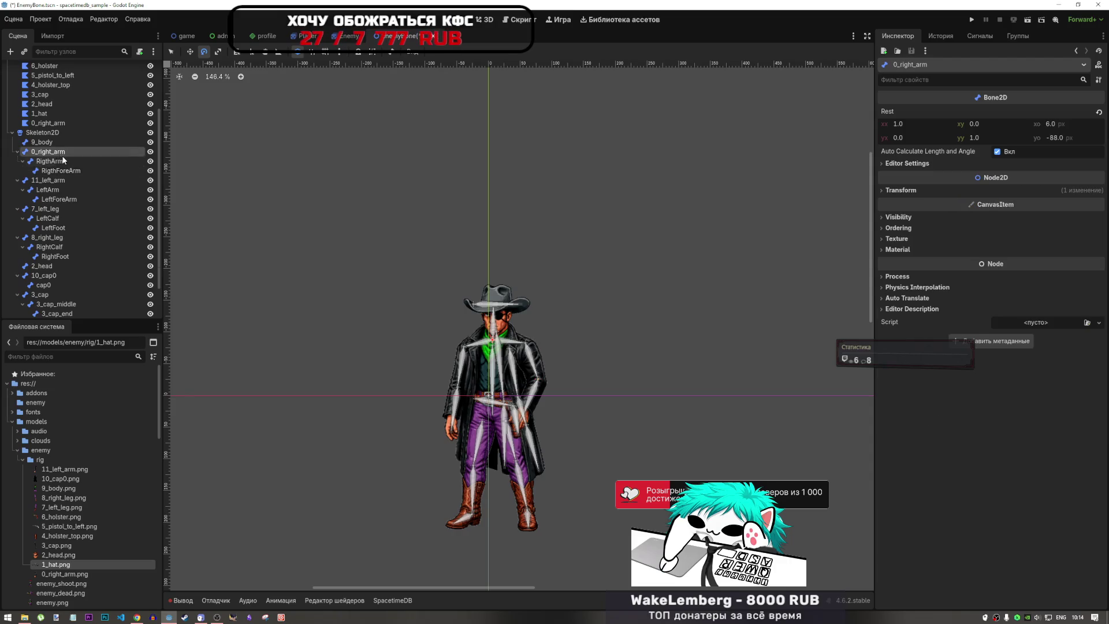
pyautogui.scroll(3, 61, 142)
pyautogui.click(60, 97)
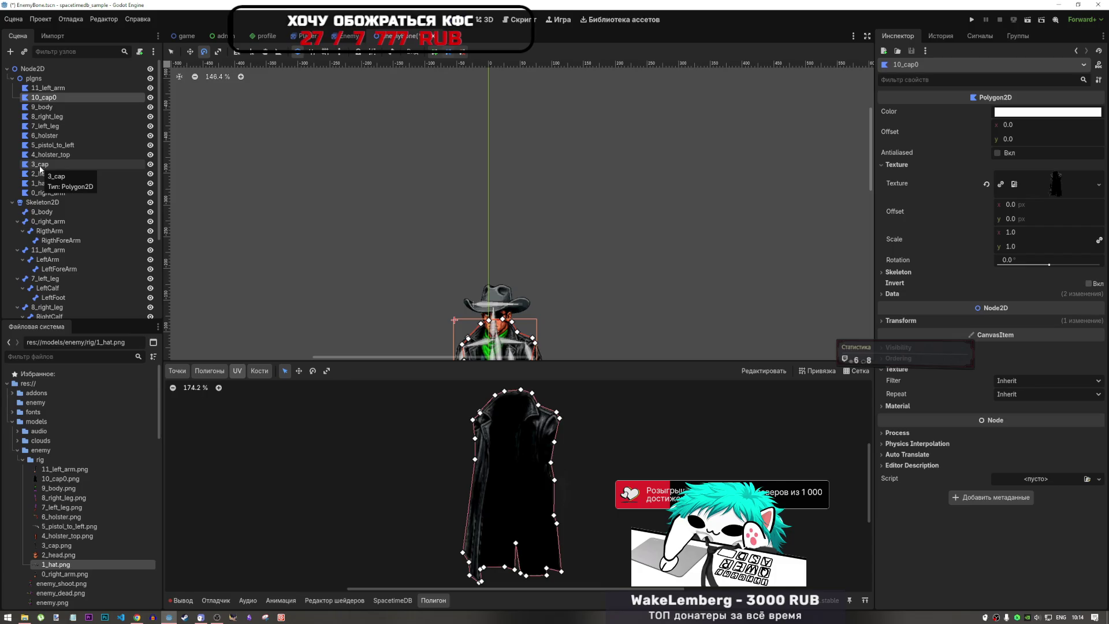
# - Glance at 9_body, then open 0_right_arm zoomed in and set the editor to Polygons mode
pyautogui.click(47, 107)
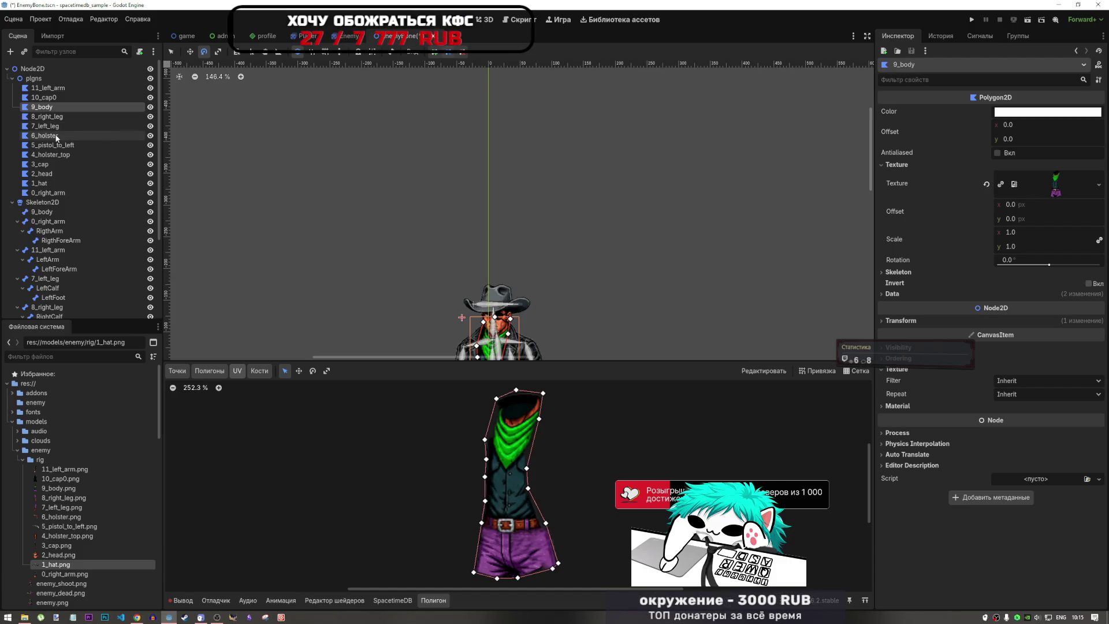
pyautogui.click(45, 192)
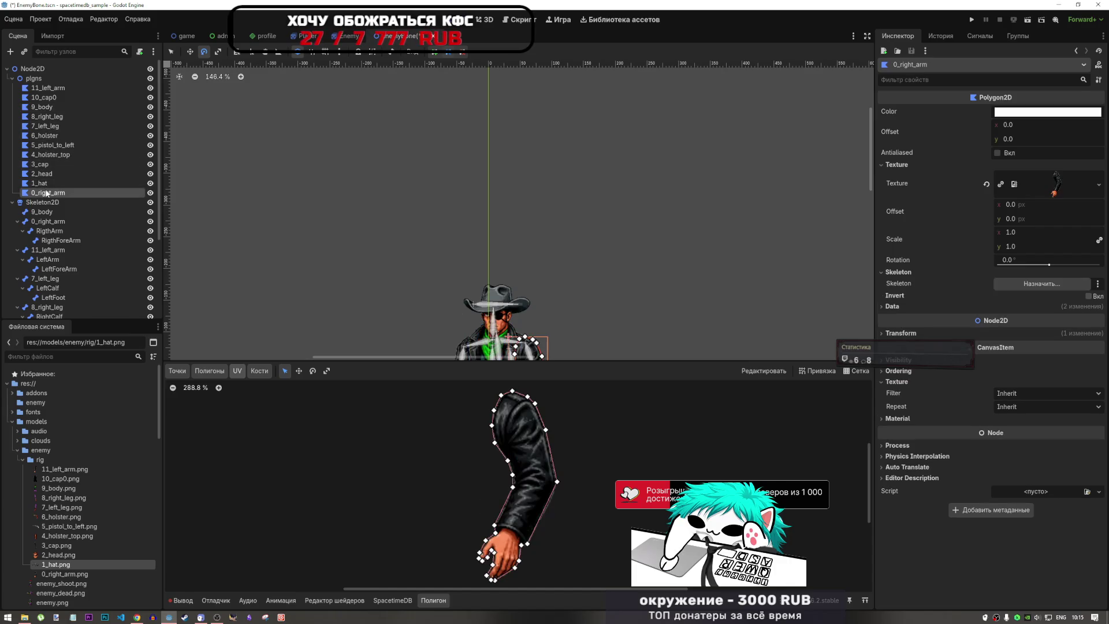
pyautogui.scroll(1, 569, 412)
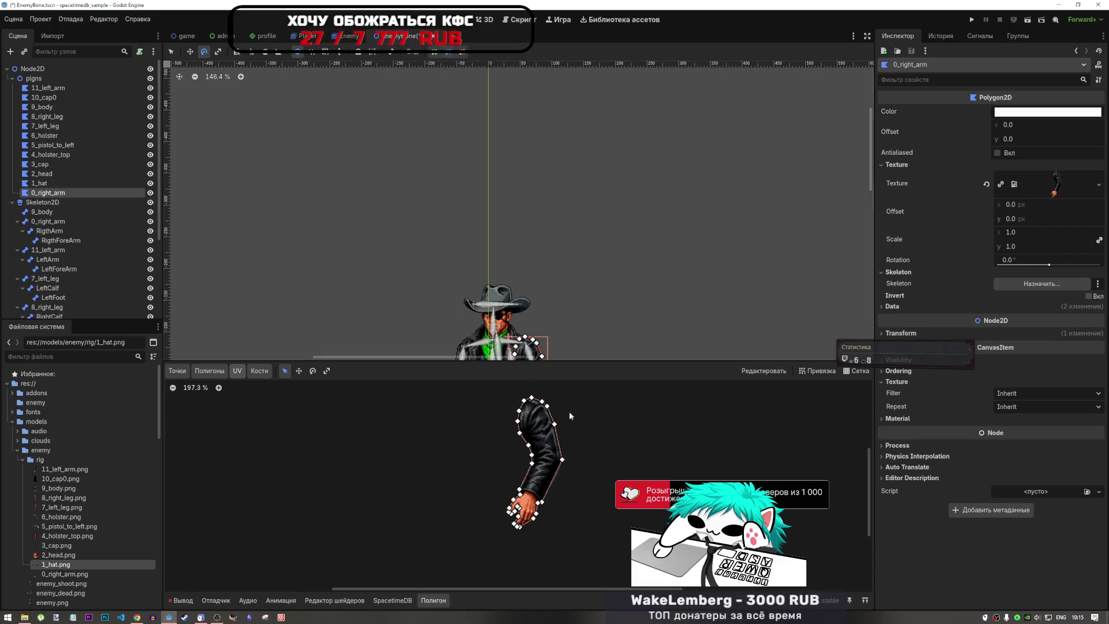
pyautogui.scroll(2, 460, 538)
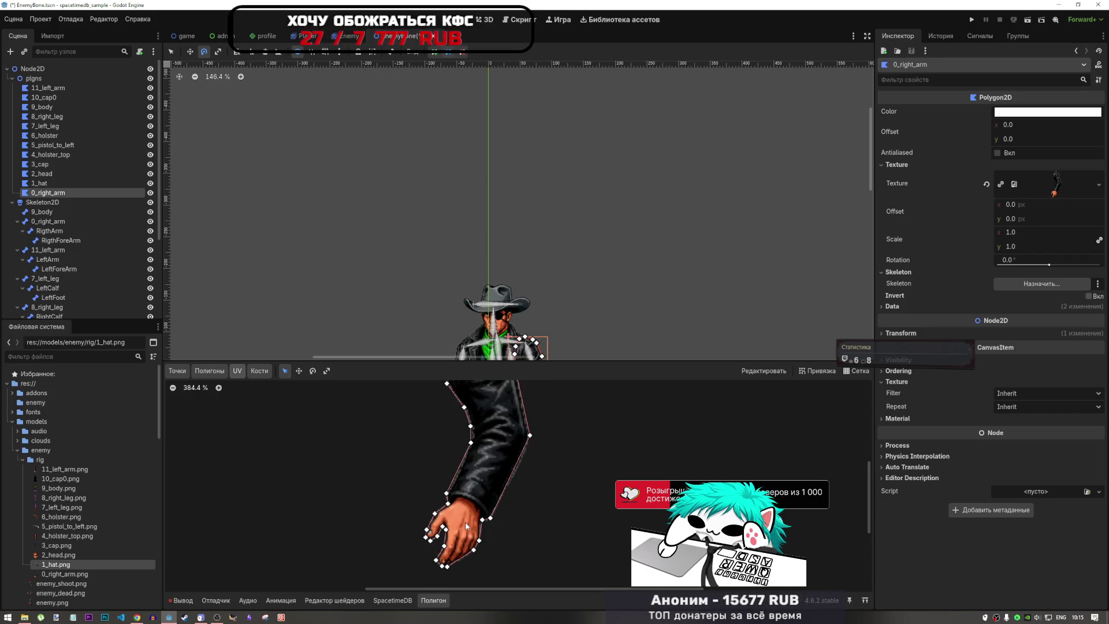
pyautogui.click(209, 373)
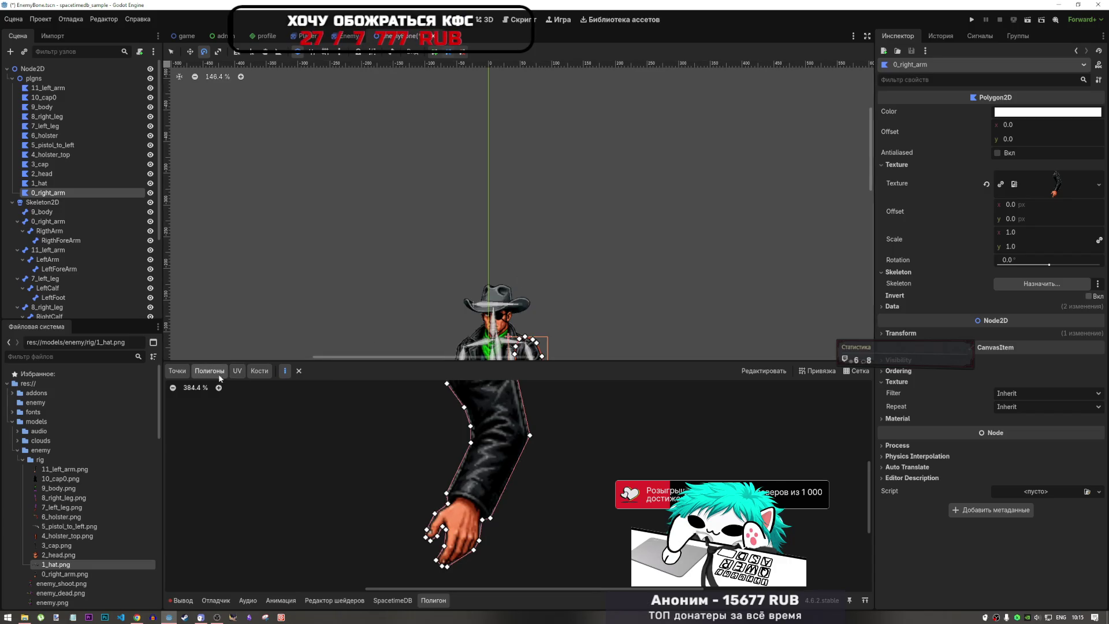
# - Draw a trial upper-arm and shoulder sub-polygon from the elbow vertex around the shoulder
pyautogui.scroll(-8, 438, 445)
pyautogui.scroll(5, 439, 446)
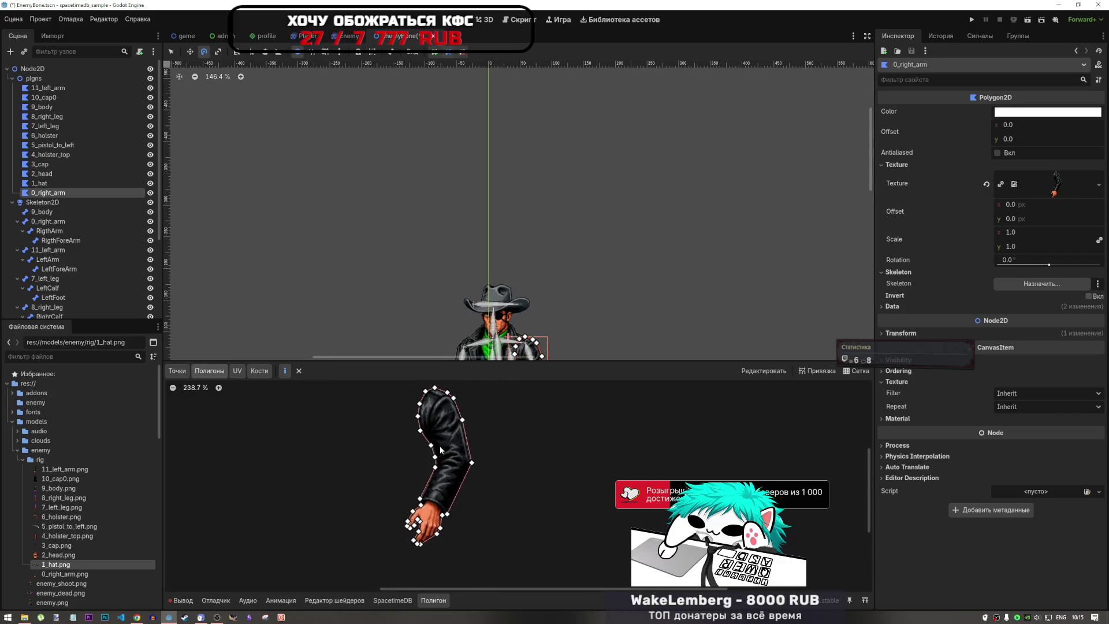
pyautogui.scroll(-2, 429, 518)
pyautogui.scroll(3, 489, 446)
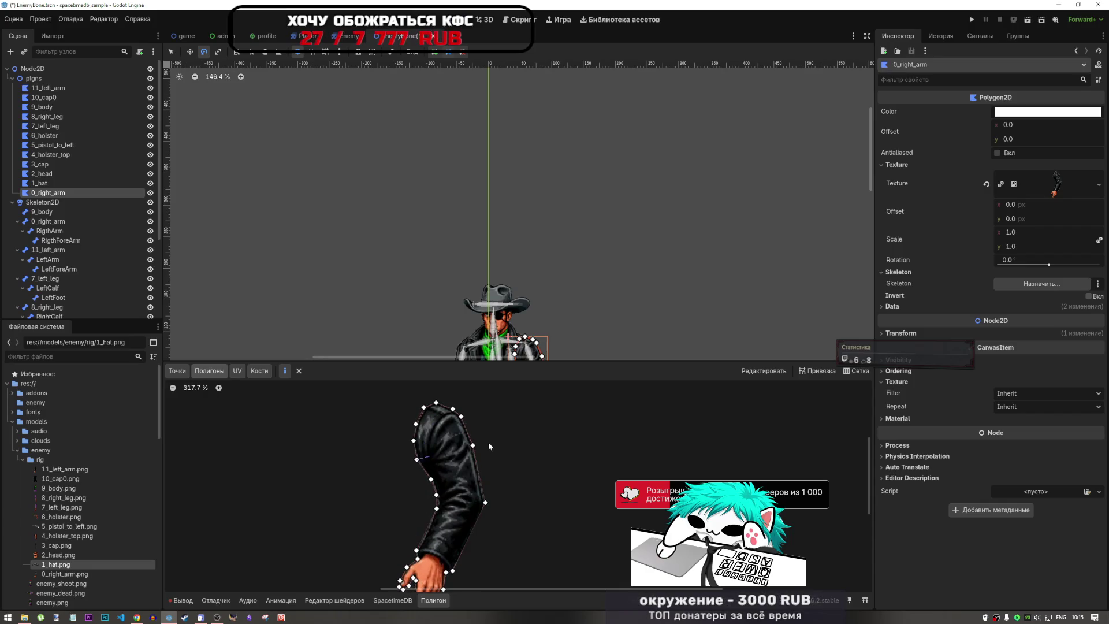
pyautogui.click(461, 416)
pyautogui.click(453, 409)
pyautogui.click(436, 403)
pyautogui.click(423, 407)
pyautogui.click(416, 424)
pyautogui.click(413, 441)
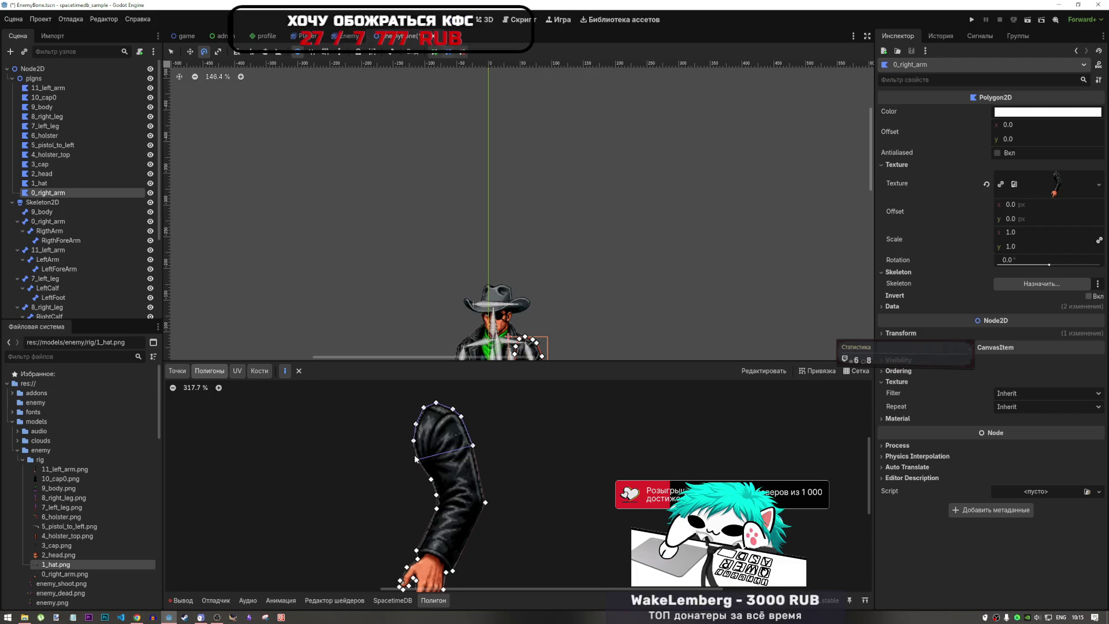
pyautogui.click(417, 460)
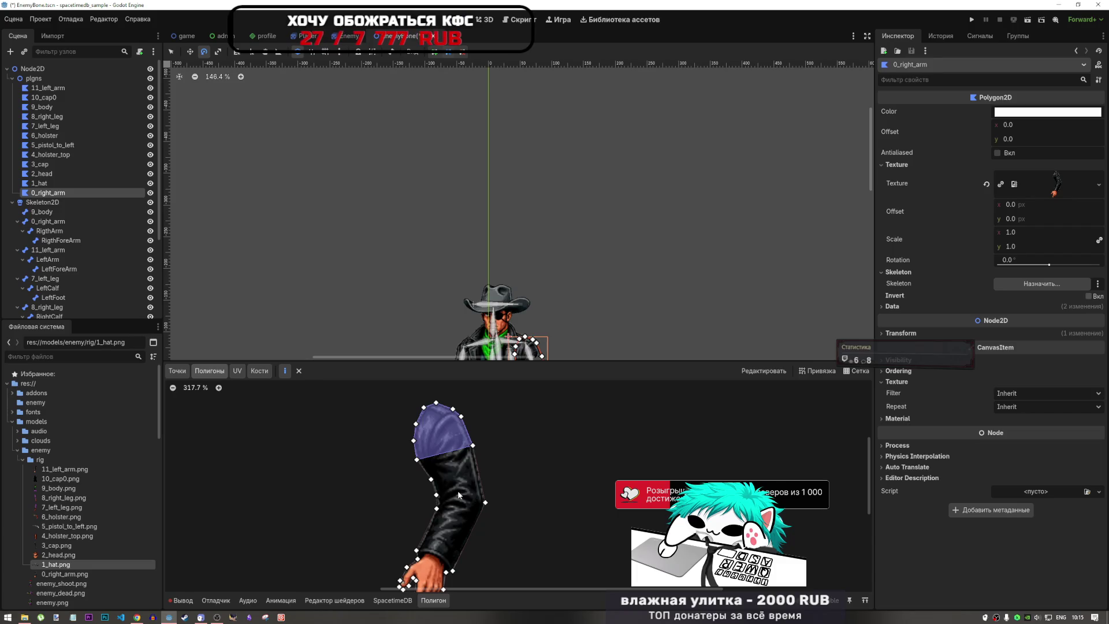
# - Undo the trial shoulder polygon, save the scene, and zoom the editor views
pyautogui.hotkey('ctrl', 'z')
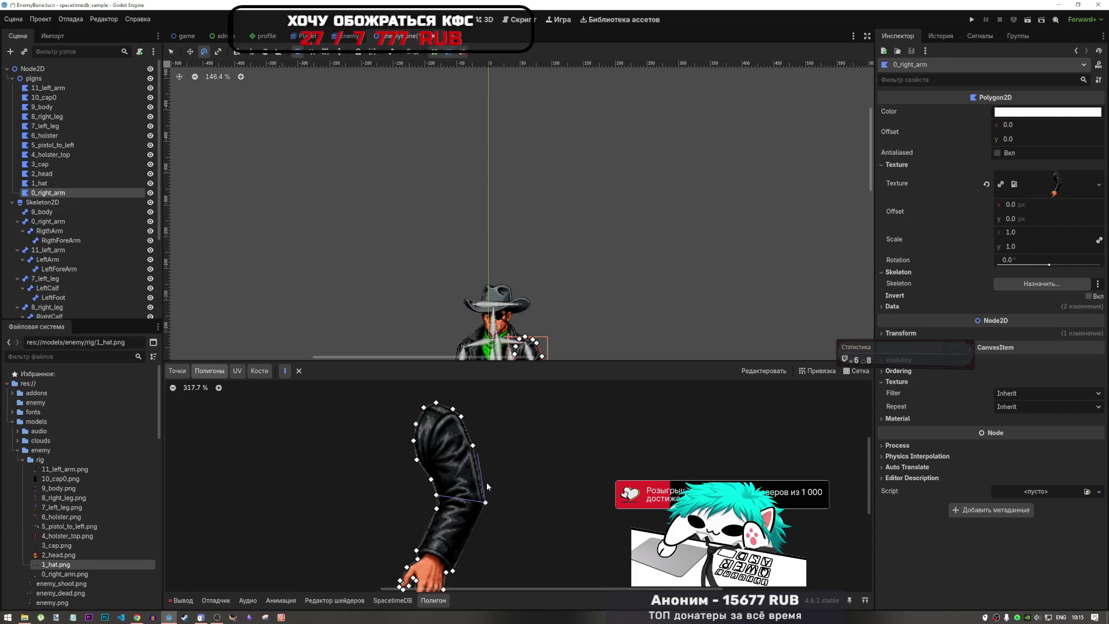
pyautogui.hotkey('ctrl', 's')
pyautogui.click(487, 502)
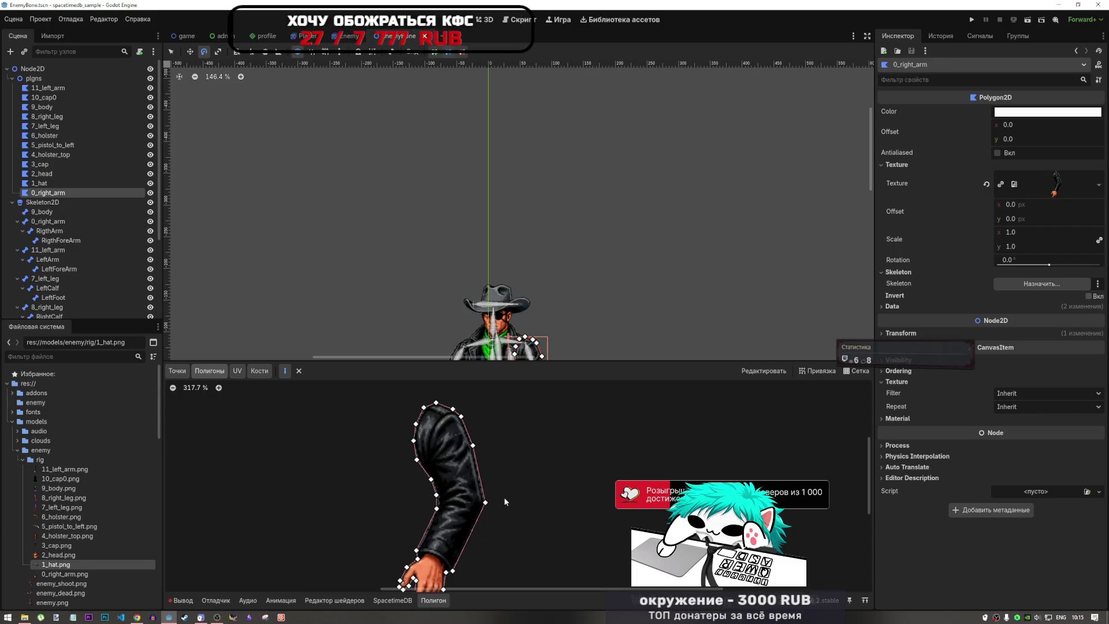
pyautogui.scroll(-2, 571, 432)
pyautogui.scroll(-2, 572, 437)
pyautogui.scroll(1, 555, 314)
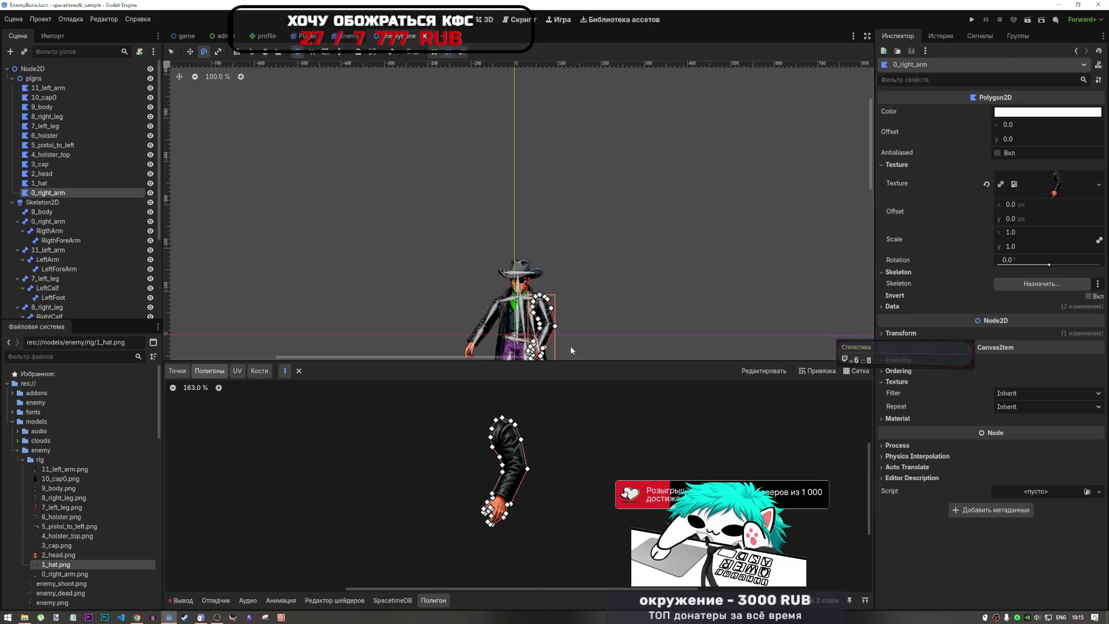
pyautogui.scroll(4, 532, 338)
pyautogui.scroll(5, 515, 458)
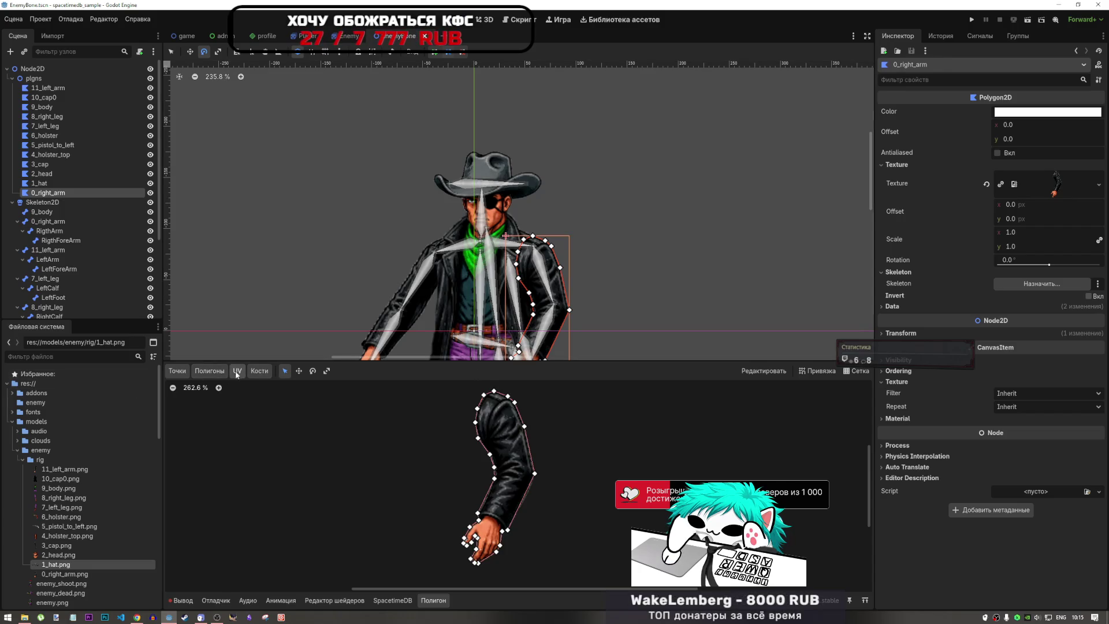
pyautogui.click(176, 372)
# - Add four internal vertices down the arm: two in the upper arm, one in the forearm, one near the wrist
pyautogui.click(298, 371)
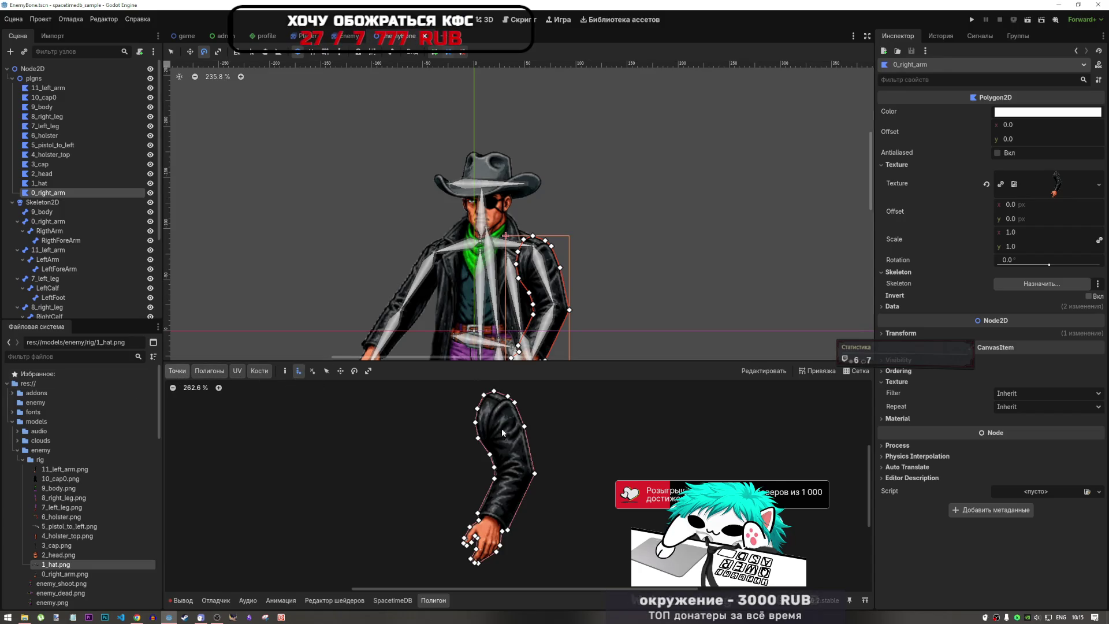
pyautogui.scroll(3, 494, 410)
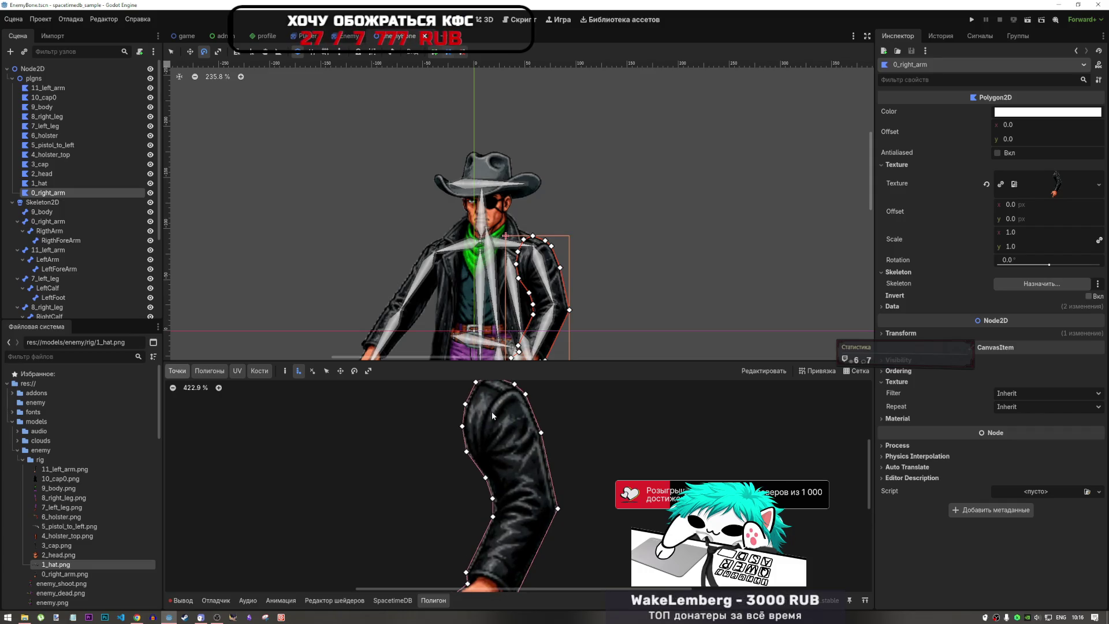
pyautogui.click(494, 411)
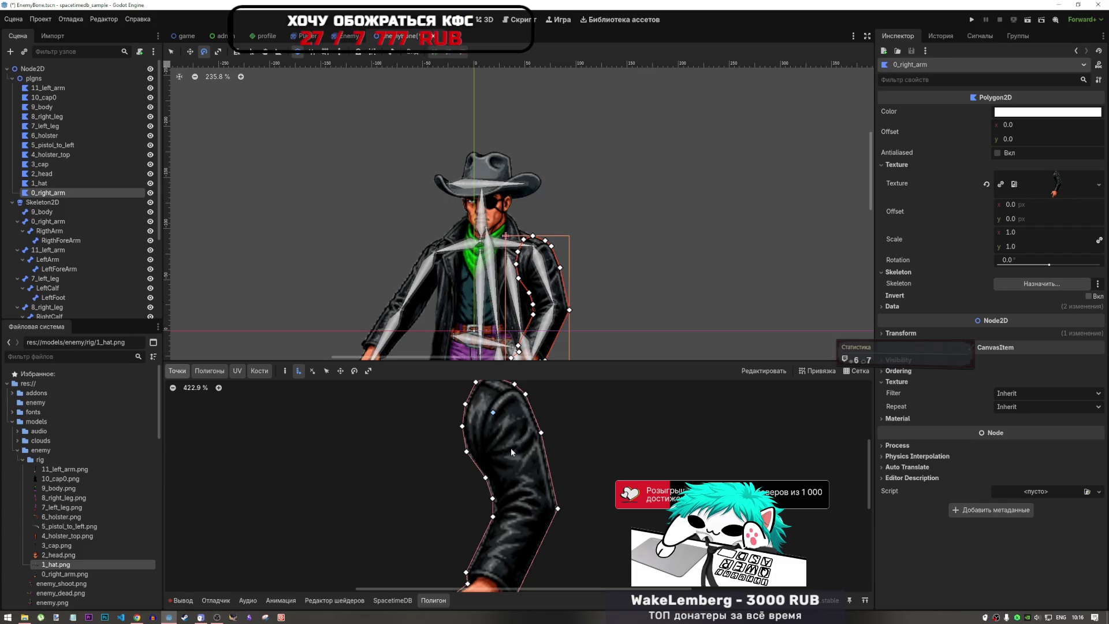
pyautogui.click(511, 446)
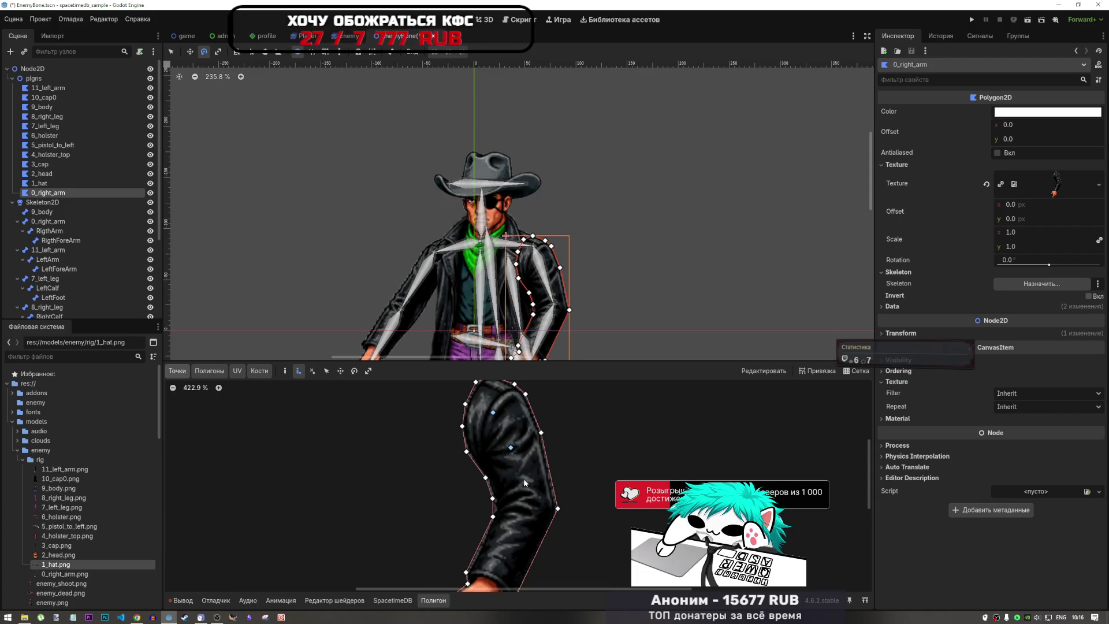
pyautogui.scroll(-6, 556, 462)
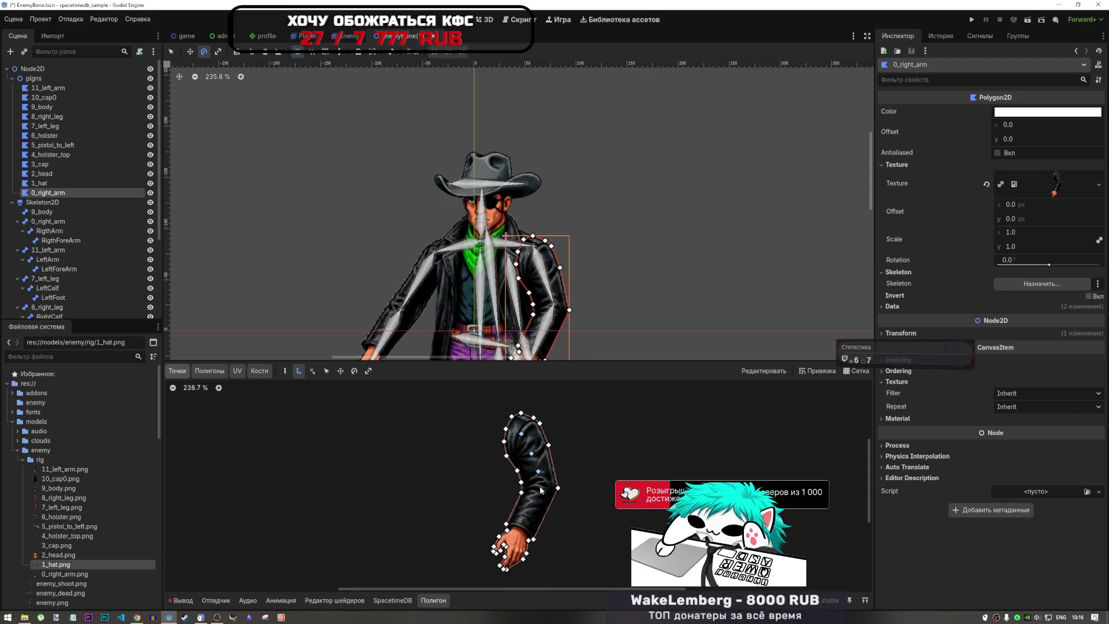
pyautogui.click(540, 487)
pyautogui.click(531, 510)
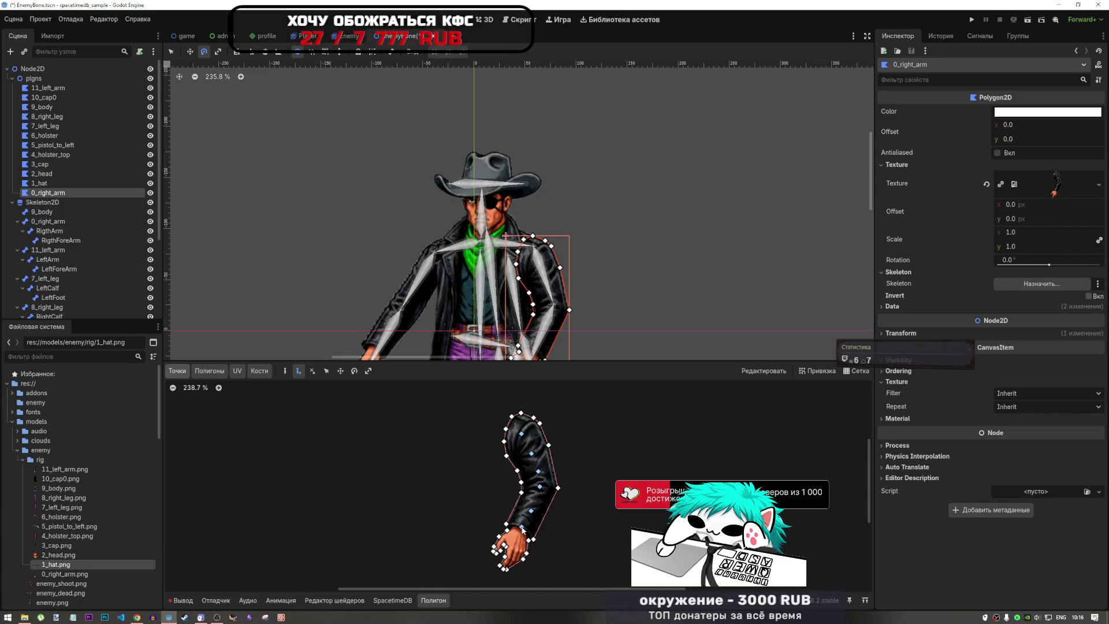
pyautogui.scroll(3, 536, 519)
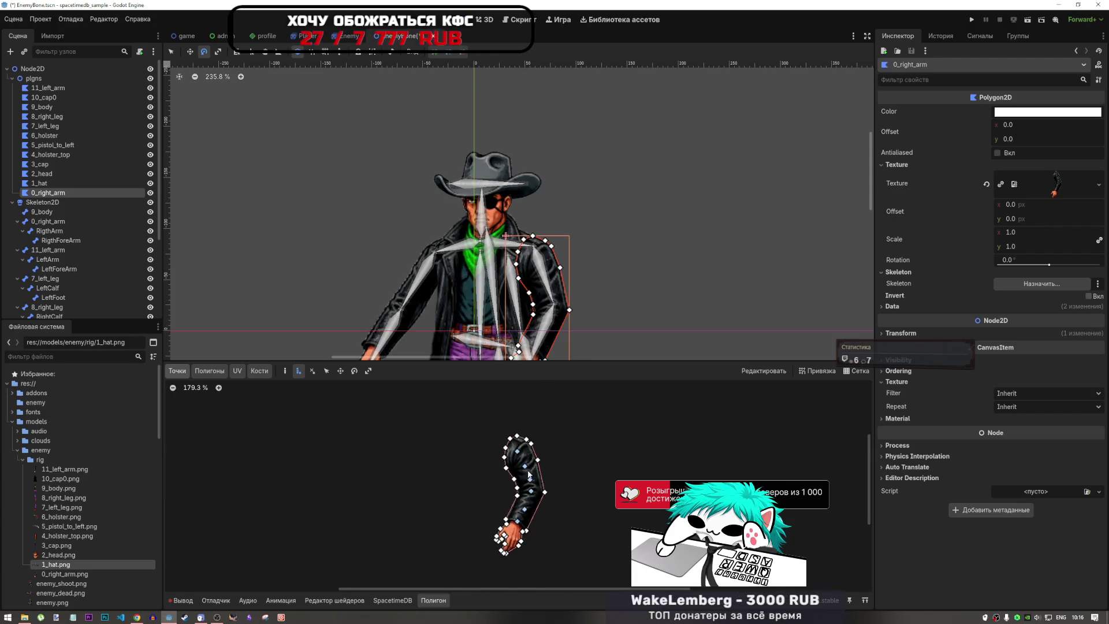
# - Draw the shoulder sub-polygon from the arm's left edge across the shoulder top
pyautogui.click(219, 372)
pyautogui.scroll(5, 475, 453)
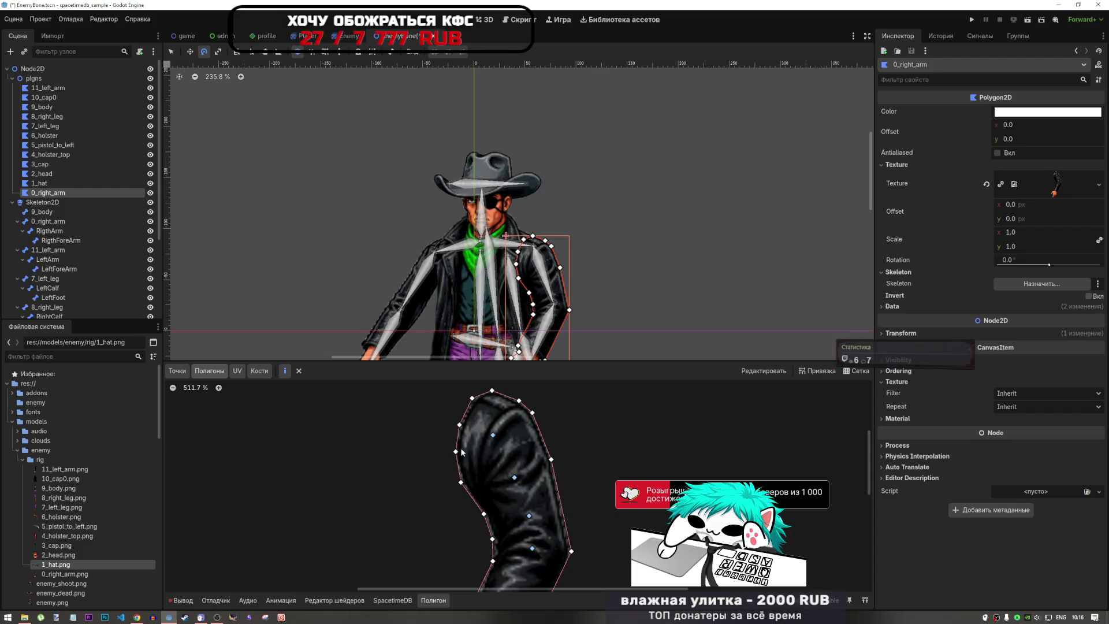
pyautogui.click(460, 482)
pyautogui.click(493, 434)
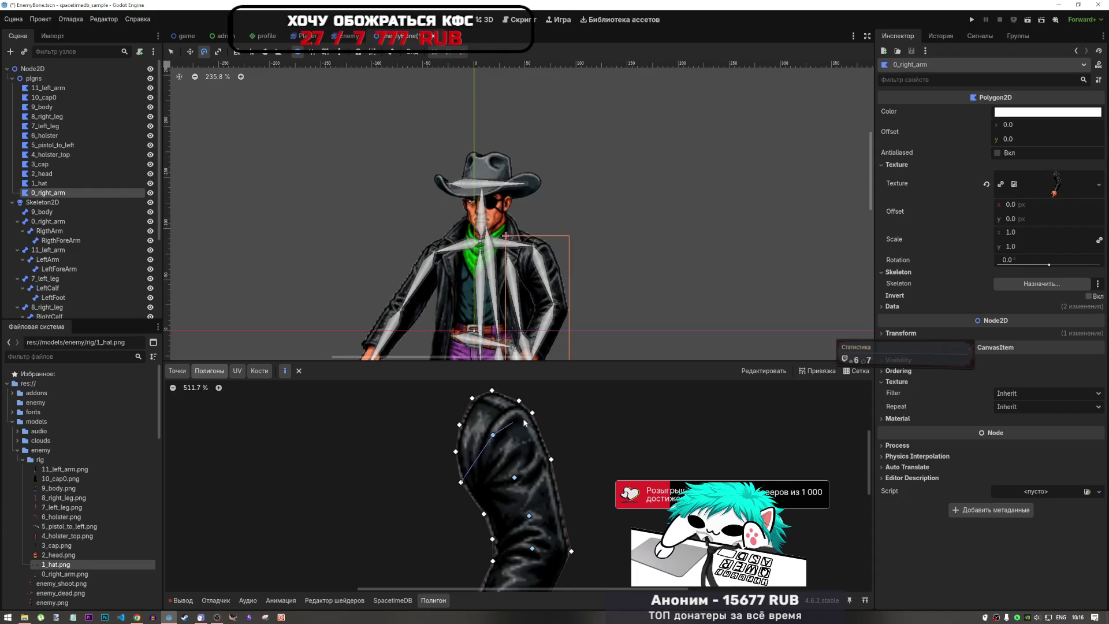
pyautogui.click(532, 413)
pyautogui.click(519, 400)
pyautogui.click(492, 391)
pyautogui.click(472, 397)
pyautogui.click(460, 425)
pyautogui.click(461, 482)
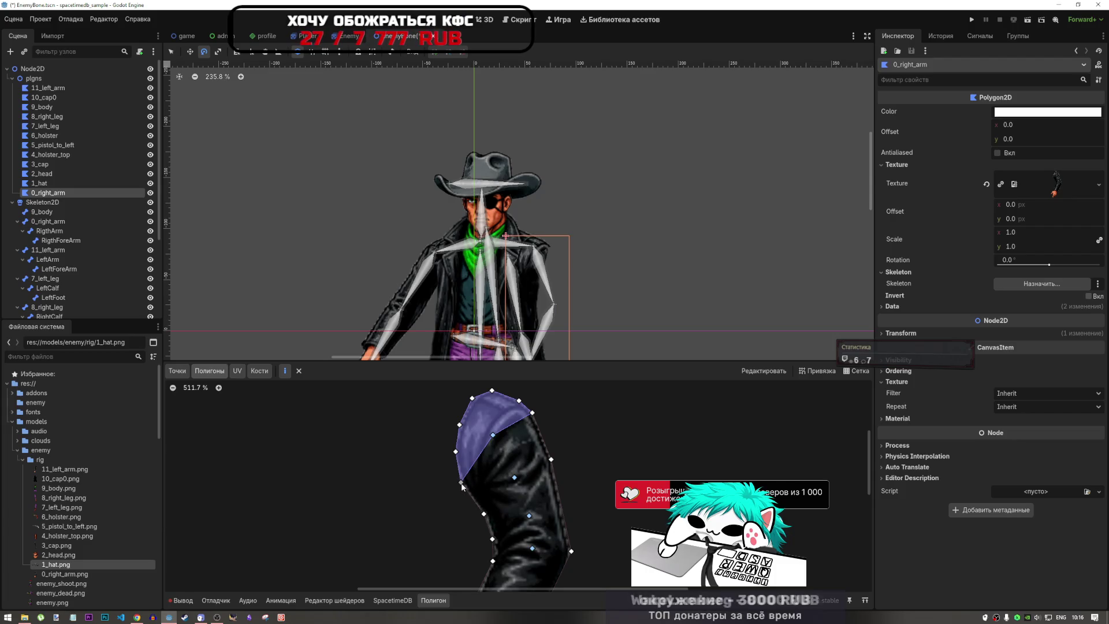
# - Draw two more upper-arm sub-polygons linking the internal vertices to the arm's right edge and elbow
pyautogui.click(484, 514)
pyautogui.click(515, 477)
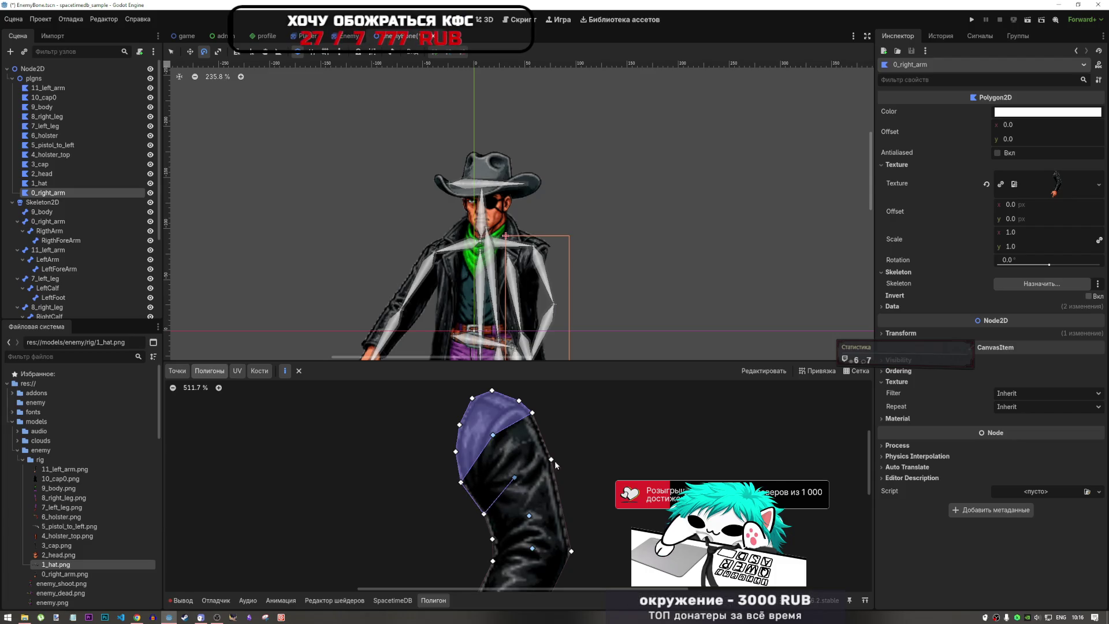
pyautogui.click(552, 460)
pyautogui.click(532, 413)
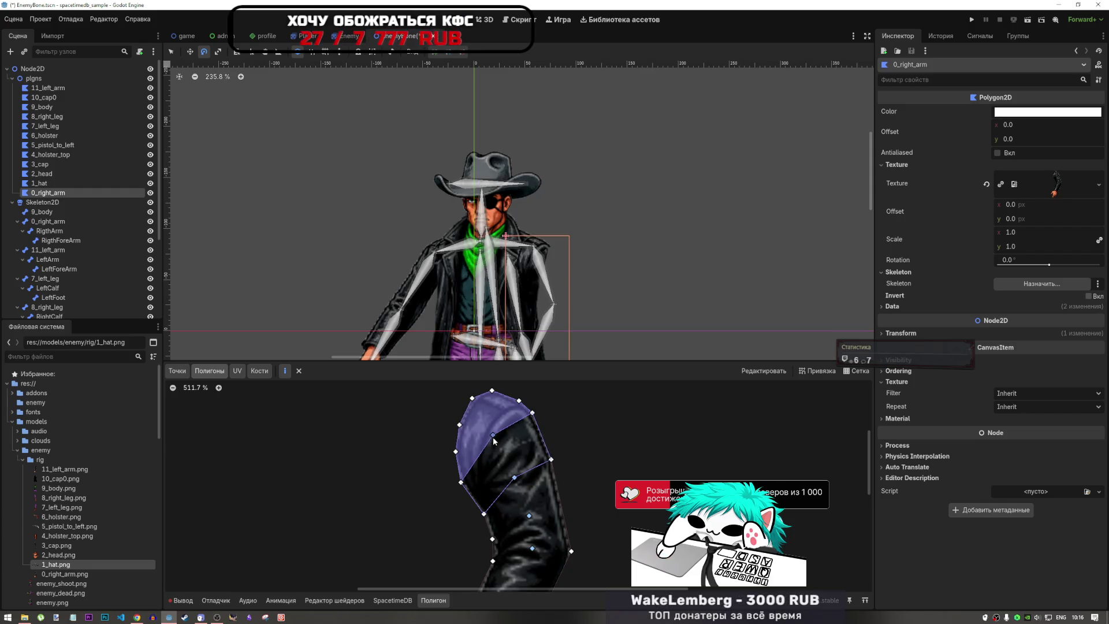
pyautogui.scroll(-2, 464, 491)
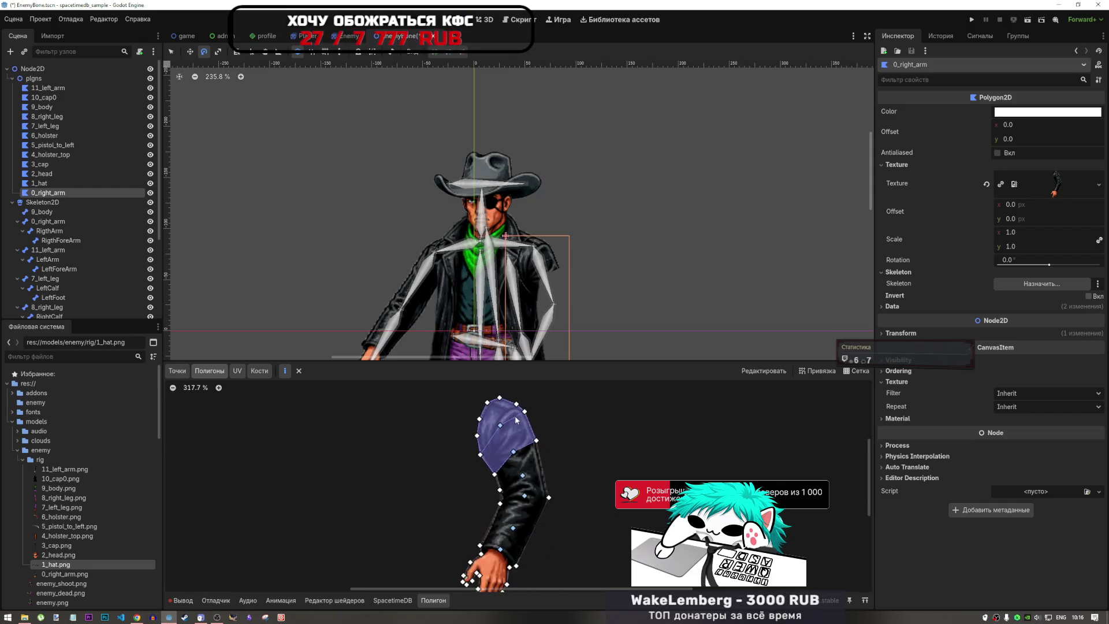
pyautogui.scroll(-1, 514, 459)
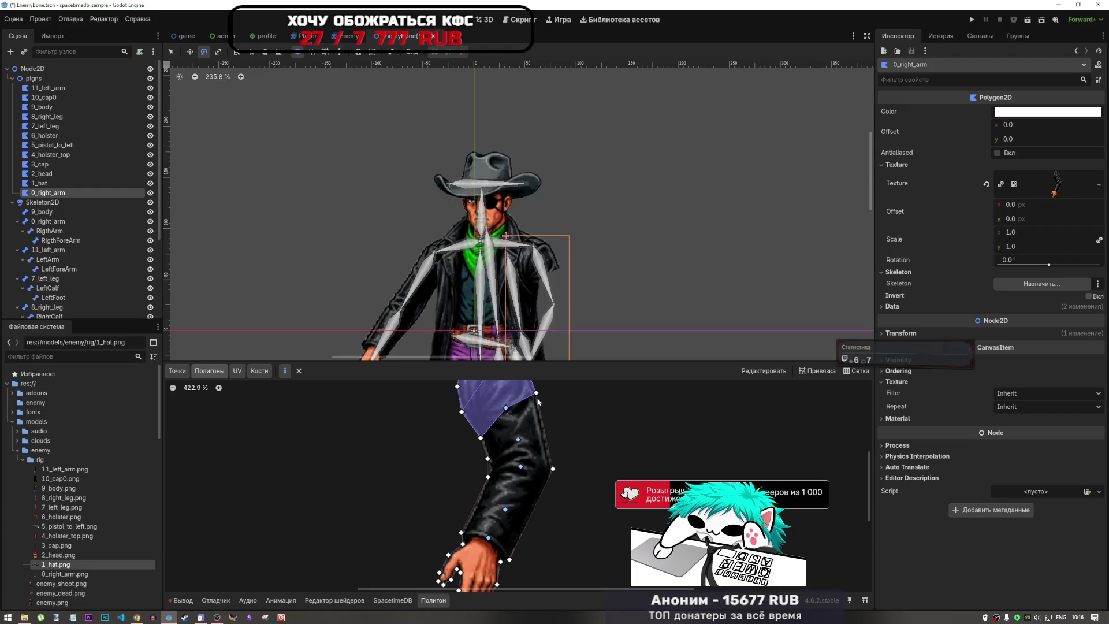
pyautogui.click(506, 408)
pyautogui.click(518, 439)
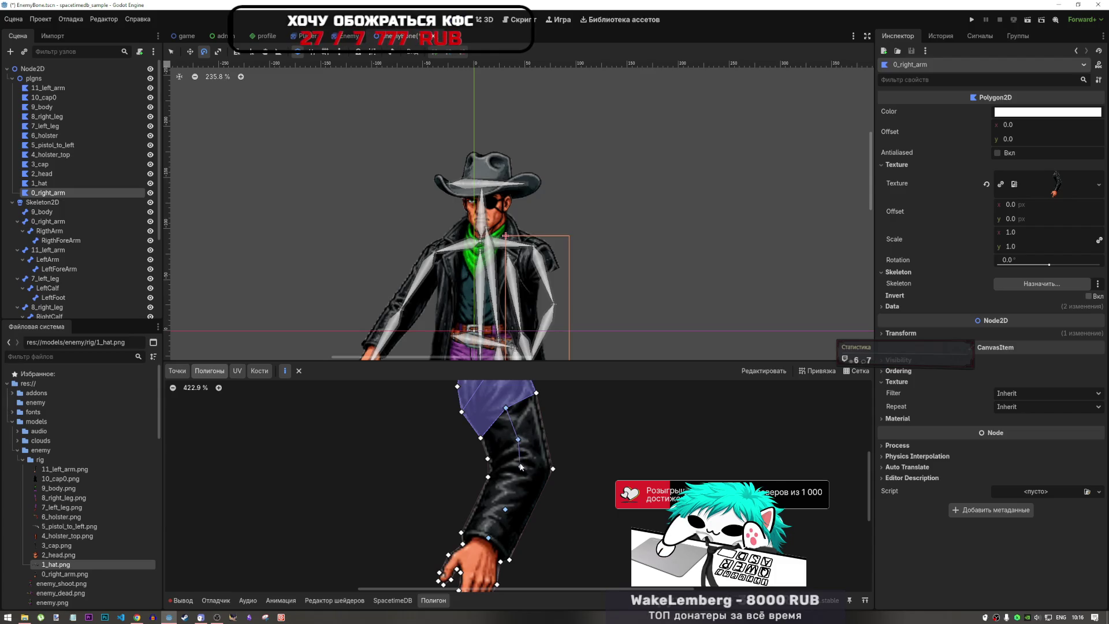
pyautogui.click(520, 465)
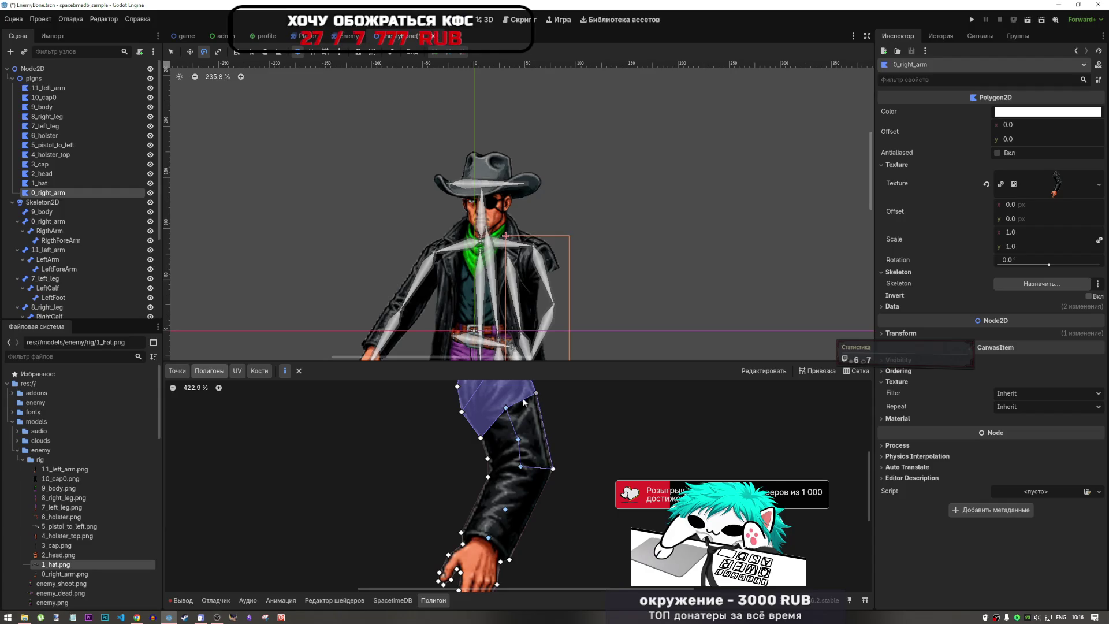
pyautogui.click(506, 409)
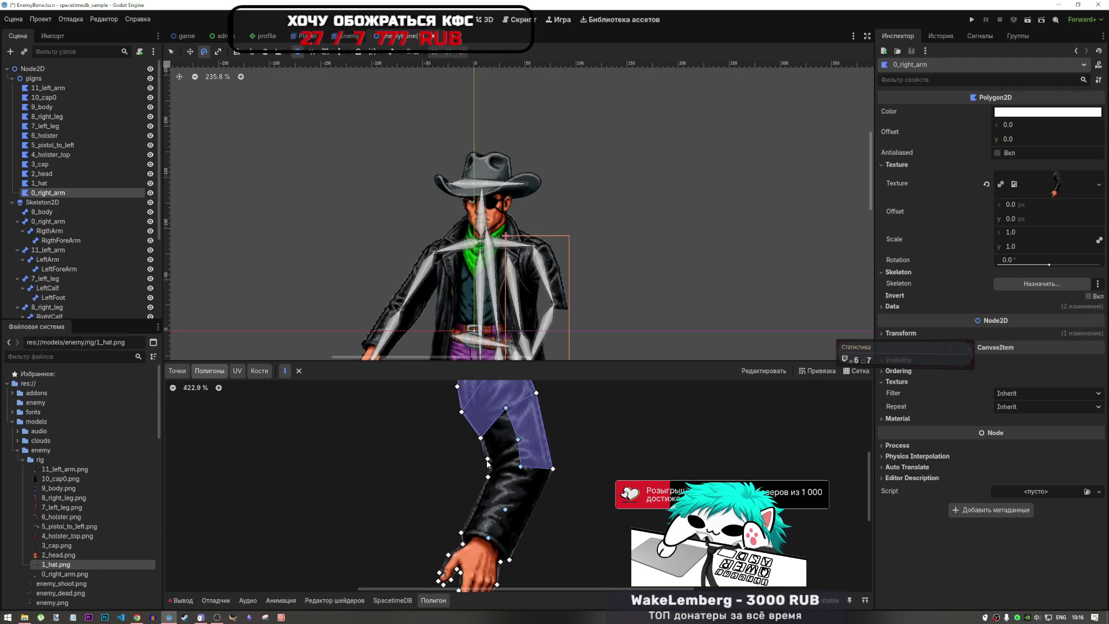
pyautogui.click(506, 409)
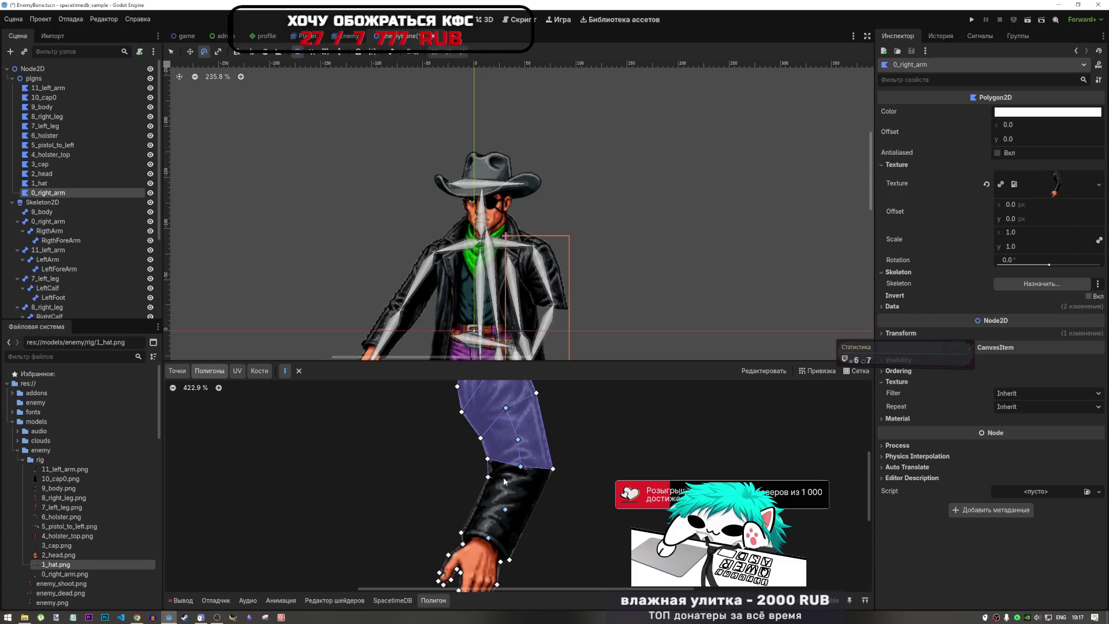
# - Fill the forearm with a polygon and two triangles between the elbow and wrist vertices
pyautogui.click(488, 477)
pyautogui.click(520, 466)
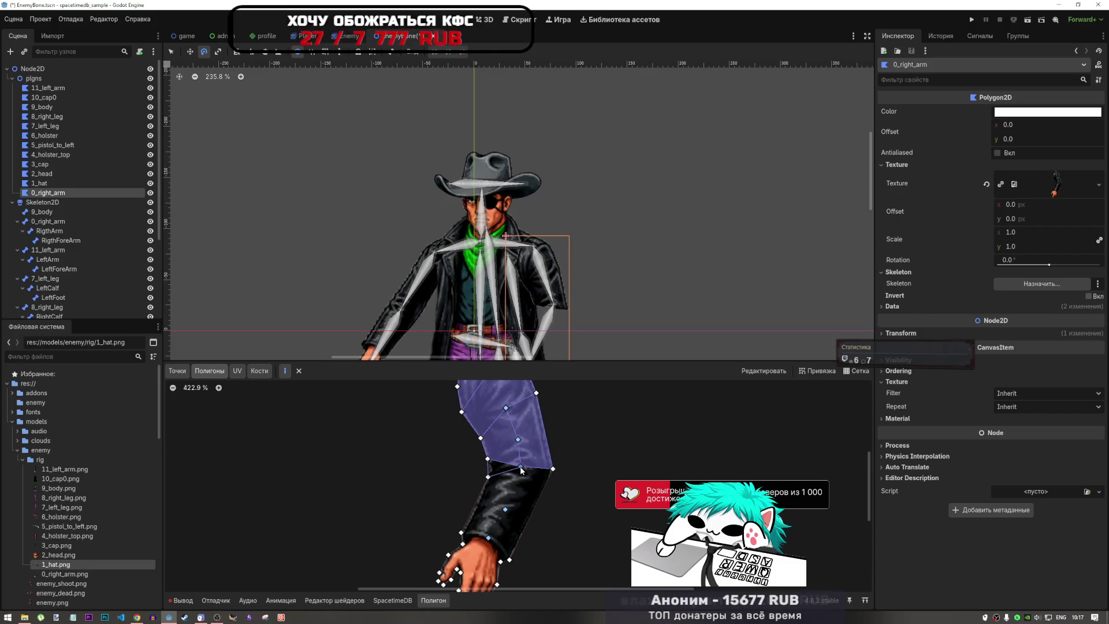
pyautogui.click(489, 459)
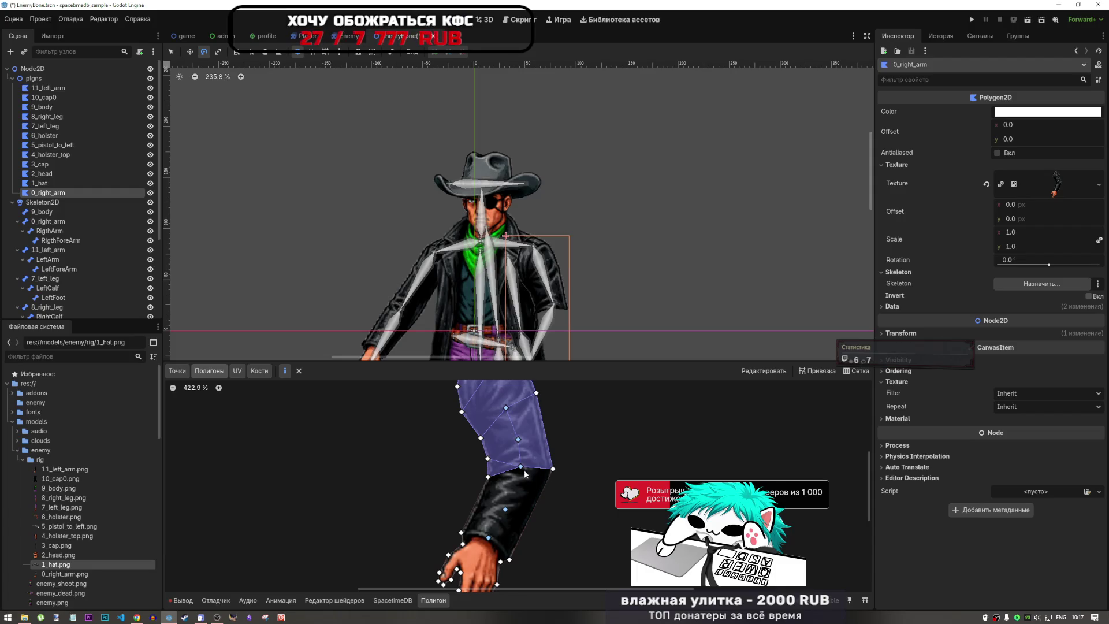
pyautogui.click(520, 465)
pyautogui.click(505, 509)
pyautogui.click(553, 469)
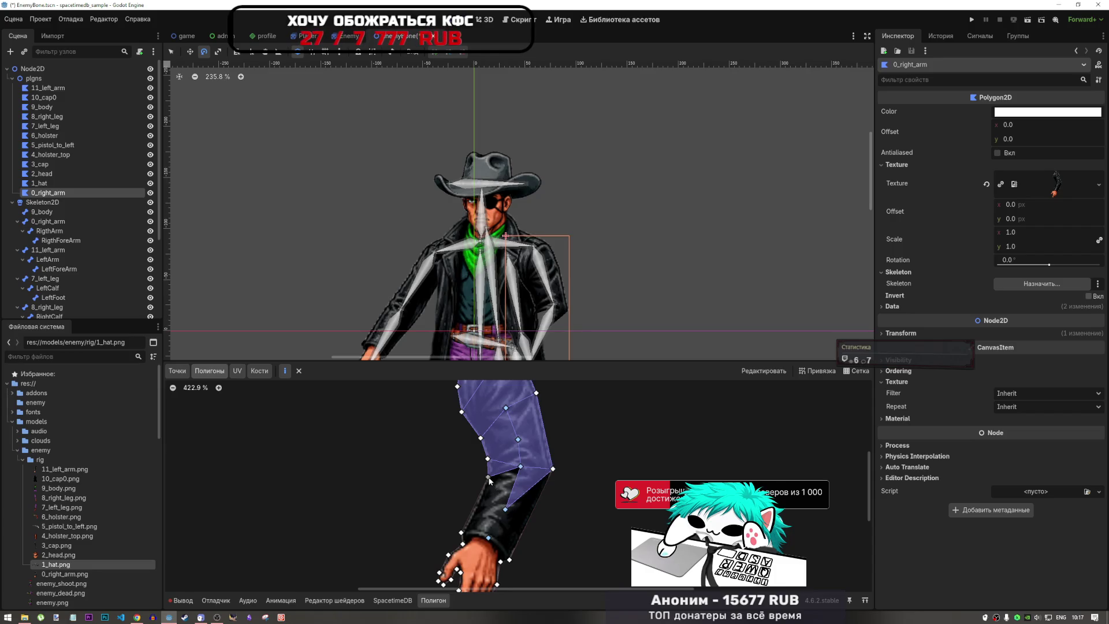
pyautogui.click(488, 477)
pyautogui.click(506, 509)
pyautogui.click(521, 466)
pyautogui.click(488, 477)
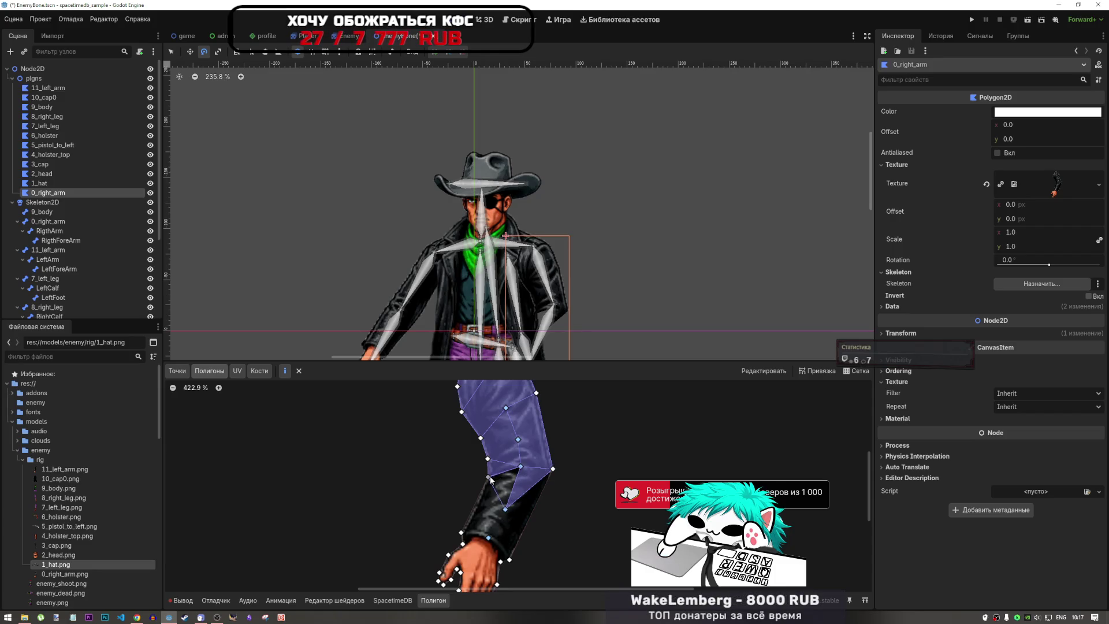
# - Close the lower sleeve polygon down to the cuff and fill the last open triangle
pyautogui.click(488, 477)
pyautogui.click(461, 532)
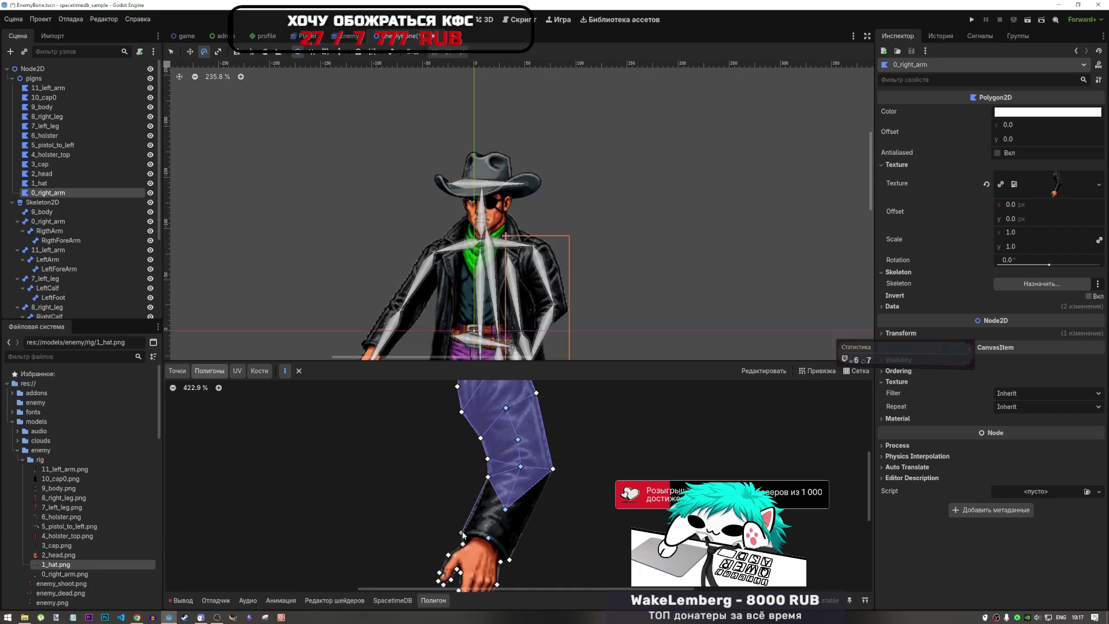
pyautogui.click(488, 537)
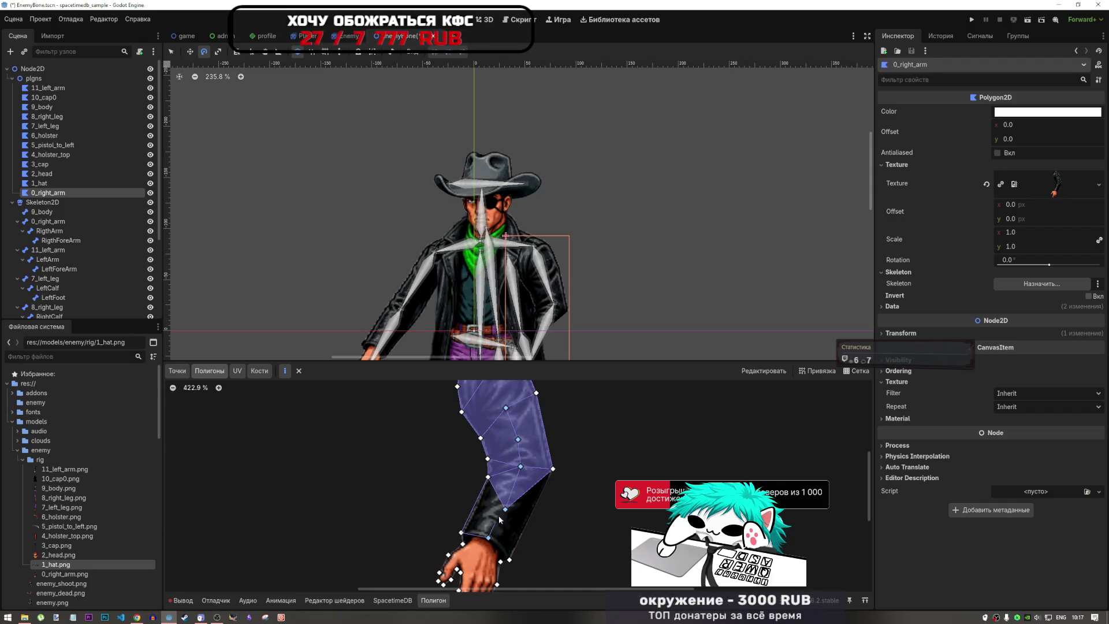
pyautogui.click(489, 478)
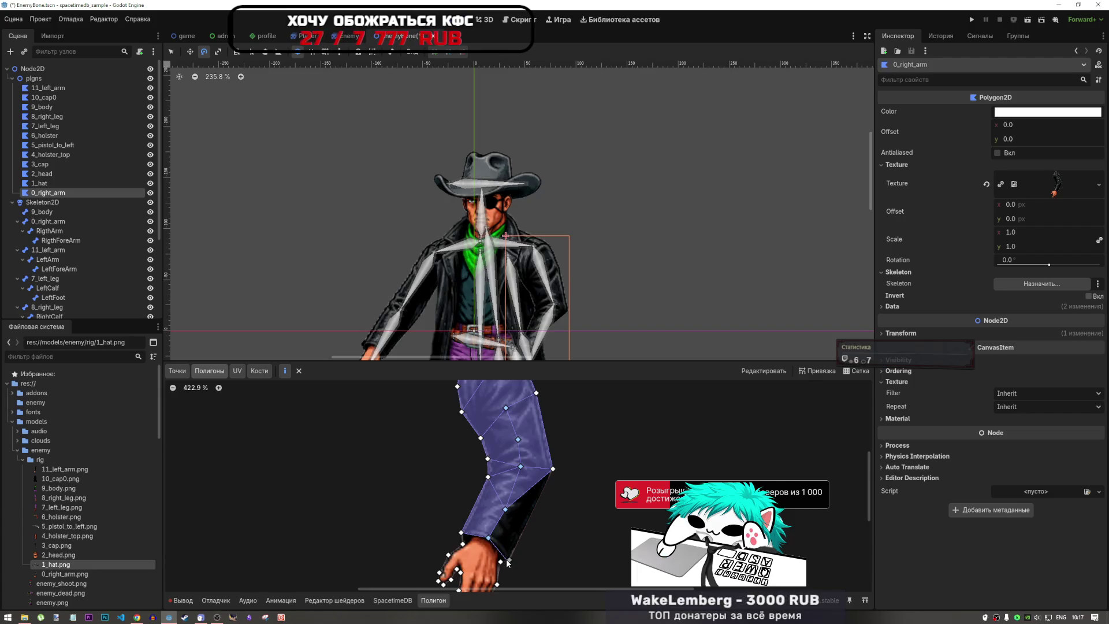
pyautogui.click(553, 468)
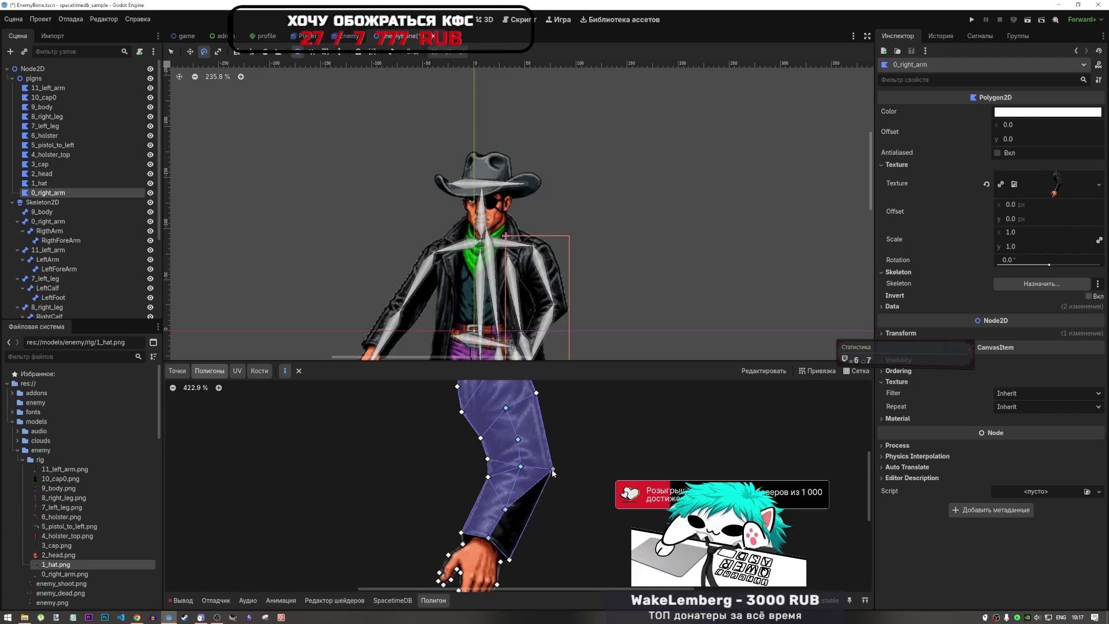
pyautogui.click(506, 510)
pyautogui.scroll(-4, 571, 491)
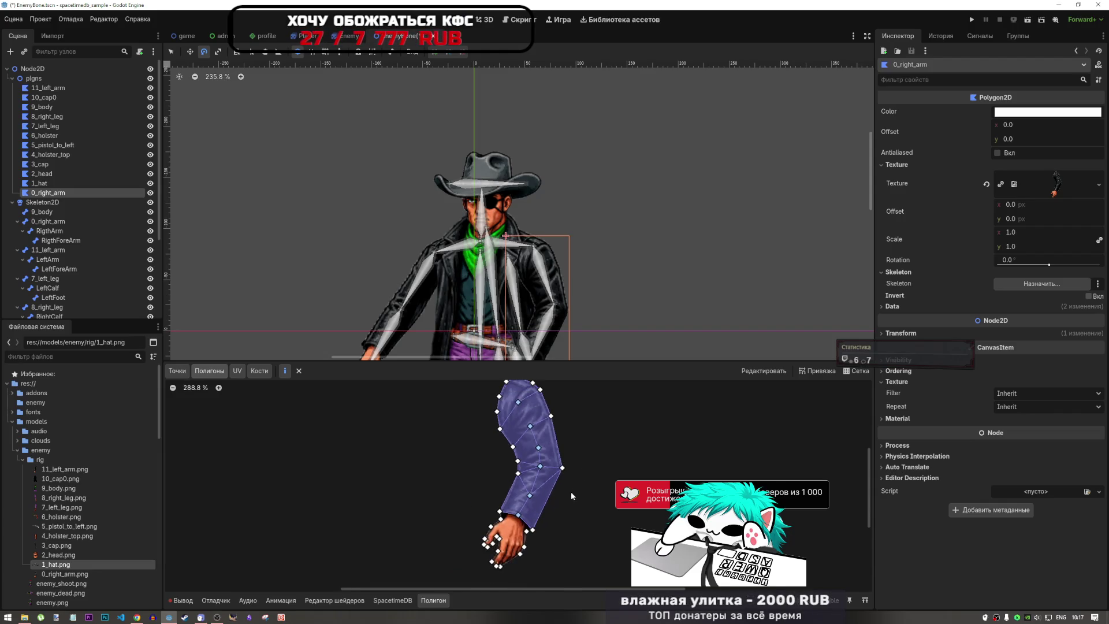
# - Start the hand outline at the cuff and trace around the thumb, fingertips and right edge
pyautogui.scroll(-1, 562, 516)
pyautogui.scroll(5, 562, 501)
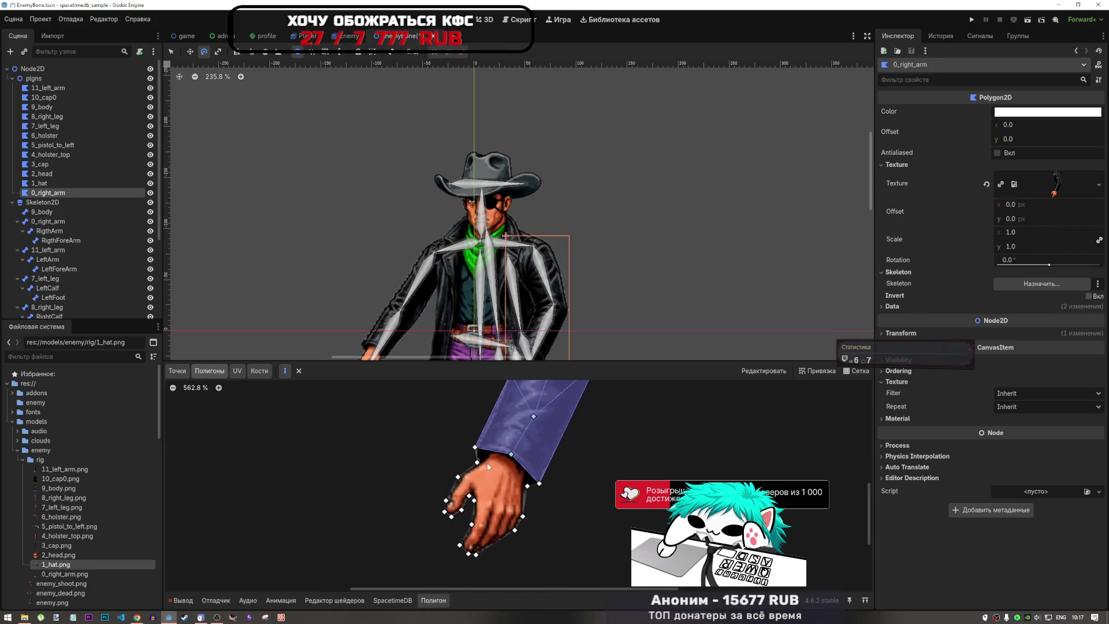
pyautogui.click(475, 447)
pyautogui.click(477, 461)
pyautogui.click(457, 477)
pyautogui.click(445, 500)
pyautogui.click(444, 511)
pyautogui.click(451, 516)
pyautogui.click(469, 495)
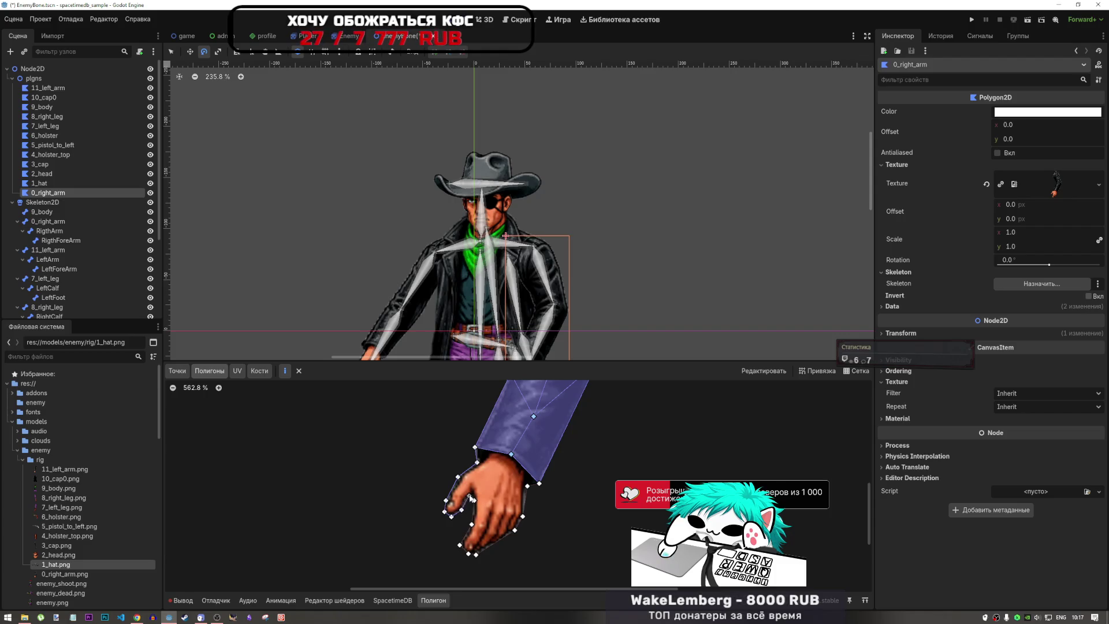
pyautogui.click(475, 500)
pyautogui.click(472, 524)
pyautogui.click(459, 544)
pyautogui.click(468, 554)
pyautogui.click(523, 516)
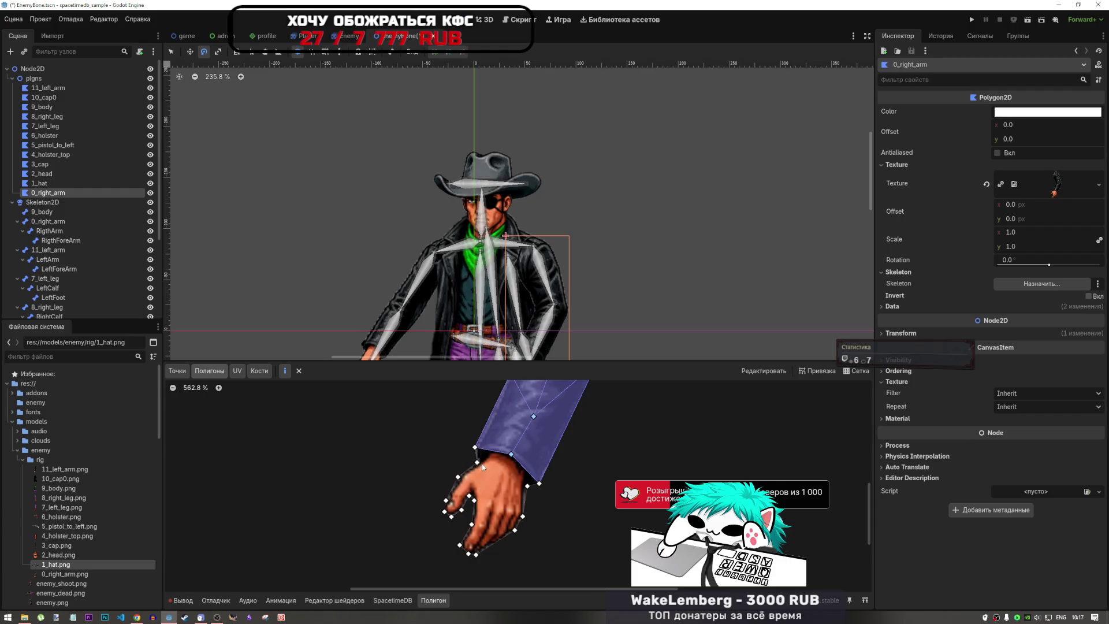
# - Retrace the hand from thumb to fingertips and up the right edge, closing at the wrist vertex
pyautogui.click(445, 500)
pyautogui.click(444, 511)
pyautogui.click(451, 517)
pyautogui.click(462, 510)
pyautogui.click(469, 496)
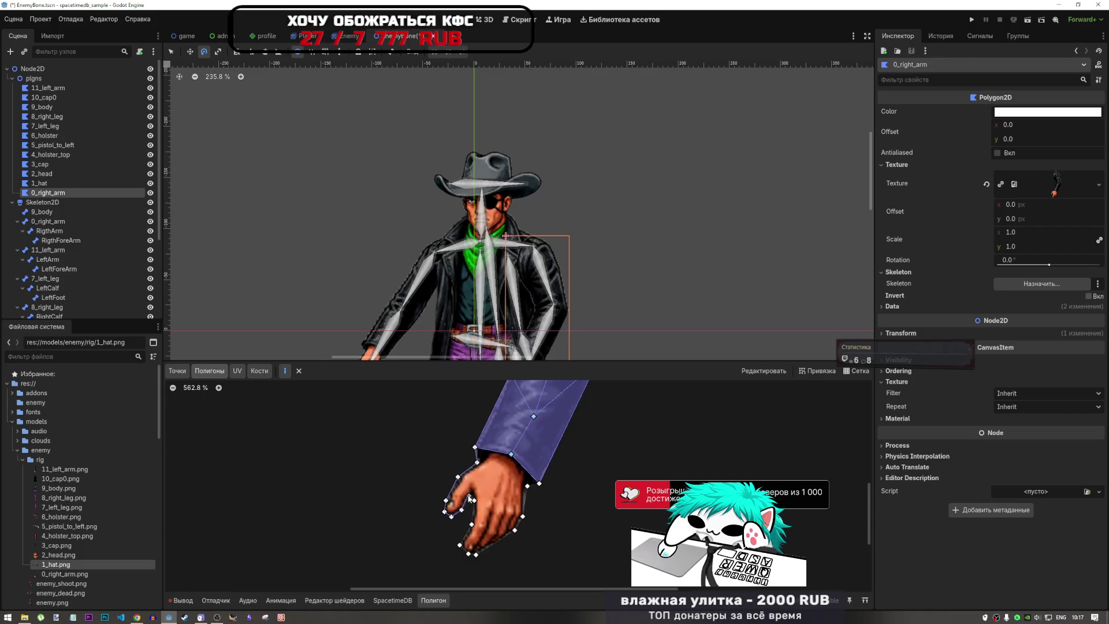
pyautogui.click(474, 503)
pyautogui.click(472, 524)
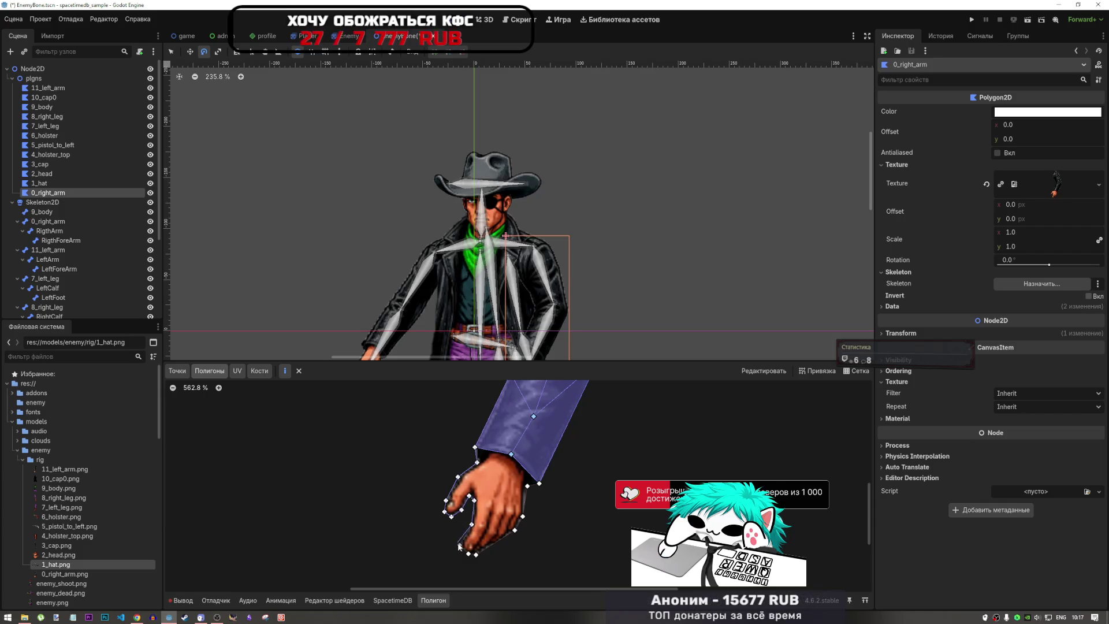
pyautogui.click(460, 545)
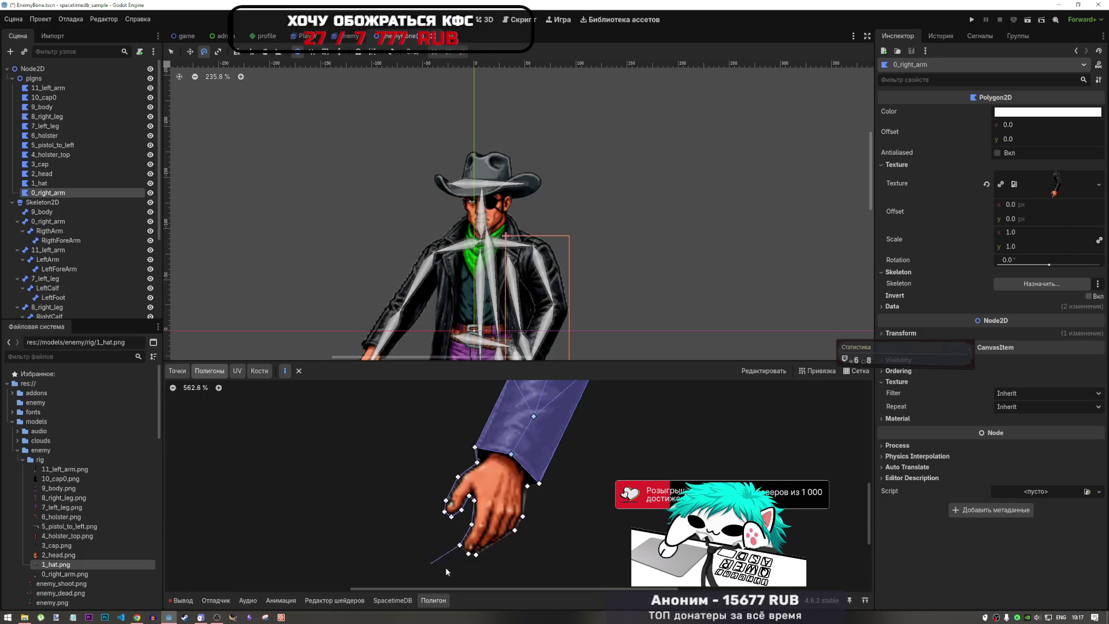
pyautogui.click(475, 554)
pyautogui.click(515, 529)
pyautogui.click(522, 516)
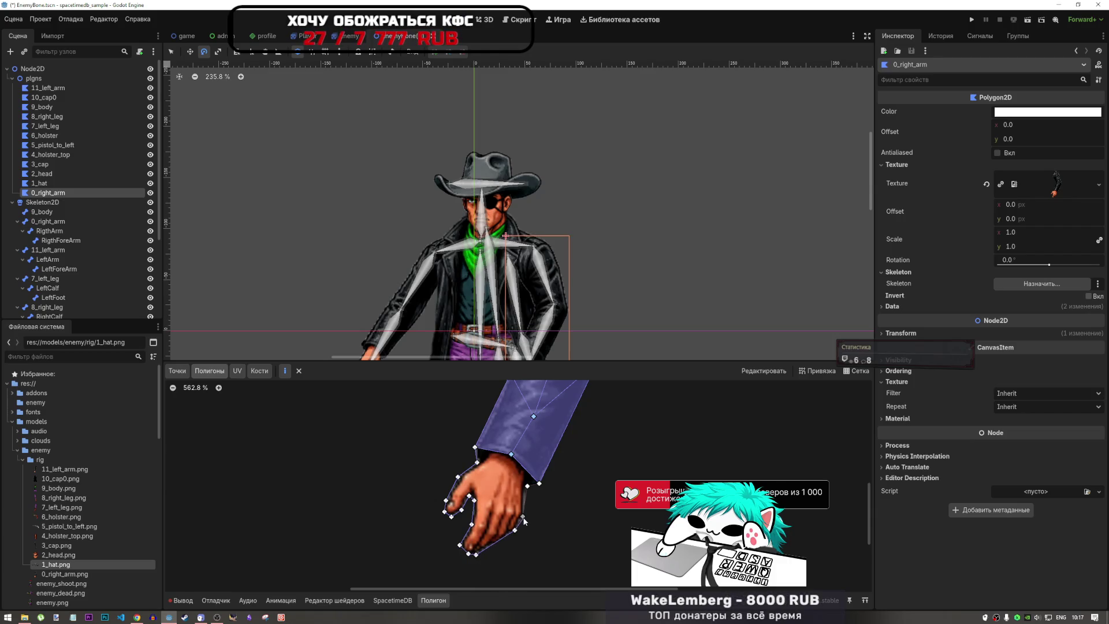
pyautogui.click(528, 485)
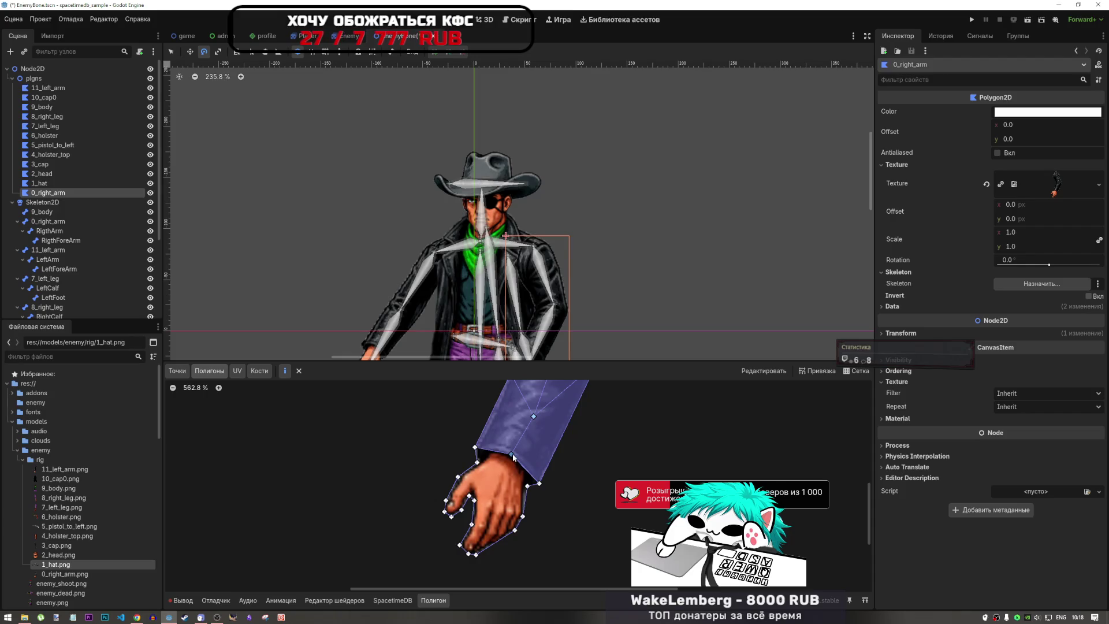
pyautogui.click(475, 447)
pyautogui.scroll(-8, 560, 494)
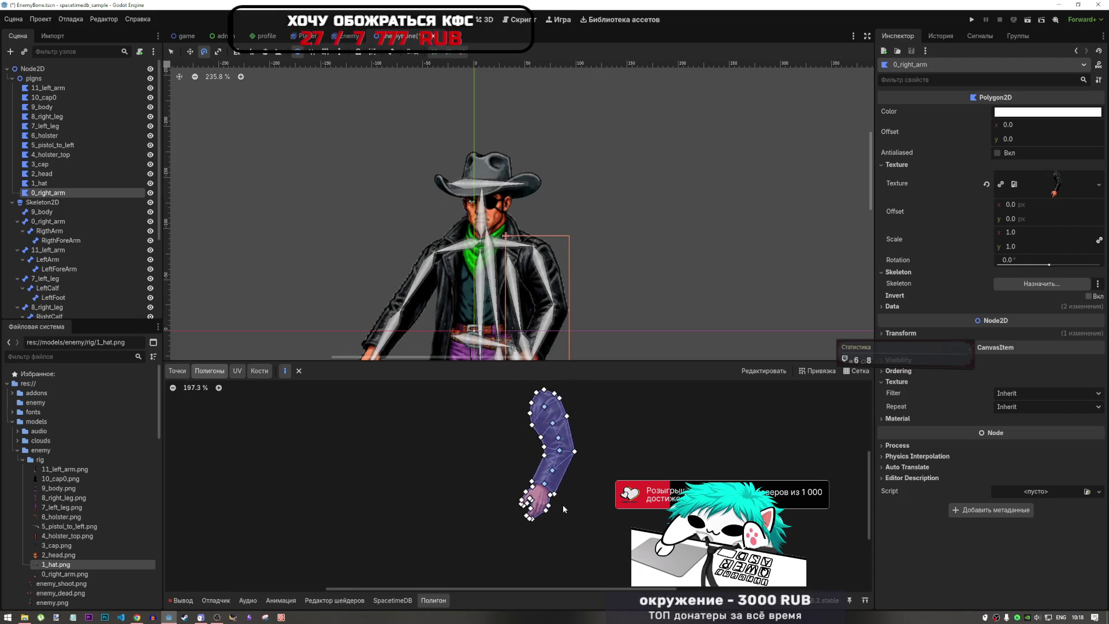
pyautogui.scroll(3, 512, 458)
pyautogui.scroll(-2, 545, 319)
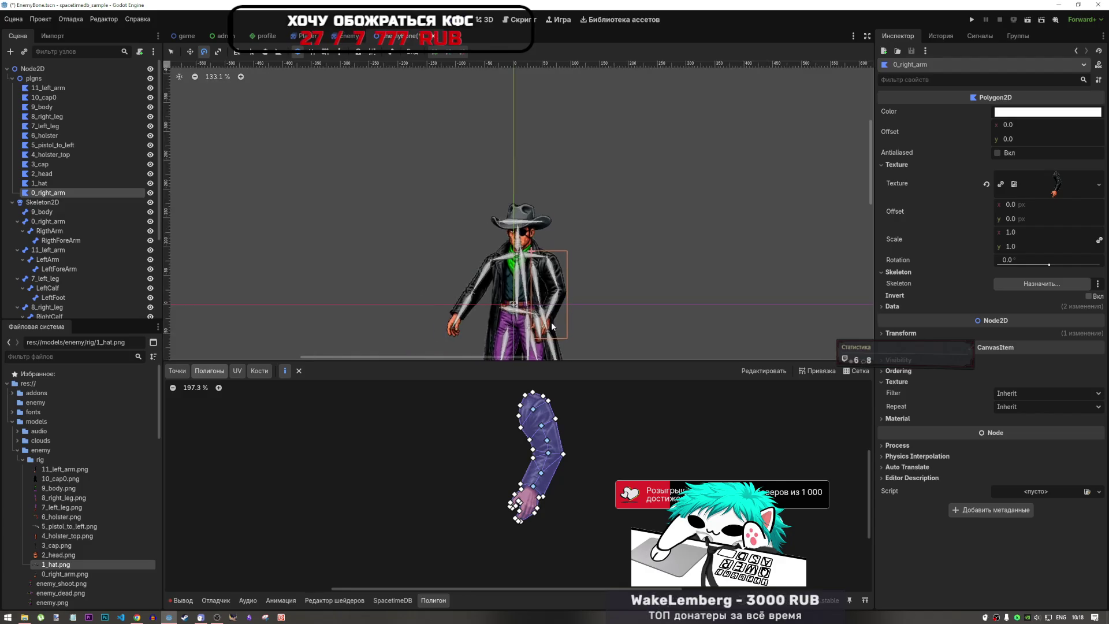
pyautogui.scroll(4, 545, 319)
pyautogui.scroll(3, 546, 321)
pyautogui.scroll(-5, 548, 318)
pyautogui.scroll(8, 554, 311)
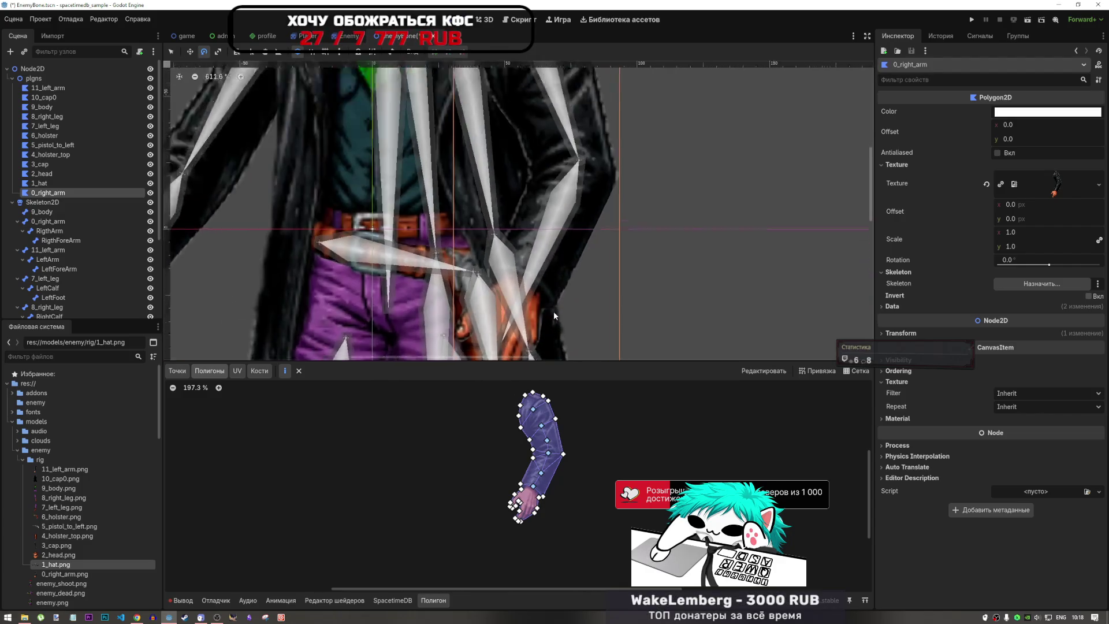
pyautogui.scroll(-6, 532, 295)
pyautogui.scroll(7, 546, 299)
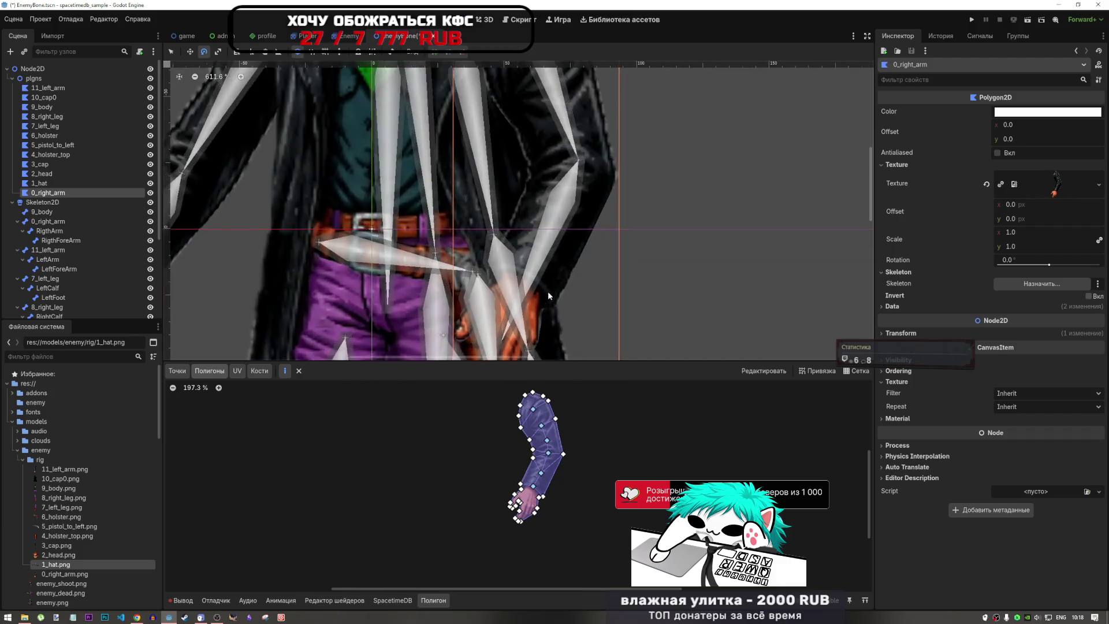
pyautogui.scroll(2, 539, 303)
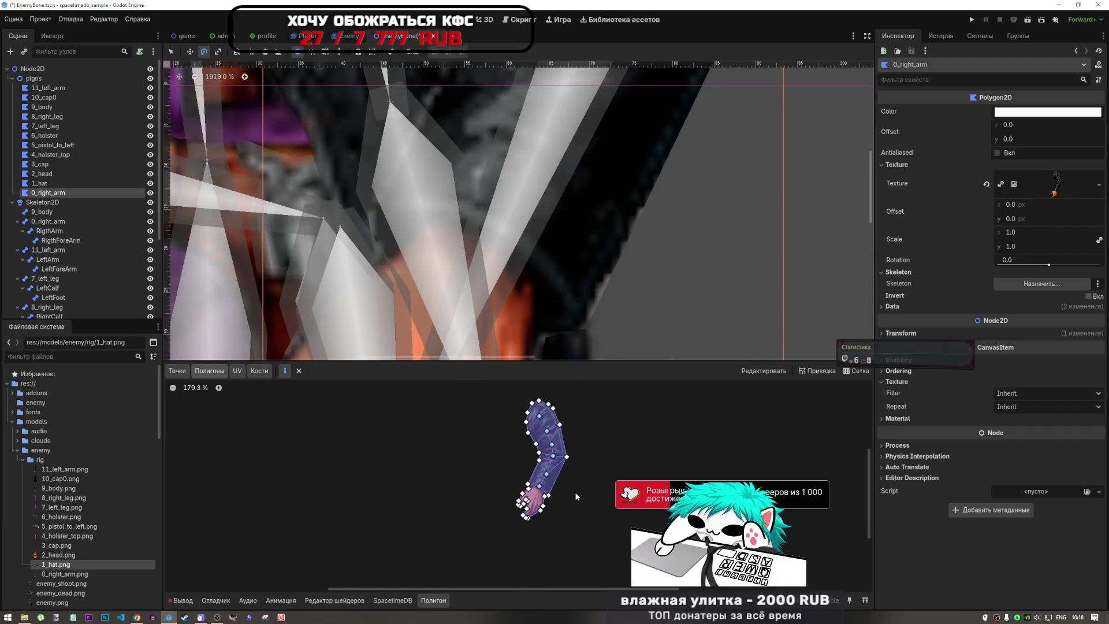
pyautogui.scroll(5, 545, 491)
pyautogui.scroll(-5, 520, 493)
pyautogui.scroll(-8, 581, 314)
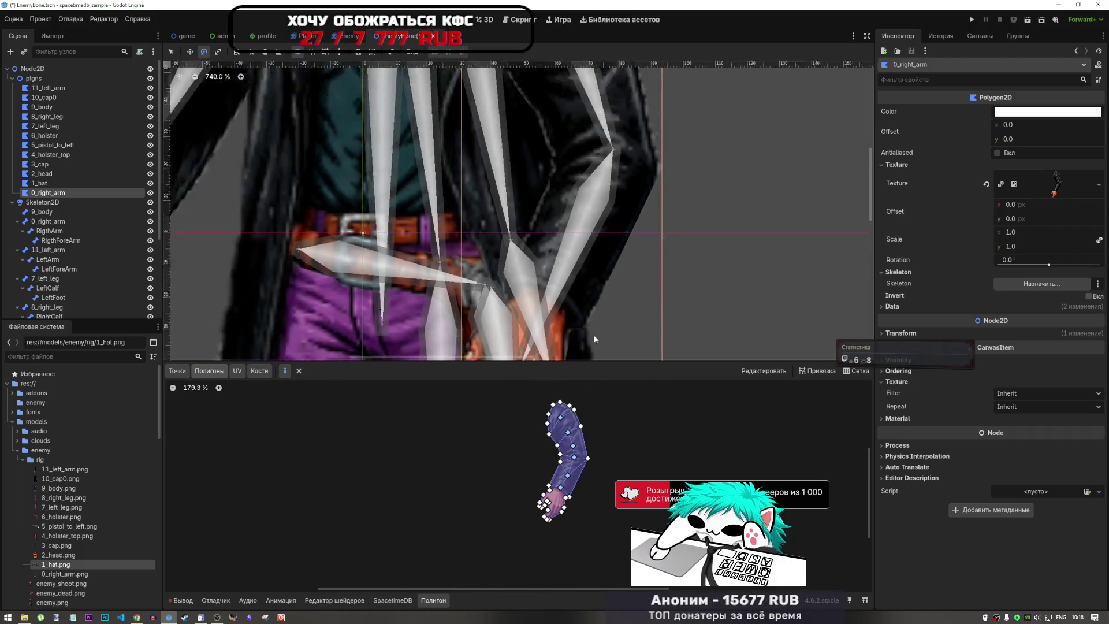
pyautogui.scroll(-6, 589, 296)
pyautogui.scroll(5, 594, 190)
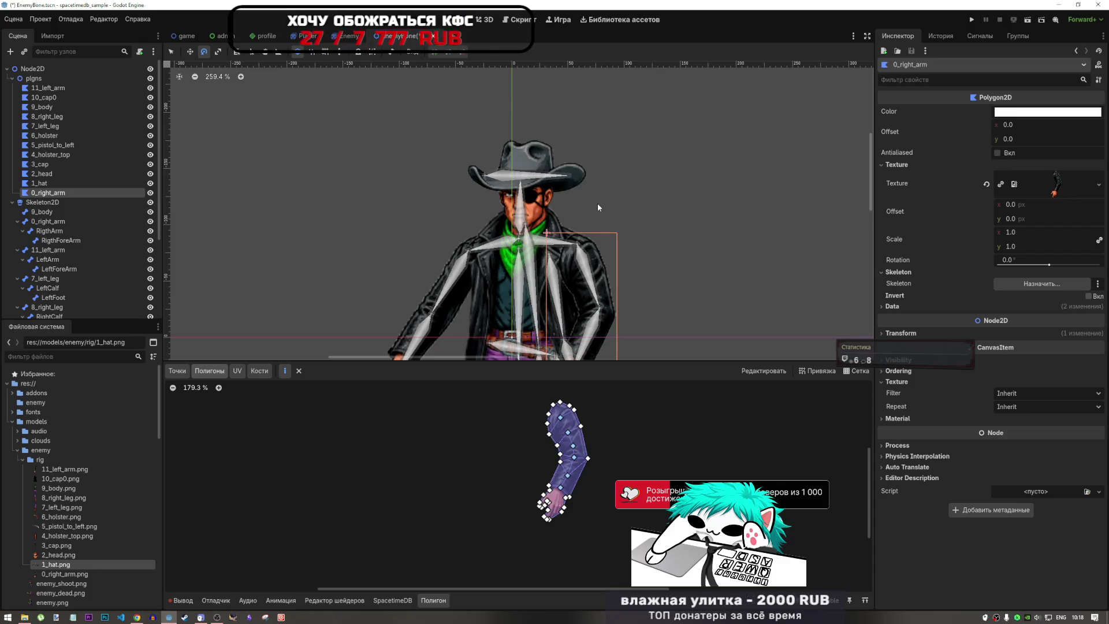
pyautogui.scroll(6, 580, 452)
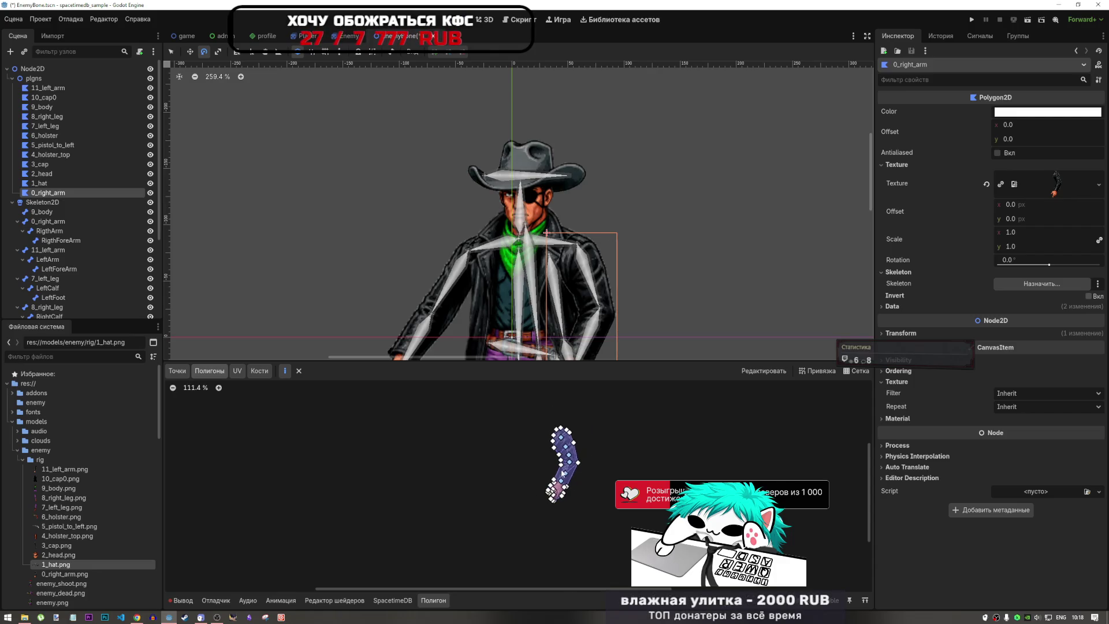
pyautogui.scroll(5, 522, 410)
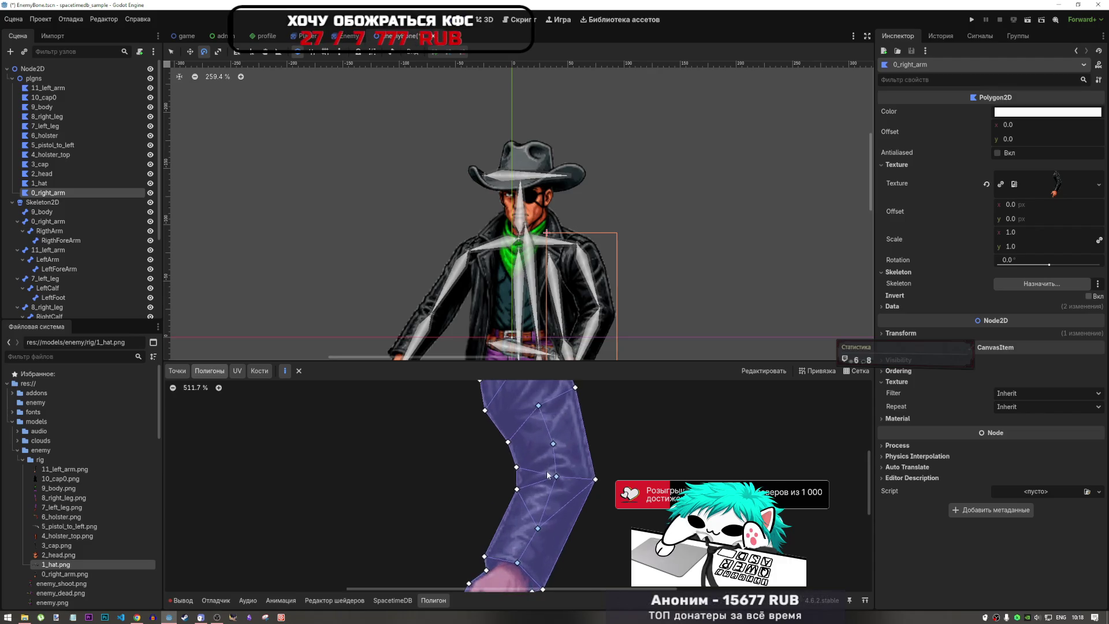
pyautogui.scroll(-5, 548, 514)
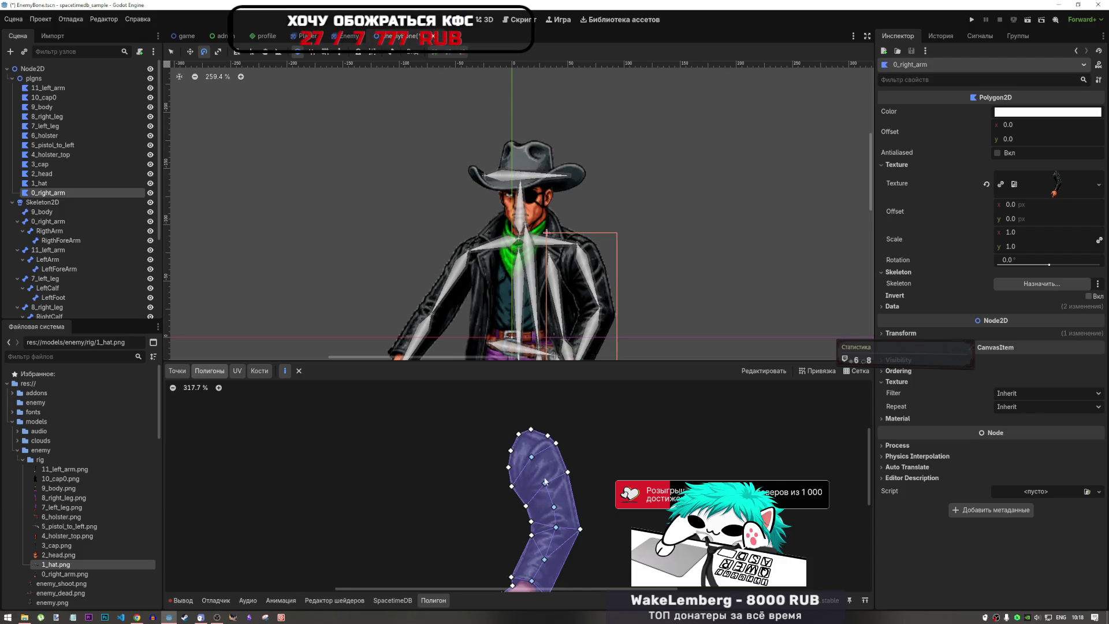
pyautogui.scroll(-2, 606, 446)
pyautogui.scroll(5, 509, 467)
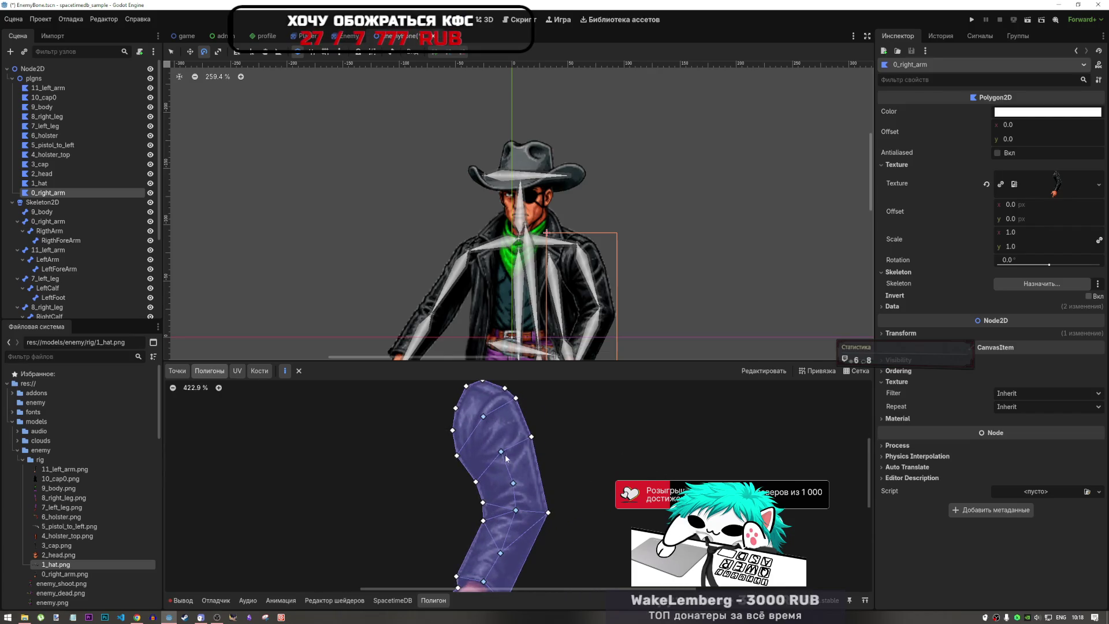
pyautogui.scroll(-5, 462, 454)
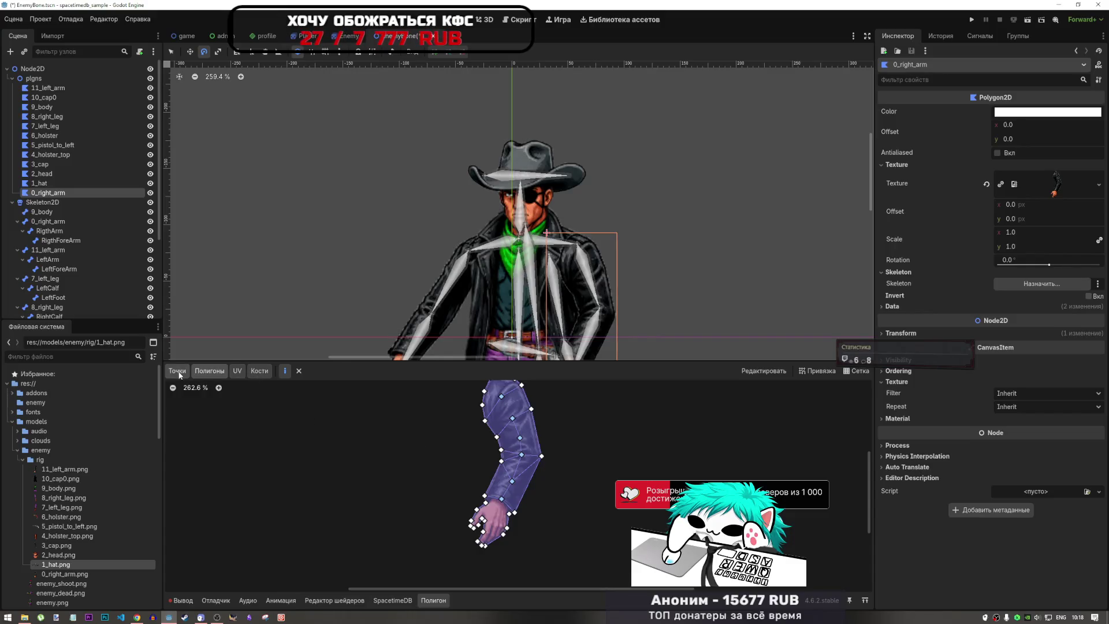
# - In the Bones view, sync bones, dismiss the warning and assign Skeleton2D to the right arm
pyautogui.click(237, 372)
pyautogui.click(260, 371)
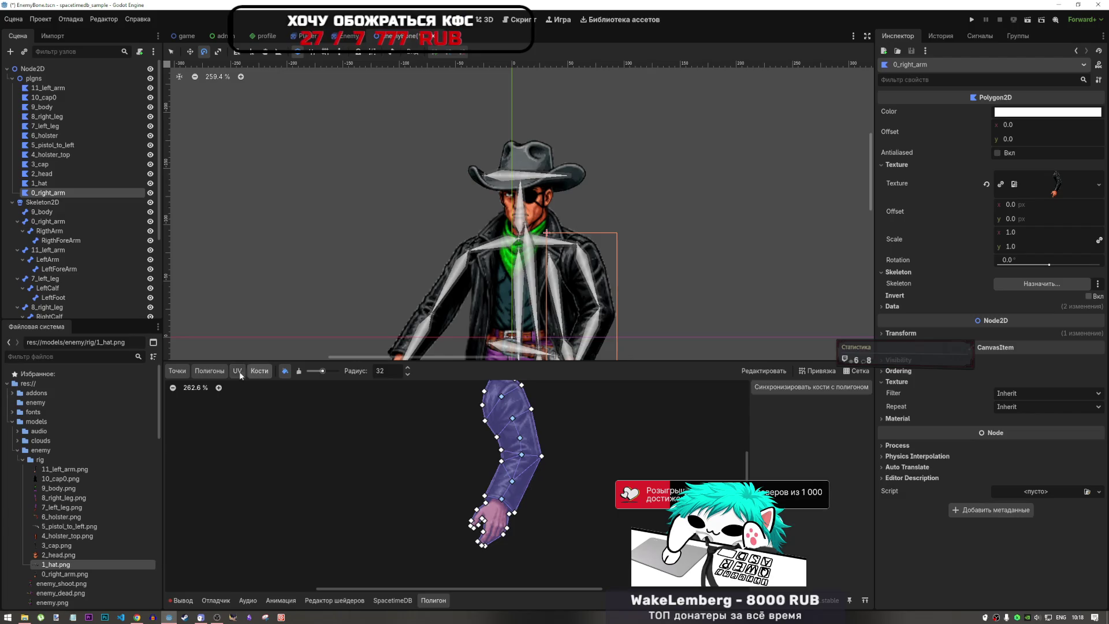
pyautogui.click(209, 371)
pyautogui.click(260, 371)
pyautogui.scroll(-4, 428, 442)
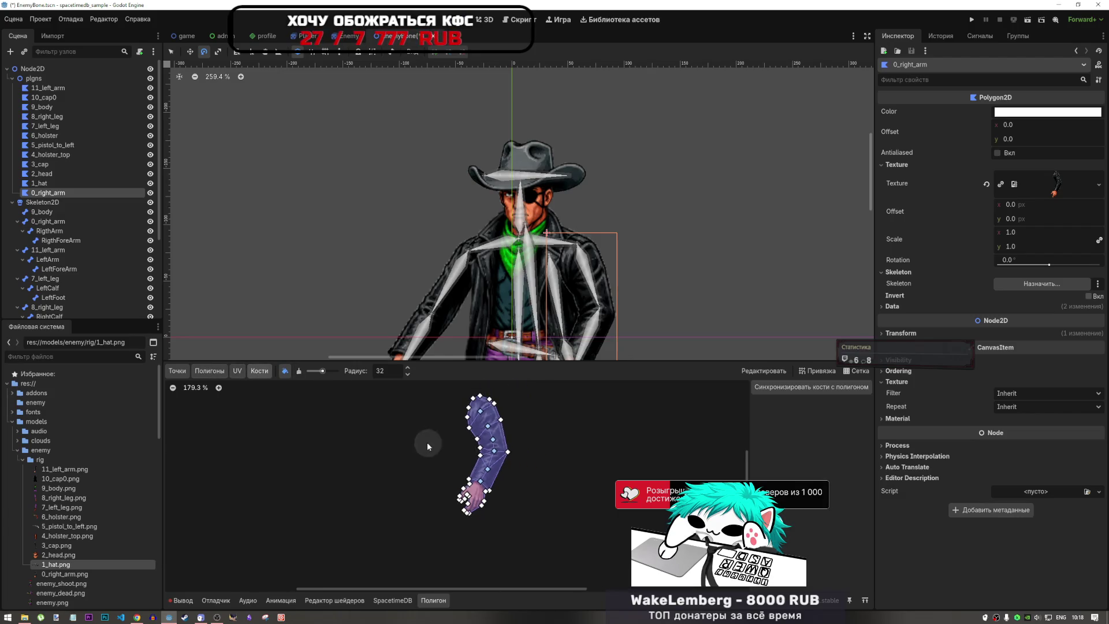
pyautogui.click(811, 391)
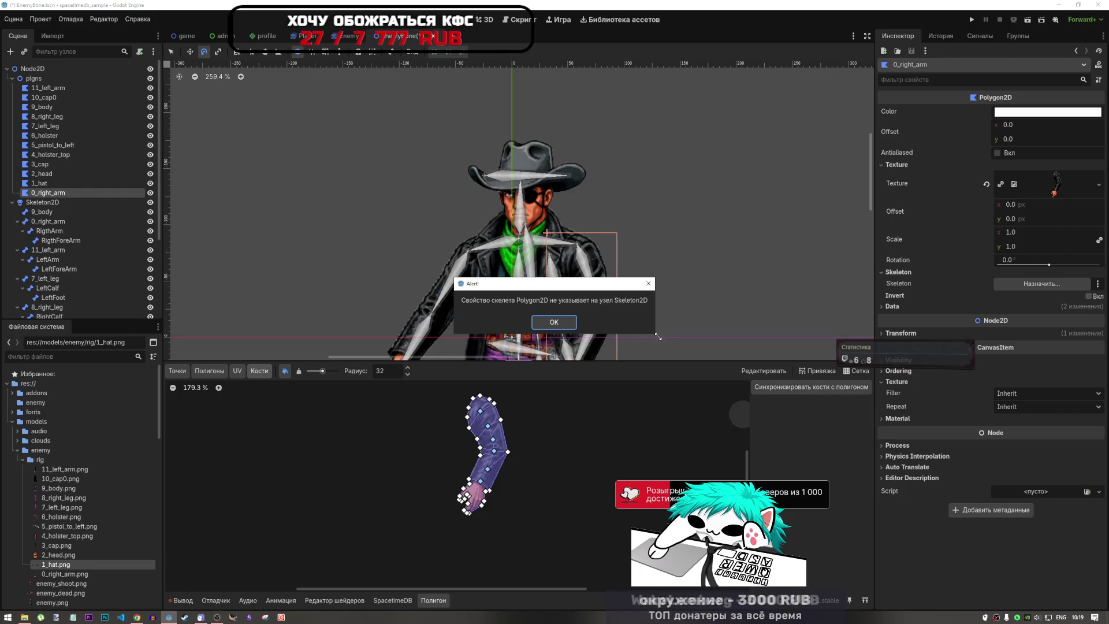
pyautogui.click(568, 322)
pyautogui.click(1033, 284)
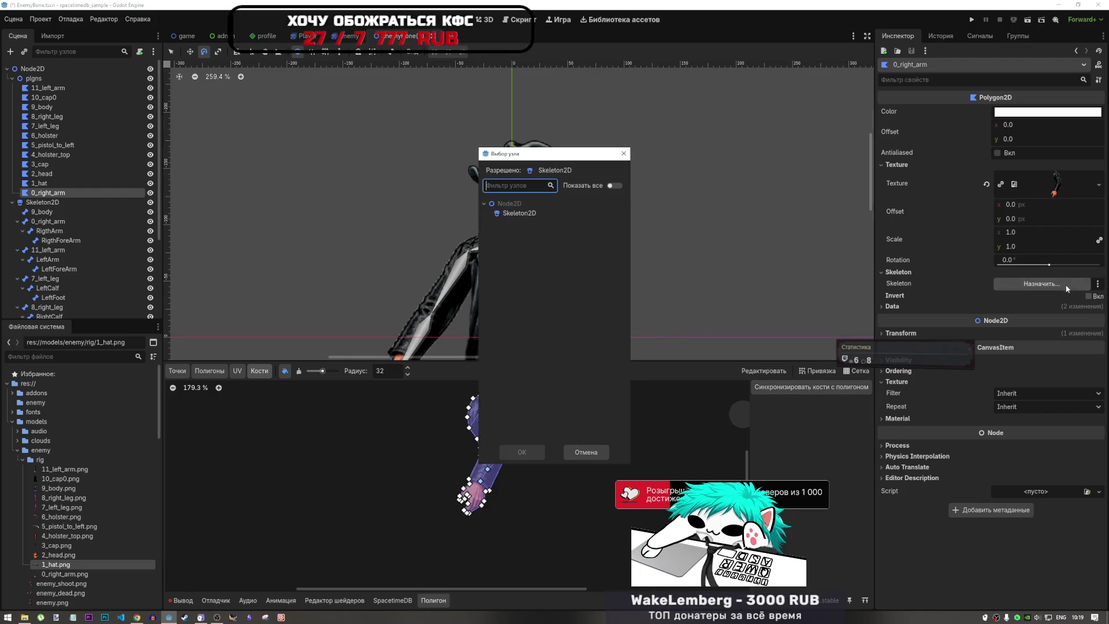
pyautogui.doubleClick(519, 212)
# - Select all 12 polygons from 11_left_arm to 0_right_arm and set their Skeleton to Skeleton2D
pyautogui.click(48, 87)
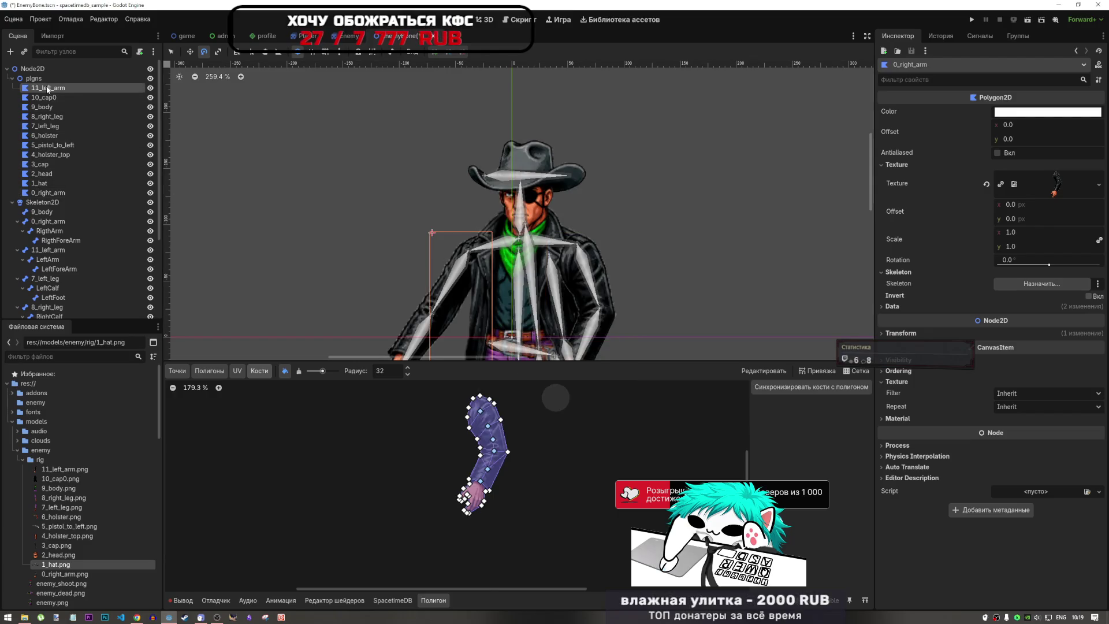
pyautogui.keyDown('shift'); pyautogui.click(50, 194); pyautogui.keyUp('shift')
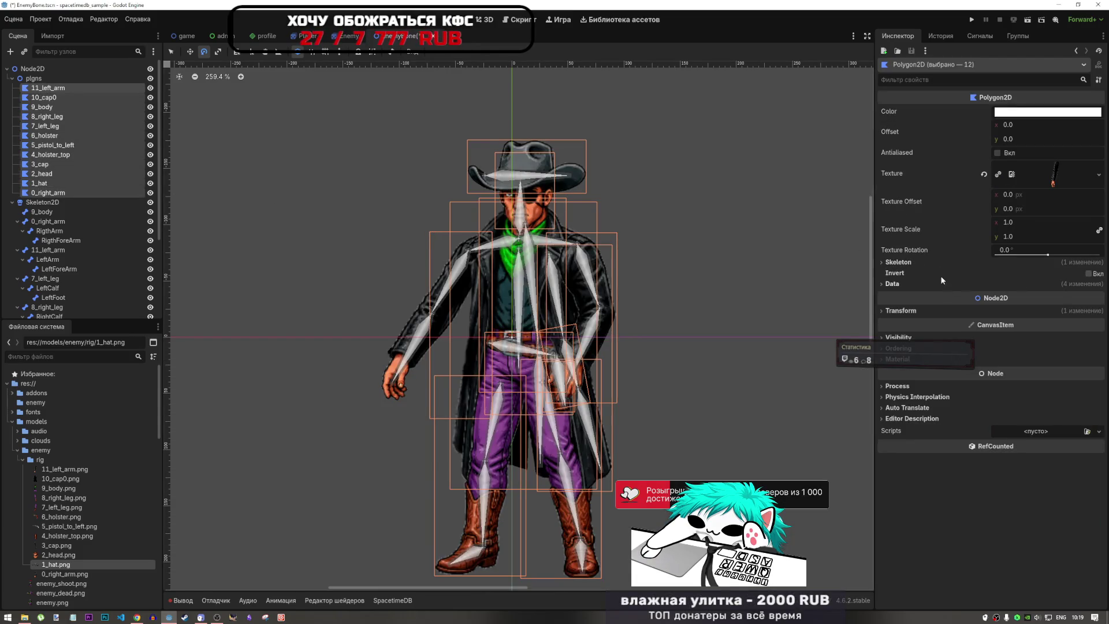
pyautogui.click(1034, 274)
pyautogui.click(519, 214)
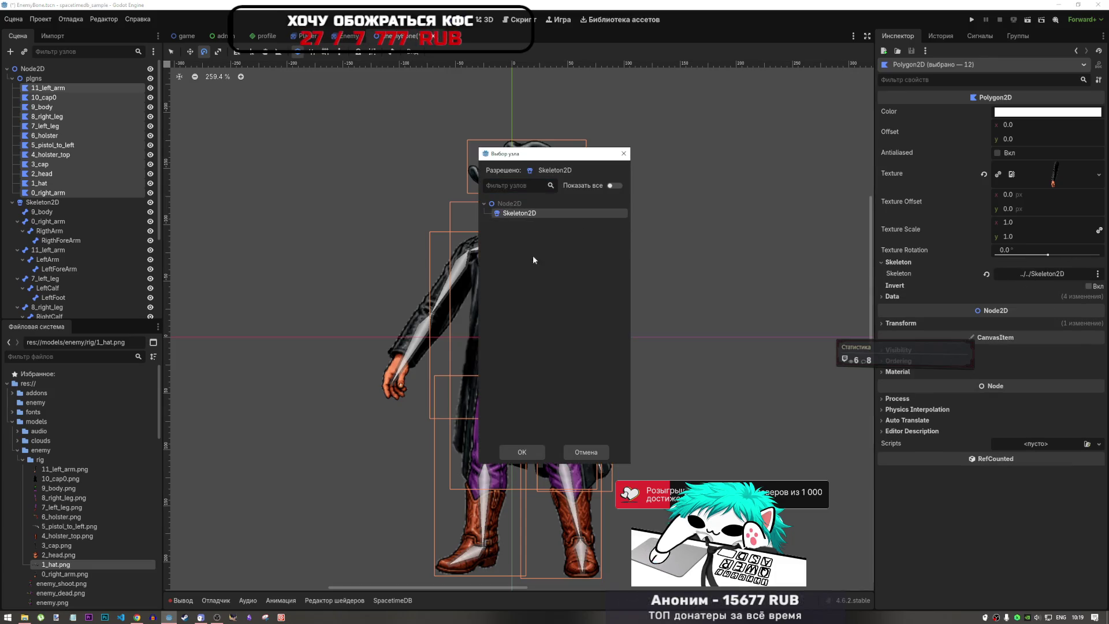
pyautogui.click(530, 453)
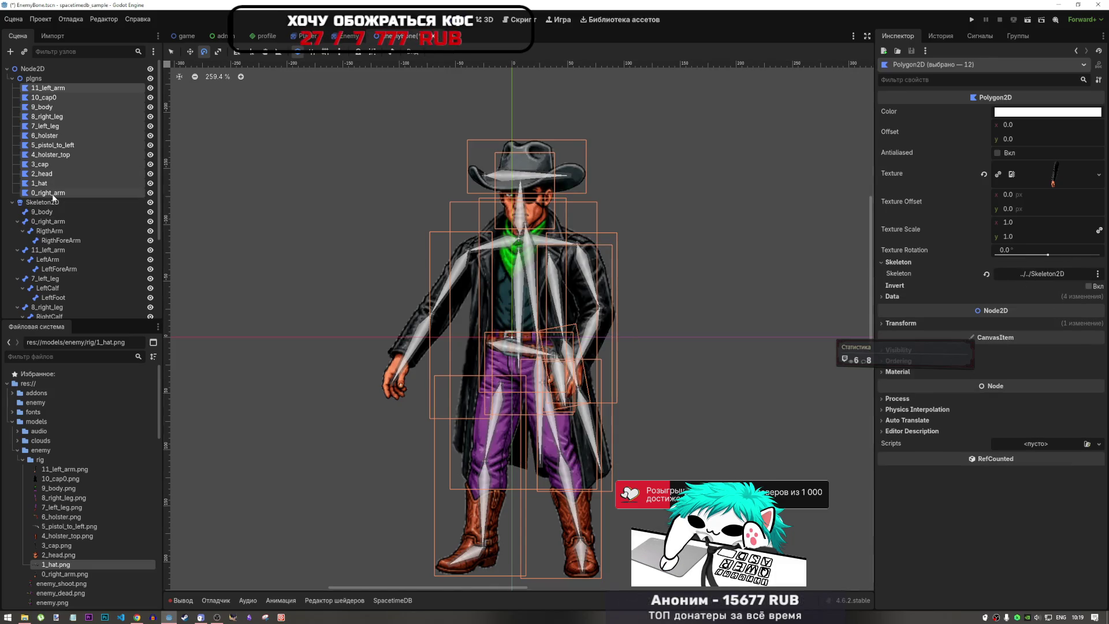
# - Reselect 0_right_arm alone to view its bones for weight painting
pyautogui.click(53, 192)
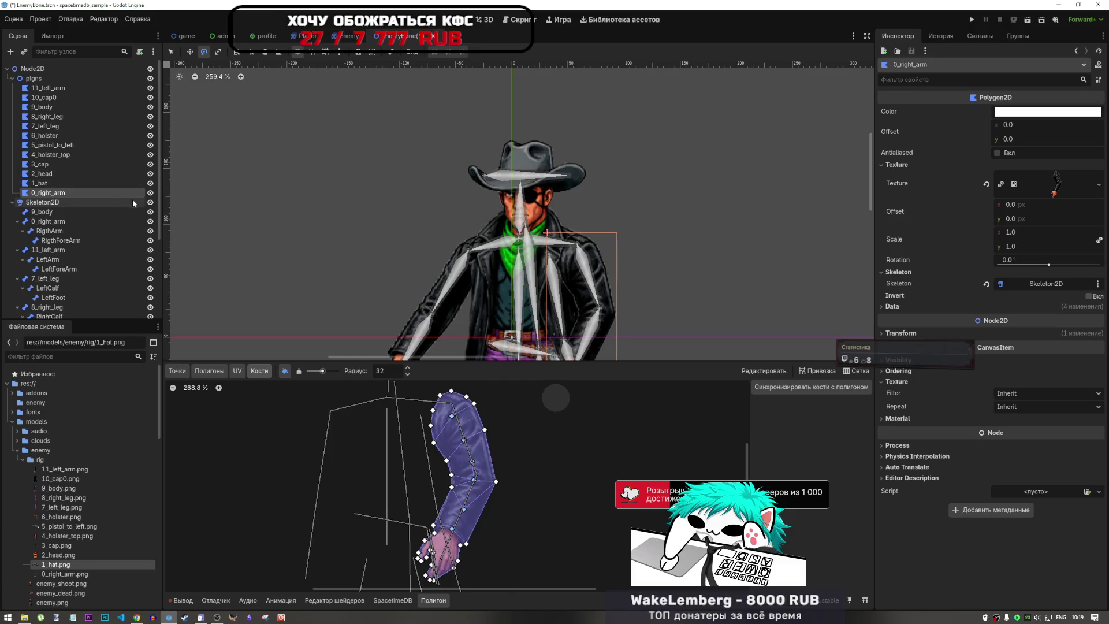
pyautogui.scroll(-1, 531, 152)
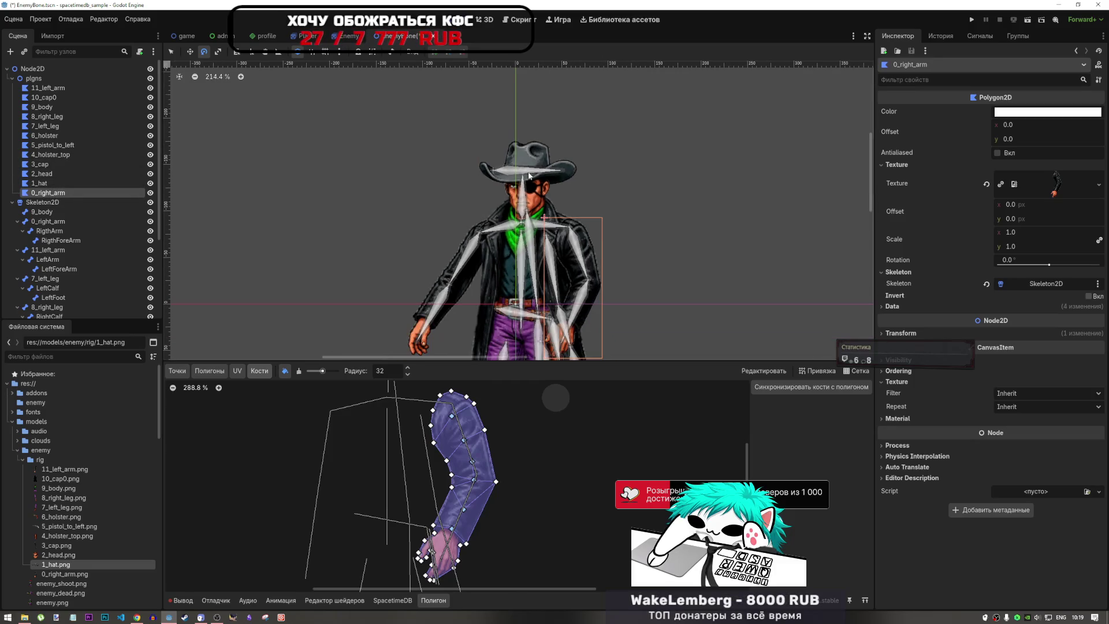
pyautogui.scroll(2, 581, 463)
pyautogui.scroll(-2, 534, 449)
pyautogui.scroll(-1, 458, 465)
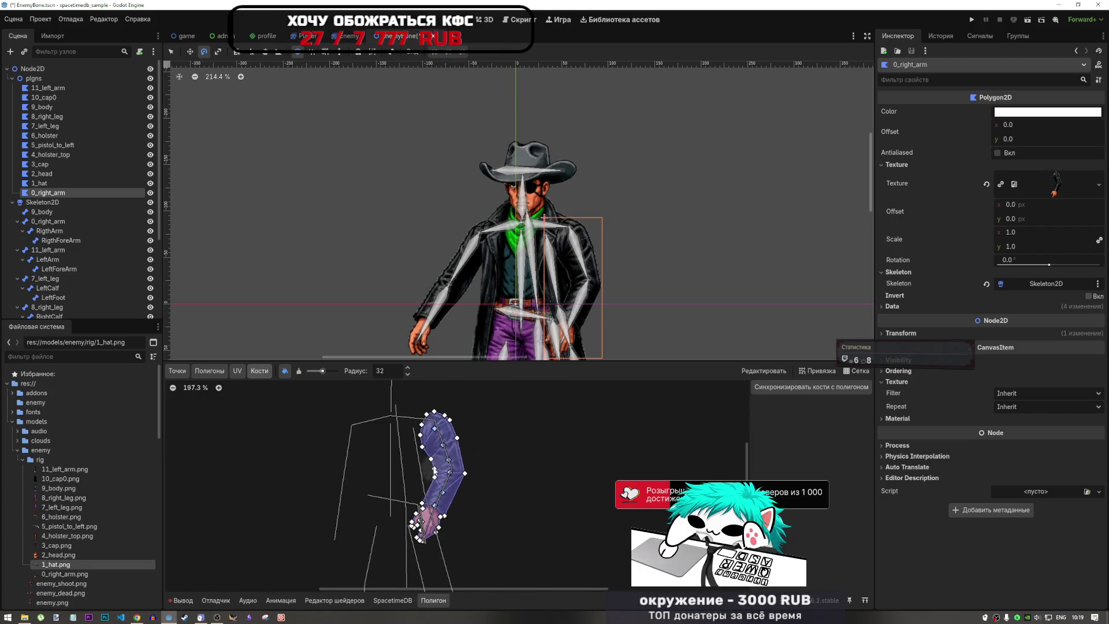
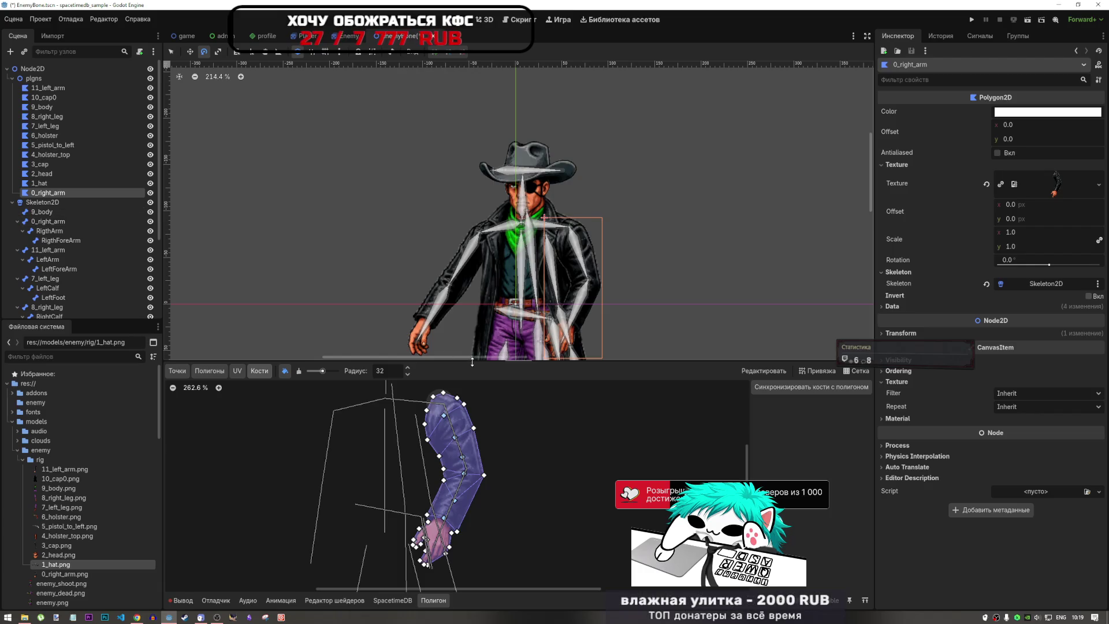
# - Return to the 0_right_arm polygon and pick its 0_right_arm bone in the Bones tab
pyautogui.scroll(2, 484, 389)
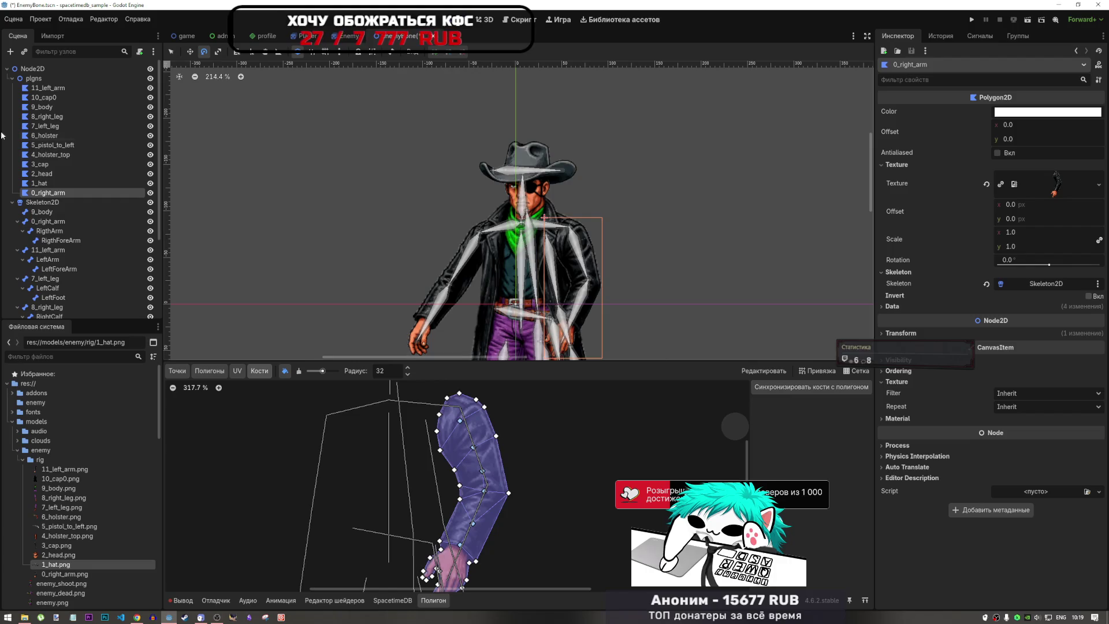
pyautogui.click(43, 88)
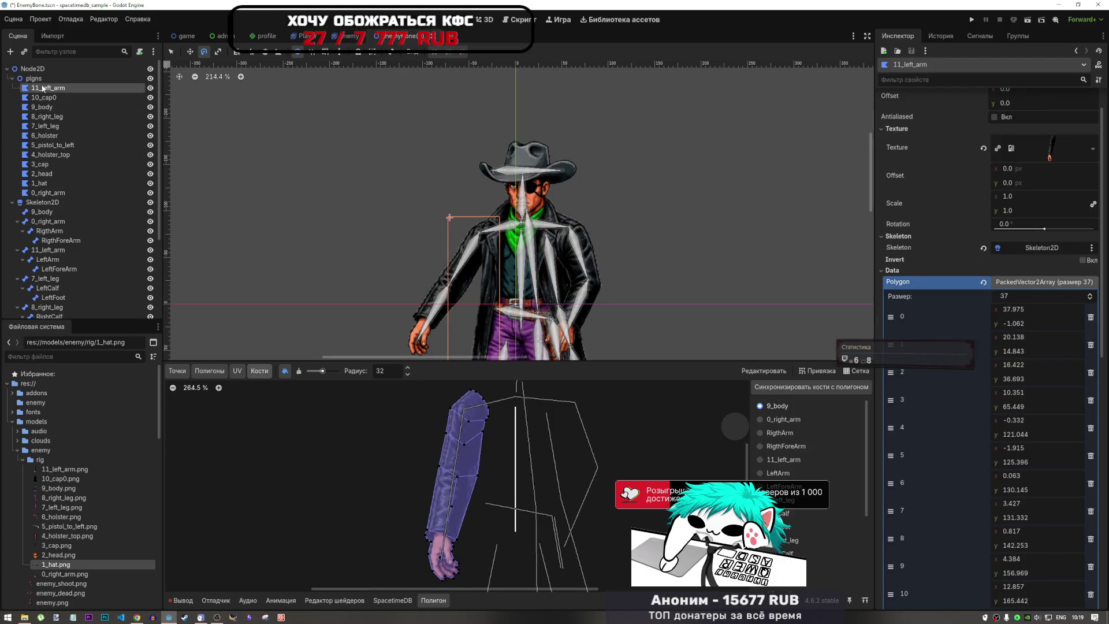
pyautogui.click(49, 194)
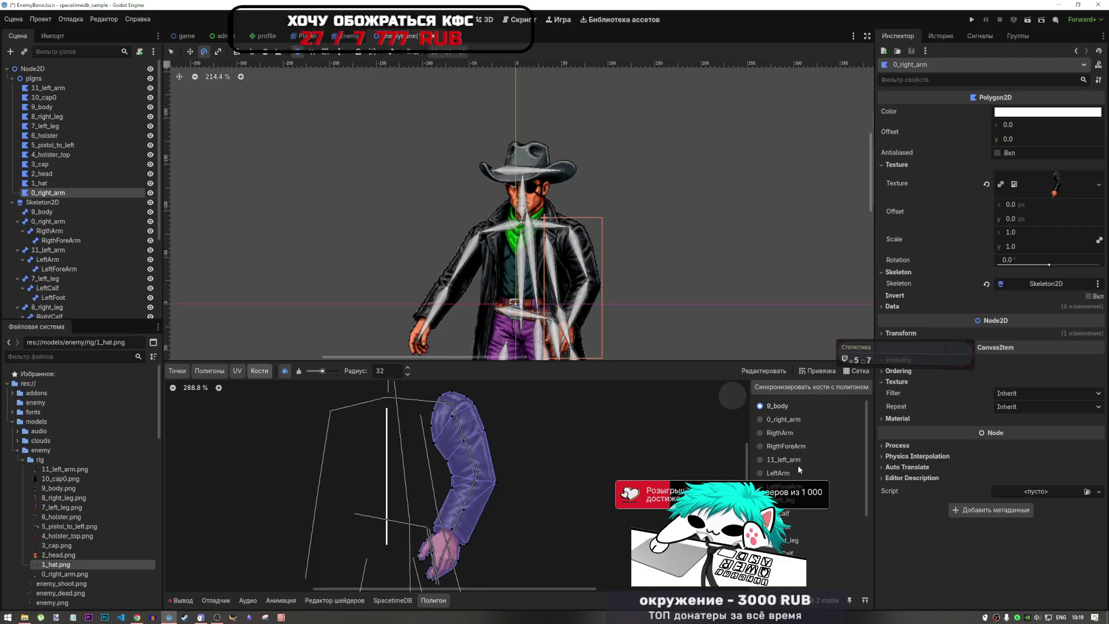
pyautogui.click(781, 419)
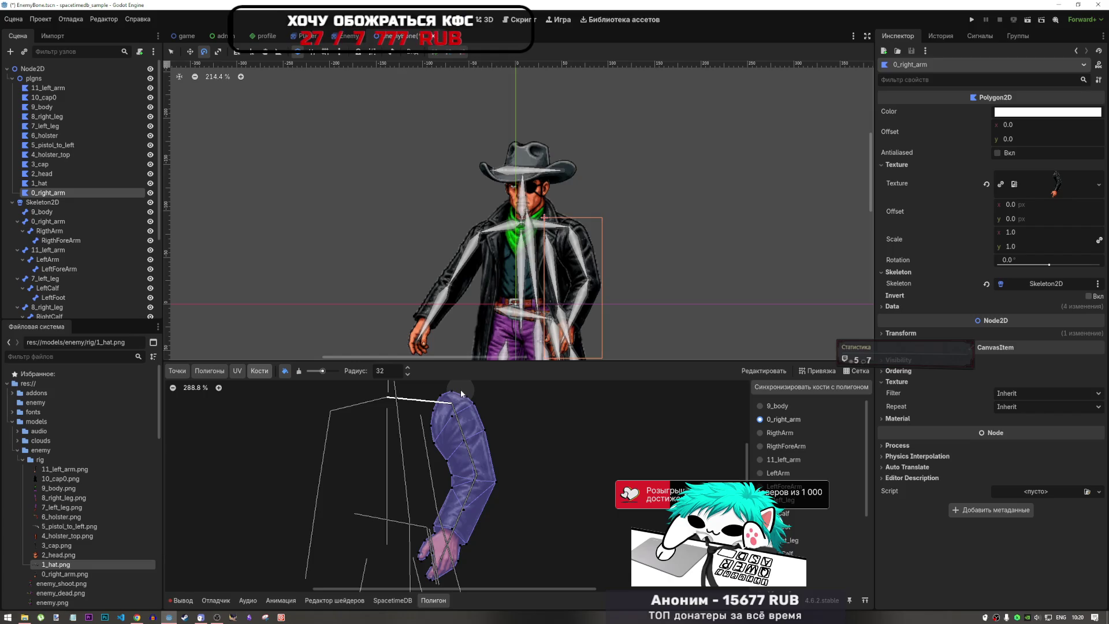
# - Paint RigthArm weights onto the upper arm, then erase the excess weight below it
pyautogui.click(779, 433)
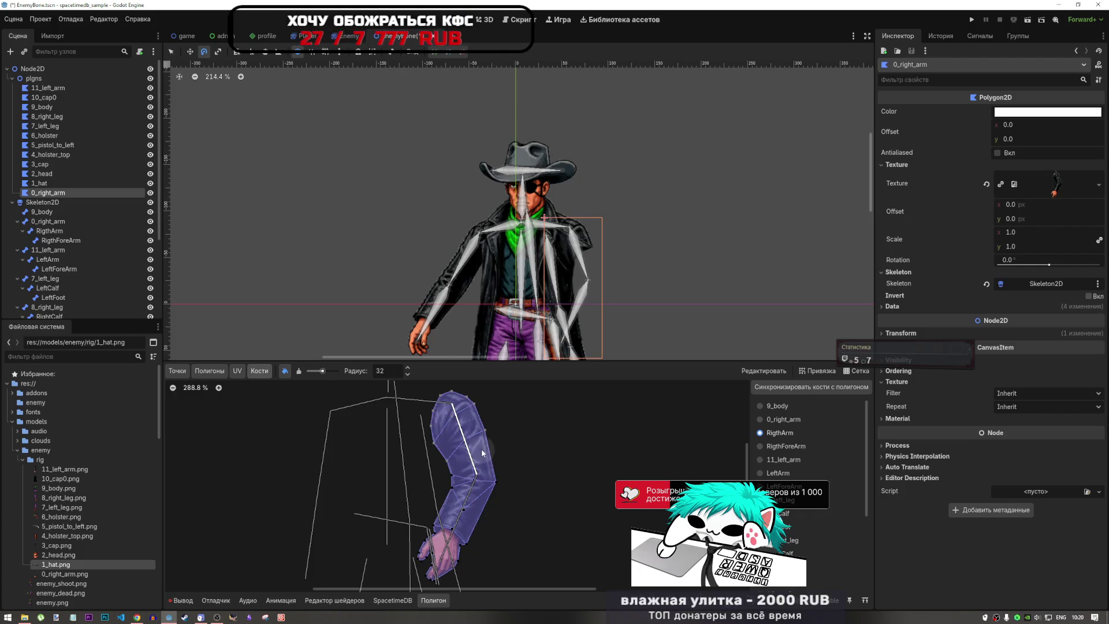
pyautogui.moveTo(487, 441)
pyautogui.mouseDown()
pyautogui.moveTo(457, 448)
pyautogui.moveTo(454, 464)
pyautogui.moveTo(475, 471)
pyautogui.mouseUp()
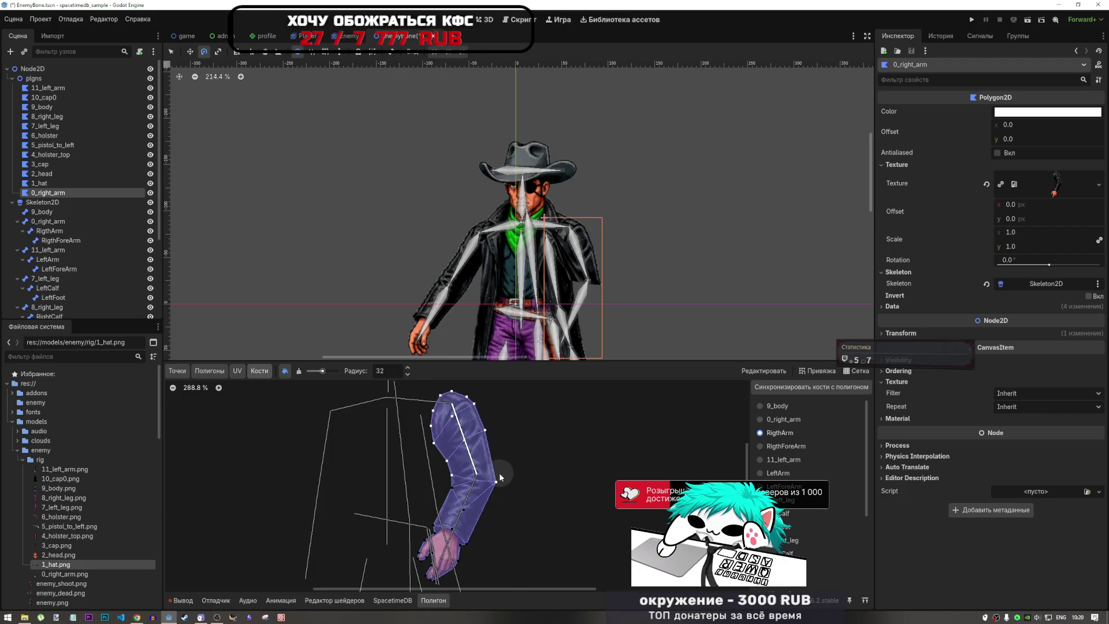
pyautogui.click(299, 371)
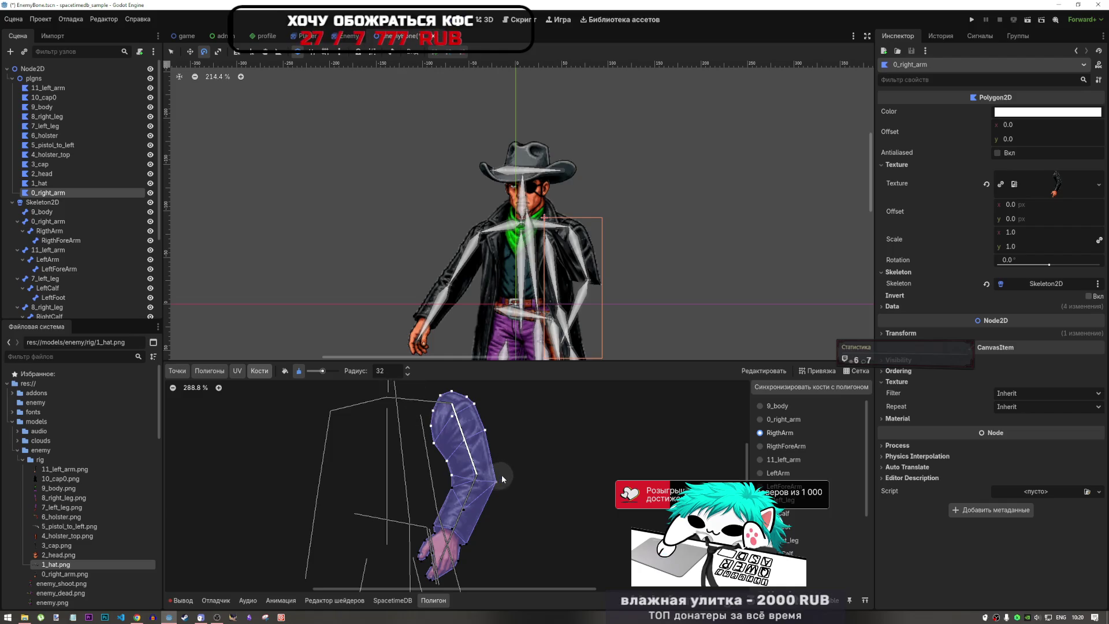
pyautogui.moveTo(455, 473); pyautogui.dragTo(497, 479)
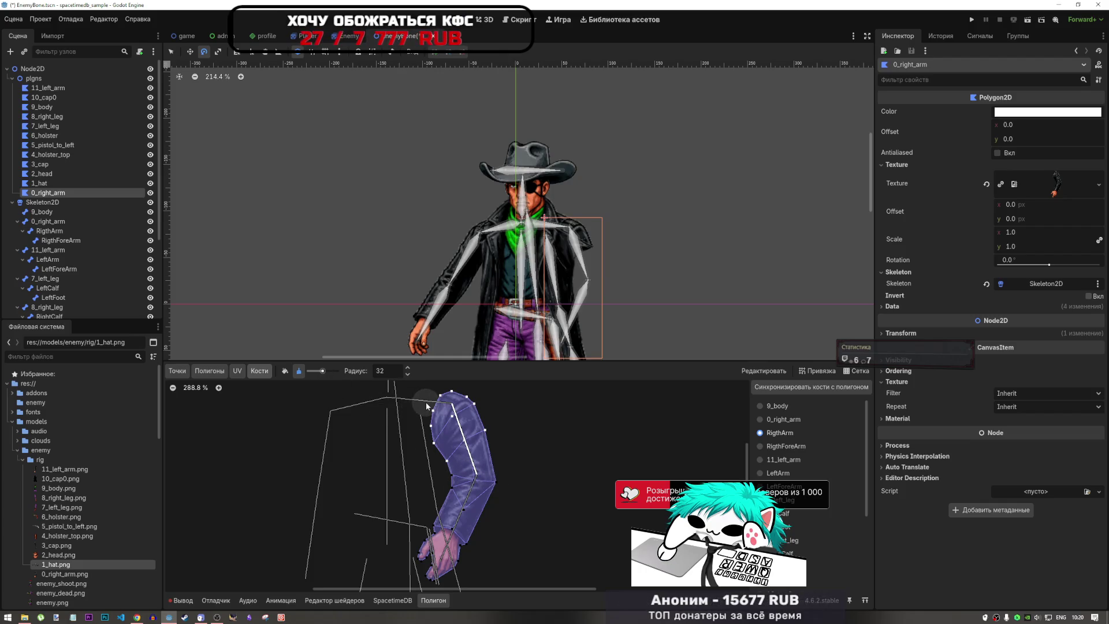
pyautogui.scroll(5, 426, 402)
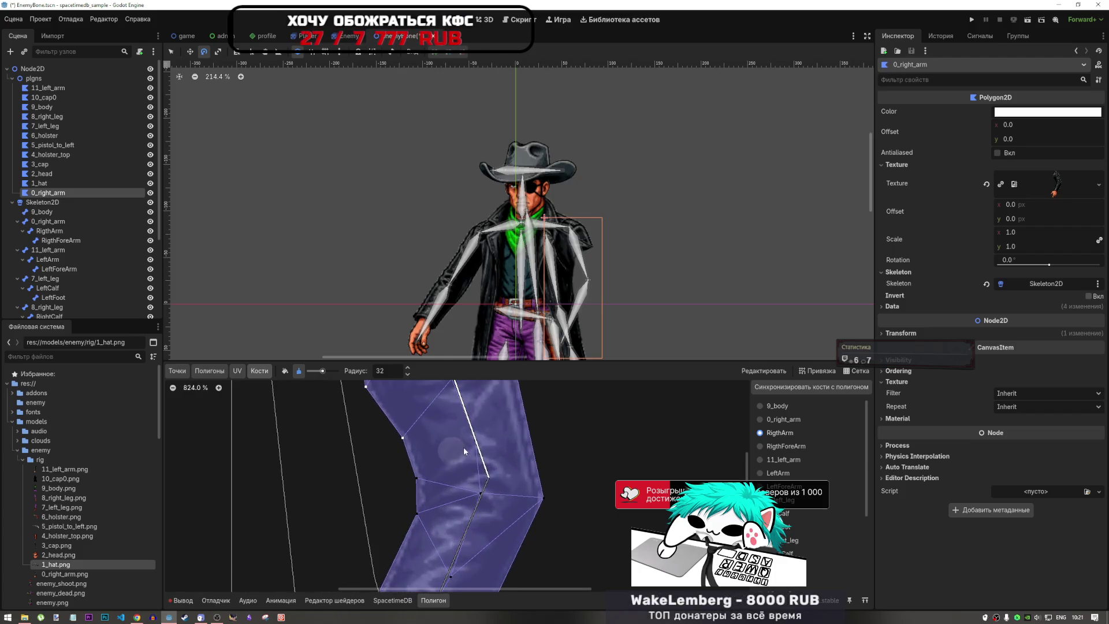
pyautogui.scroll(-3, 481, 441)
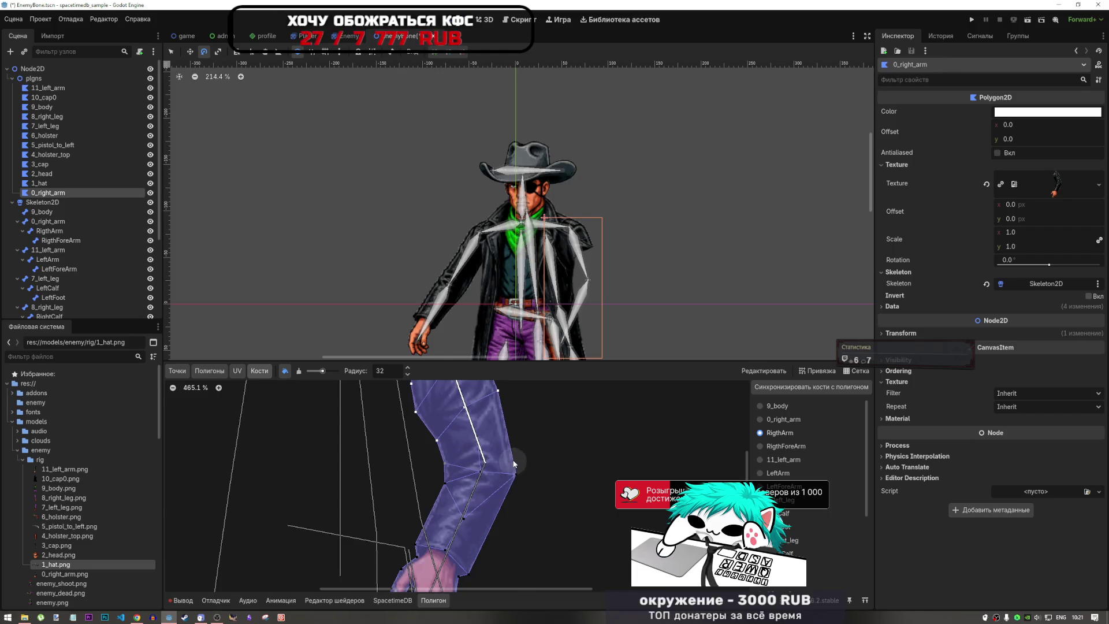
pyautogui.scroll(5, 514, 462)
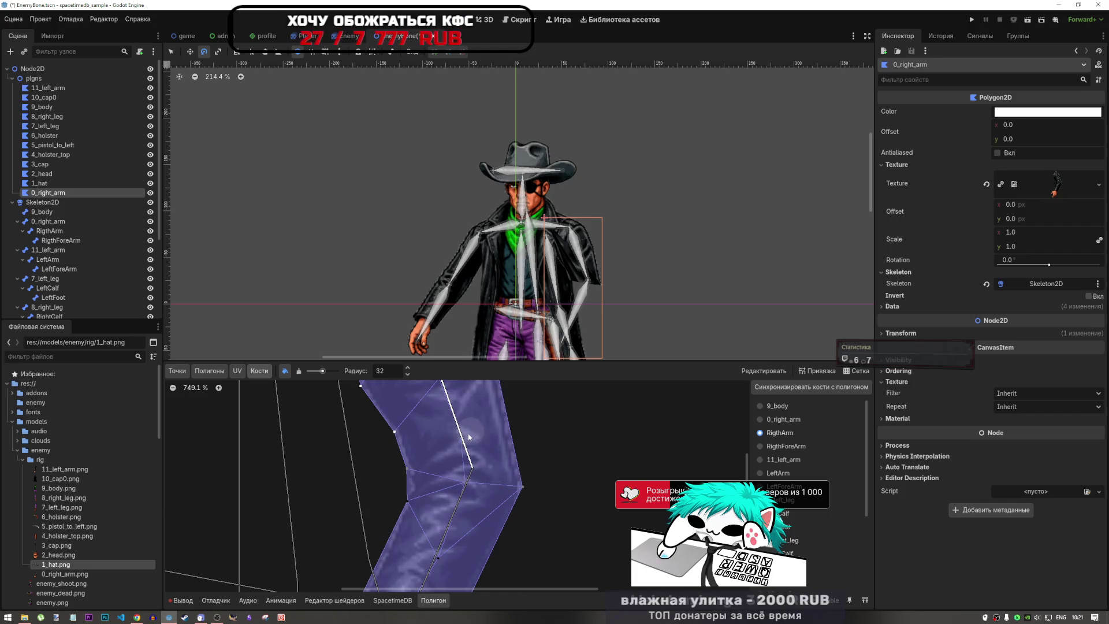
pyautogui.scroll(-8, 490, 439)
pyautogui.scroll(-2, 494, 442)
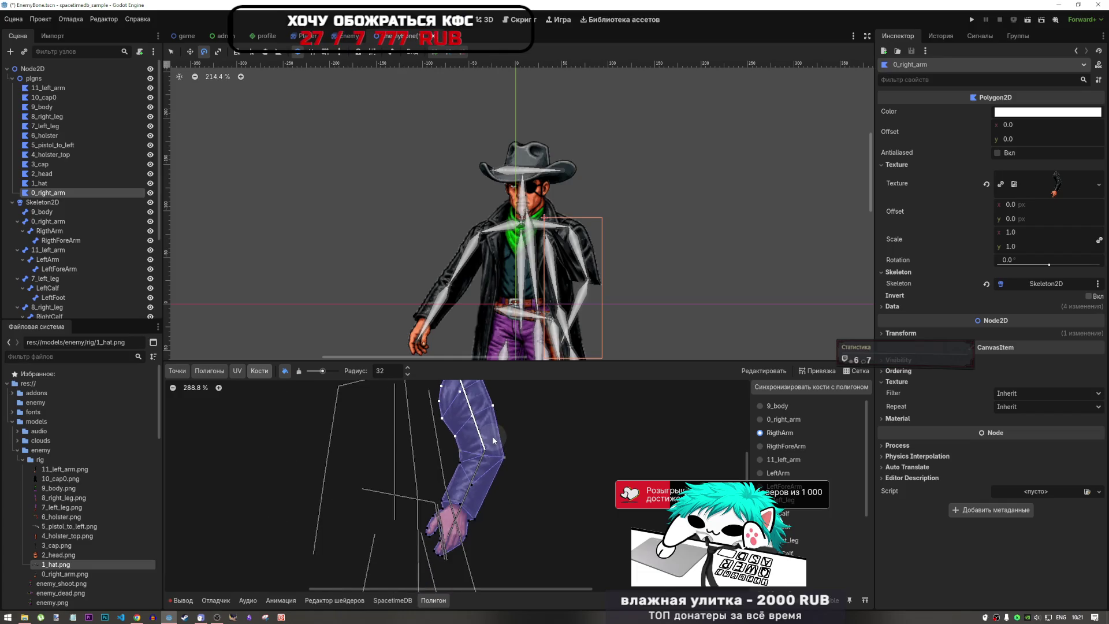
pyautogui.click(774, 445)
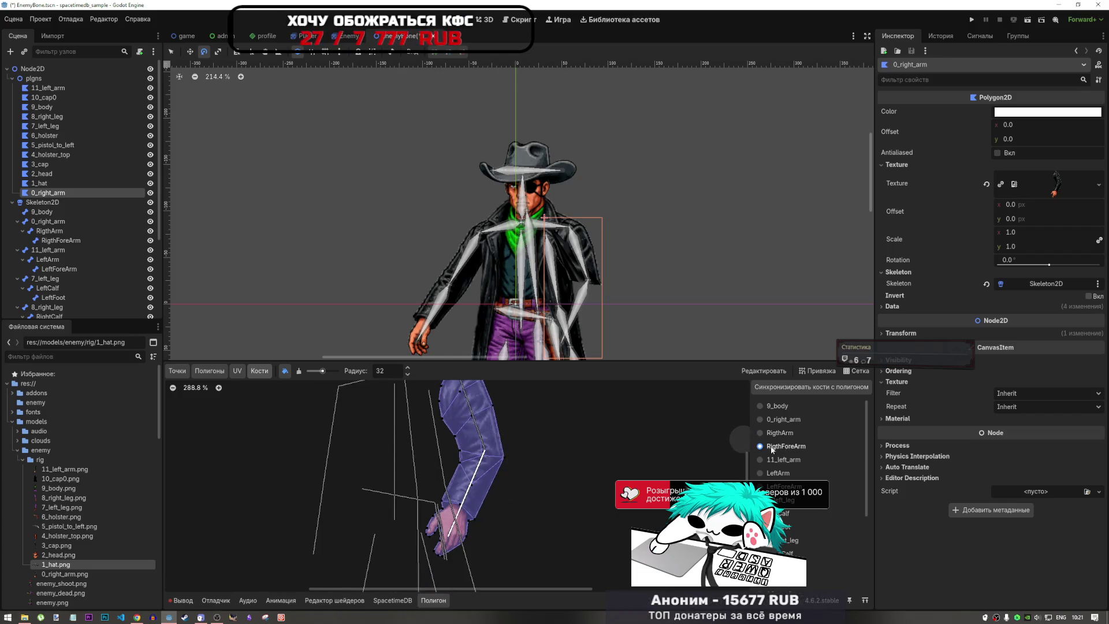
# - Paint RigthForeArm weights over the forearm and hand, then compare with RigthArm's weights
pyautogui.moveTo(462, 455)
pyautogui.mouseDown()
pyautogui.moveTo(501, 462)
pyautogui.moveTo(475, 488)
pyautogui.moveTo(440, 495)
pyautogui.moveTo(464, 522)
pyautogui.moveTo(436, 544)
pyautogui.moveTo(430, 523)
pyautogui.moveTo(456, 528)
pyautogui.moveTo(437, 556)
pyautogui.moveTo(470, 521)
pyautogui.moveTo(433, 527)
pyautogui.moveTo(443, 513)
pyautogui.mouseUp()
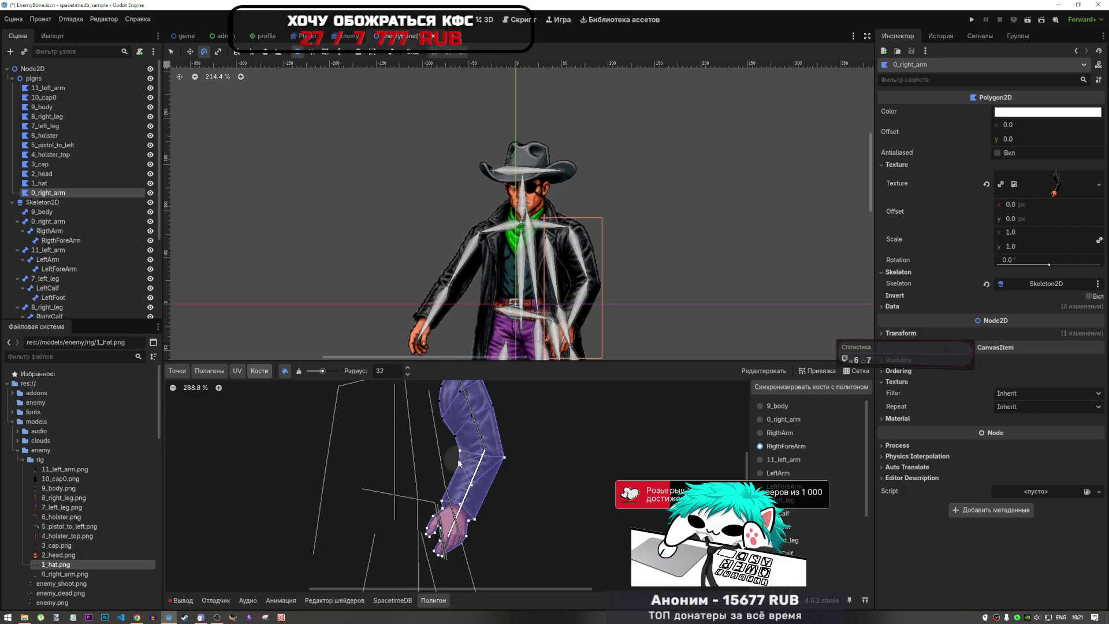
pyautogui.scroll(-2, 673, 477)
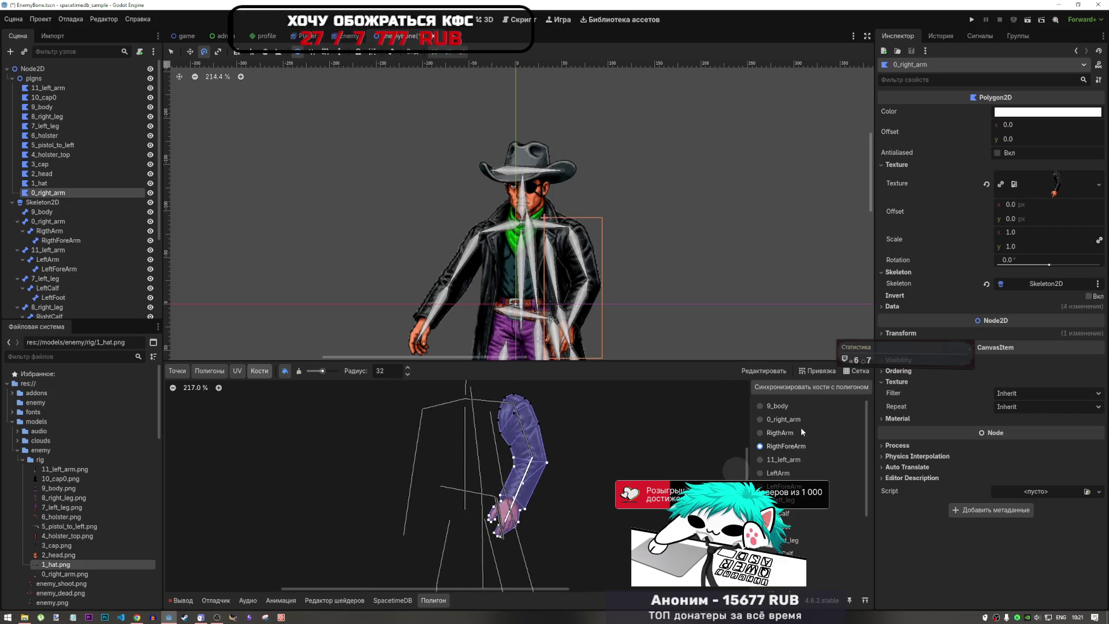
pyautogui.click(801, 432)
pyautogui.click(795, 447)
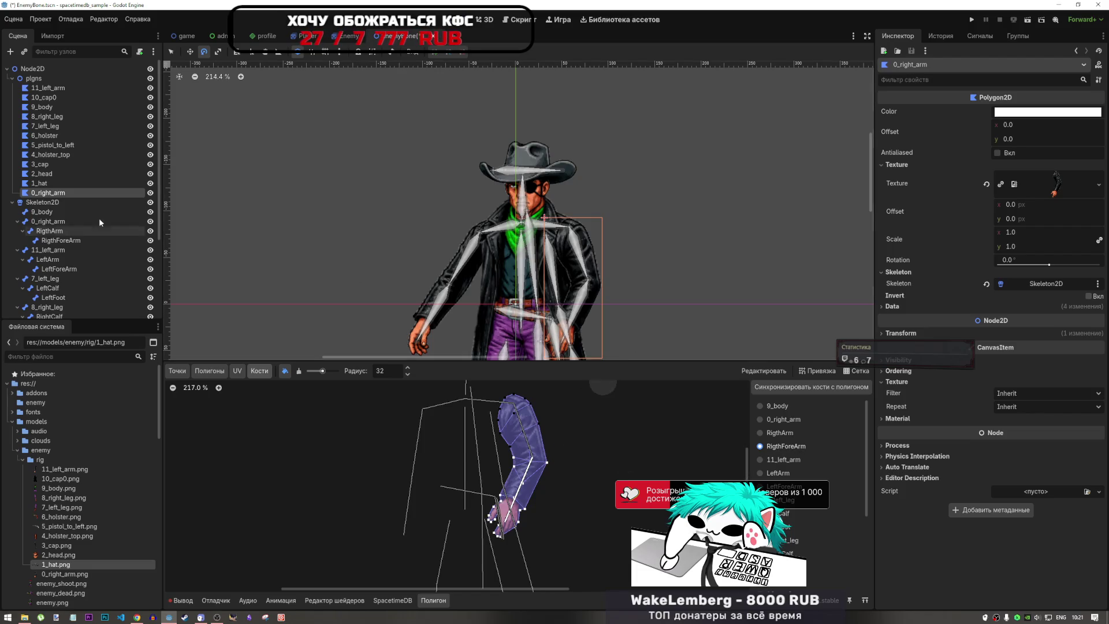
# - Rotate the RigthForeArm and RigthArm bones to test how the arm deforms
pyautogui.click(60, 240)
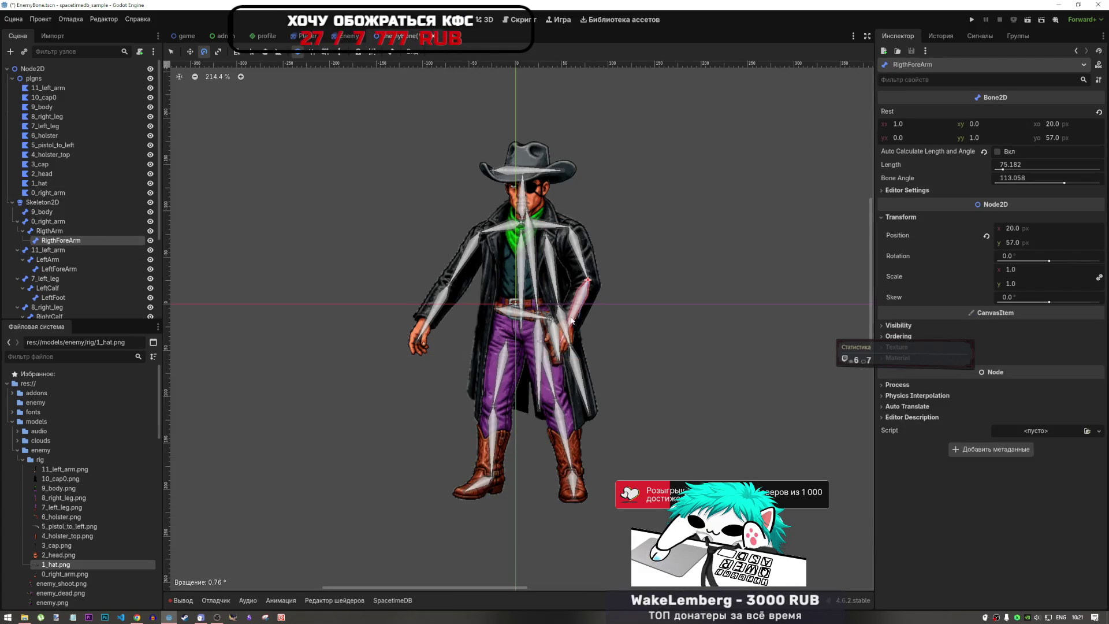
pyautogui.moveTo(571, 319)
pyautogui.mouseDown()
pyautogui.moveTo(592, 356)
pyautogui.moveTo(543, 305)
pyautogui.mouseUp()
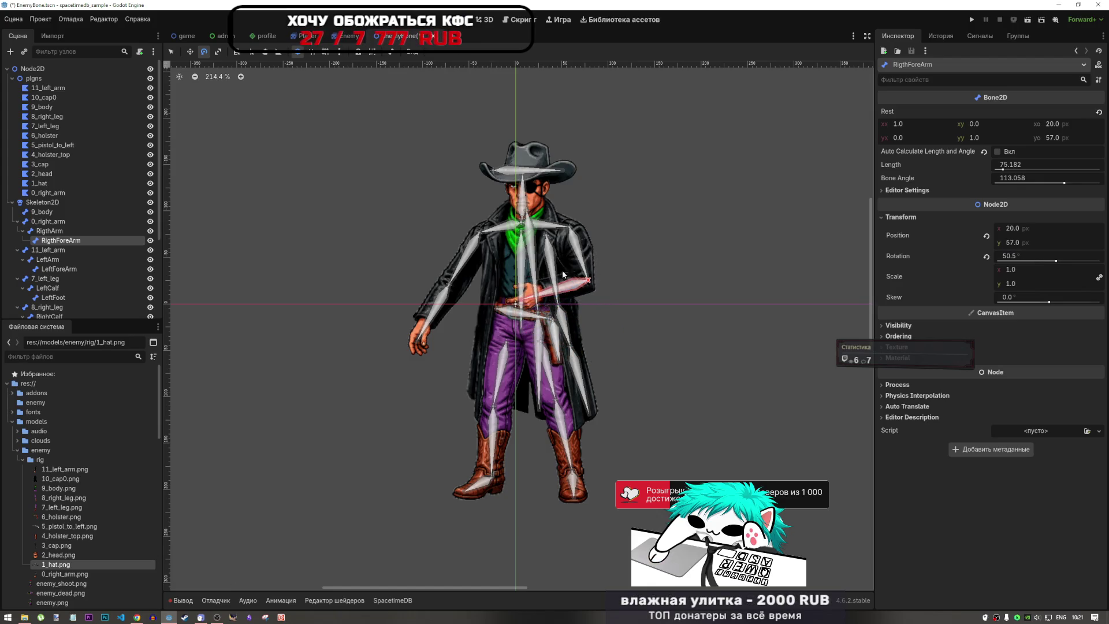
pyautogui.click(58, 230)
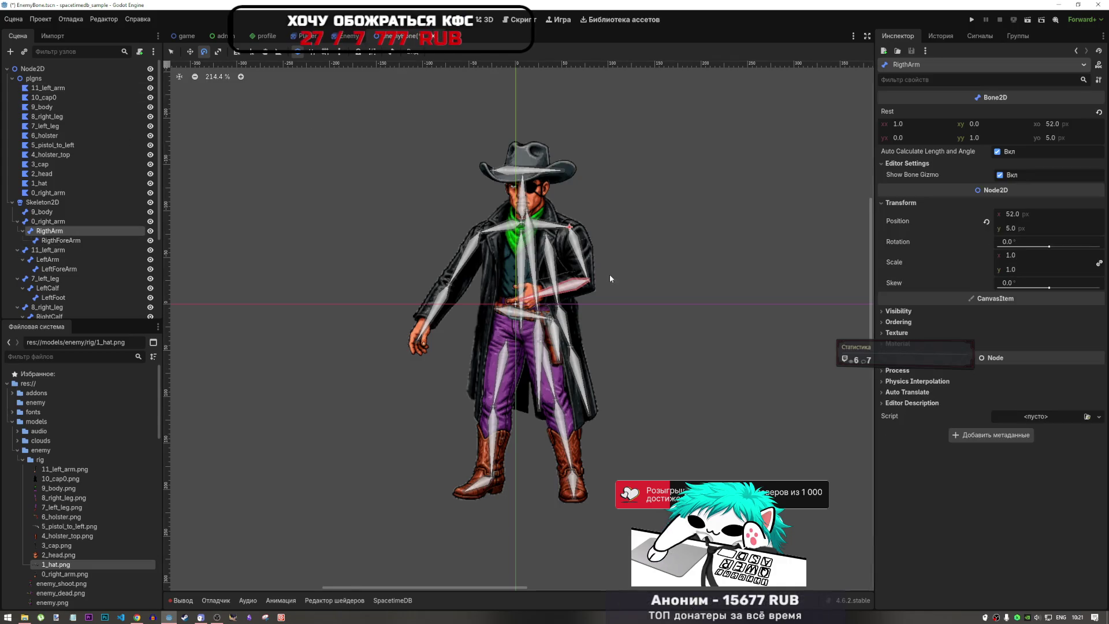
pyautogui.moveTo(590, 269)
pyautogui.mouseDown()
pyautogui.moveTo(564, 271)
pyautogui.moveTo(637, 276)
pyautogui.moveTo(572, 281)
pyautogui.moveTo(595, 287)
pyautogui.moveTo(585, 289)
pyautogui.moveTo(560, 276)
pyautogui.moveTo(572, 287)
pyautogui.mouseUp()
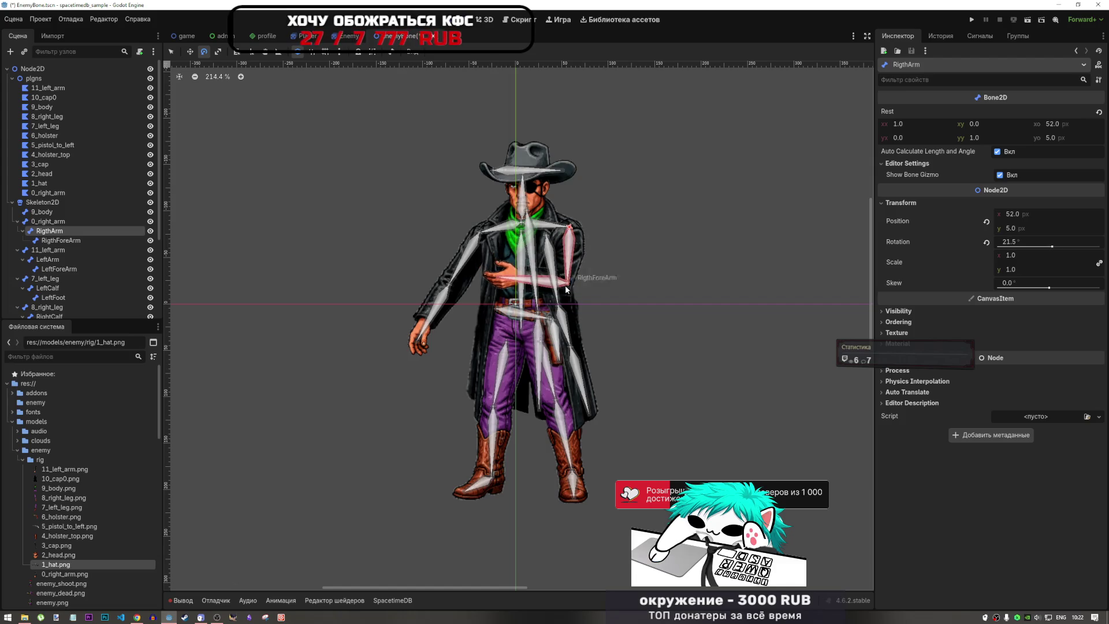
pyautogui.click(70, 241)
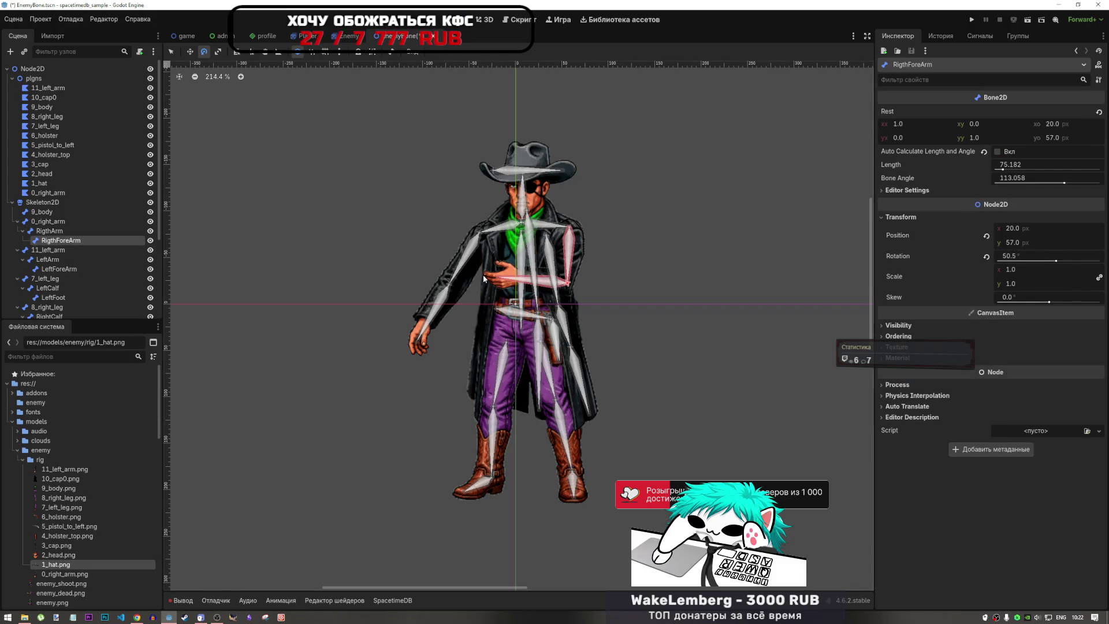
pyautogui.moveTo(485, 279)
pyautogui.mouseDown()
pyautogui.moveTo(547, 283)
pyautogui.moveTo(472, 286)
pyautogui.mouseUp()
# - Try moving the forearm and upper-arm bones, undoing both moves
pyautogui.press('w')
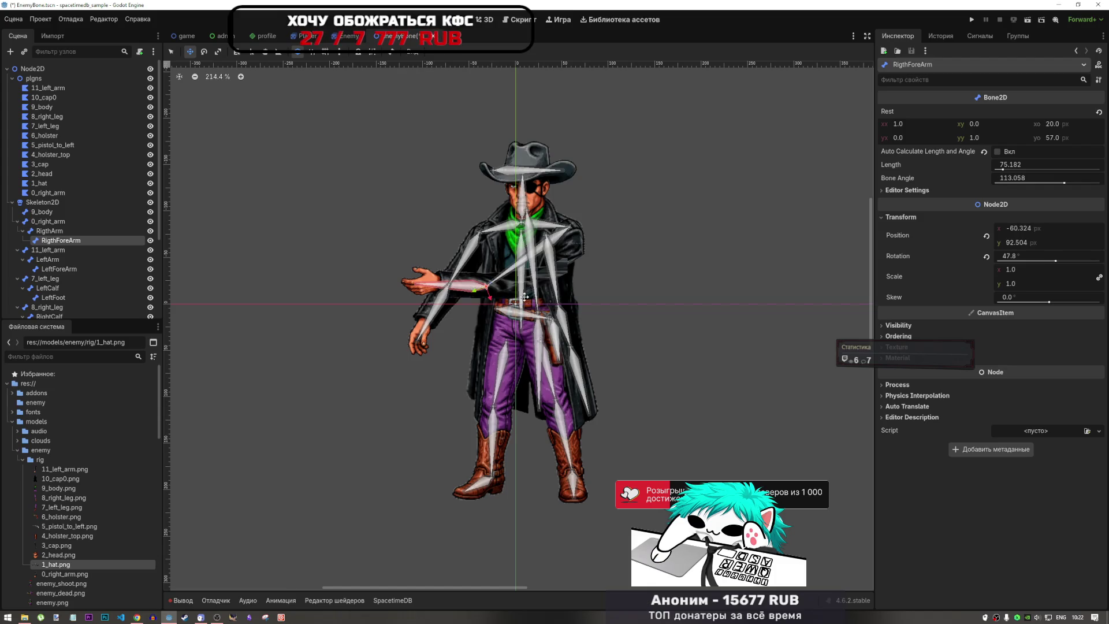
pyautogui.hotkey('ctrl', 'z')
pyautogui.click(81, 221)
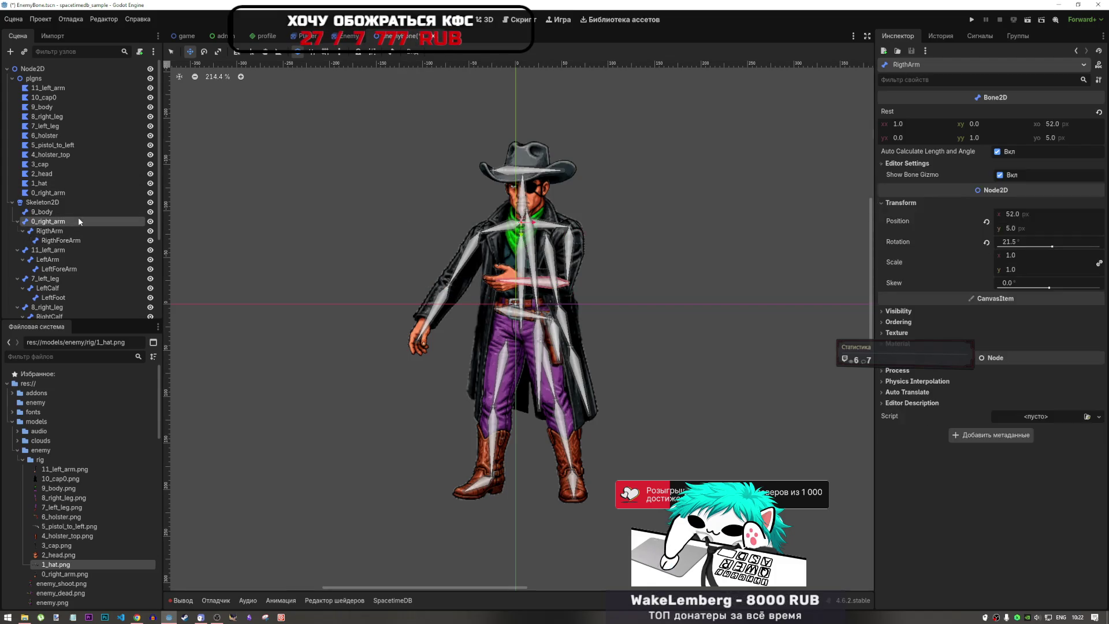
pyautogui.click(86, 231)
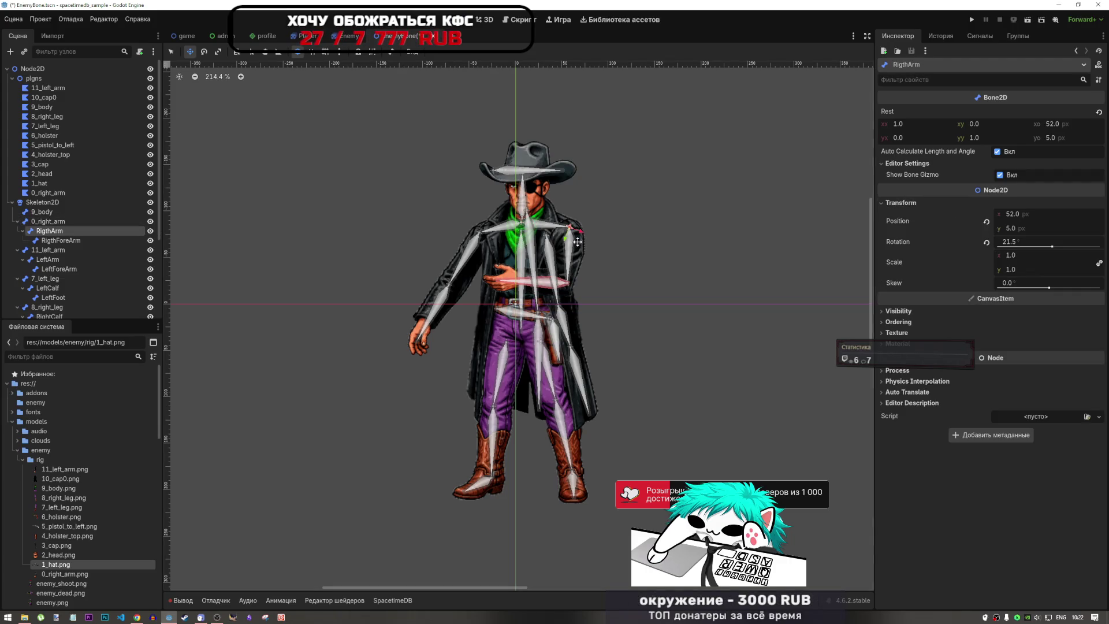
pyautogui.moveTo(578, 242); pyautogui.dragTo(581, 254)
pyautogui.hotkey('ctrl', 'z')
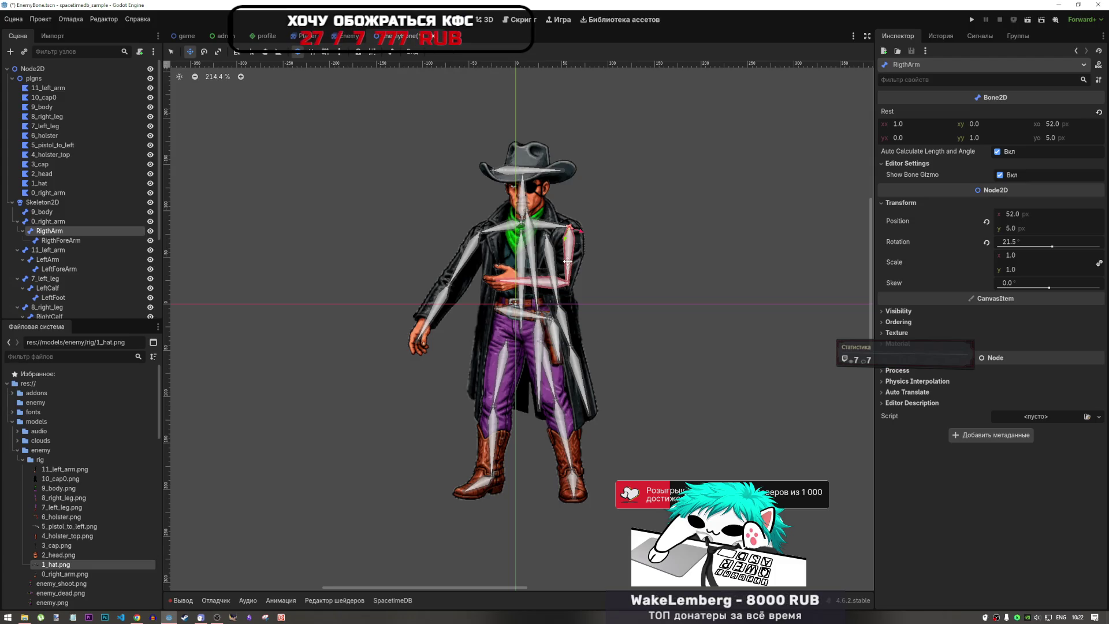
# - Adjust the RigthArm bone to 19° rotation at position (59, 7)
pyautogui.moveTo(568, 261); pyautogui.dragTo(587, 281)
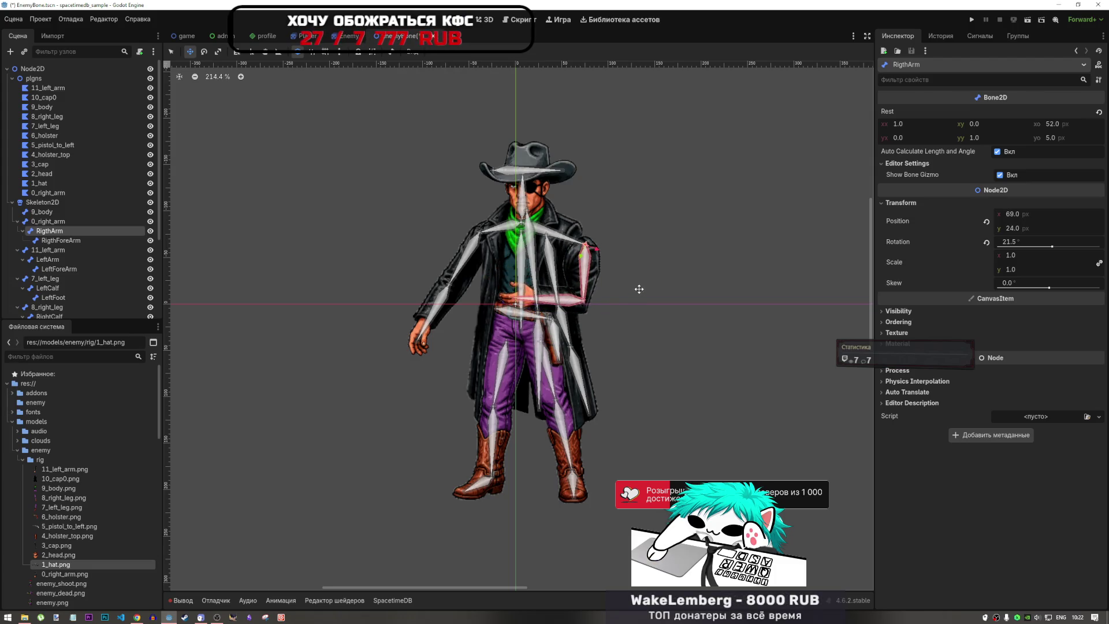
pyautogui.hotkey('ctrl', 'z')
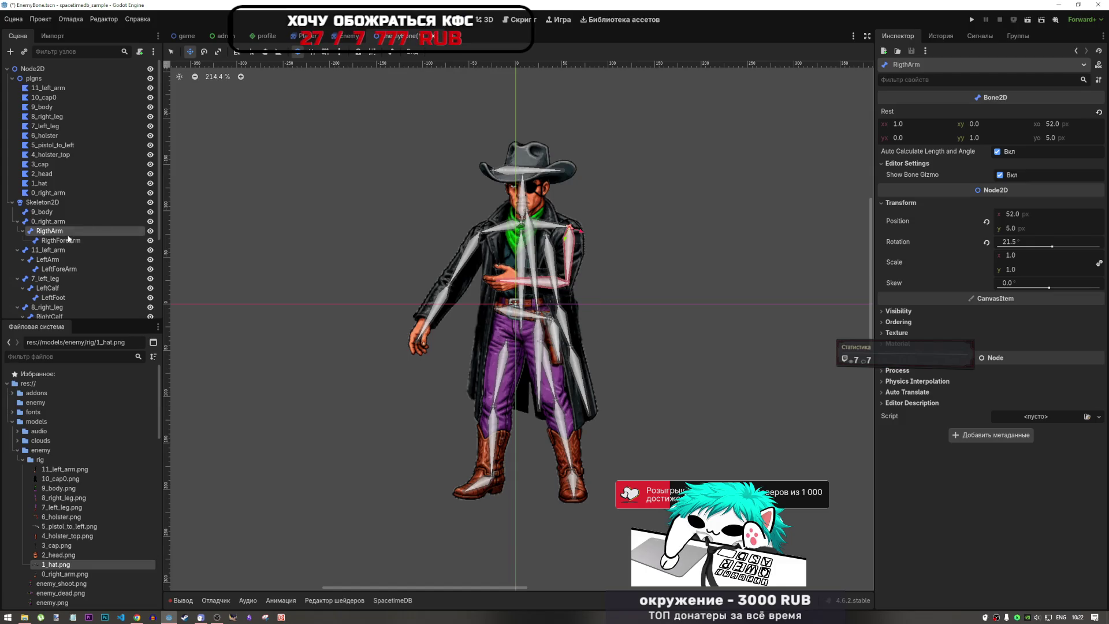
pyautogui.press('e')
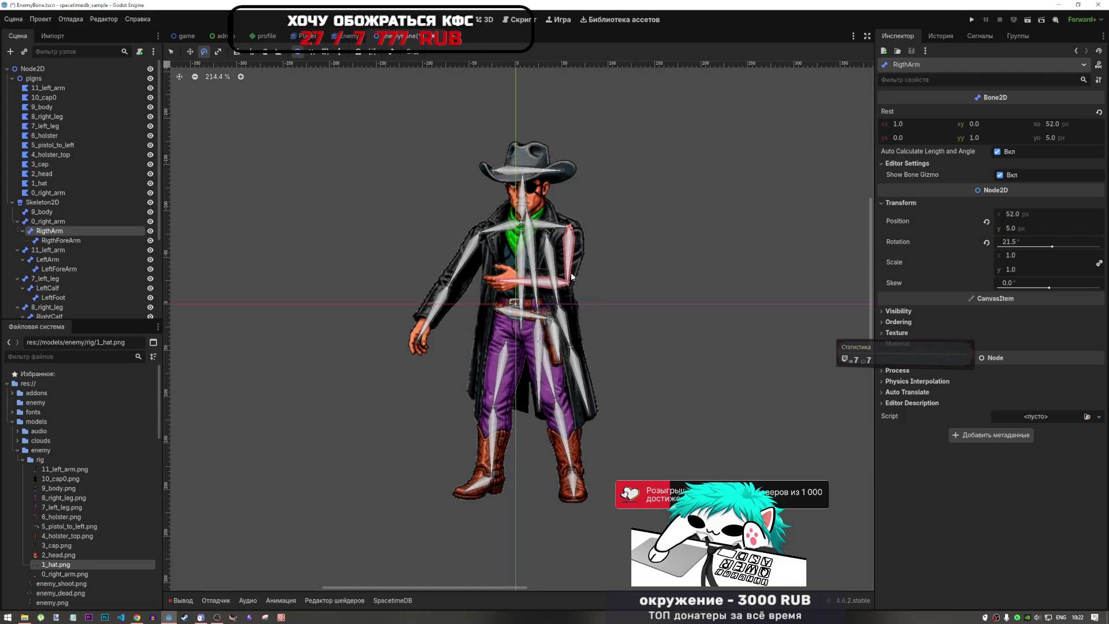
pyautogui.moveTo(571, 278)
pyautogui.mouseDown()
pyautogui.moveTo(610, 276)
pyautogui.moveTo(577, 303)
pyautogui.moveTo(639, 264)
pyautogui.moveTo(576, 278)
pyautogui.mouseUp()
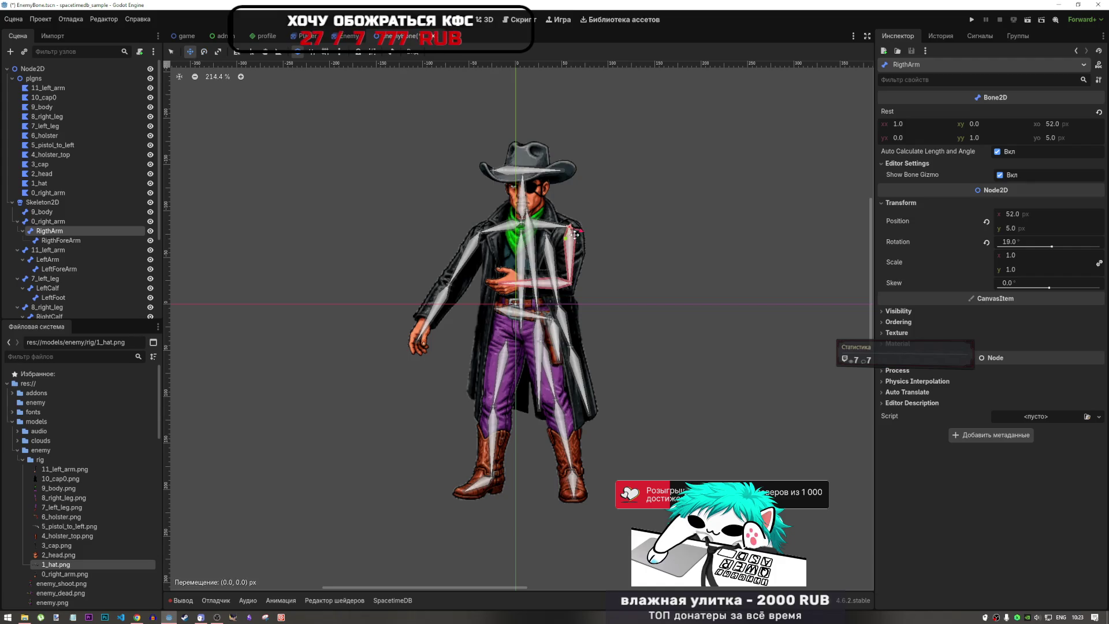
pyautogui.moveTo(574, 235); pyautogui.dragTo(578, 234)
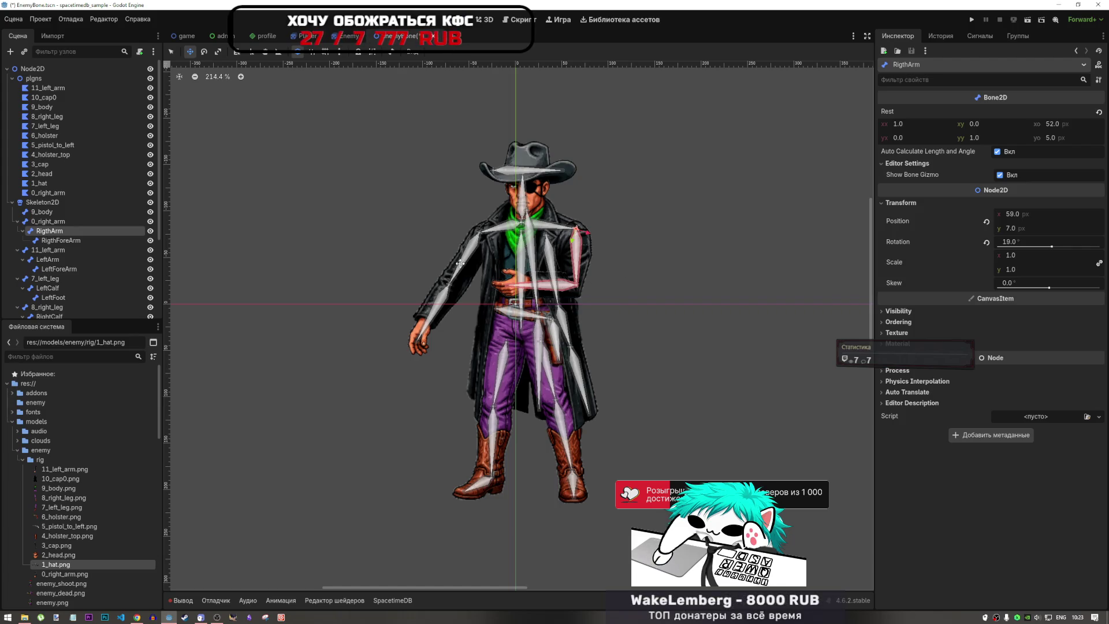
# - Open the 11_left_arm polygon for bone-weight editing
pyautogui.click(74, 241)
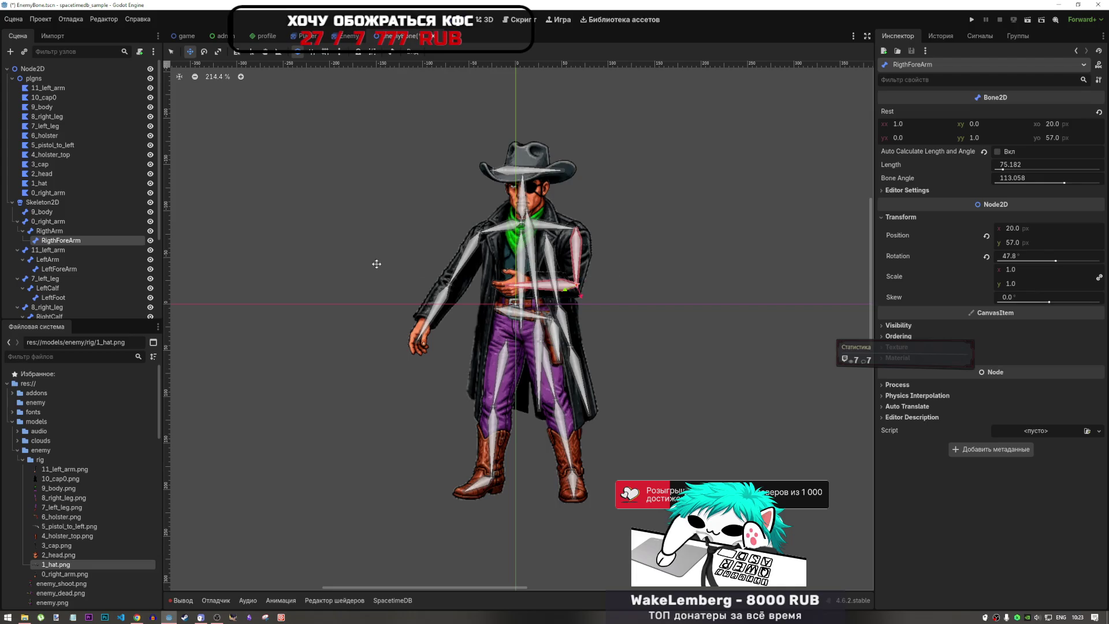
pyautogui.click(100, 231)
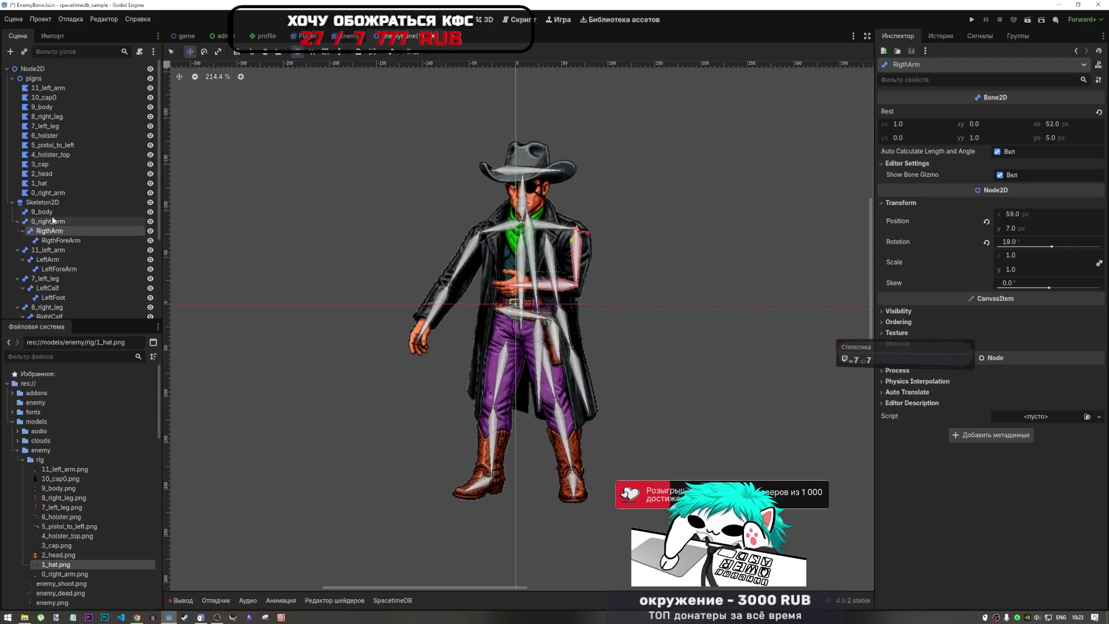
pyautogui.click(51, 88)
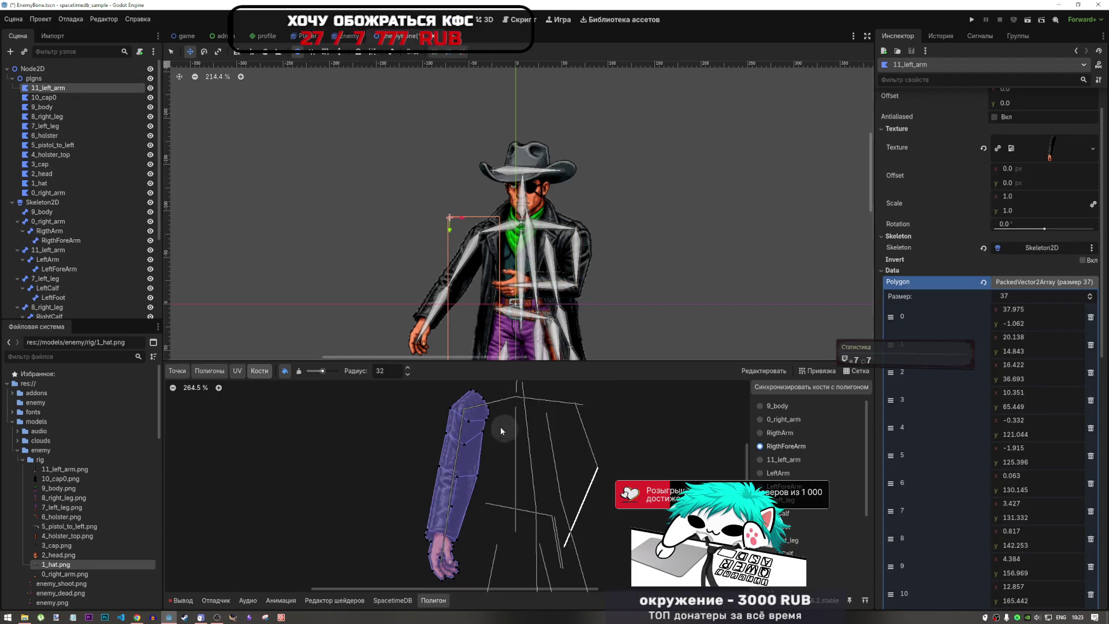
# - Select the 0_right_arm polygon and display the RigthArm bone's weights
pyautogui.click(48, 193)
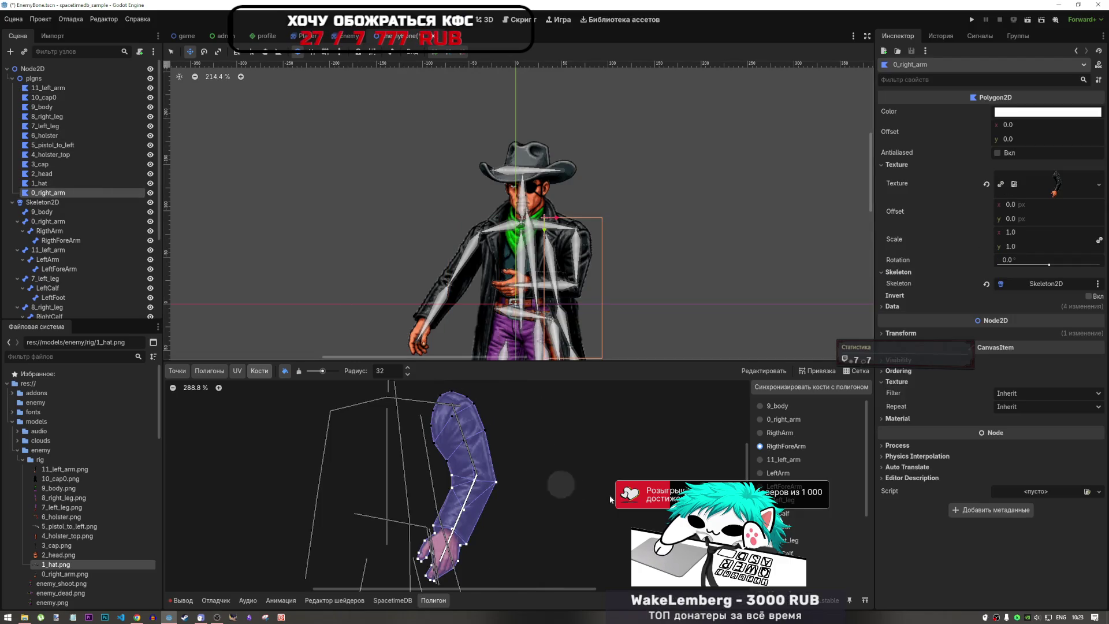
pyautogui.click(787, 433)
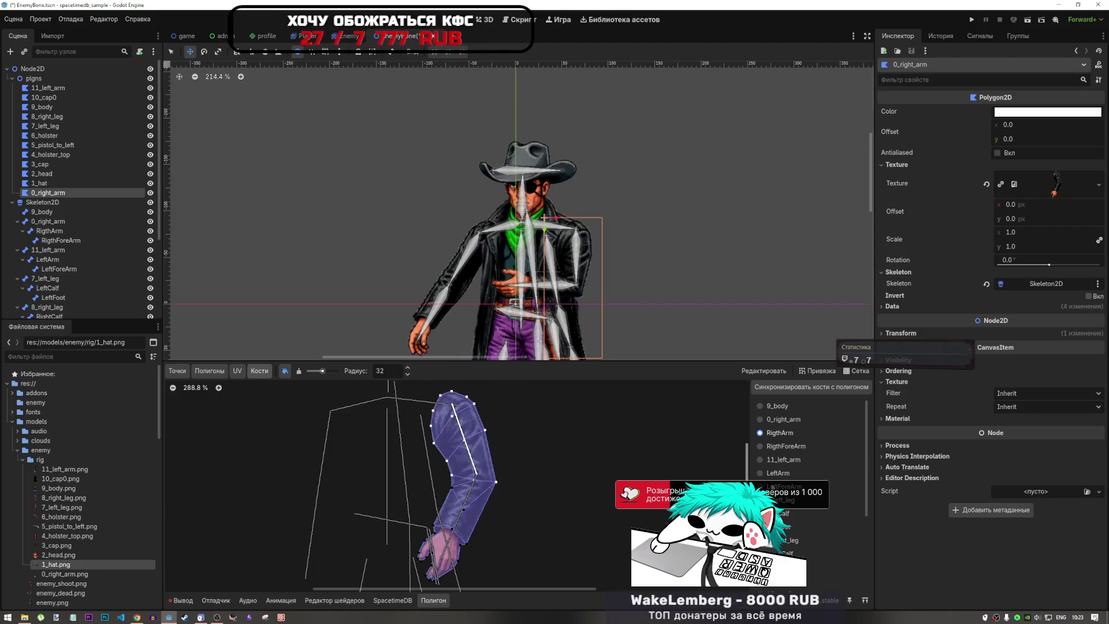
pyautogui.click(52, 183)
pyautogui.click(53, 192)
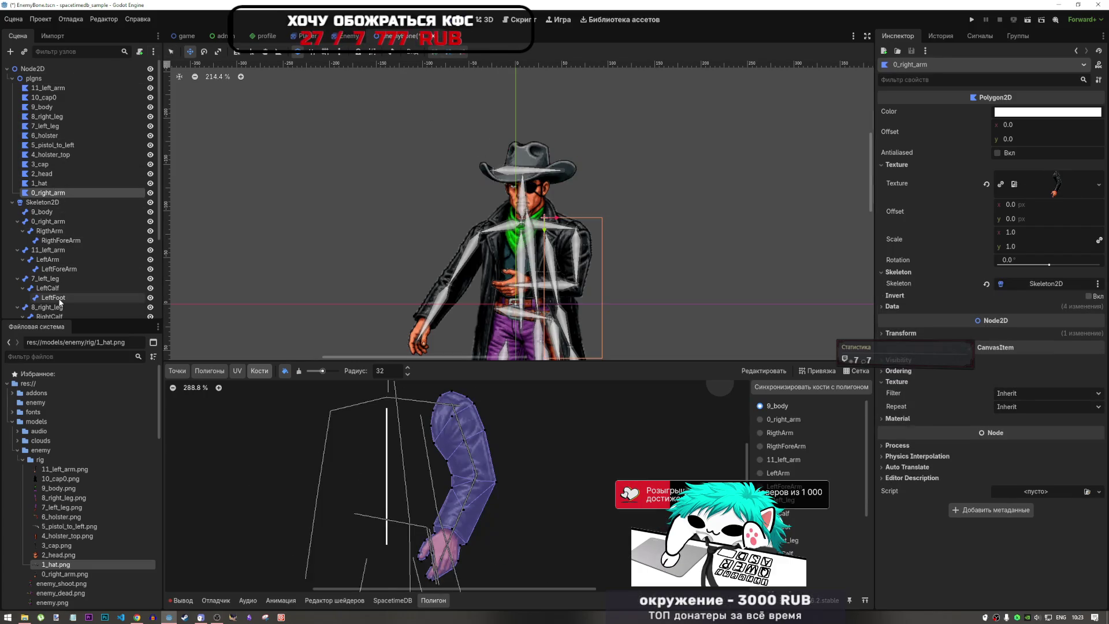
# - Rotate the RigthArm and RigthForeArm bones to swing the right arm out from the body
pyautogui.click(58, 288)
pyautogui.click(60, 298)
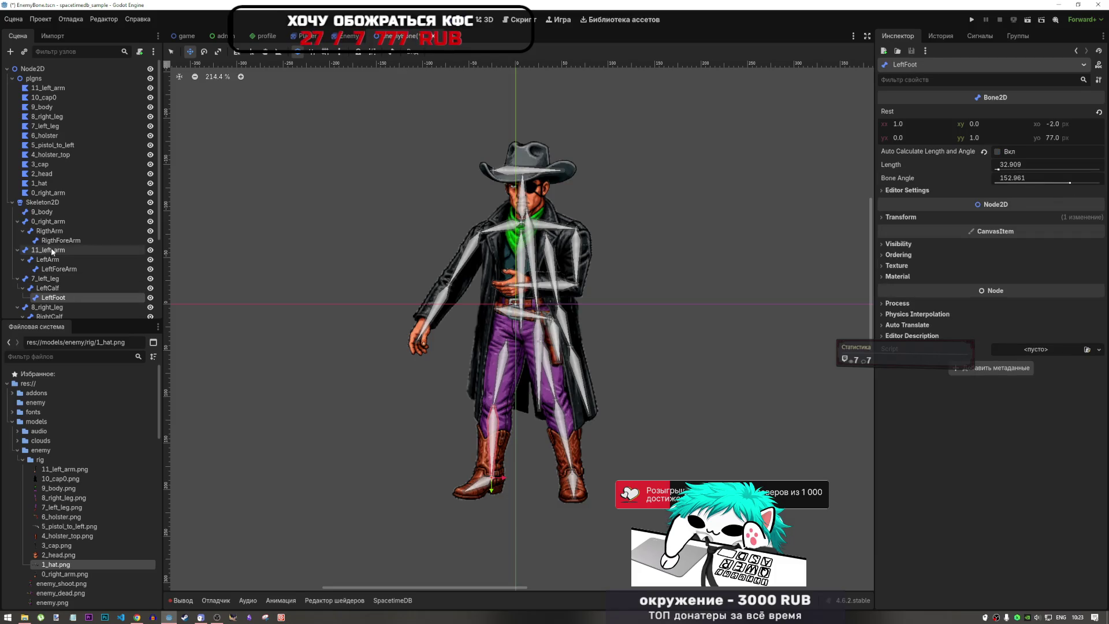
pyautogui.click(58, 269)
pyautogui.click(57, 241)
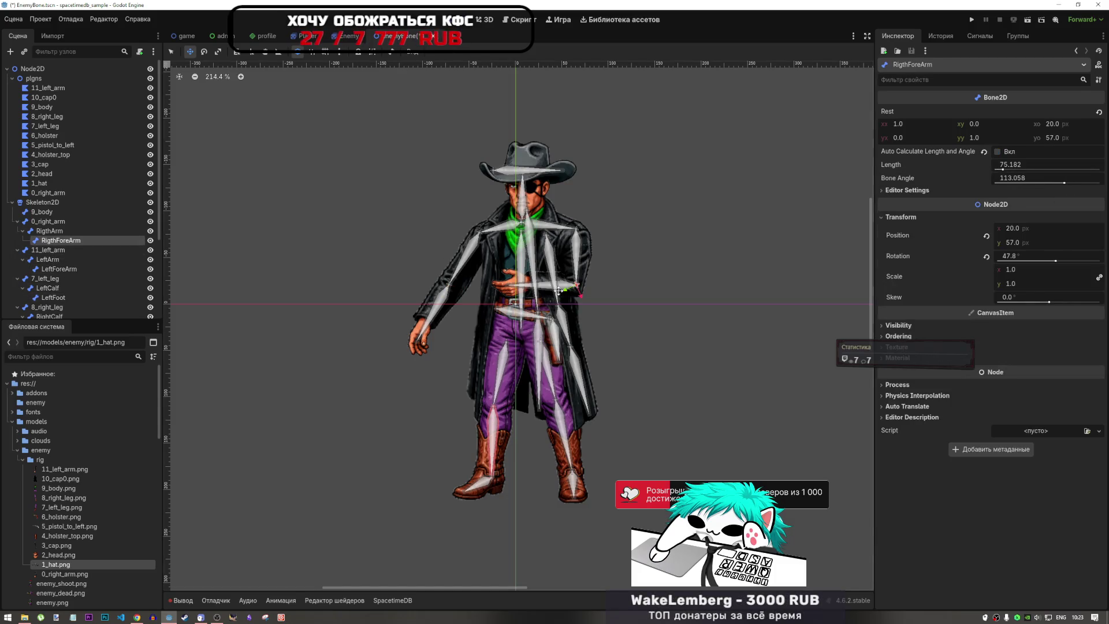
pyautogui.click(50, 230)
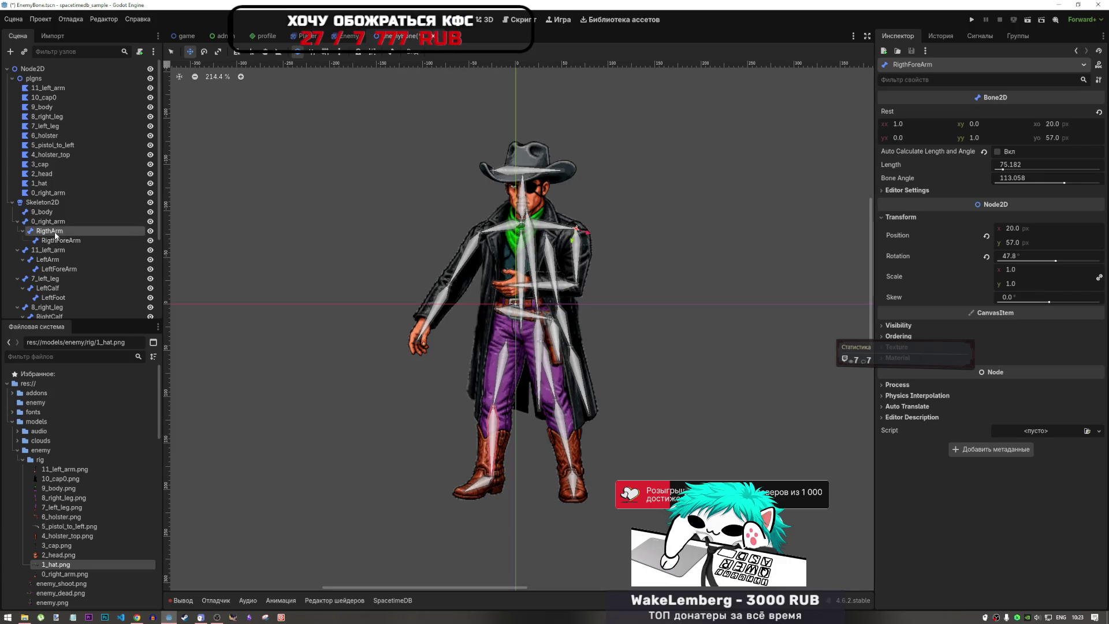
pyautogui.press('e')
pyautogui.moveTo(593, 276); pyautogui.dragTo(580, 288)
pyautogui.click(62, 240)
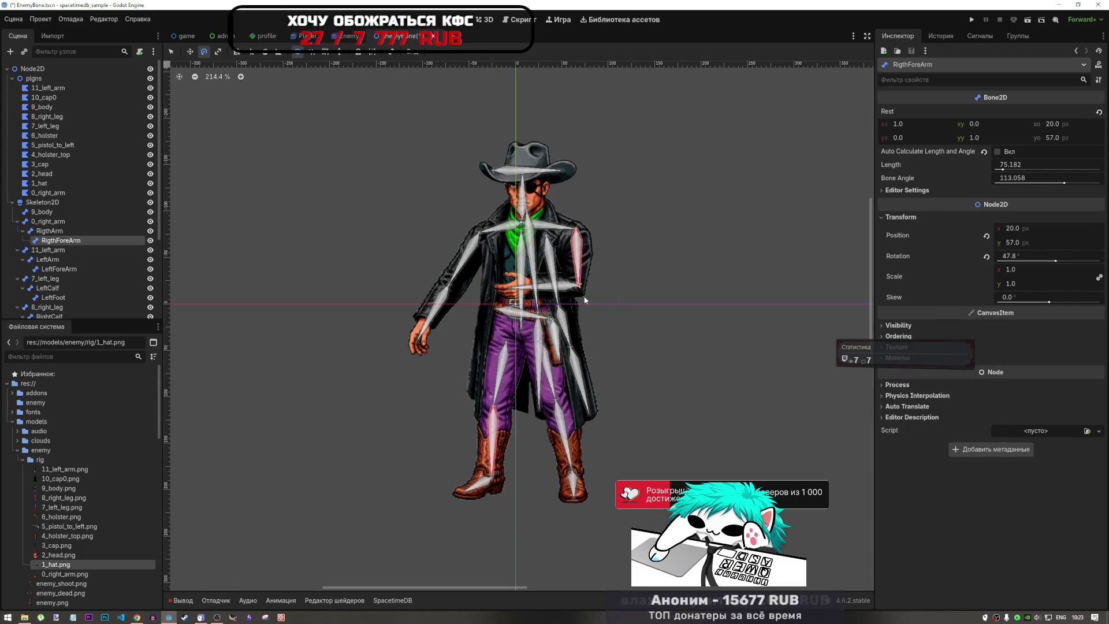
pyautogui.moveTo(635, 335)
pyautogui.mouseDown()
pyautogui.moveTo(618, 308)
pyautogui.moveTo(632, 273)
pyautogui.moveTo(556, 253)
pyautogui.moveTo(626, 259)
pyautogui.moveTo(613, 300)
pyautogui.moveTo(568, 282)
pyautogui.mouseUp()
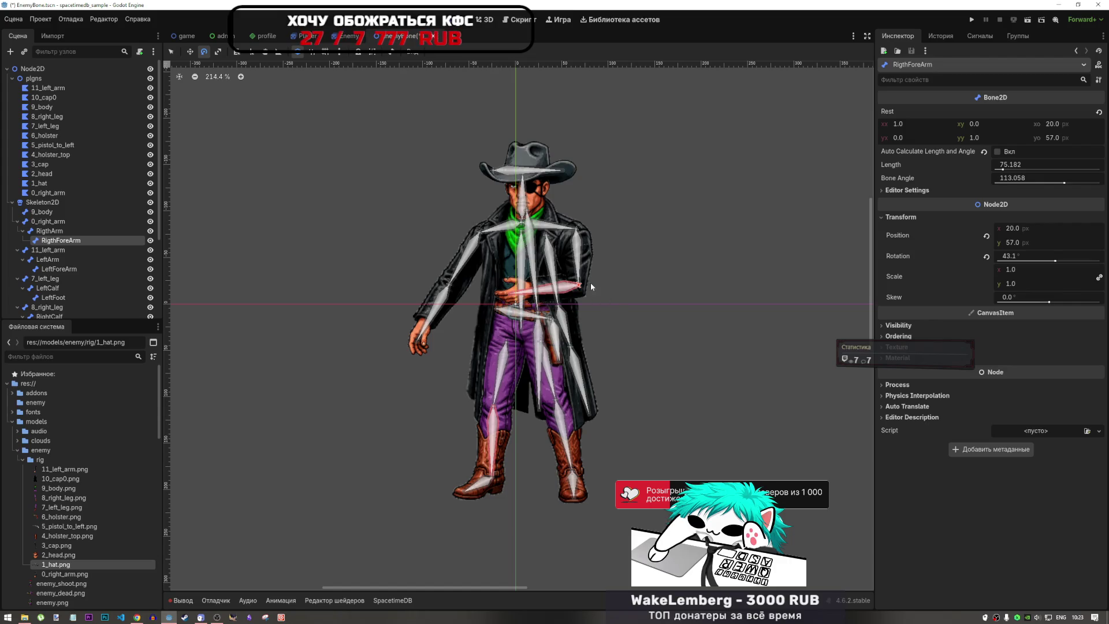
pyautogui.moveTo(575, 282)
pyautogui.mouseDown()
pyautogui.moveTo(519, 280)
pyautogui.moveTo(468, 201)
pyautogui.moveTo(480, 245)
pyautogui.mouseUp()
# - Try moving the RigthArm bone, then undo back to the folded arm pose at 16.6°
pyautogui.press('w')
pyautogui.click(60, 231)
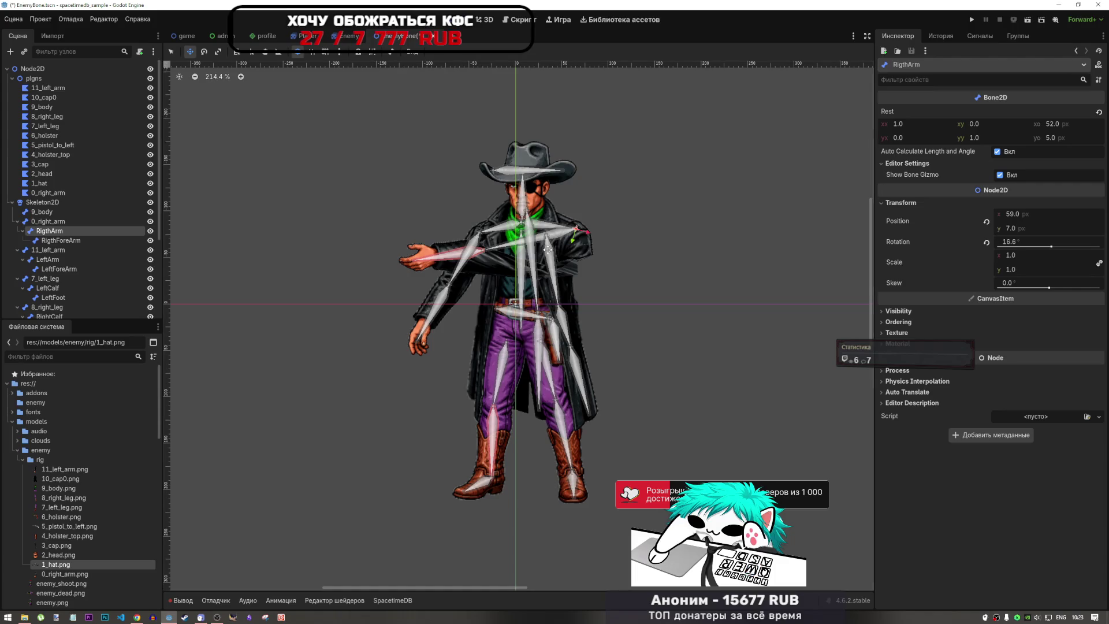
pyautogui.moveTo(555, 257); pyautogui.dragTo(556, 241)
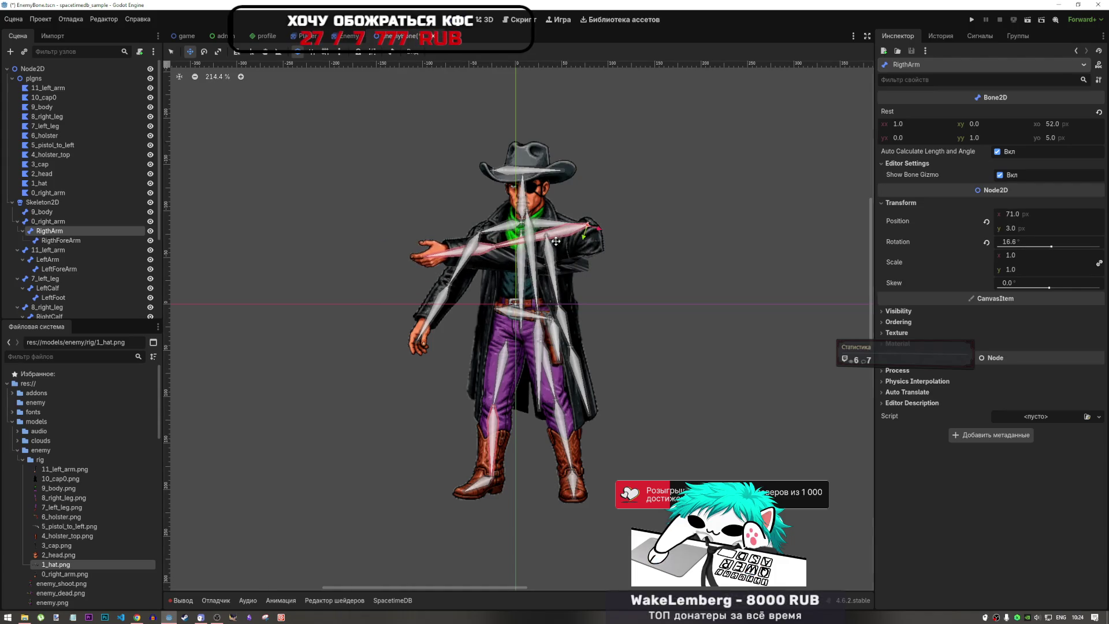
pyautogui.hotkey('ctrl', 'z')
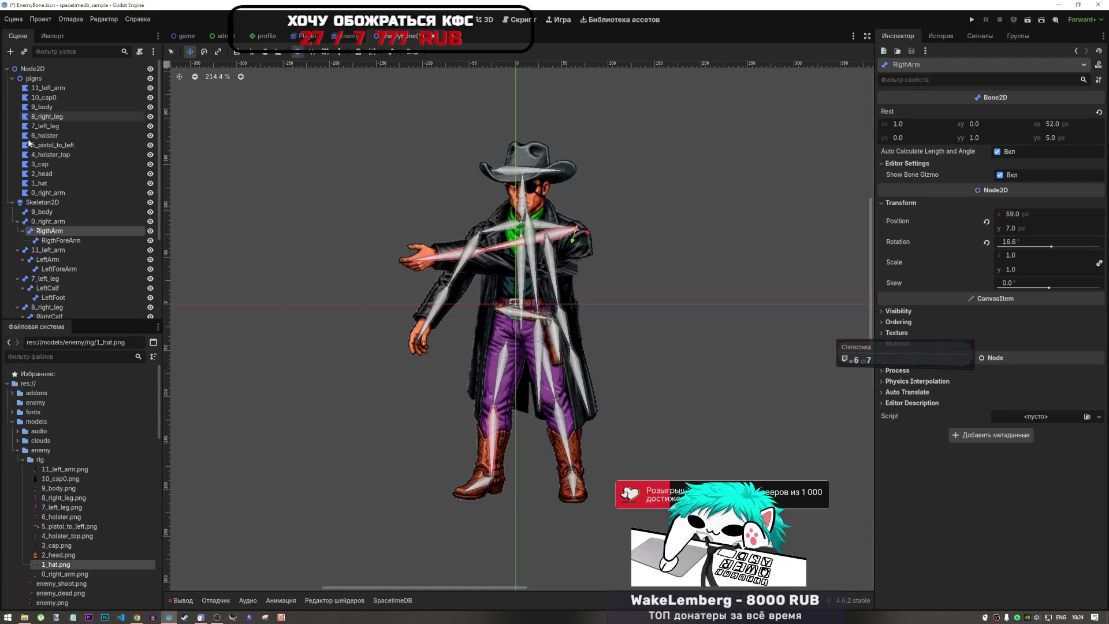
pyautogui.hotkey('ctrl', 'z')
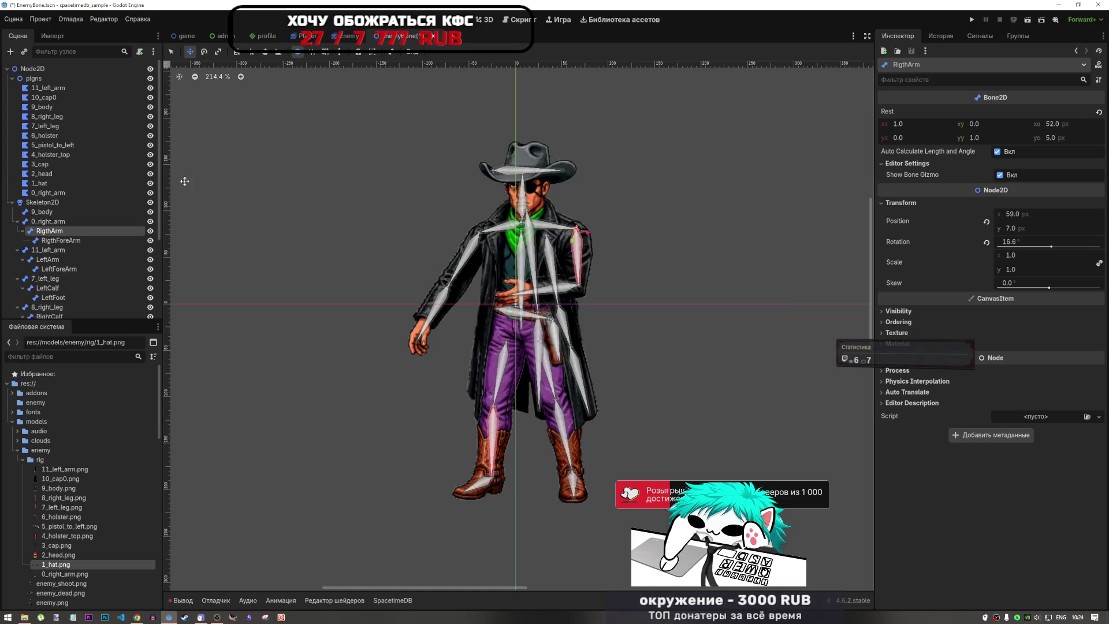
pyautogui.hotkey('ctrl', 'z')
pyautogui.hotkey('ctrl', 'z')
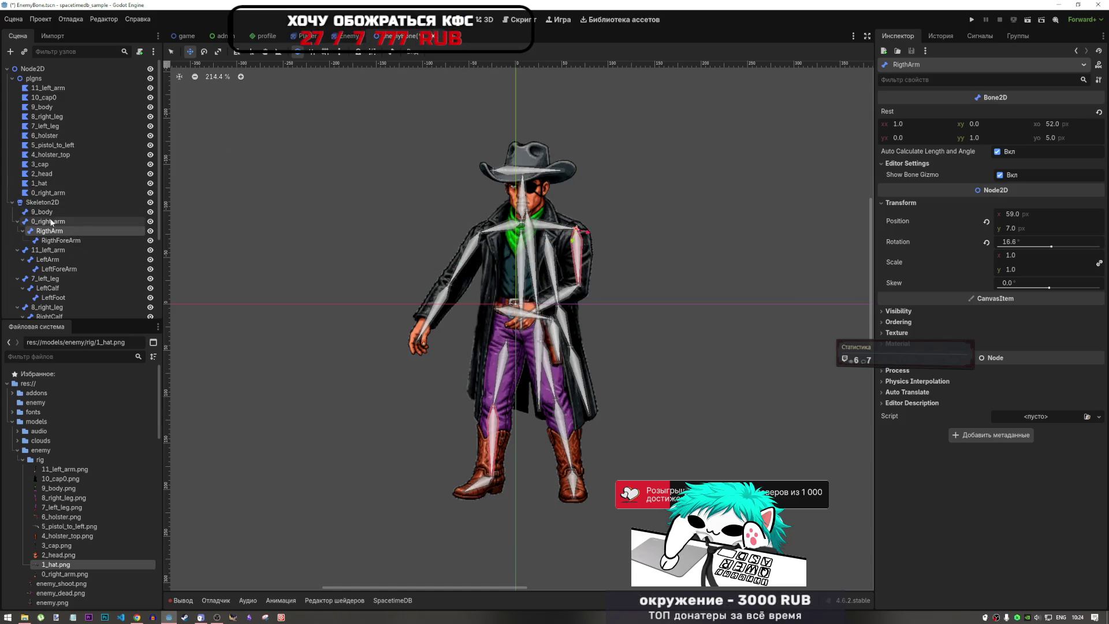
# - Compare the RigthArm and 0_right_arm bone weights on the 0_right_arm polygon
pyautogui.doubleClick(49, 192)
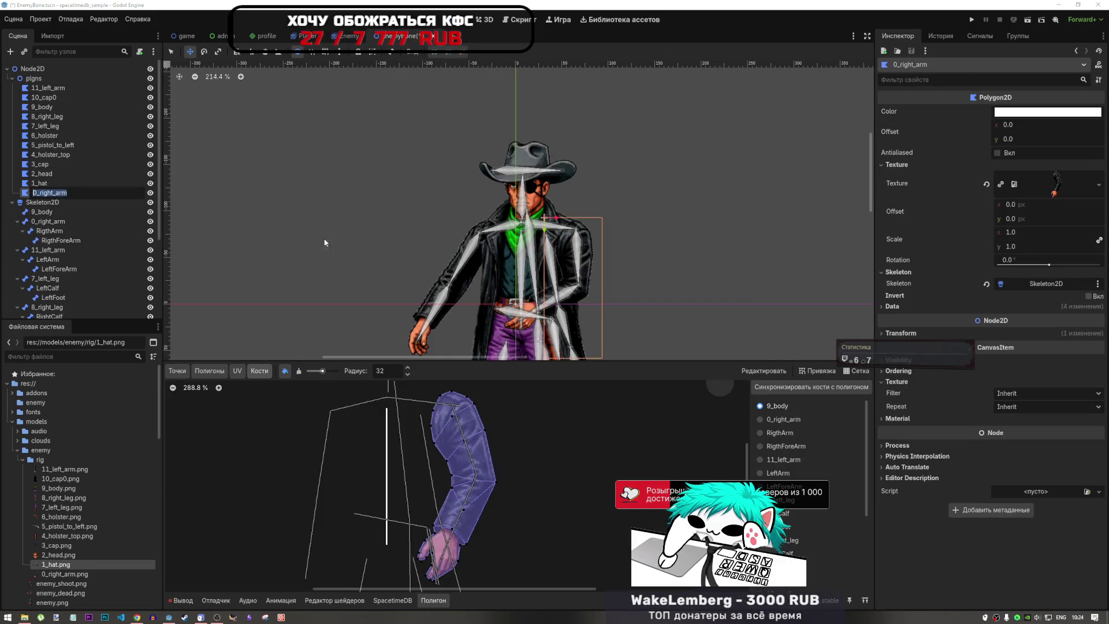
pyautogui.click(776, 438)
pyautogui.click(782, 433)
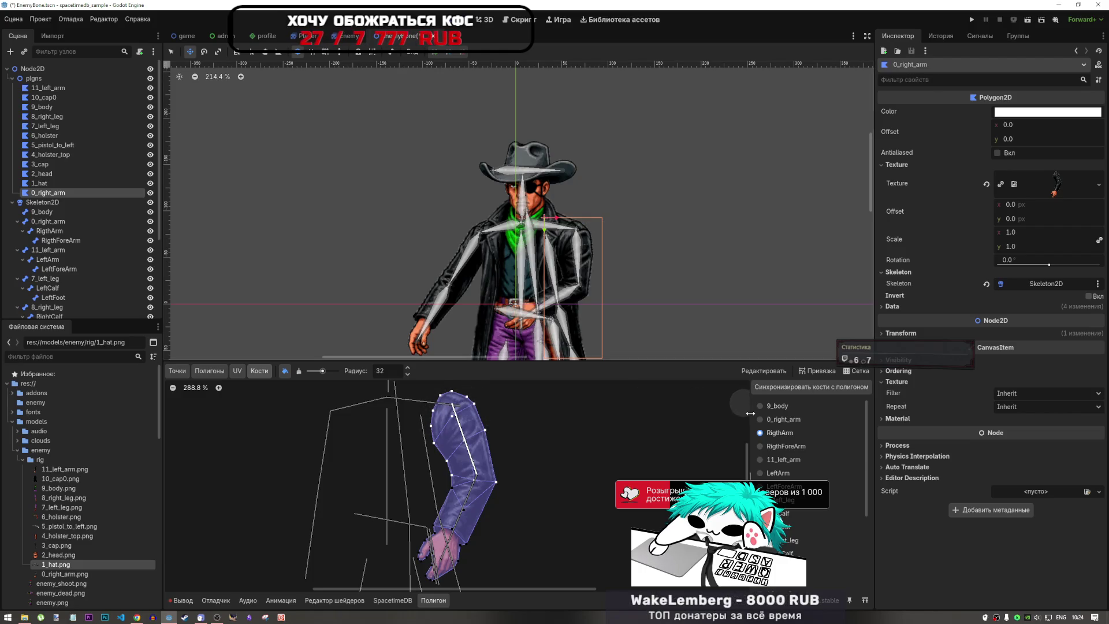
pyautogui.click(768, 420)
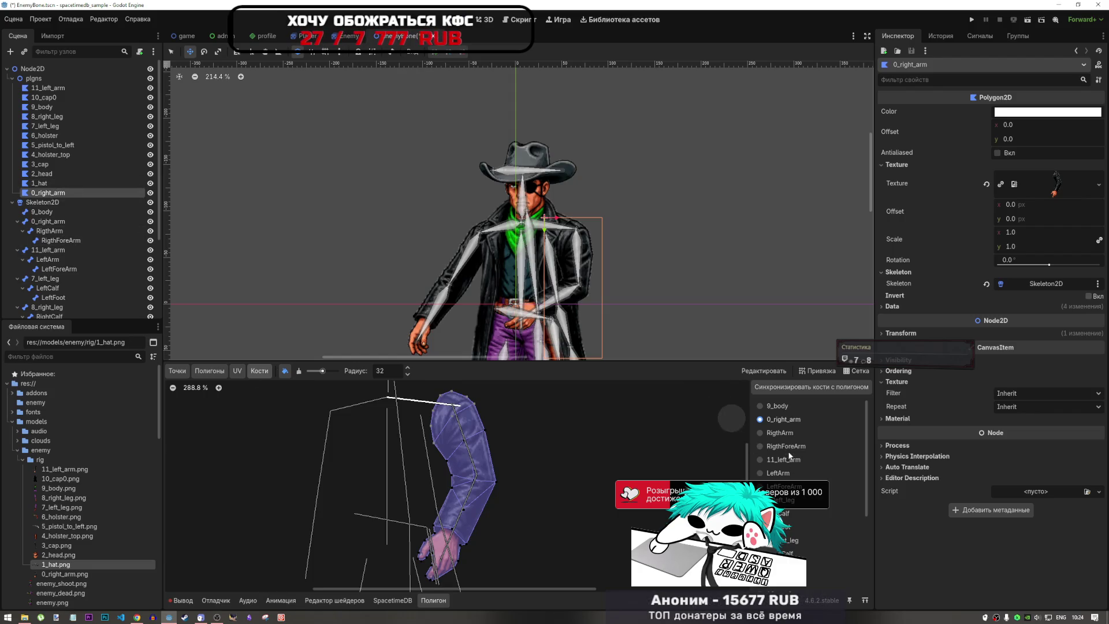
pyautogui.click(774, 433)
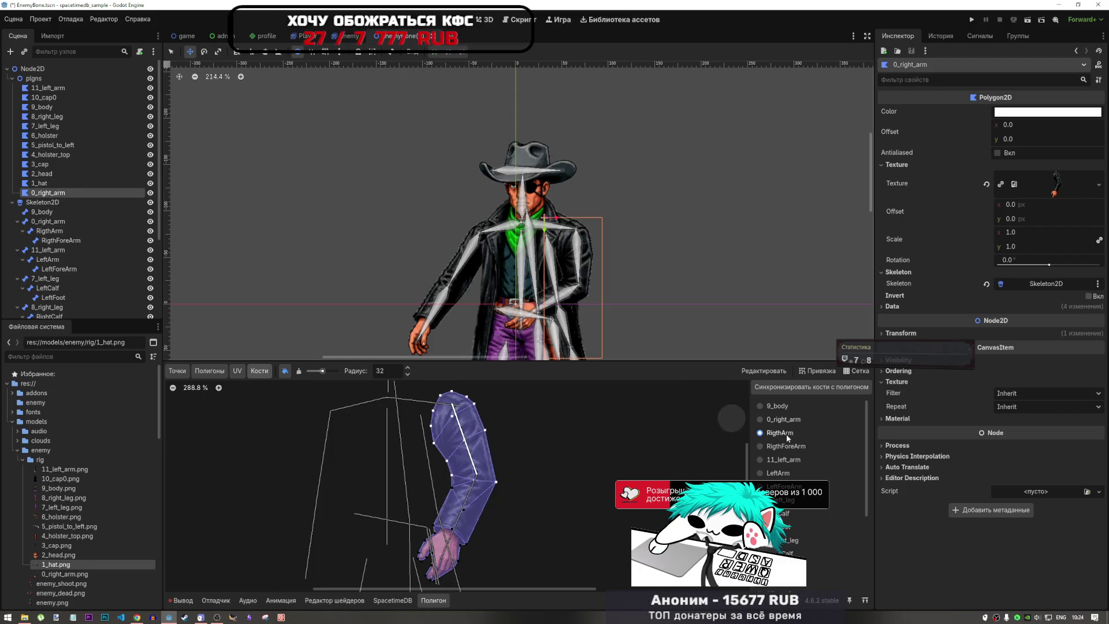
# - Switch to the weight-erasing brush, zoom over the arm, and select RigthForeArm
pyautogui.click(298, 371)
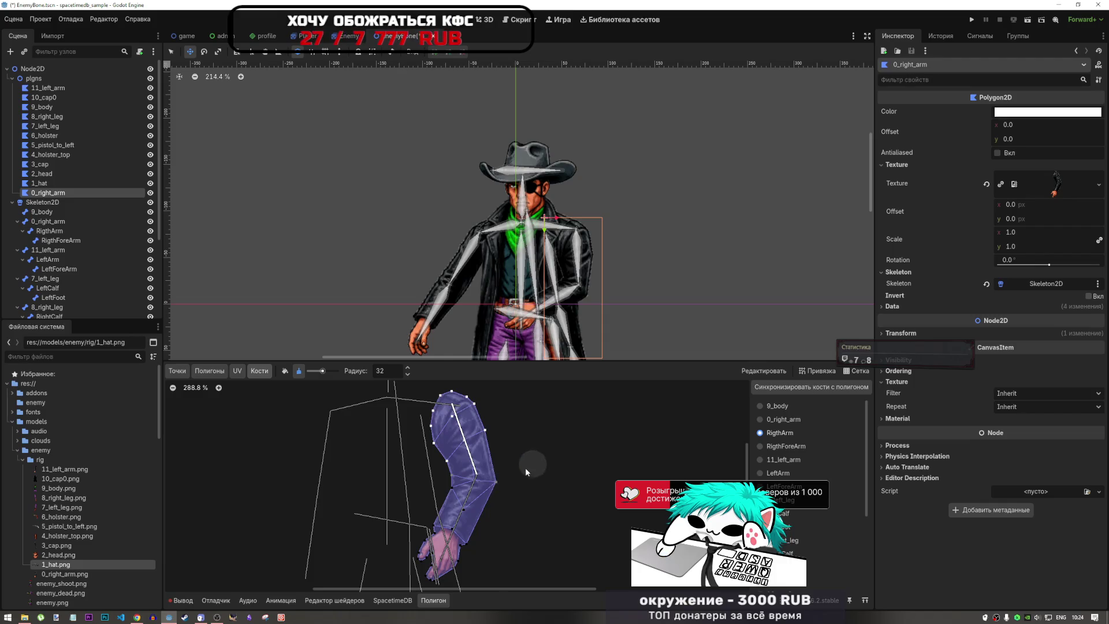
pyautogui.scroll(5, 511, 471)
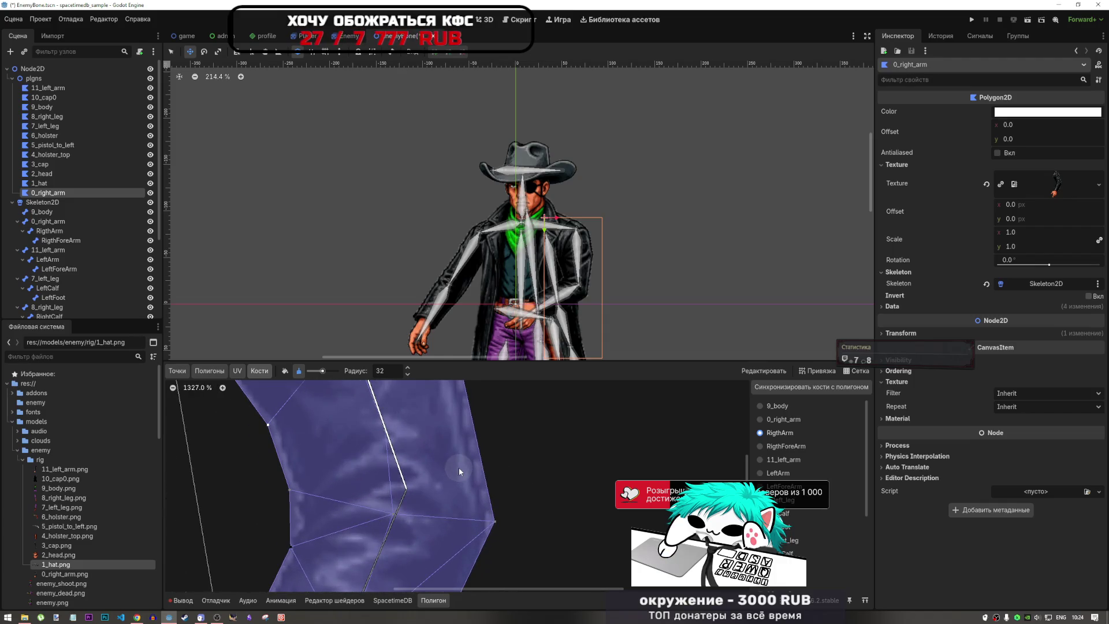
pyautogui.scroll(-4, 468, 469)
pyautogui.scroll(-1, 469, 468)
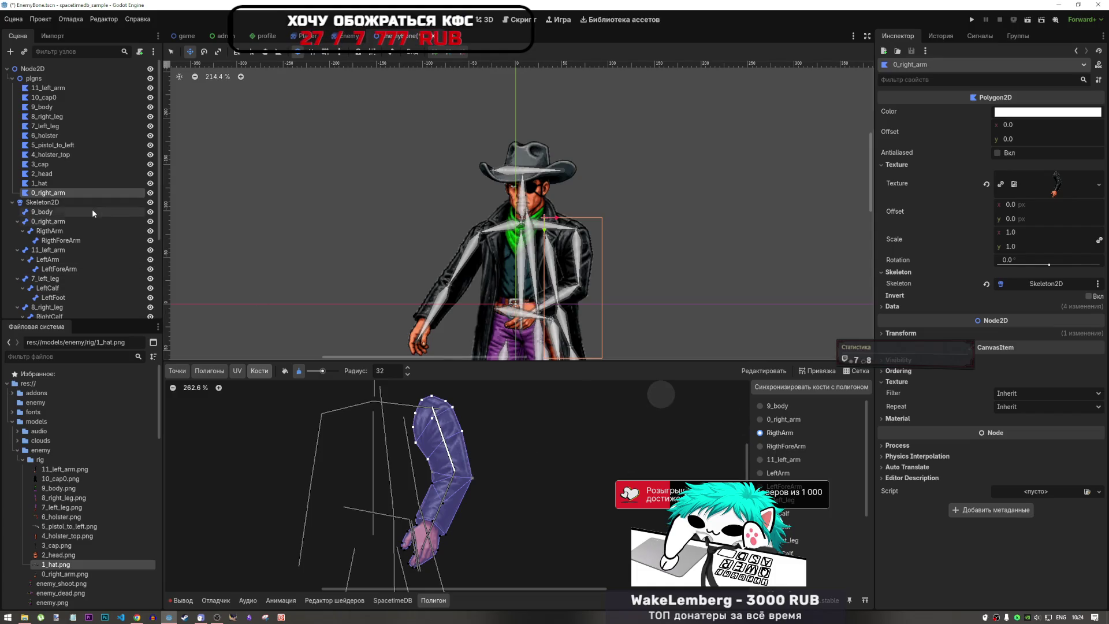
pyautogui.click(57, 242)
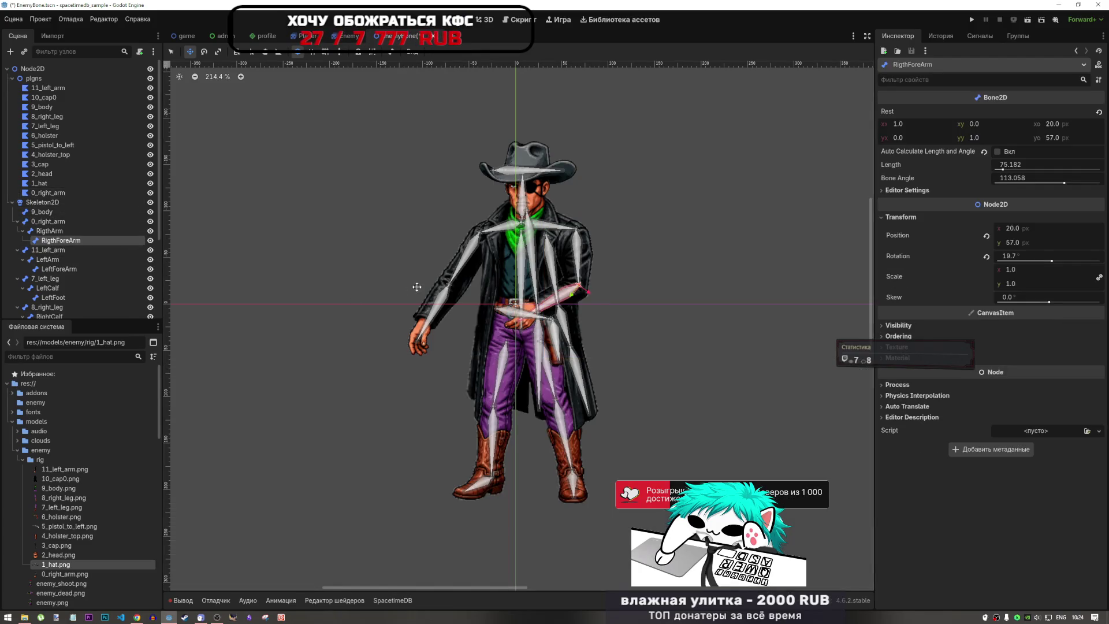
# - Rotate the RigthForeArm bone, then try a move and revert it to rest position
pyautogui.moveTo(511, 321)
pyautogui.mouseDown()
pyautogui.moveTo(537, 300)
pyautogui.moveTo(535, 283)
pyautogui.moveTo(497, 260)
pyautogui.moveTo(460, 250)
pyautogui.moveTo(456, 271)
pyautogui.moveTo(381, 254)
pyautogui.moveTo(603, 303)
pyautogui.moveTo(439, 324)
pyautogui.moveTo(548, 317)
pyautogui.moveTo(592, 243)
pyautogui.moveTo(577, 267)
pyautogui.mouseUp()
pyautogui.press('w')
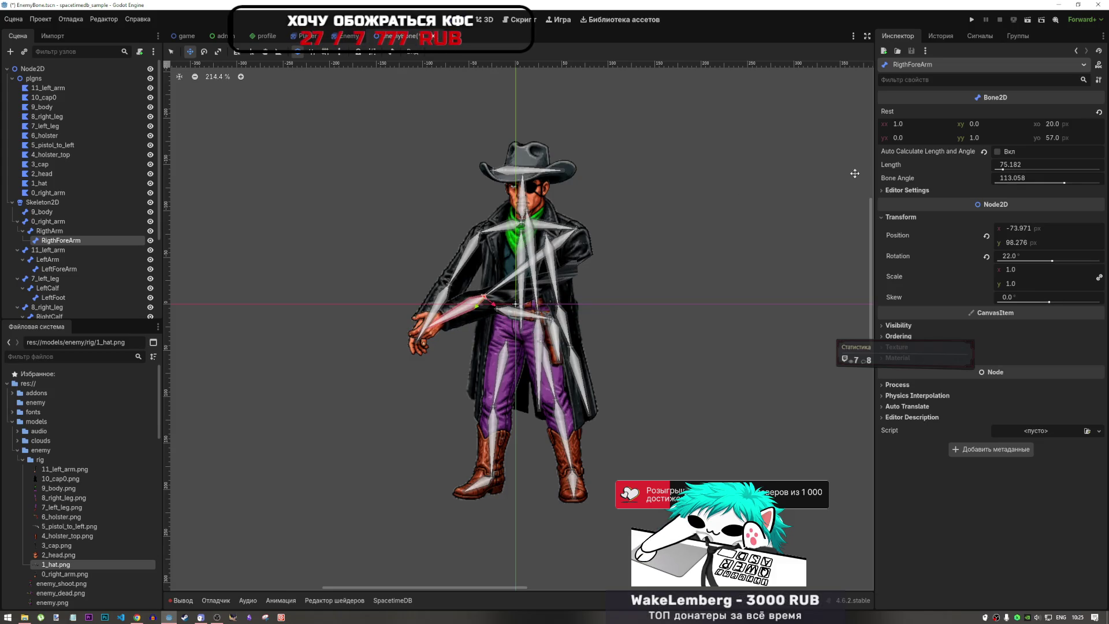
pyautogui.click(997, 151)
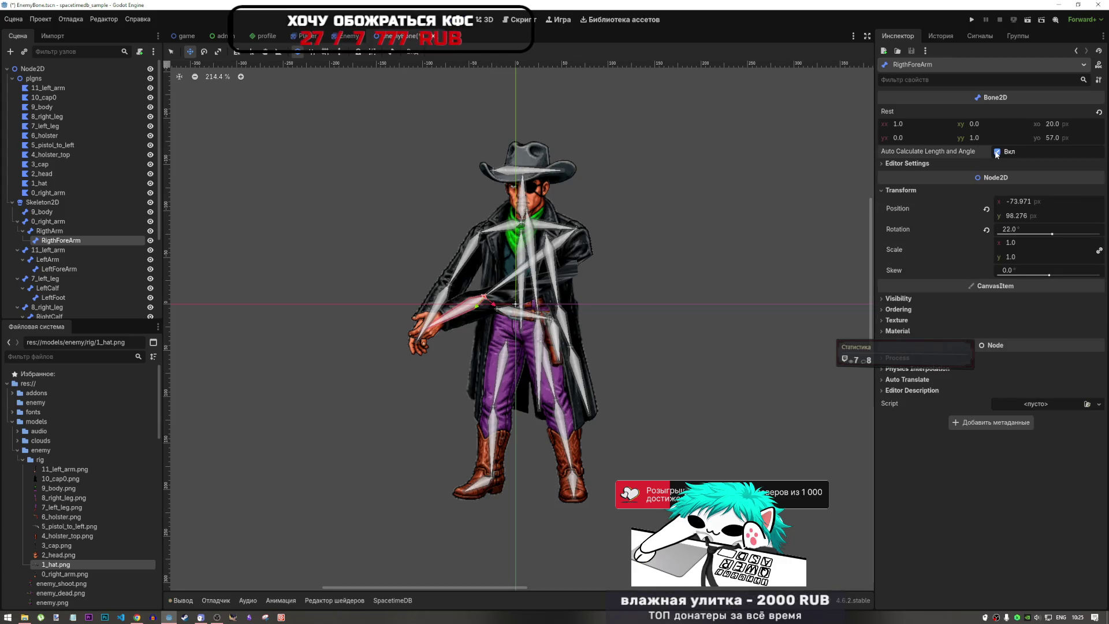
pyautogui.click(997, 152)
pyautogui.click(49, 230)
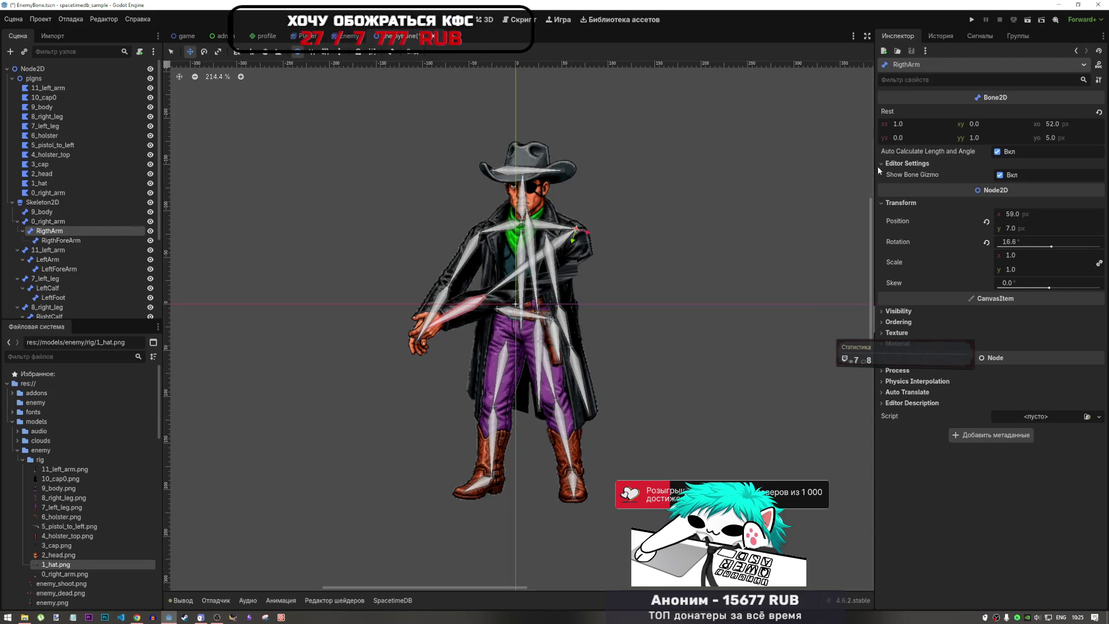
pyautogui.click(879, 166)
pyautogui.click(61, 240)
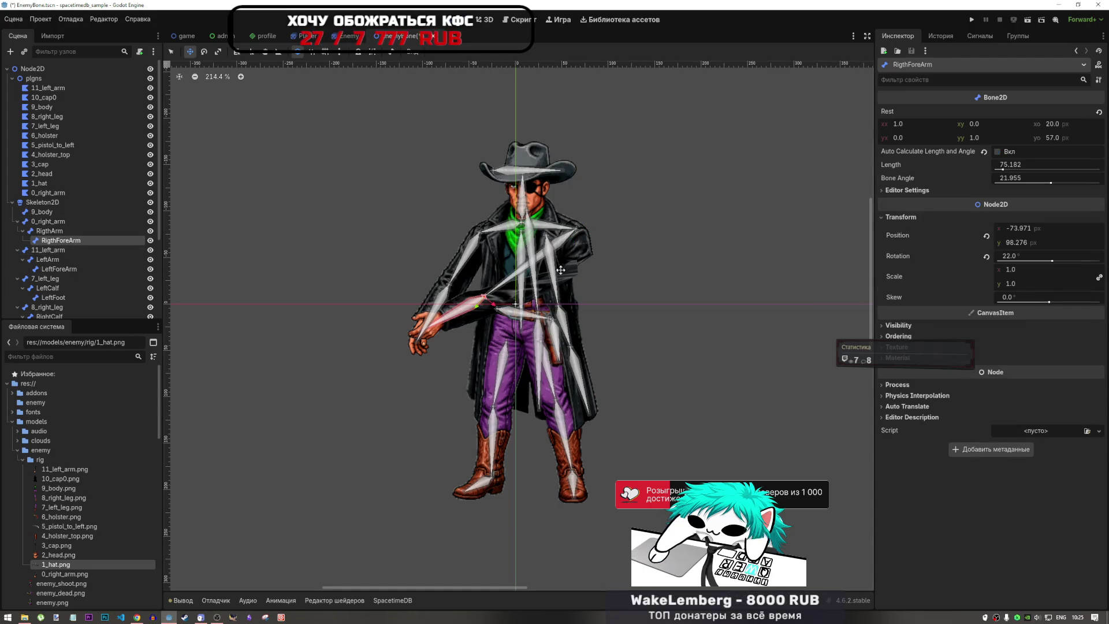
pyautogui.moveTo(453, 277); pyautogui.dragTo(562, 303)
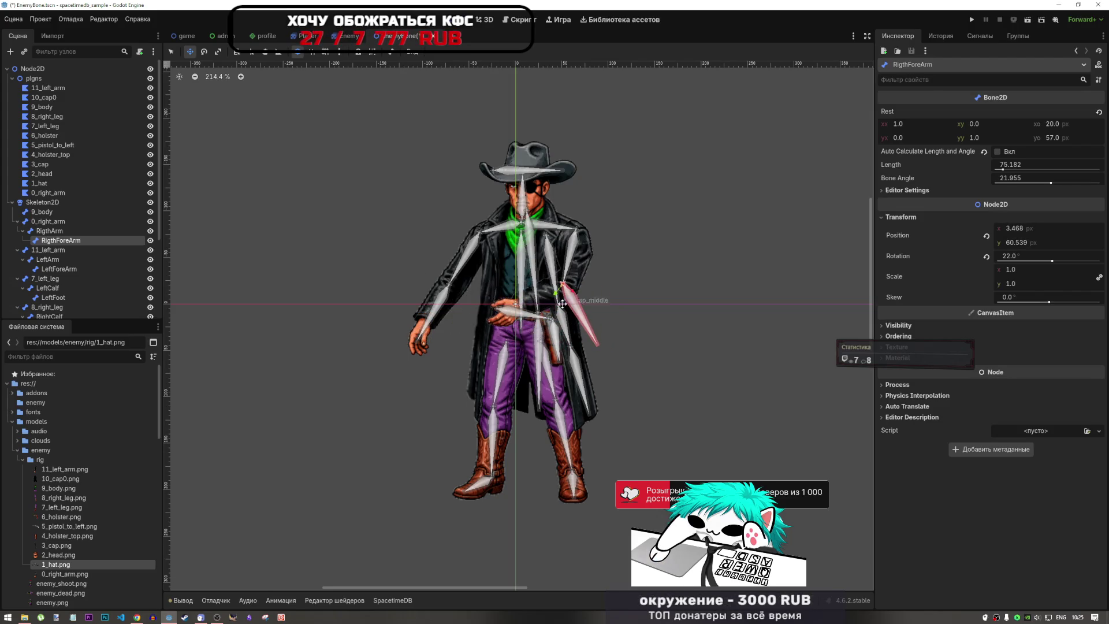
pyautogui.hotkey('ctrl', 'z')
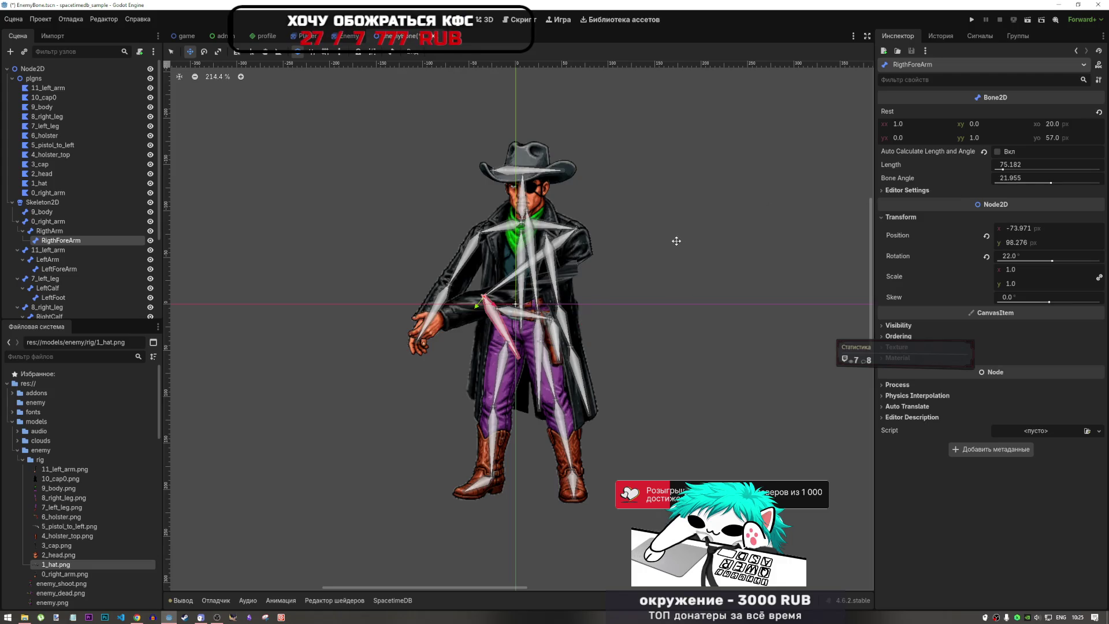
pyautogui.hotkey('ctrl', 'z')
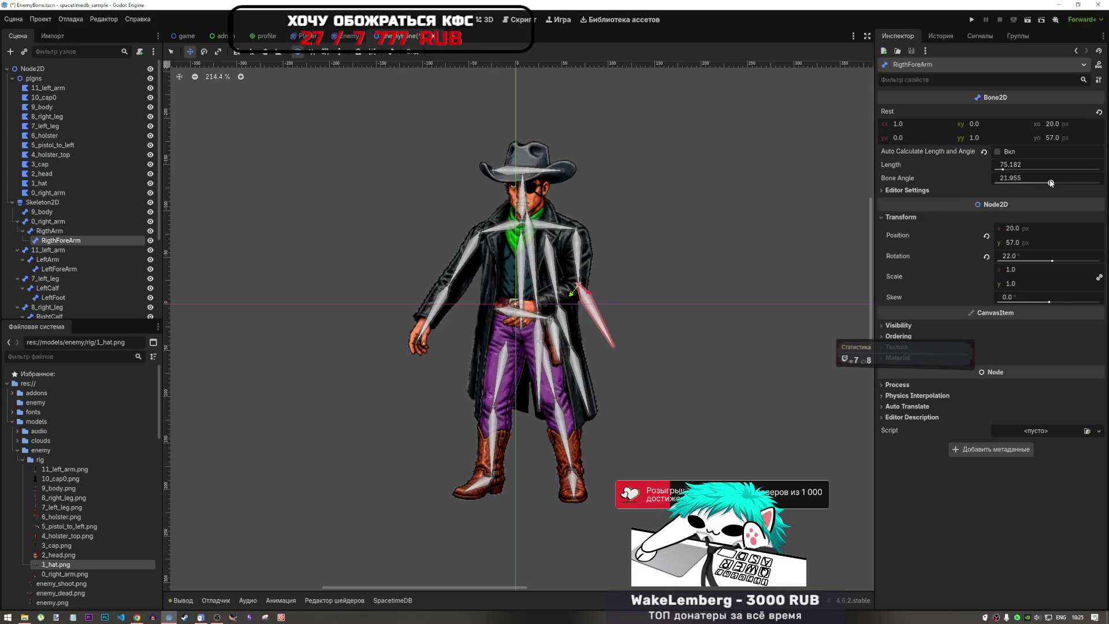
# - Set the RigthForeArm bone angle to 114.152 and rotate the forearm slightly
pyautogui.moveTo(1050, 182)
pyautogui.mouseDown()
pyautogui.moveTo(1034, 182)
pyautogui.moveTo(1065, 183)
pyautogui.mouseUp()
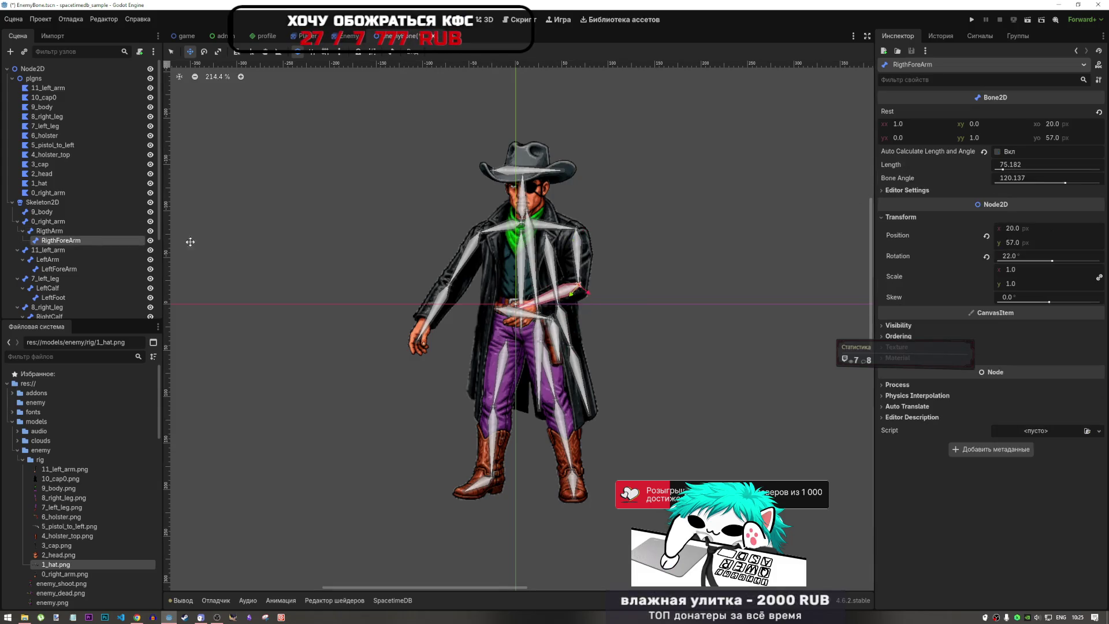
pyautogui.press('e')
pyautogui.moveTo(580, 302)
pyautogui.mouseDown()
pyautogui.moveTo(511, 292)
pyautogui.moveTo(569, 297)
pyautogui.mouseUp()
pyautogui.press('w')
pyautogui.press('e')
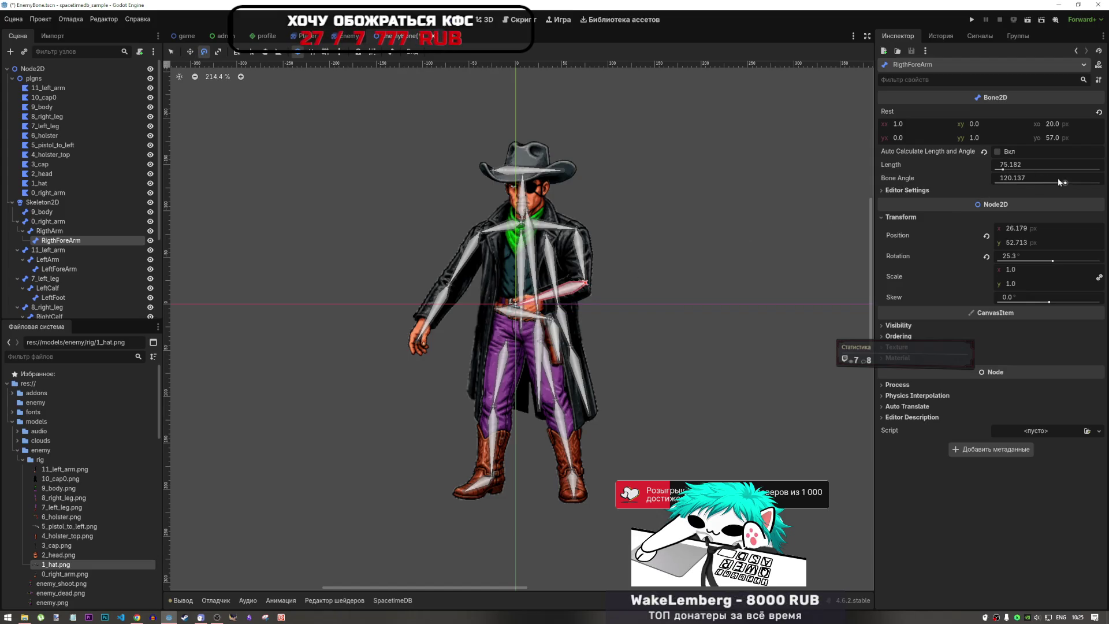
pyautogui.moveTo(1063, 184); pyautogui.dragTo(1064, 184)
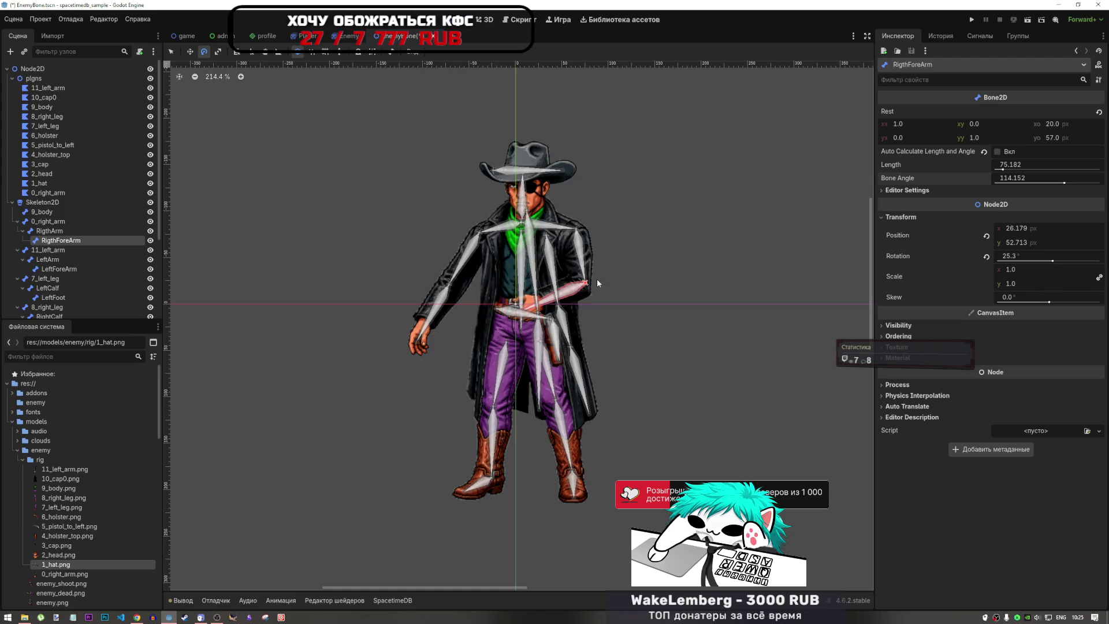
pyautogui.press('s')
pyautogui.moveTo(589, 282); pyautogui.dragTo(571, 284)
pyautogui.rightClick(580, 299)
# - Place the forearm across the waist at 32.5° rotation, position (17.342, 72.05)
pyautogui.press('w')
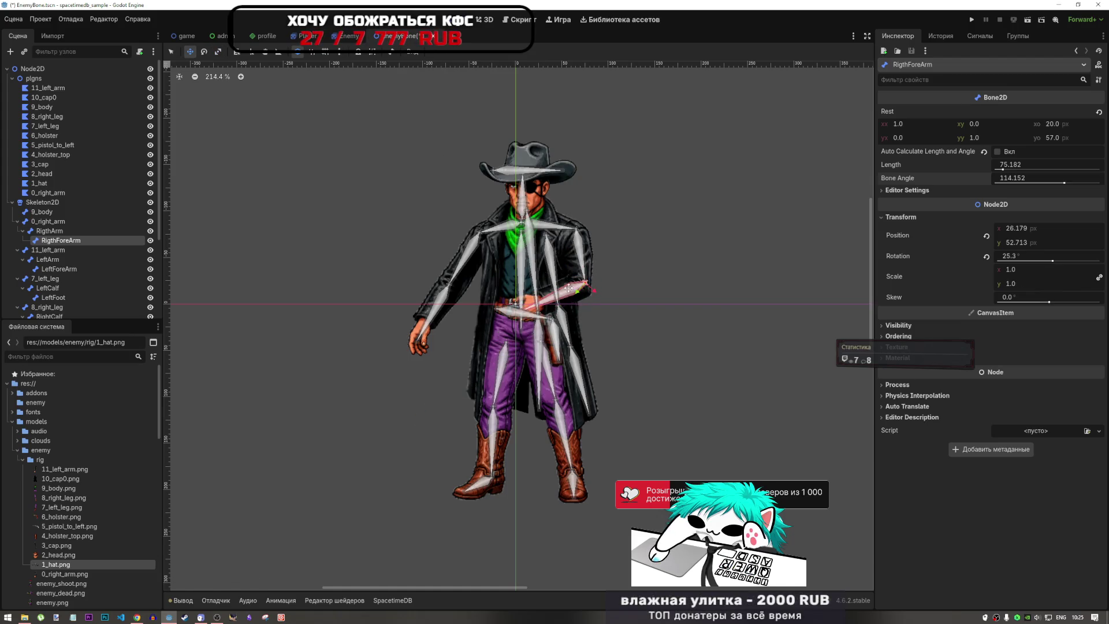
pyautogui.press('e')
pyautogui.moveTo(569, 287)
pyautogui.mouseDown()
pyautogui.moveTo(568, 310)
pyautogui.moveTo(604, 317)
pyautogui.moveTo(601, 352)
pyautogui.moveTo(570, 304)
pyautogui.moveTo(536, 295)
pyautogui.moveTo(538, 276)
pyautogui.mouseUp()
pyautogui.press('w')
pyautogui.press('e')
pyautogui.scroll(6, 593, 261)
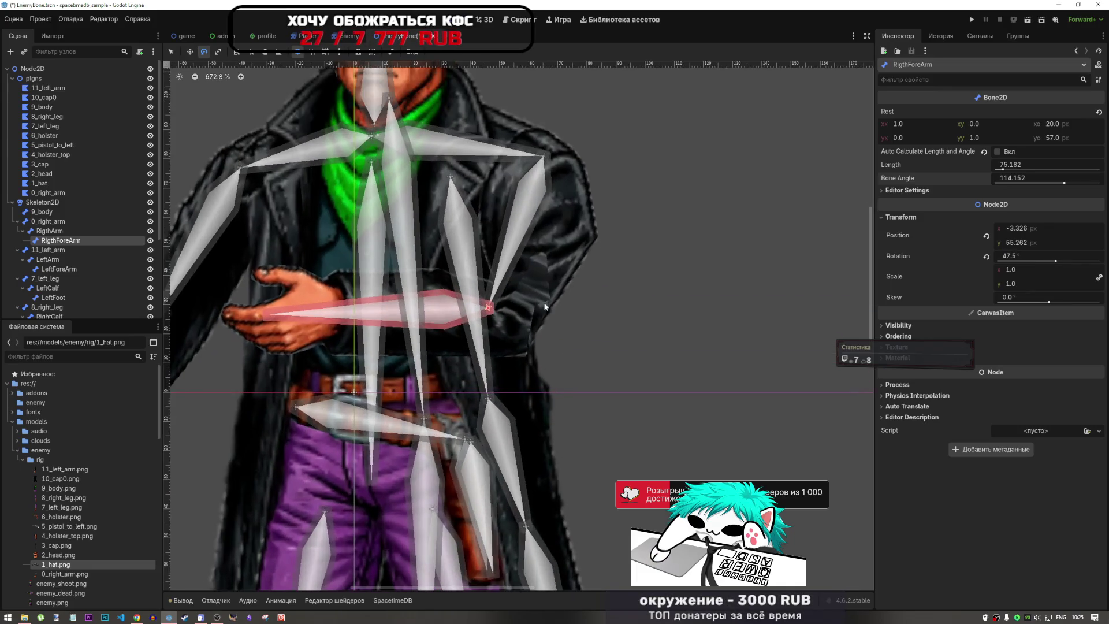
pyautogui.press('w')
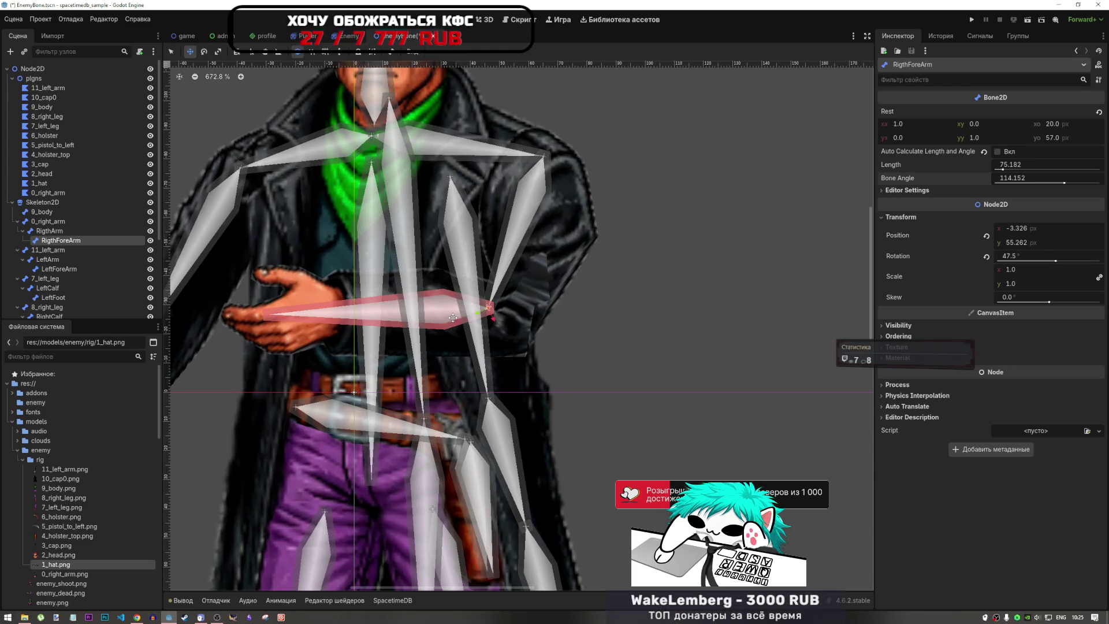
pyautogui.moveTo(453, 309)
pyautogui.mouseDown()
pyautogui.moveTo(553, 407)
pyautogui.moveTo(508, 370)
pyautogui.moveTo(525, 367)
pyautogui.moveTo(496, 404)
pyautogui.moveTo(584, 324)
pyautogui.moveTo(462, 421)
pyautogui.moveTo(516, 357)
pyautogui.mouseUp()
pyautogui.scroll(-4, 508, 369)
pyautogui.press('w')
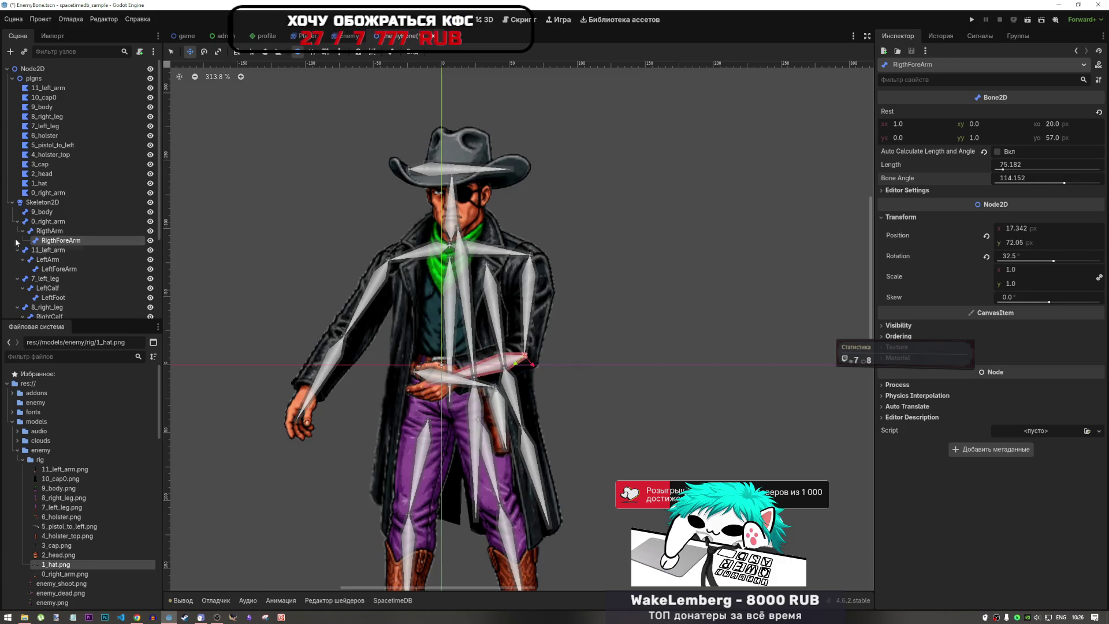
# - Rotate the upper arm, then turn the forearm down to near horizontal
pyautogui.click(49, 231)
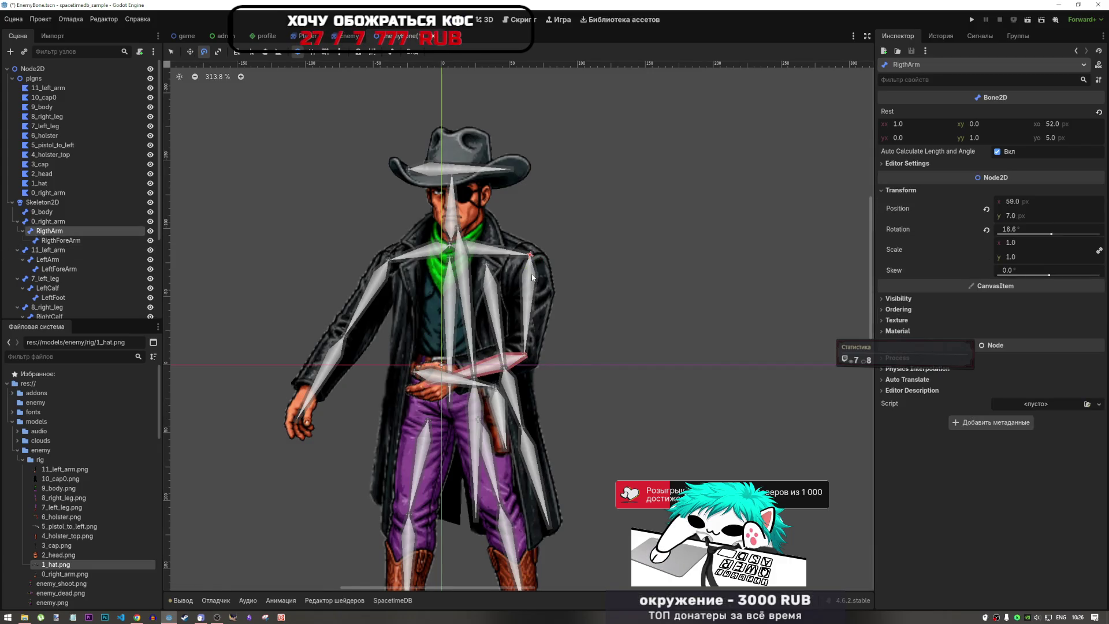
pyautogui.moveTo(531, 270)
pyautogui.mouseDown()
pyautogui.moveTo(524, 293)
pyautogui.moveTo(507, 299)
pyautogui.mouseUp()
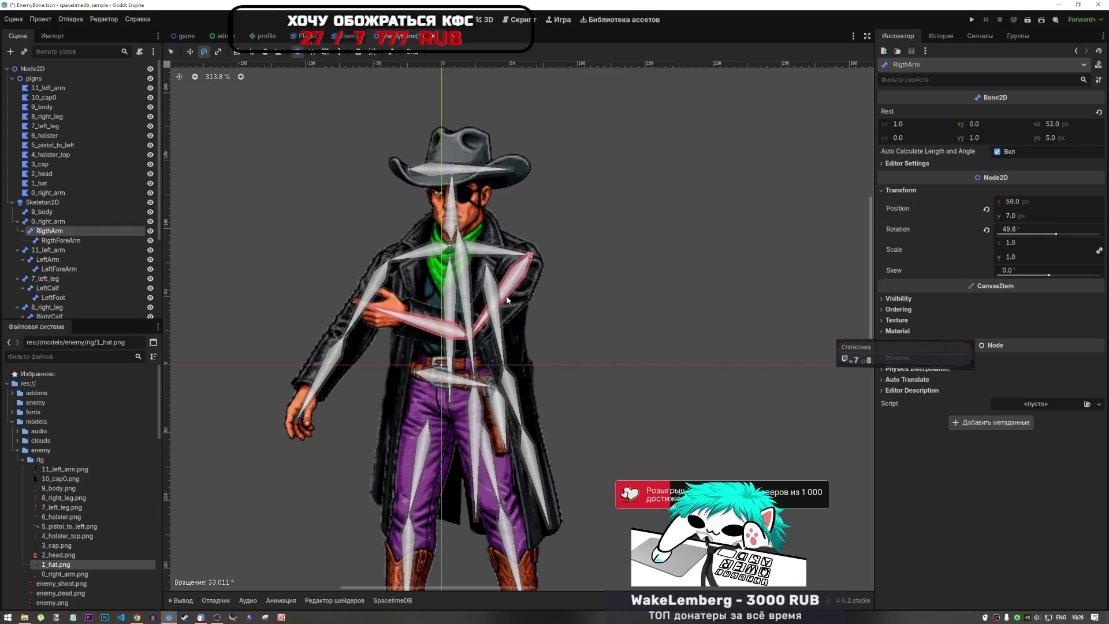
pyautogui.click(61, 241)
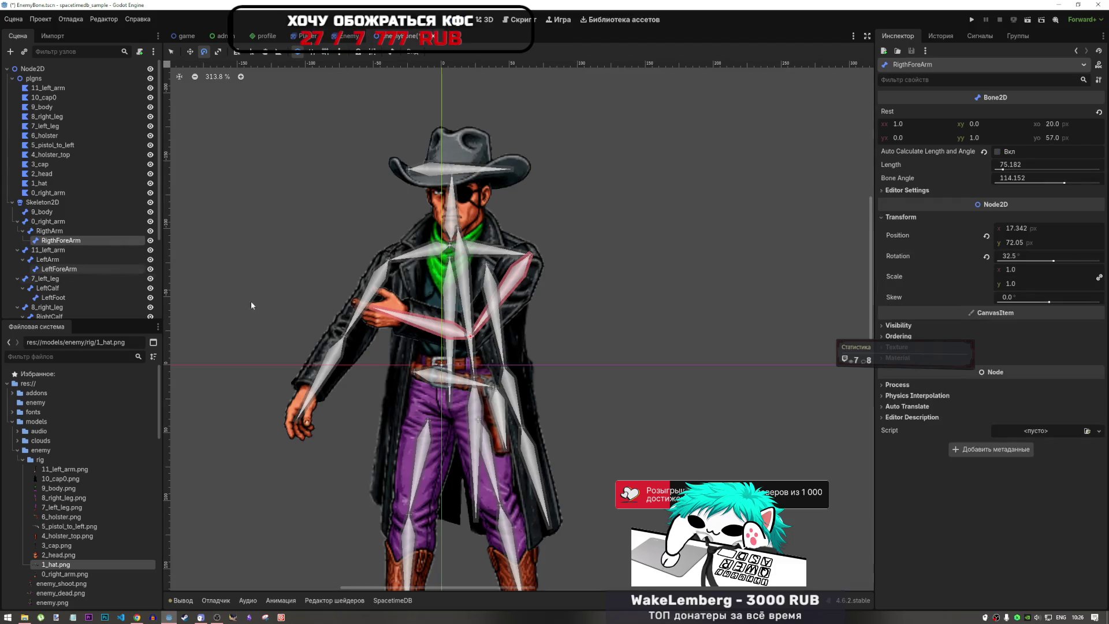
pyautogui.press('w')
pyautogui.moveTo(414, 319); pyautogui.dragTo(411, 323)
pyautogui.hotkey('ctrl', 'z')
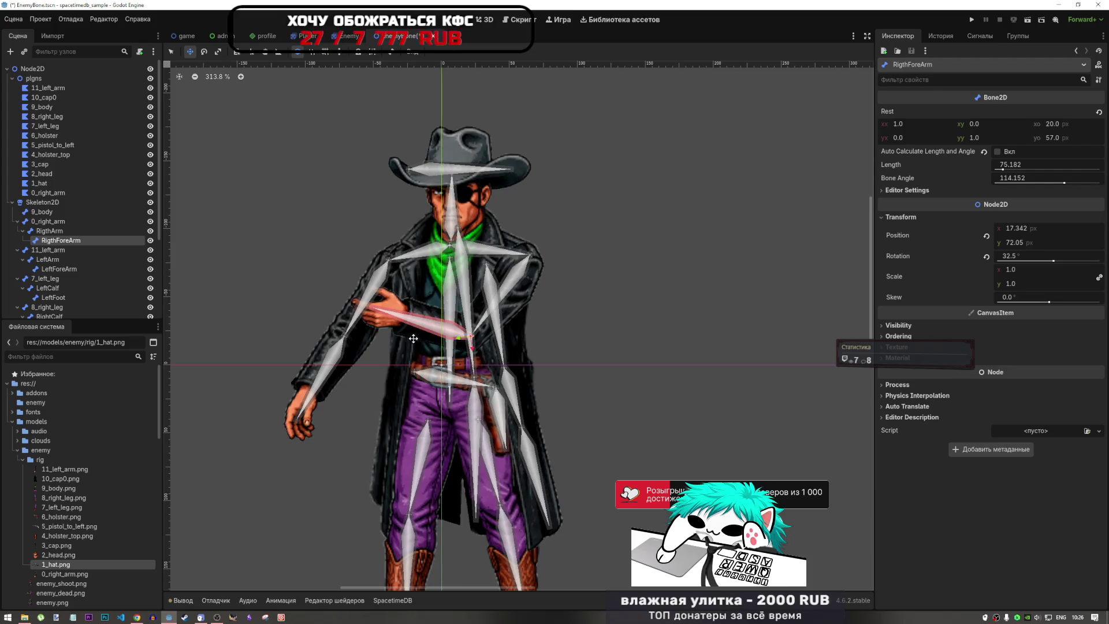
pyautogui.moveTo(437, 328); pyautogui.dragTo(422, 331)
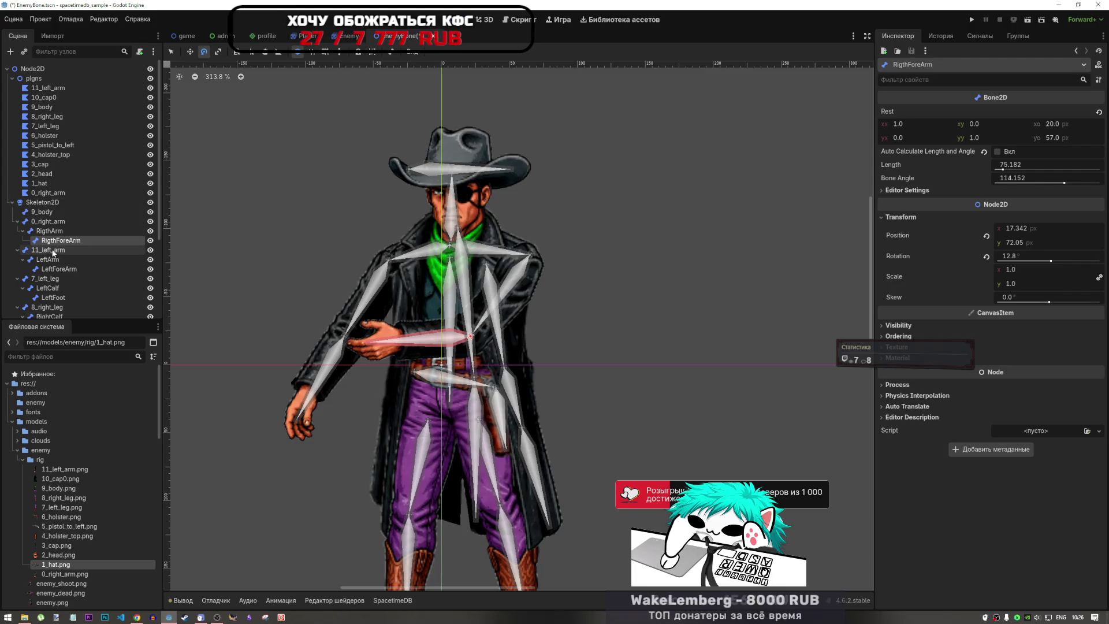
# - Raise the RigthArm bone and level the forearm at -1.5° rotation
pyautogui.click(49, 231)
pyautogui.moveTo(507, 289); pyautogui.dragTo(494, 276)
pyautogui.click(79, 242)
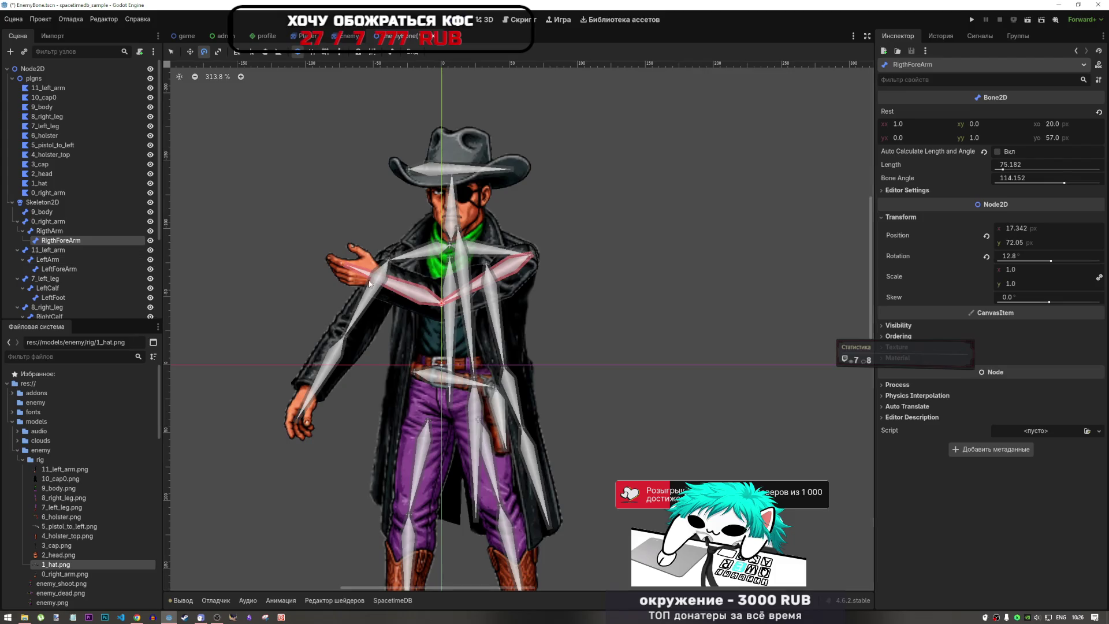
pyautogui.moveTo(370, 271); pyautogui.dragTo(390, 292)
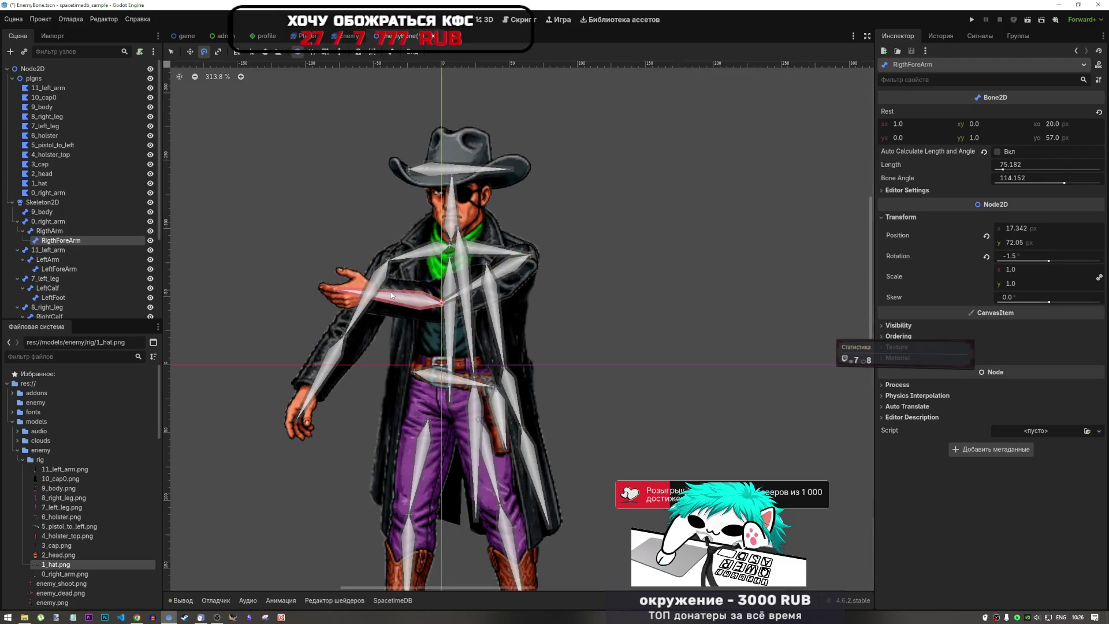
pyautogui.scroll(-7, 625, 312)
pyautogui.scroll(10, 604, 300)
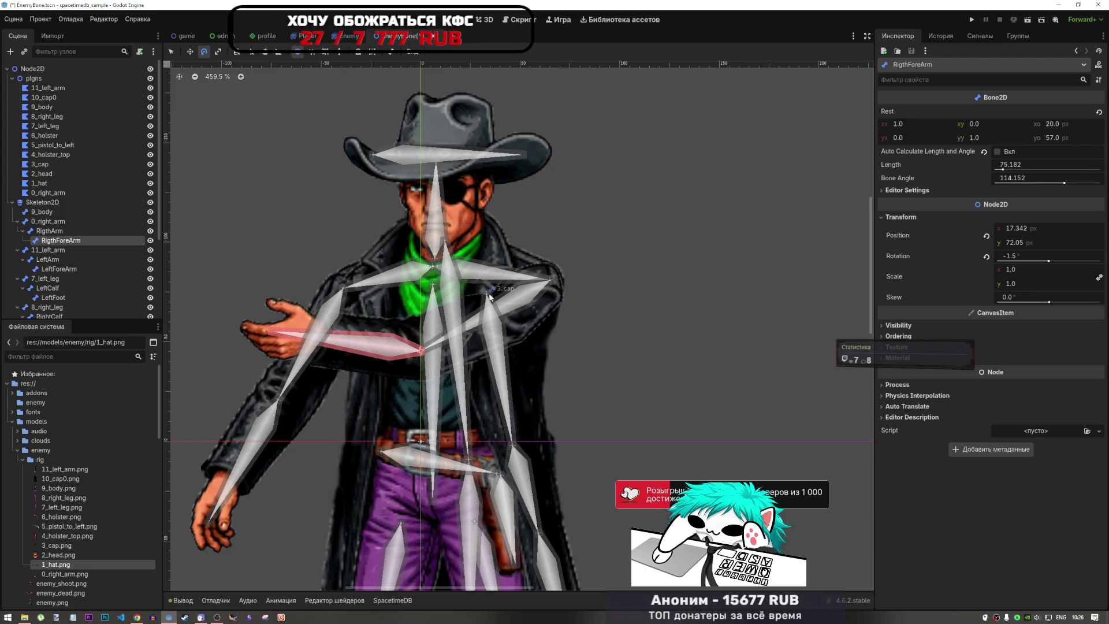
pyautogui.scroll(-5, 398, 294)
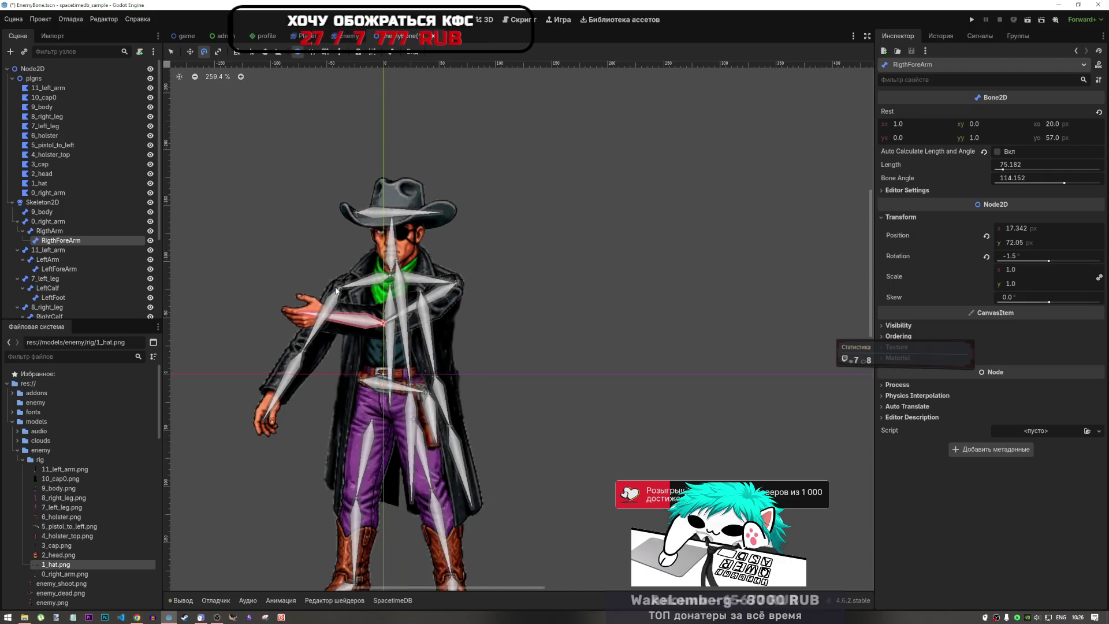
pyautogui.scroll(3, 316, 307)
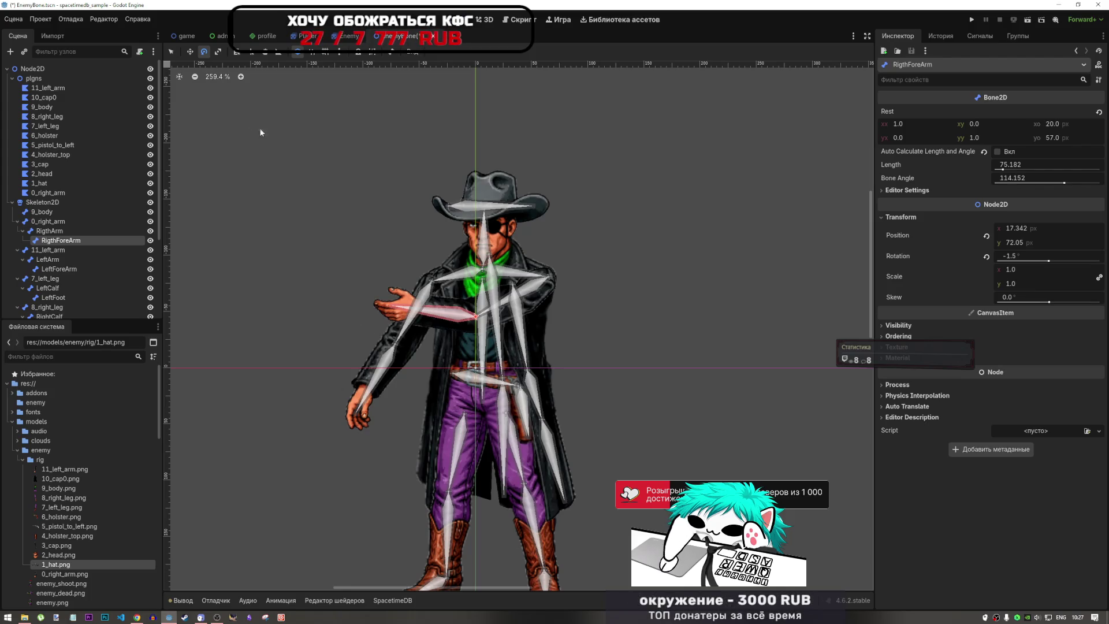
# - Rotate the 5_pistol_to_left bone to a more upright angle
pyautogui.click(53, 298)
pyautogui.scroll(-3, 65, 259)
pyautogui.scroll(-3, 73, 275)
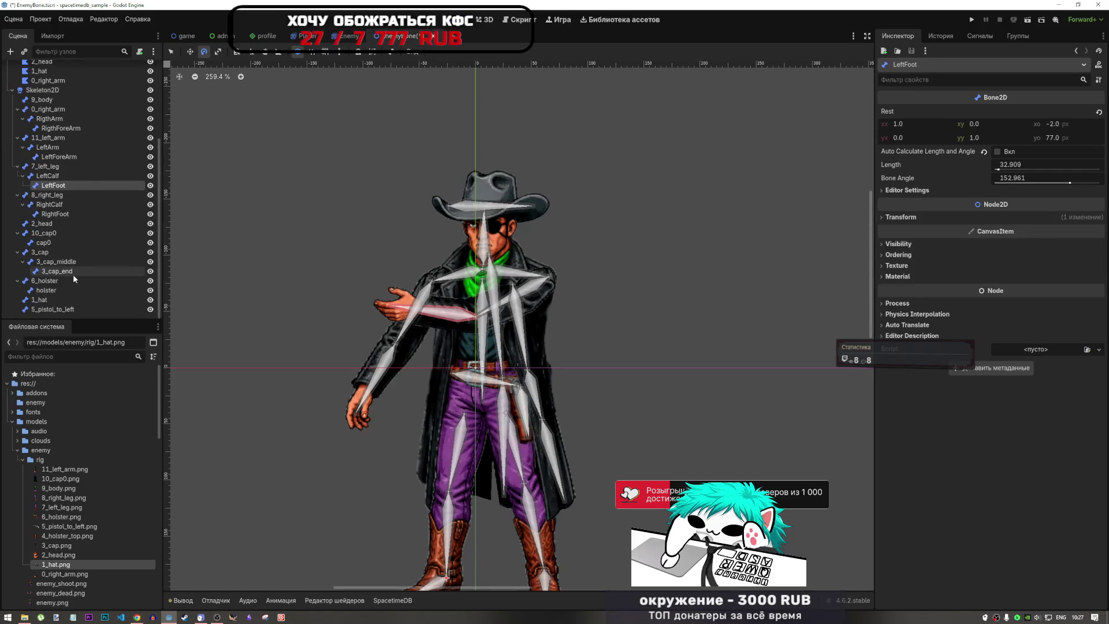
pyautogui.click(50, 299)
pyautogui.click(58, 312)
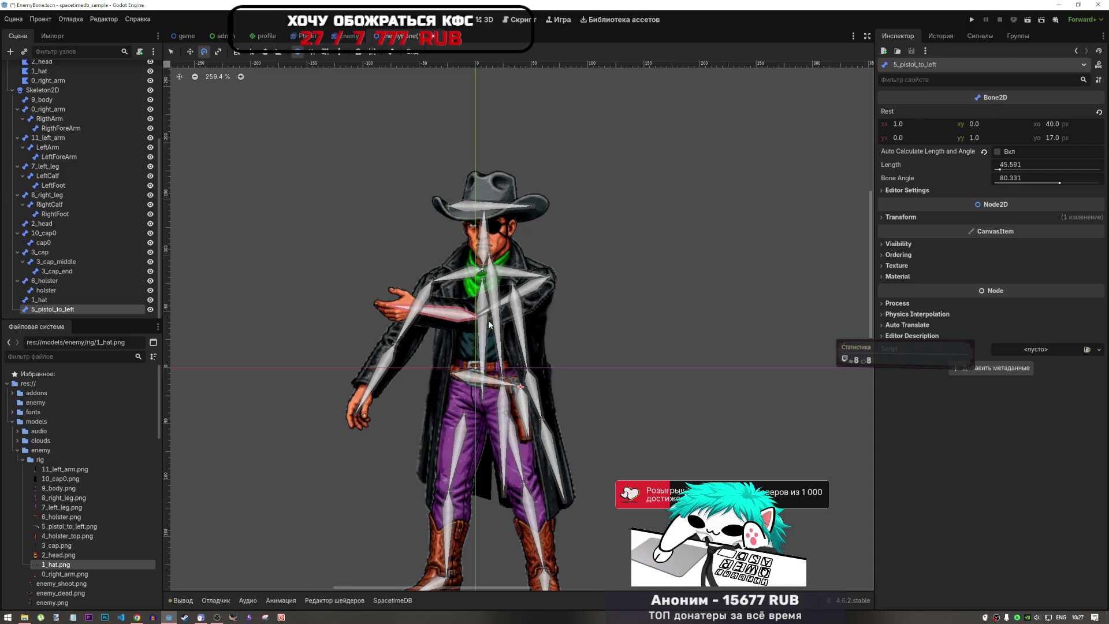
pyautogui.moveTo(458, 341)
pyautogui.mouseDown()
pyautogui.moveTo(546, 340)
pyautogui.moveTo(535, 364)
pyautogui.mouseUp()
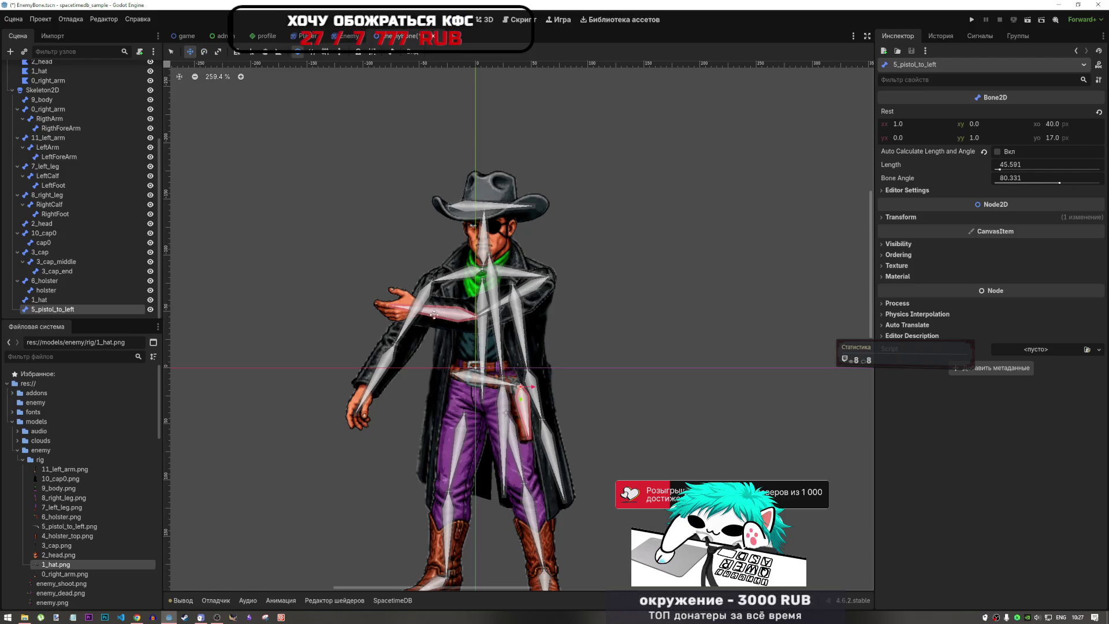
# - Lower the RigthArm bone so the right arm hangs down, undoing a trial forearm move
pyautogui.press('w')
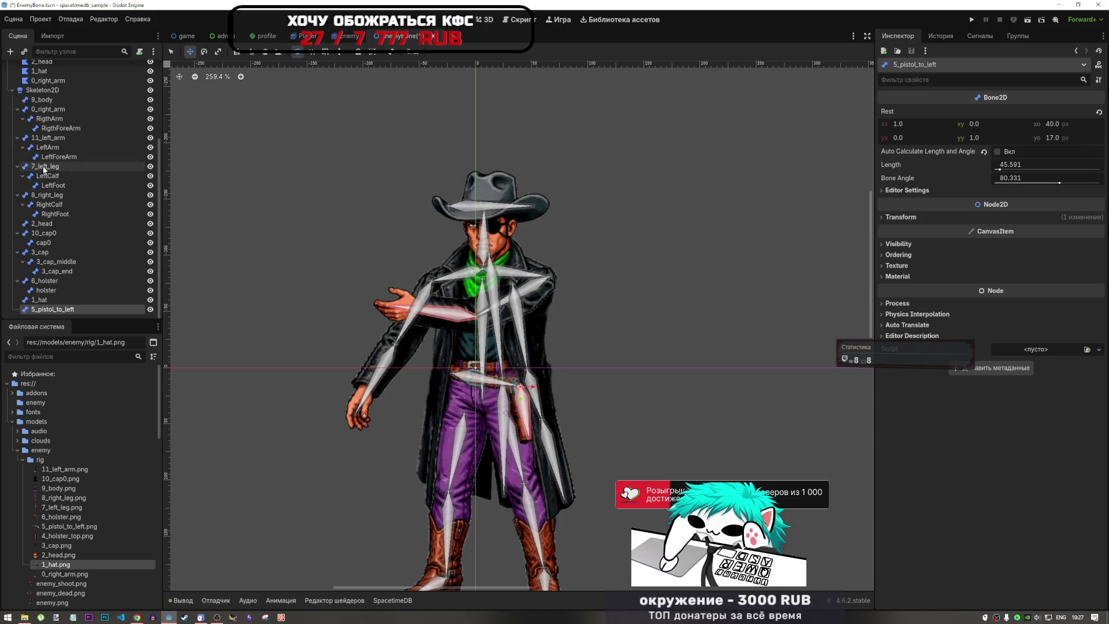
pyautogui.click(61, 127)
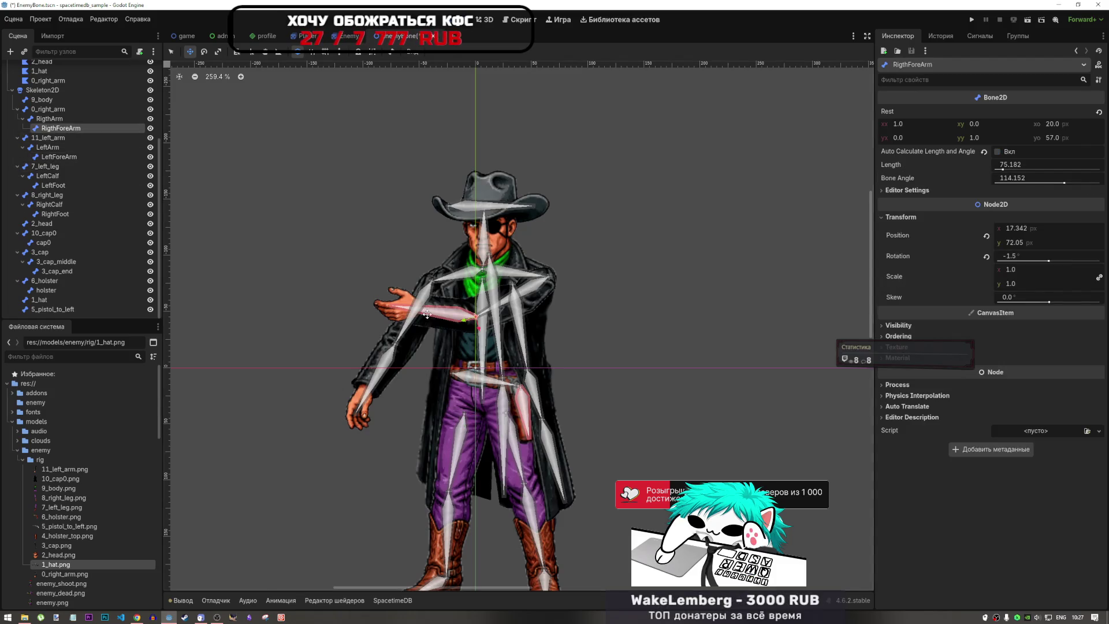
pyautogui.moveTo(426, 315)
pyautogui.mouseDown()
pyautogui.moveTo(479, 353)
pyautogui.moveTo(467, 352)
pyautogui.moveTo(583, 338)
pyautogui.moveTo(562, 312)
pyautogui.moveTo(553, 332)
pyautogui.mouseUp()
pyautogui.click(529, 350)
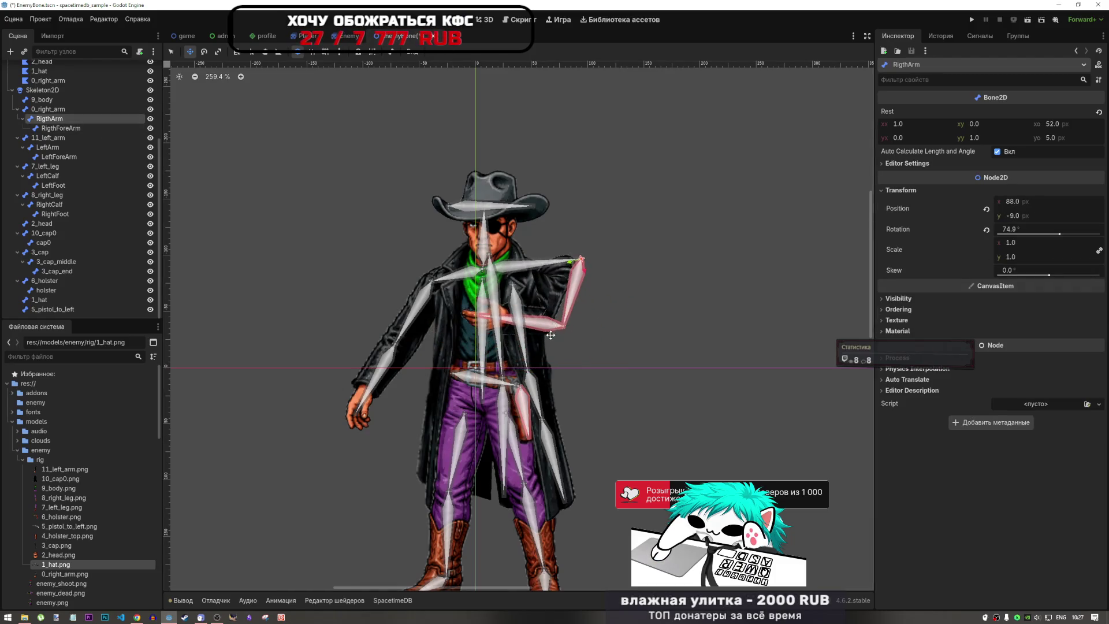
pyautogui.hotkey('ctrl', 'z')
pyautogui.hotkey('ctrl', 'z')
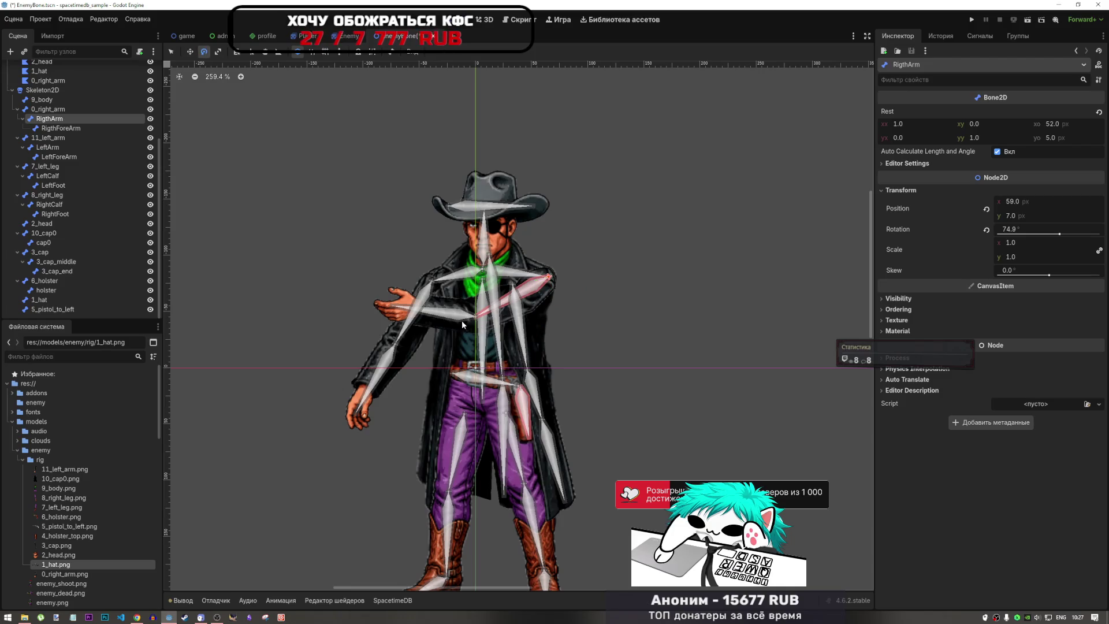
pyautogui.moveTo(462, 324); pyautogui.dragTo(495, 355)
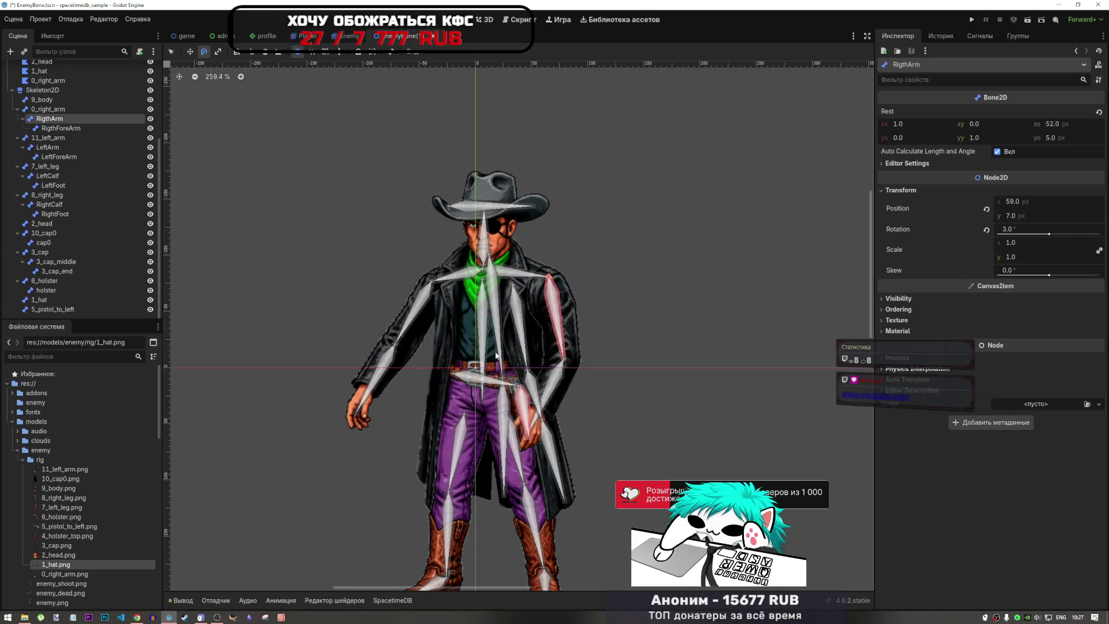
# - Bend the RigthForeArm bone down to a 21° rotation, then switch to the browser
pyautogui.click(59, 129)
pyautogui.moveTo(557, 397)
pyautogui.mouseDown()
pyautogui.moveTo(541, 370)
pyautogui.moveTo(554, 342)
pyautogui.moveTo(504, 330)
pyautogui.moveTo(527, 351)
pyautogui.moveTo(501, 345)
pyautogui.mouseUp()
pyautogui.click(49, 119)
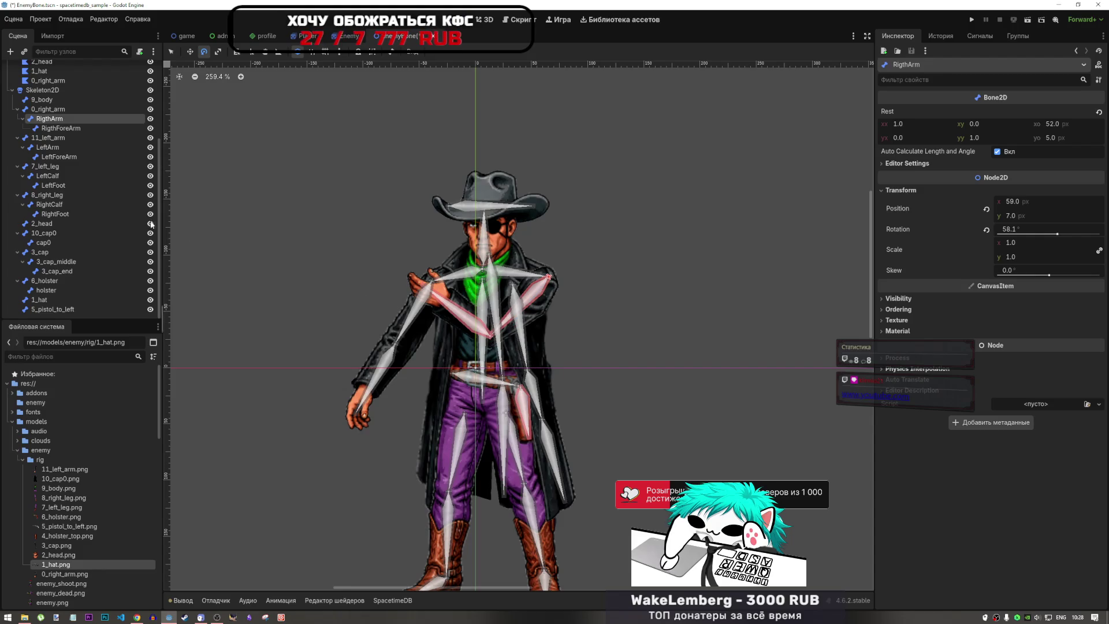
pyautogui.click(67, 129)
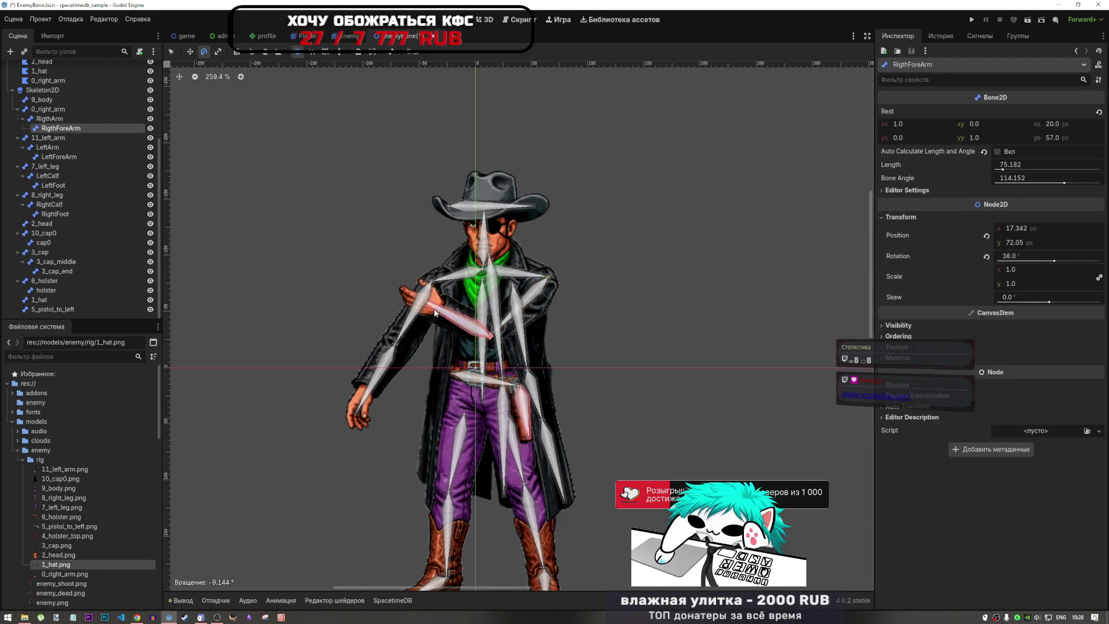
pyautogui.moveTo(435, 313); pyautogui.dragTo(439, 343)
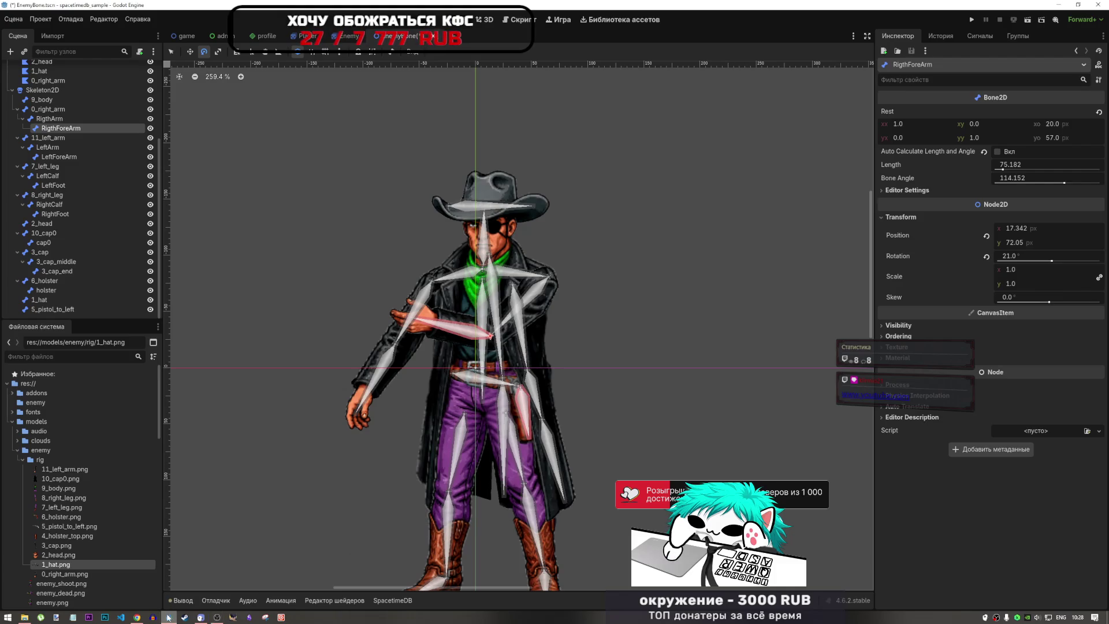
pyautogui.hotkey('alt', 'Tab')
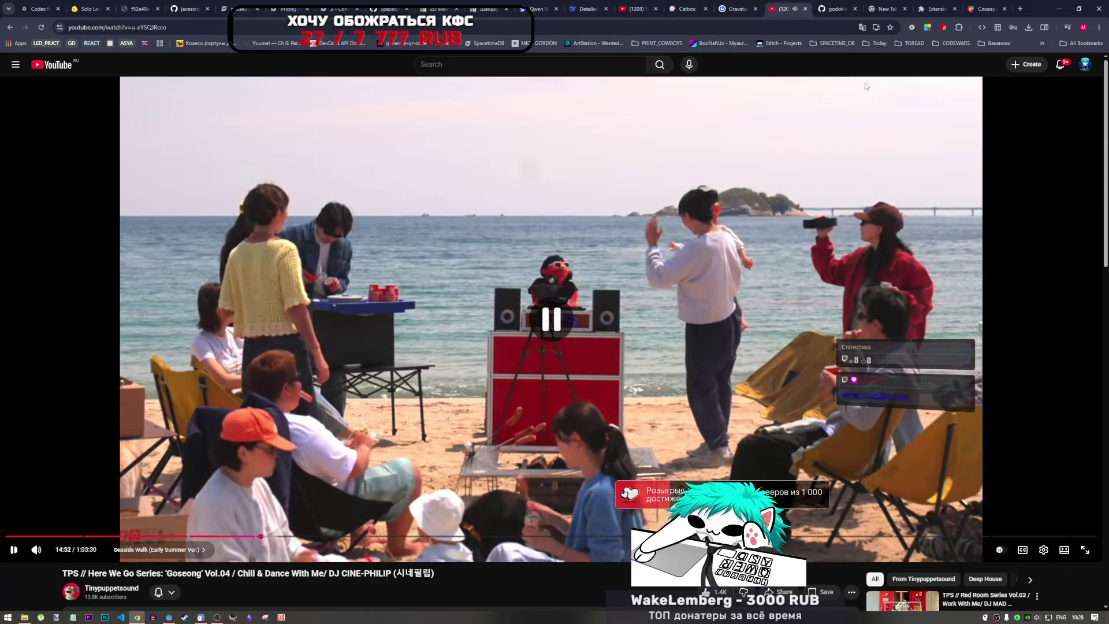
# - Play the pasted music mix link in a new YouTube tab, then return to Godot
pyautogui.rightClick(35, 69)
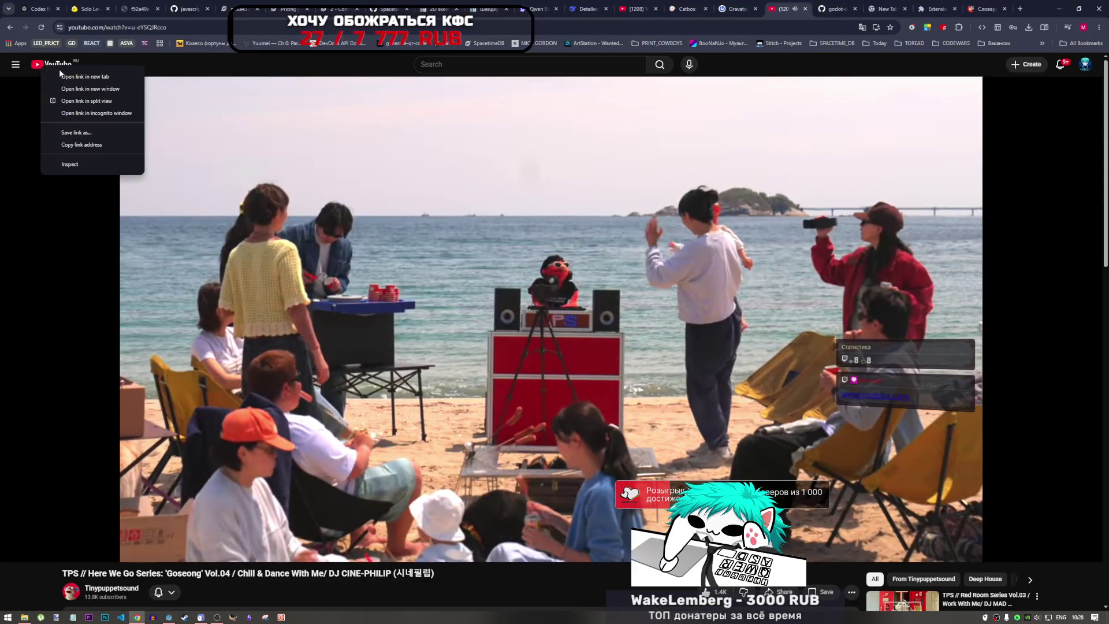
pyautogui.click(69, 75)
pyautogui.click(797, 9)
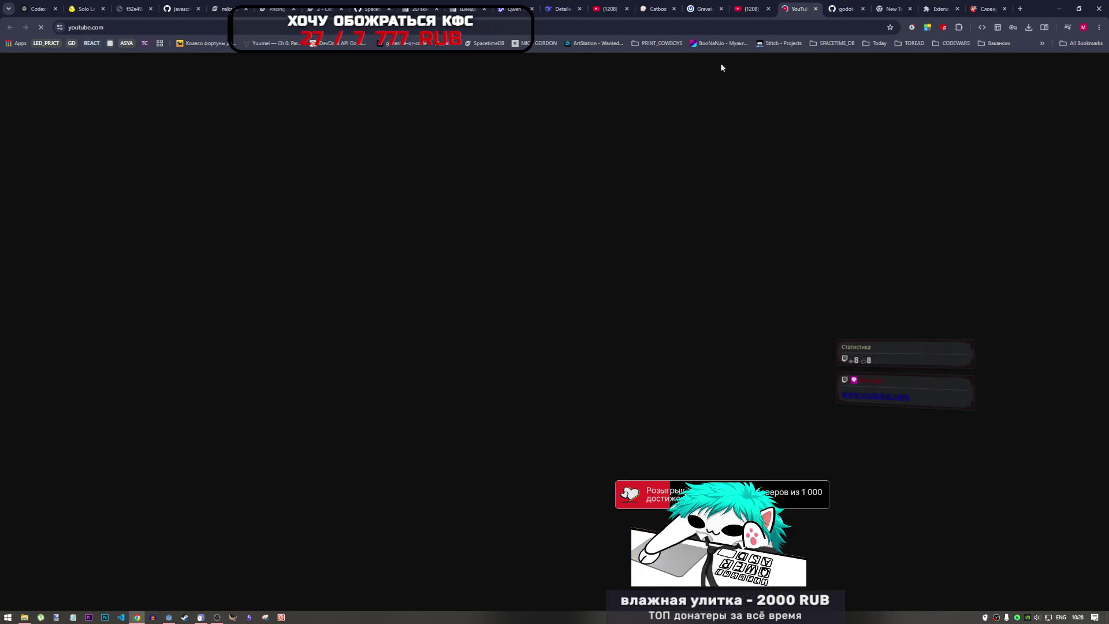
pyautogui.click(626, 29)
pyautogui.write('https://www.youtube.com/watch?v=ybhBaGbYfDk&list=RDybhBaGbYfDk&start_radio=1')
pyautogui.press('Return')
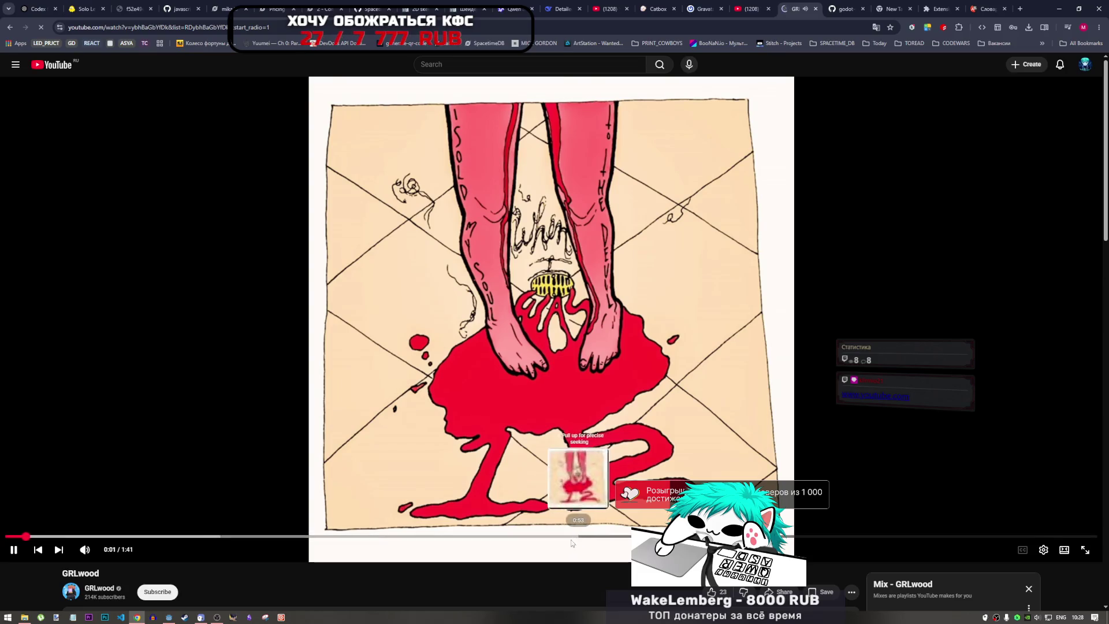
pyautogui.click(171, 616)
pyautogui.scroll(-5, 401, 411)
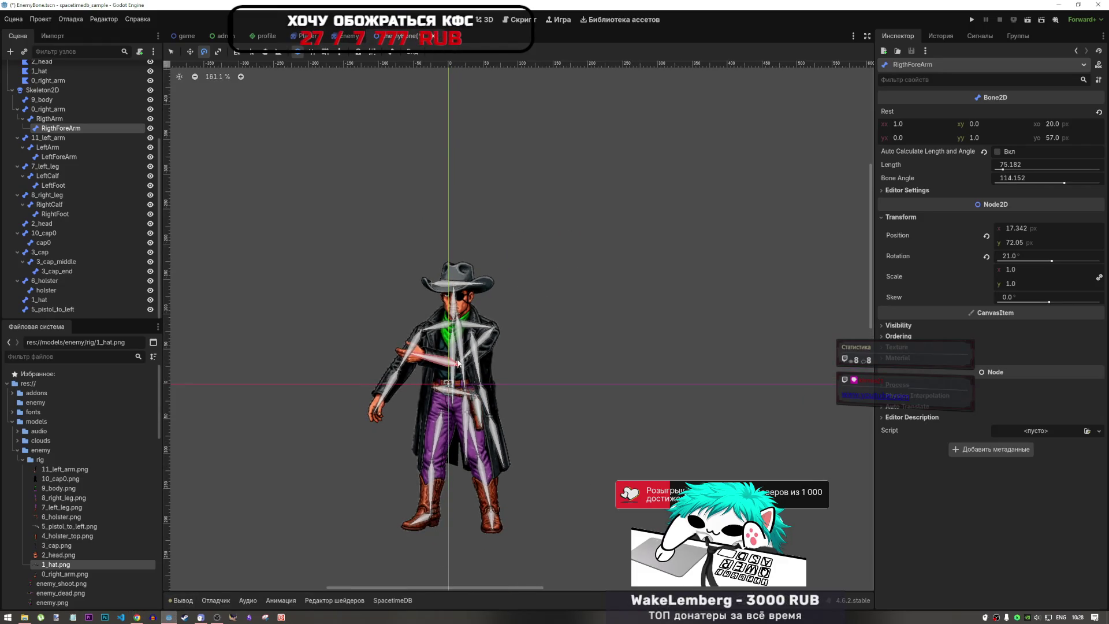
# - Test-bend the RigthArm and right forearm bones by rotating them in the viewport
pyautogui.scroll(5, 453, 366)
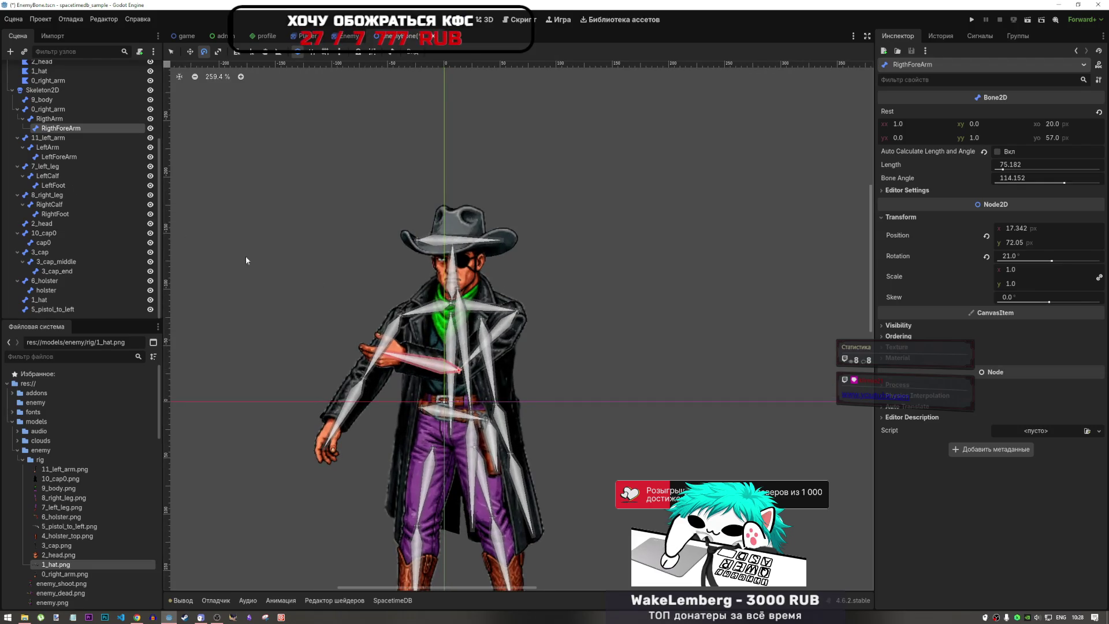
pyautogui.click(490, 341)
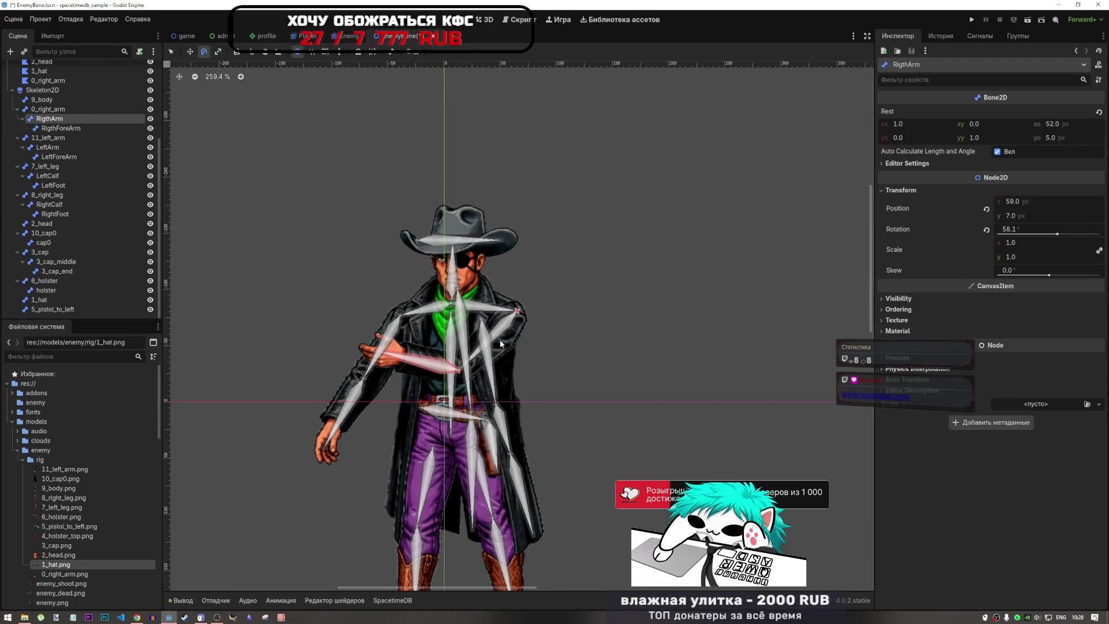
pyautogui.moveTo(500, 343)
pyautogui.mouseDown()
pyautogui.moveTo(518, 356)
pyautogui.moveTo(497, 353)
pyautogui.moveTo(521, 362)
pyautogui.moveTo(438, 308)
pyautogui.mouseUp()
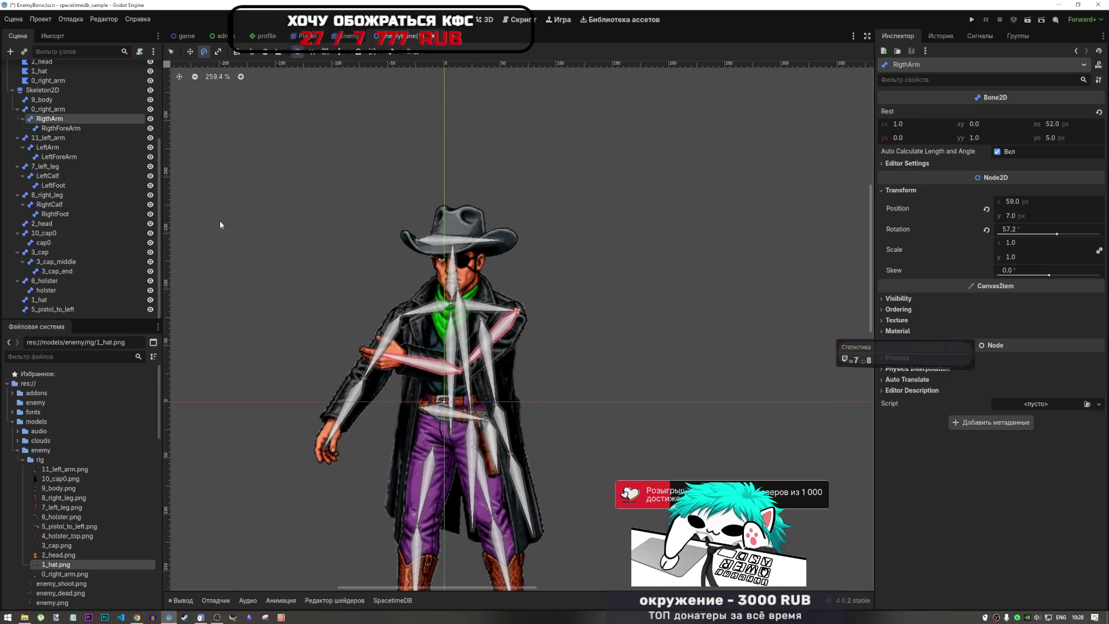
pyautogui.moveTo(404, 361); pyautogui.dragTo(398, 363)
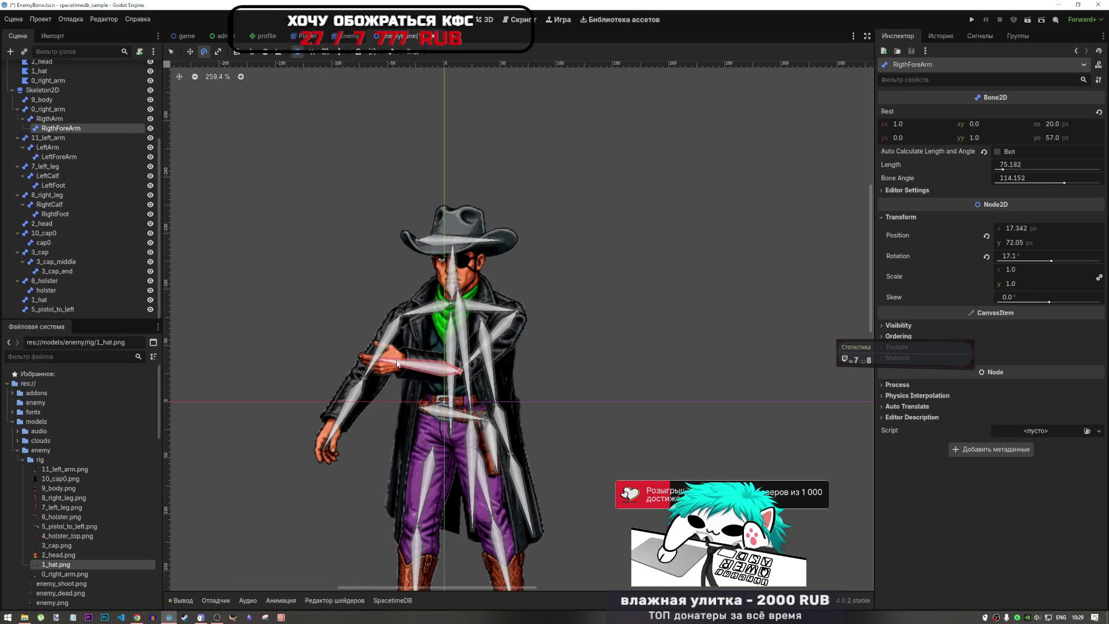
# - Reset the whole Skeleton2D to its rest pose from the skeleton menu
pyautogui.click(42, 91)
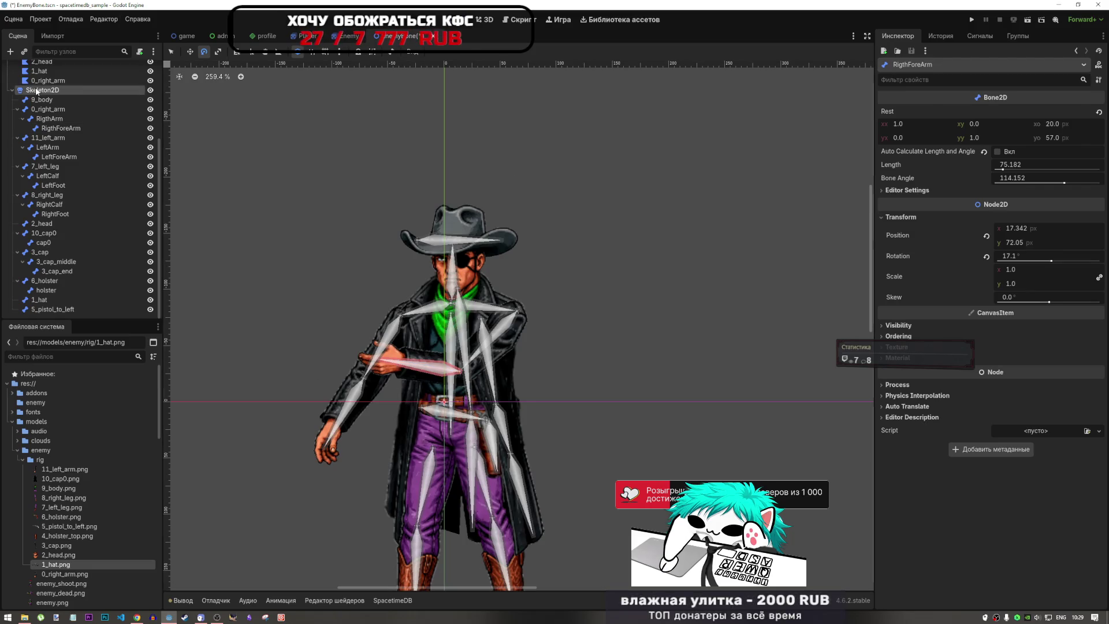
pyautogui.click(453, 51)
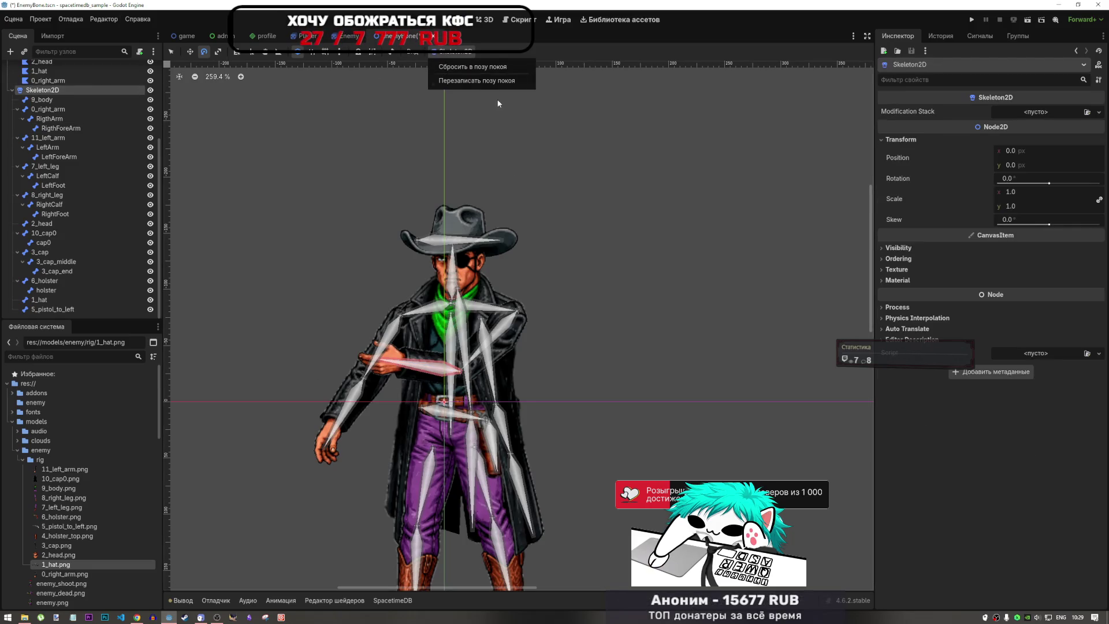
pyautogui.click(484, 68)
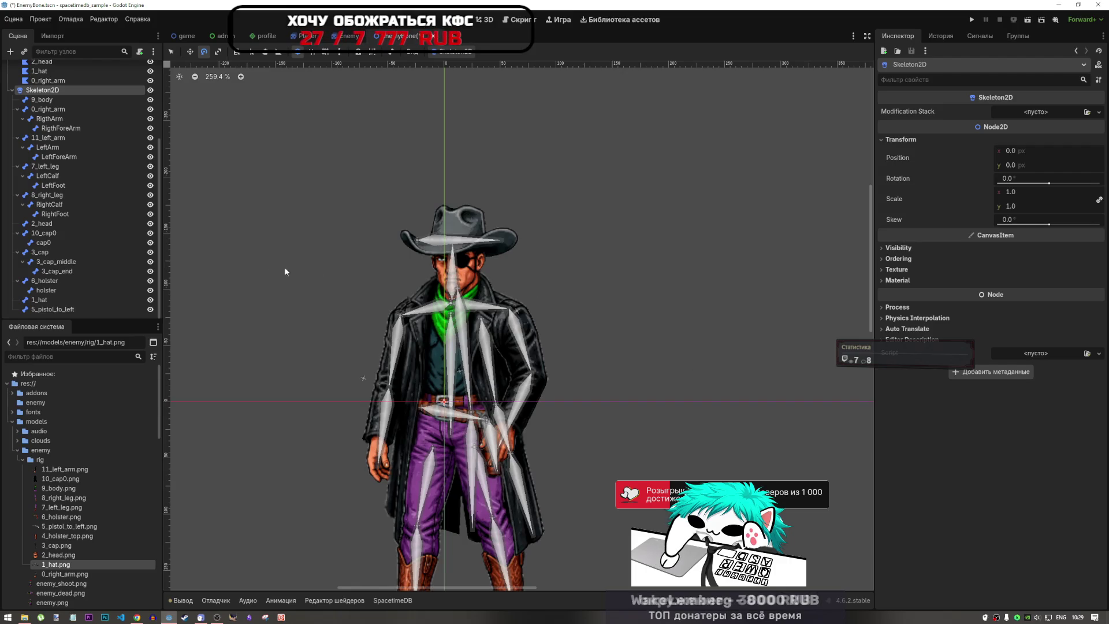
pyautogui.click(51, 139)
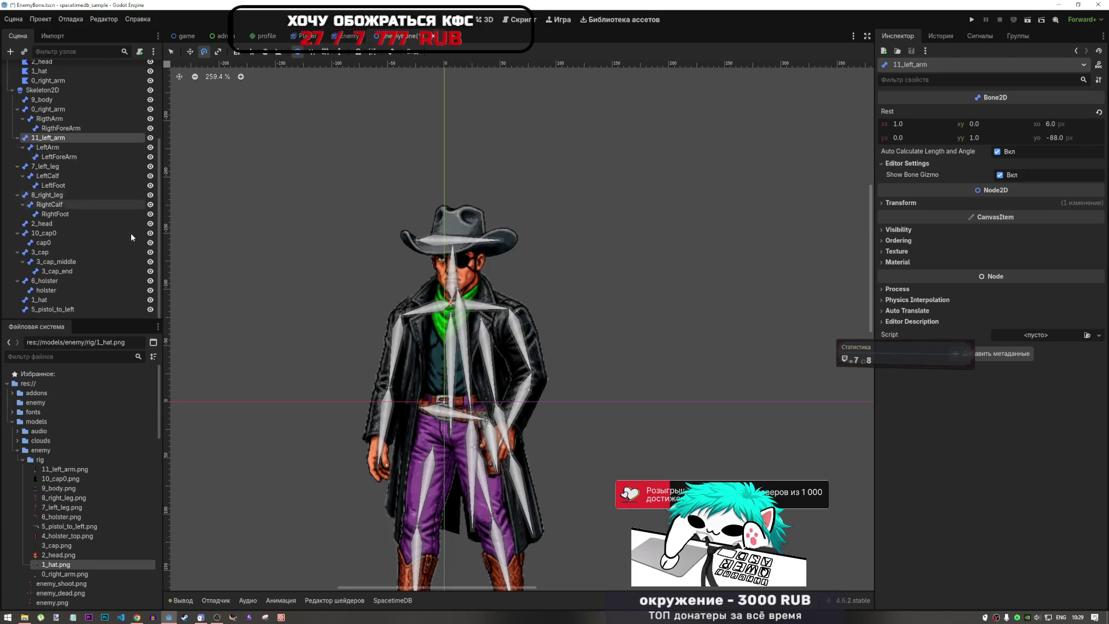
# - Open the 1_hat polygon in the Polygon editor and sync the skeleton's bones to it
pyautogui.scroll(3, 68, 165)
pyautogui.click(51, 193)
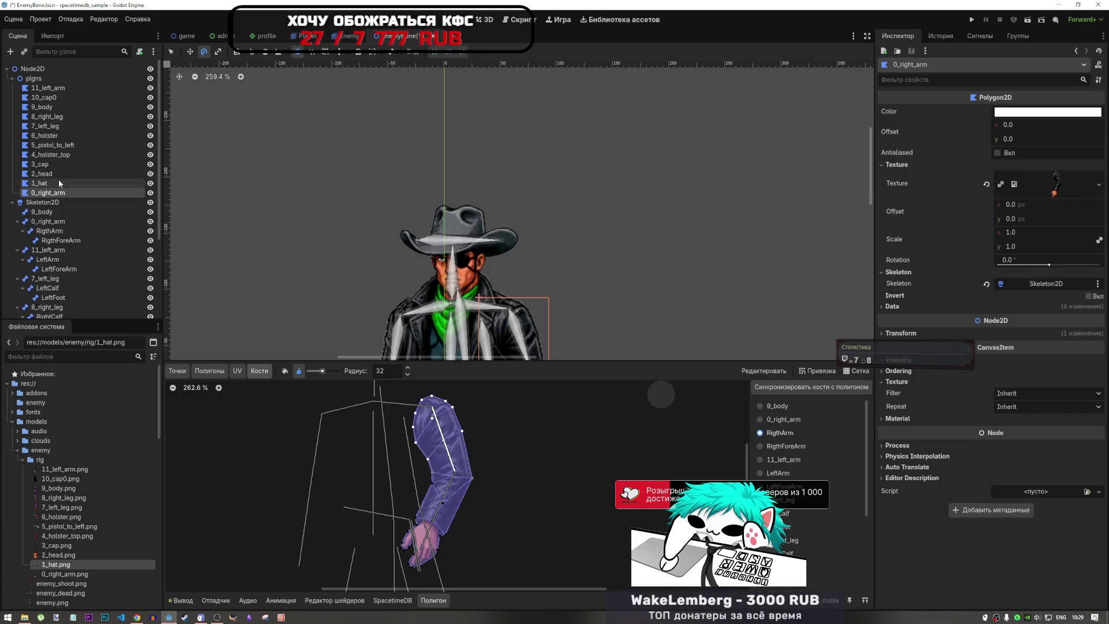
pyautogui.click(58, 183)
pyautogui.scroll(-2, 555, 249)
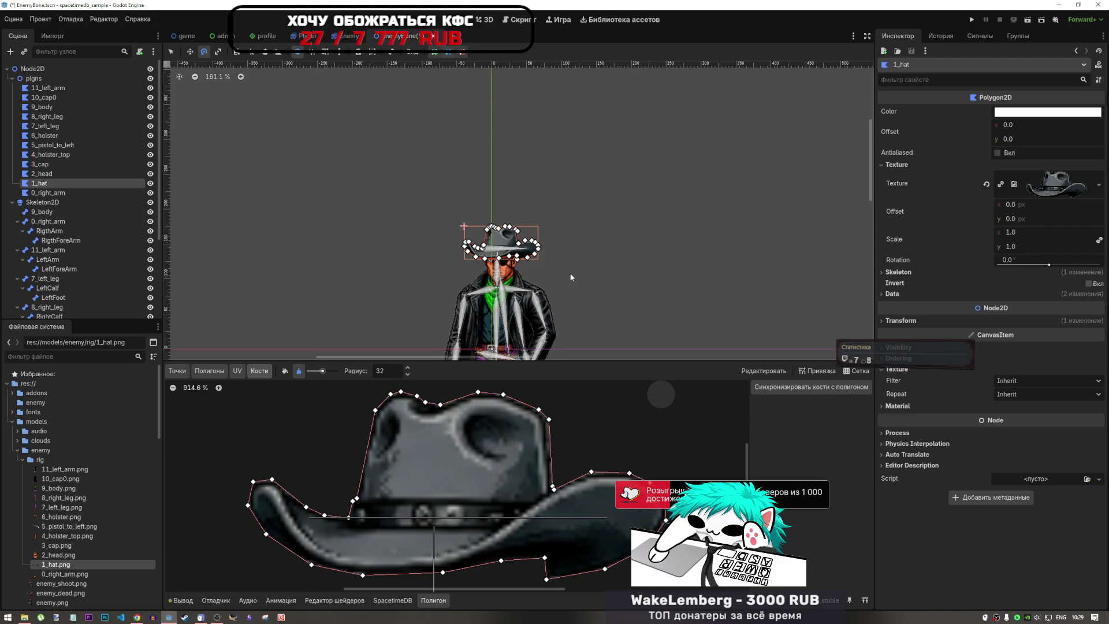
pyautogui.scroll(1, 573, 332)
pyautogui.click(788, 389)
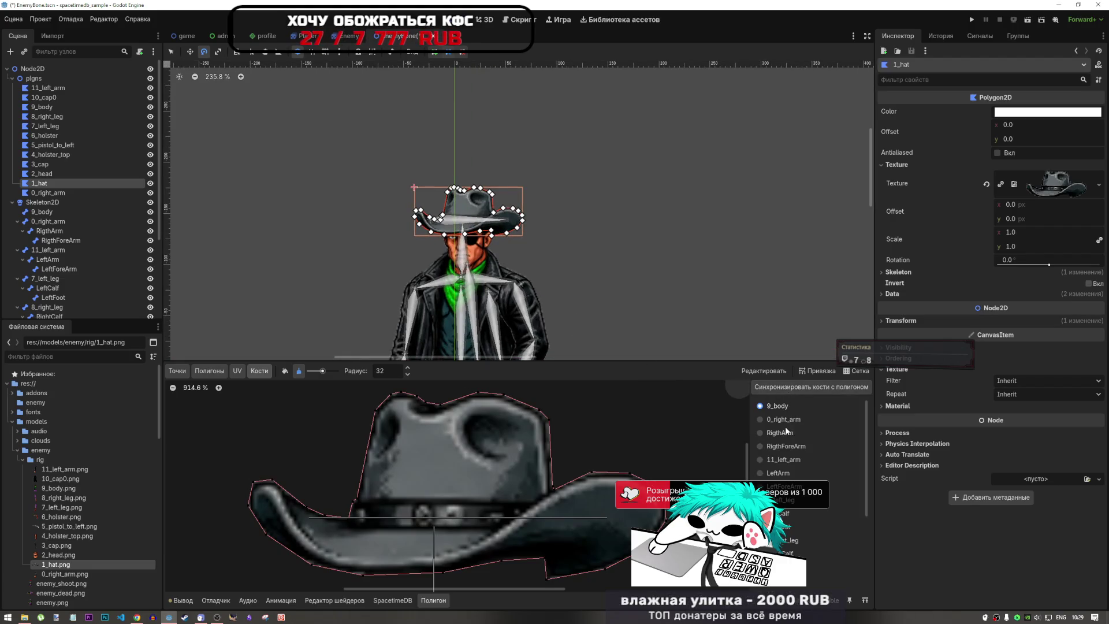
pyautogui.scroll(-5, 792, 484)
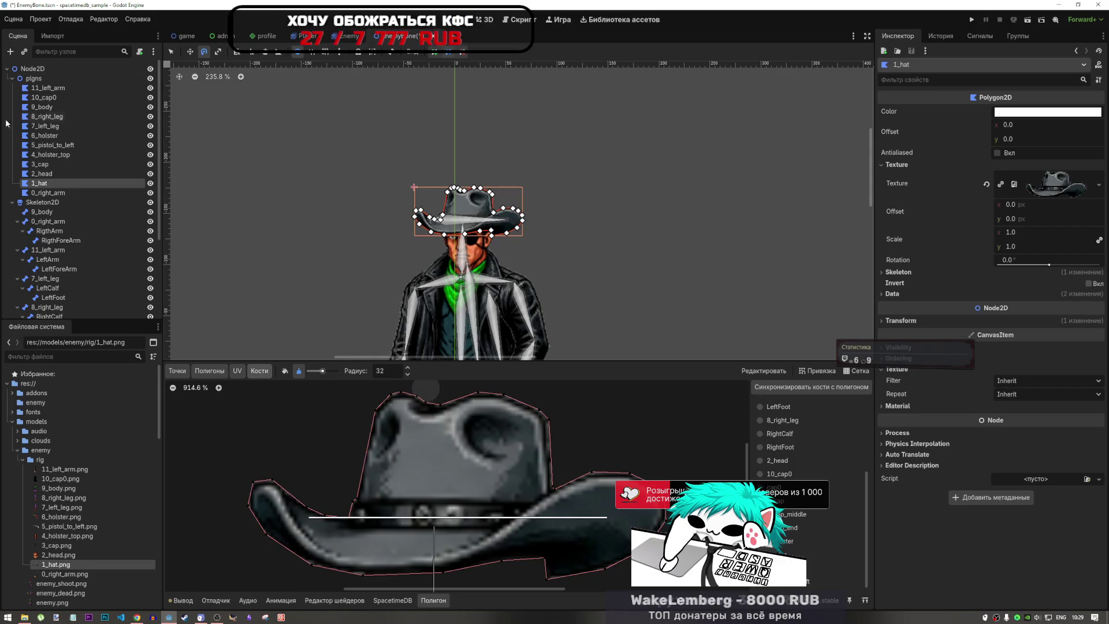
pyautogui.click(54, 176)
pyautogui.click(53, 240)
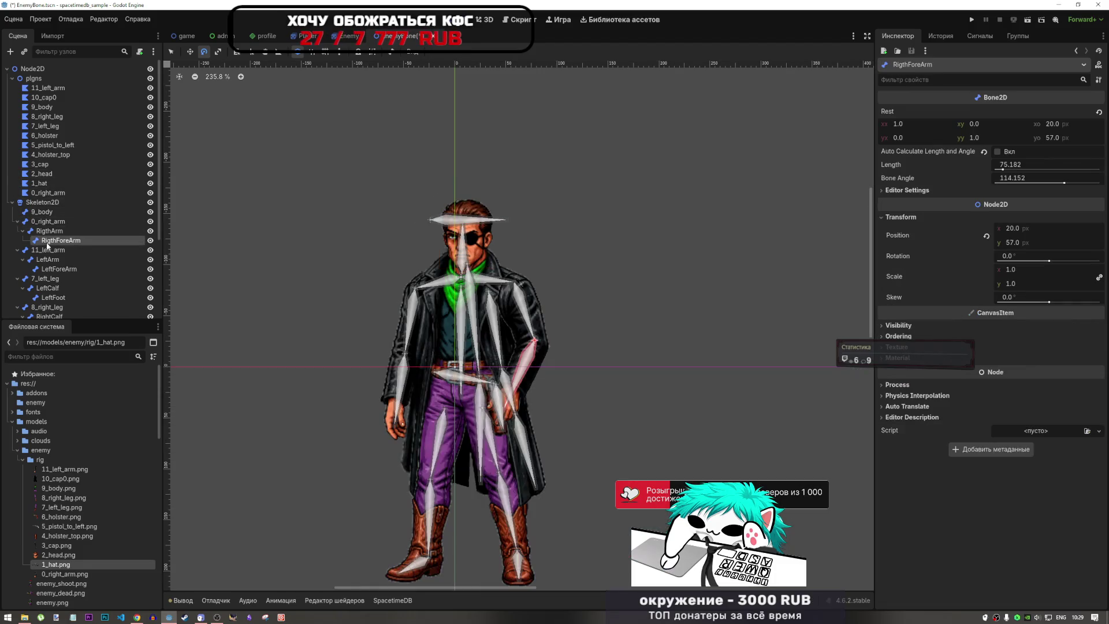
# - Drag several bones higher in the Skeleton2D hierarchy in the Scene dock
pyautogui.scroll(-1, 51, 242)
pyautogui.scroll(-2, 51, 205)
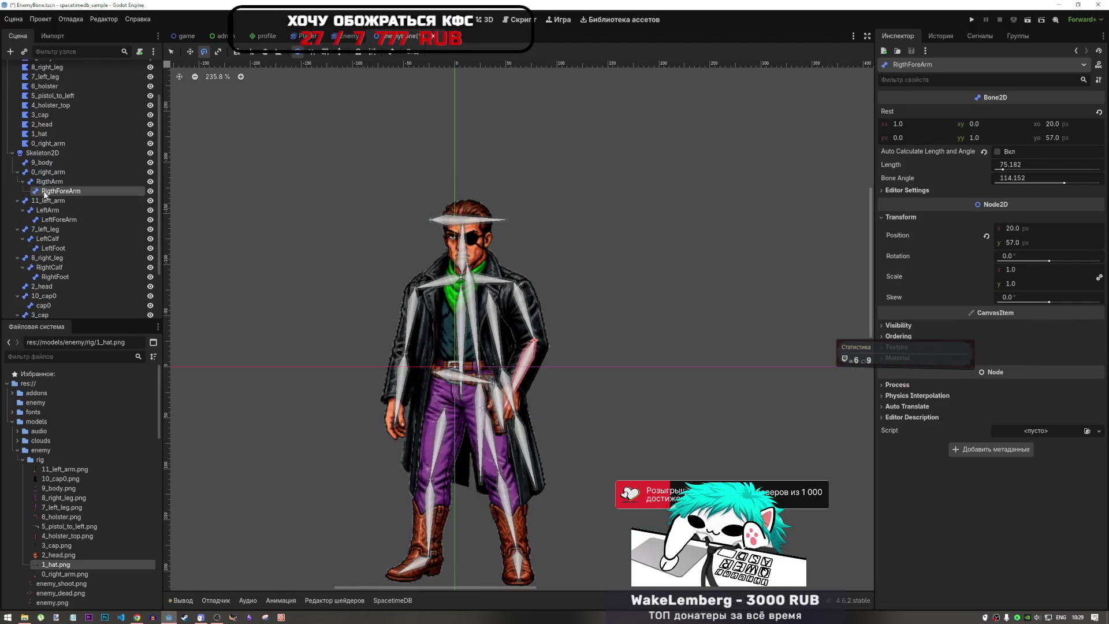
pyautogui.moveTo(49, 173); pyautogui.dragTo(47, 158)
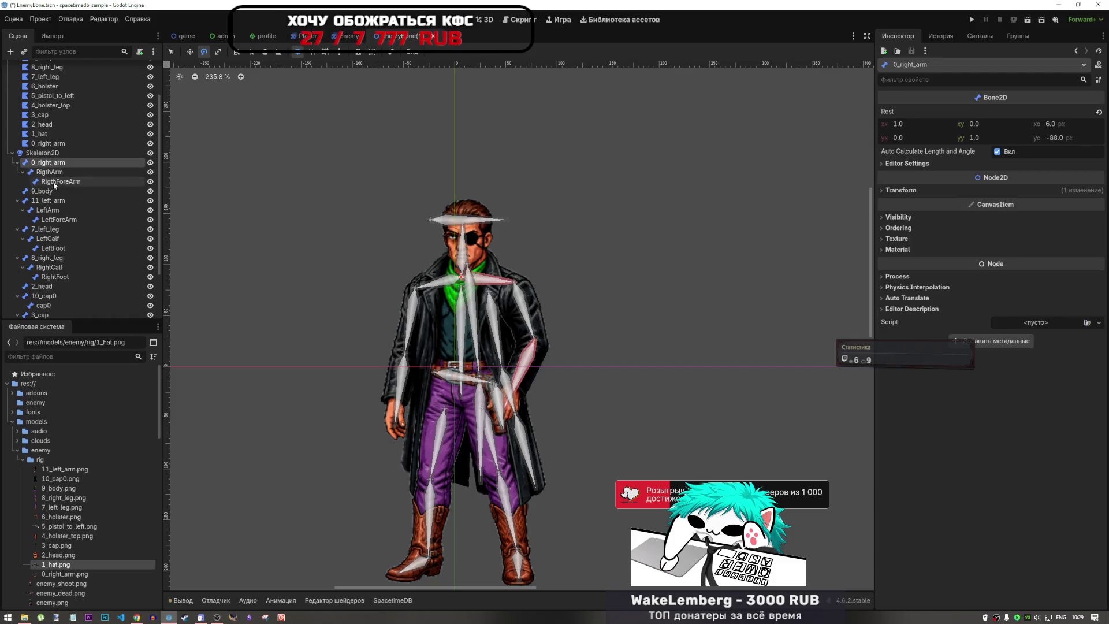
pyautogui.scroll(-3, 53, 237)
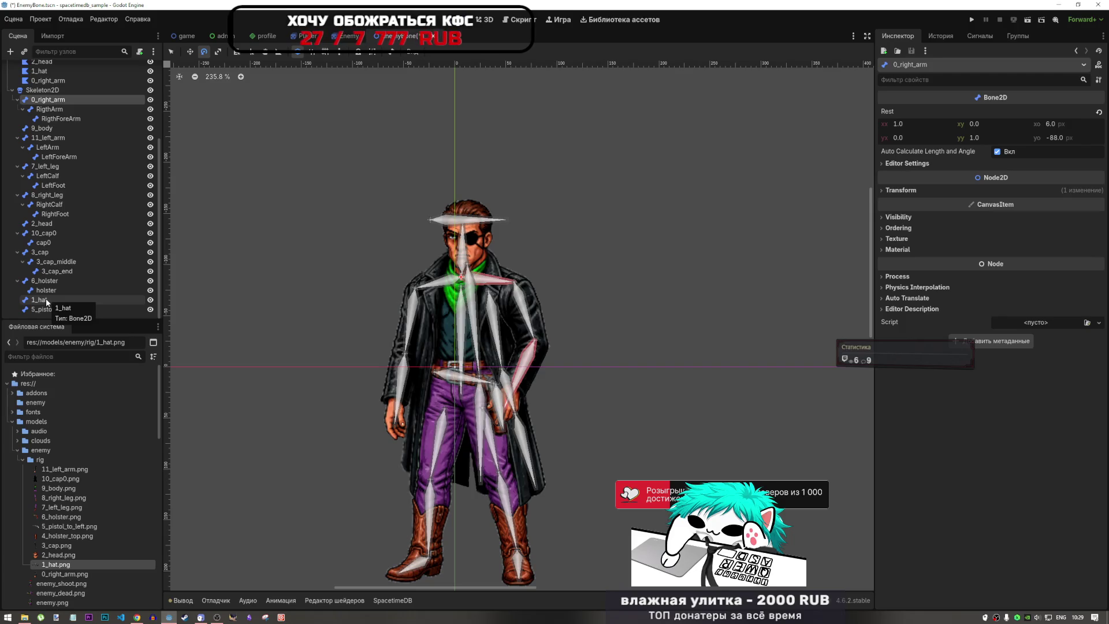
pyautogui.scroll(4, 48, 238)
pyautogui.moveTo(49, 239); pyautogui.dragTo(39, 124)
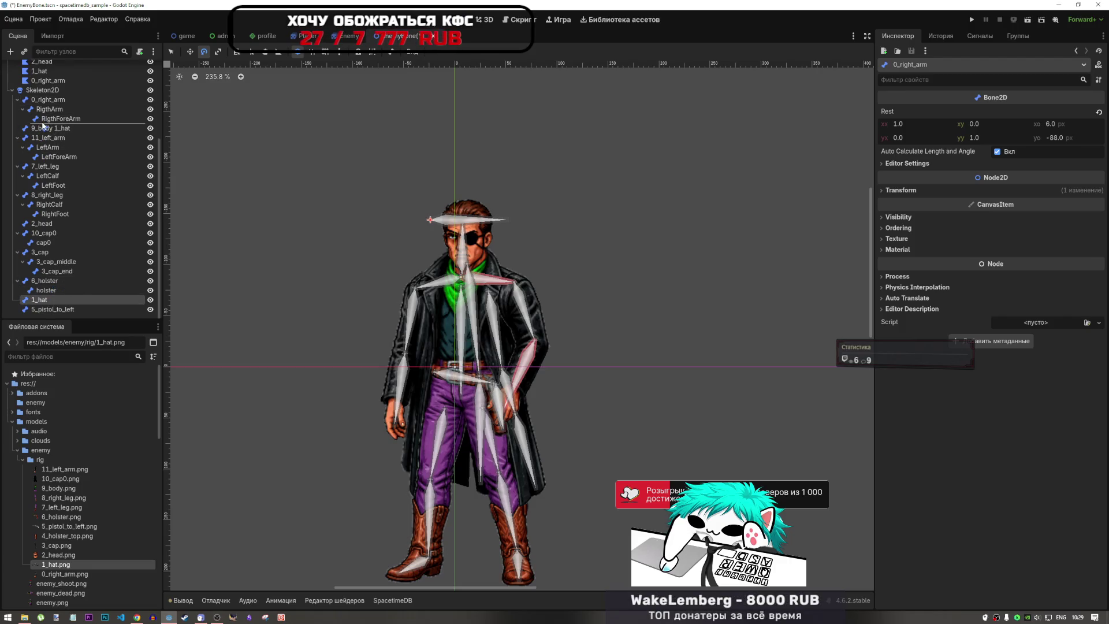
pyautogui.moveTo(39, 300); pyautogui.dragTo(42, 131)
pyautogui.scroll(3, 42, 169)
# - Collapse the child lists of 11_left_arm, 7_left_leg, 8_right_leg, 10_cap0, 3_cap, 6_holster and 0_right_arm
pyautogui.click(41, 192)
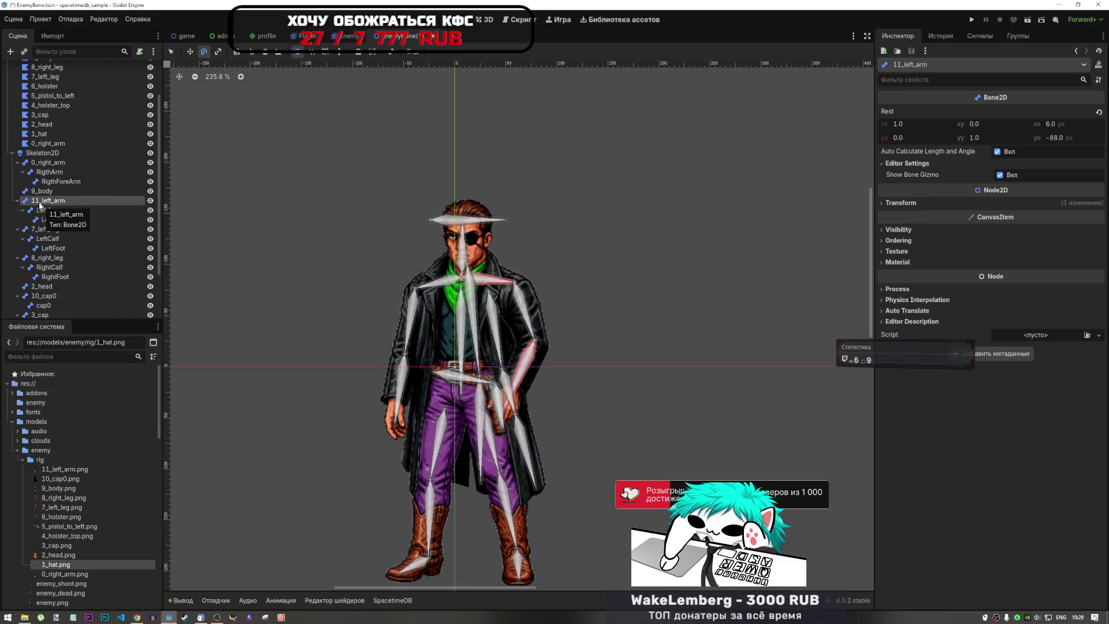
pyautogui.click(44, 199)
pyautogui.click(17, 201)
pyautogui.click(18, 210)
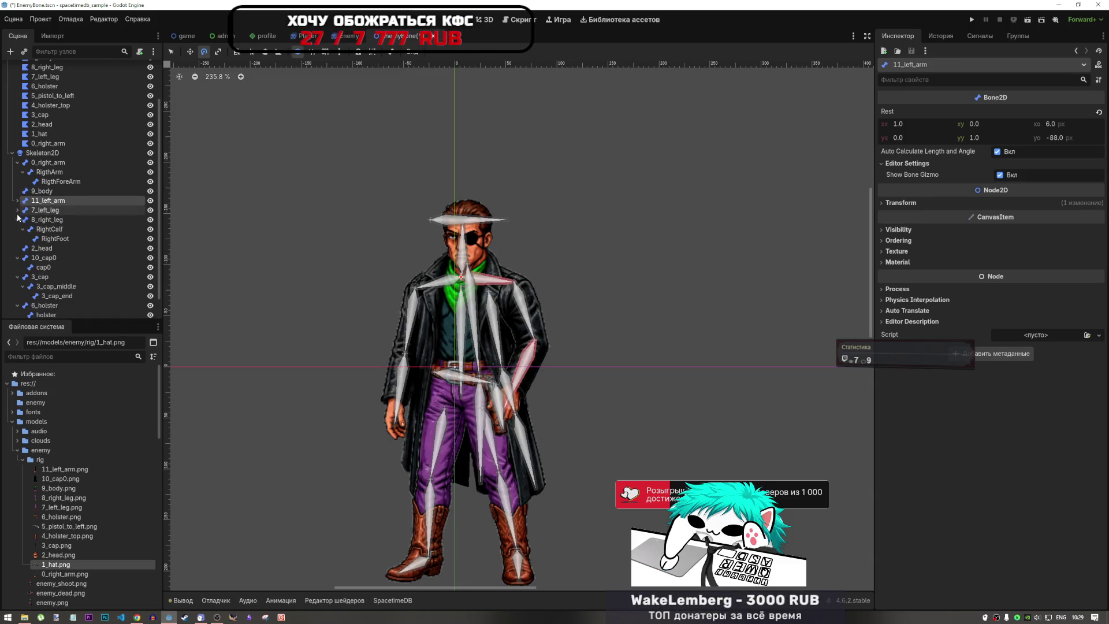
pyautogui.click(17, 219)
pyautogui.click(17, 239)
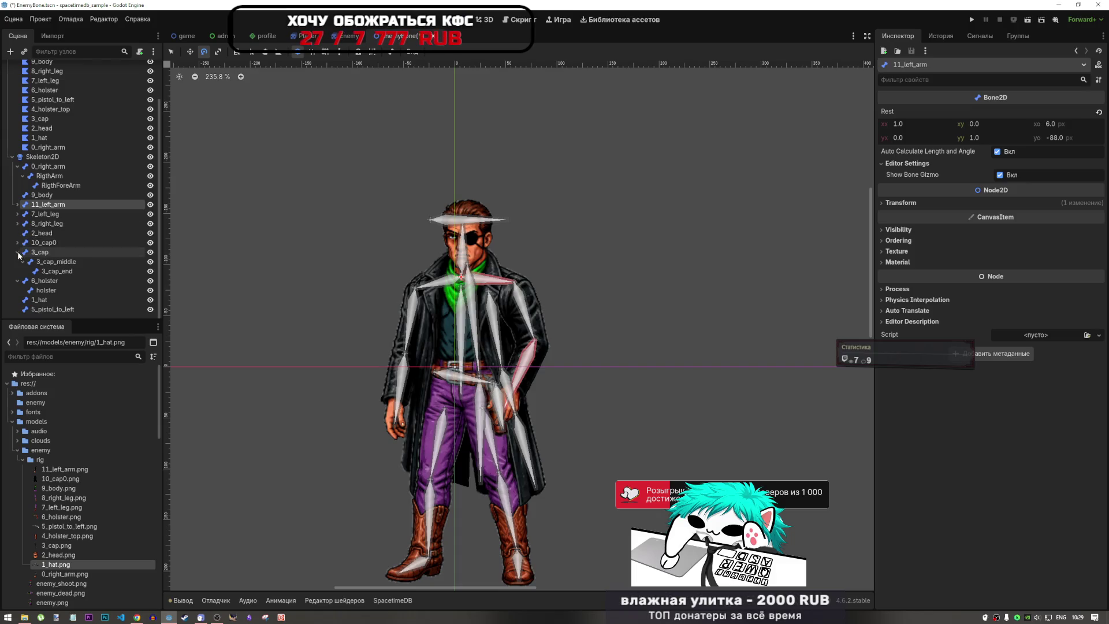
pyautogui.click(17, 258)
pyautogui.click(18, 281)
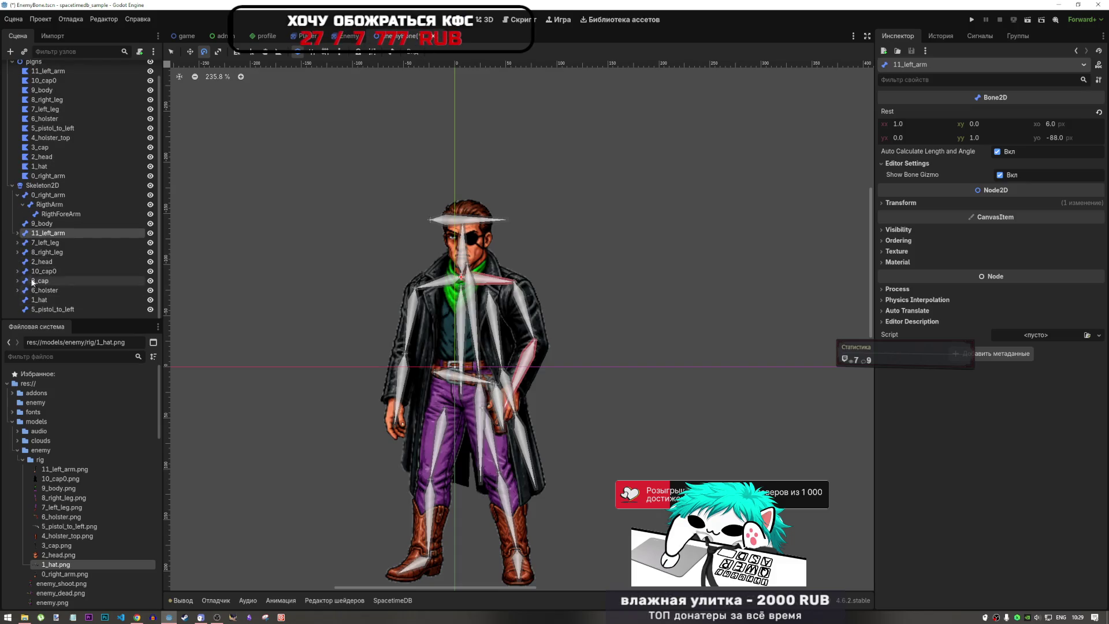
pyautogui.click(17, 194)
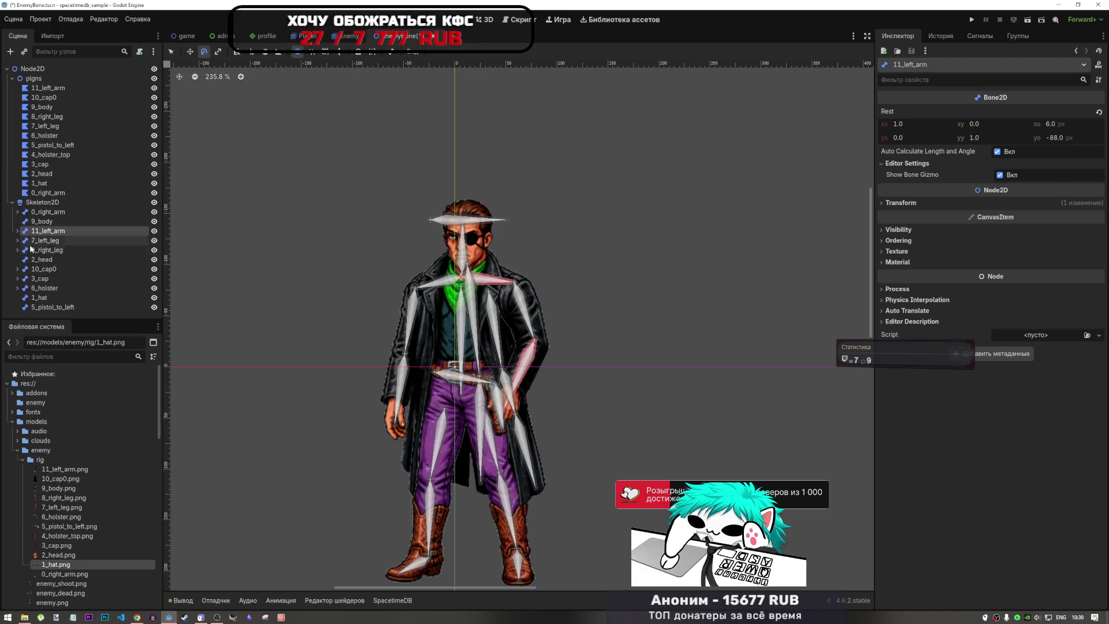
# - Move 1_hat, 2_head and 3_cap up to follow 0_right_arm, then switch to YouTube
pyautogui.moveTo(35, 298); pyautogui.dragTo(28, 220)
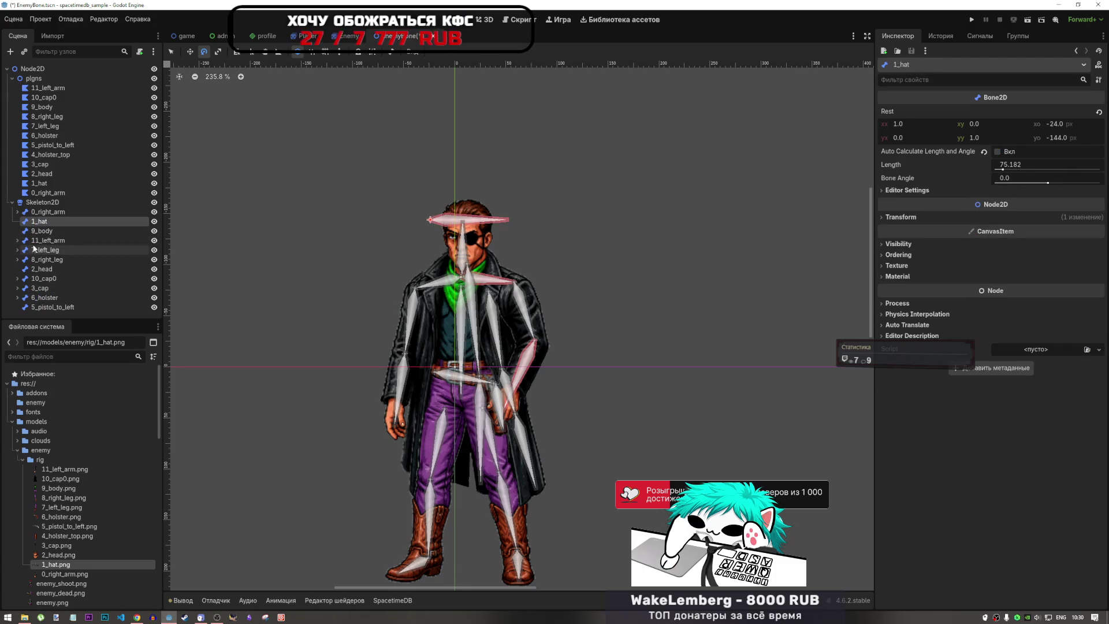
pyautogui.moveTo(42, 269); pyautogui.dragTo(40, 229)
pyautogui.moveTo(40, 287); pyautogui.dragTo(41, 239)
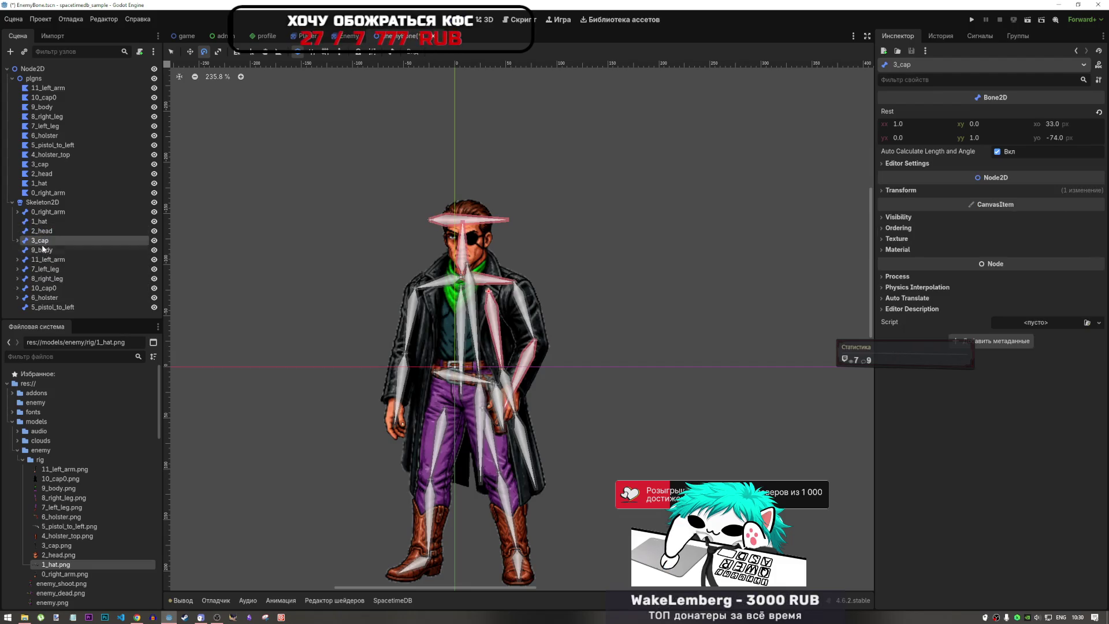
pyautogui.click(137, 617)
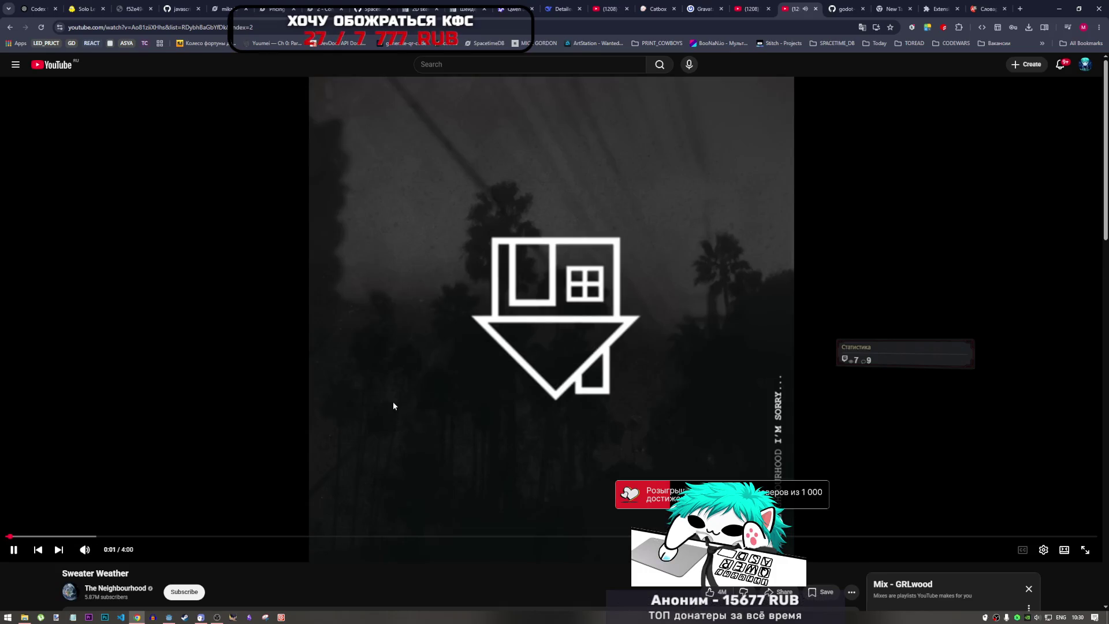
# - Pause Sweater Weather and play the TPS Goseong Vol.04 DJ mix in the other tab
pyautogui.click(395, 399)
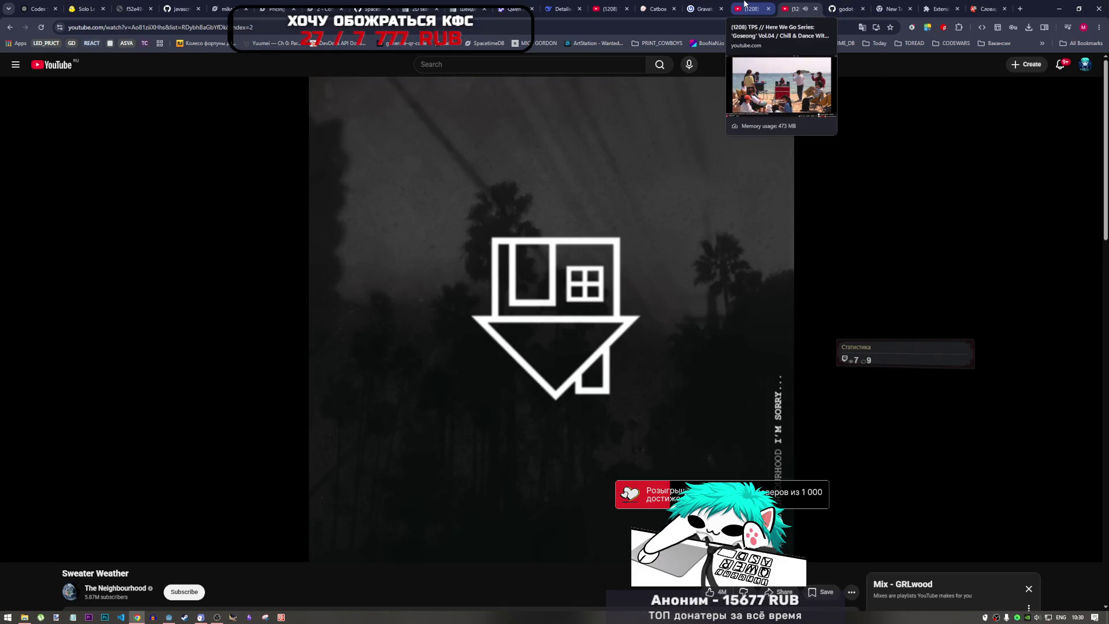
pyautogui.scroll(-4, 916, 452)
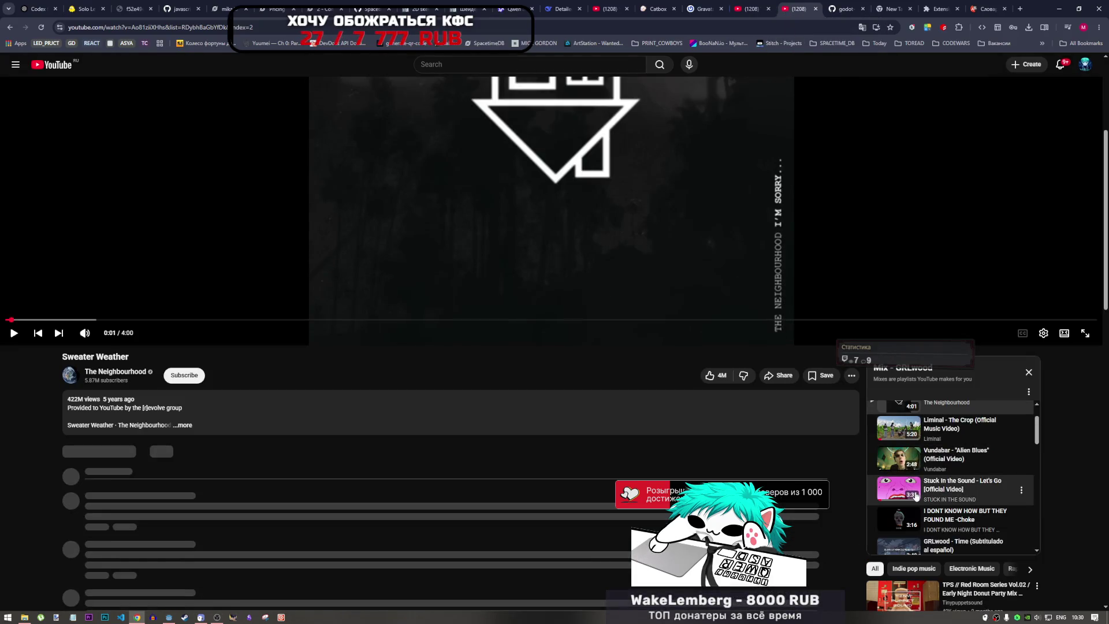
pyautogui.scroll(-3, 915, 451)
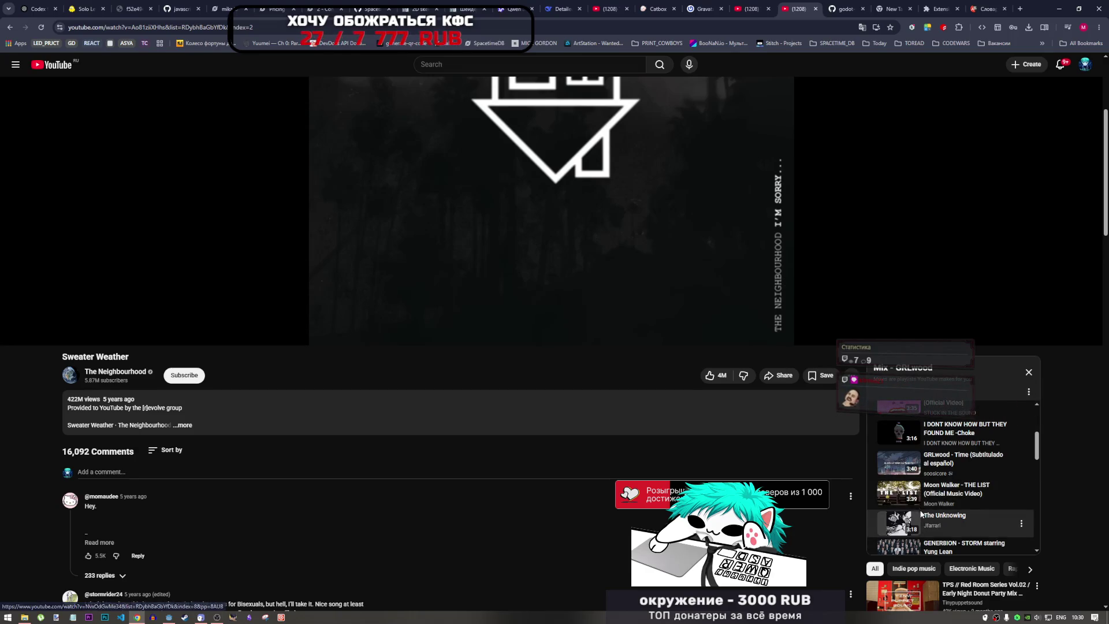
pyautogui.click(754, 5)
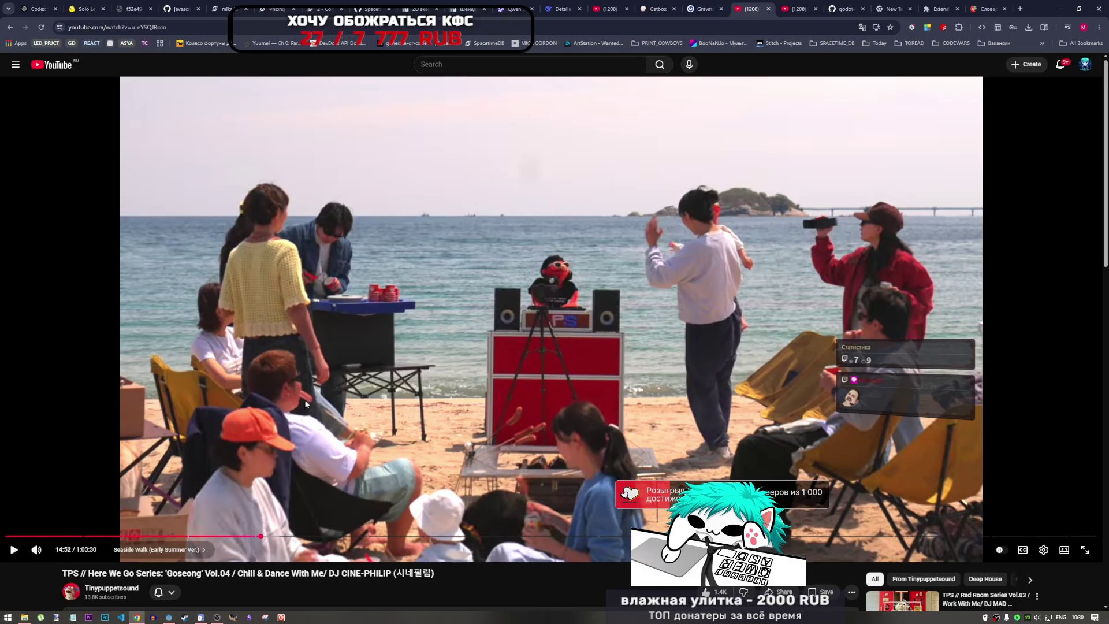
pyautogui.click(343, 368)
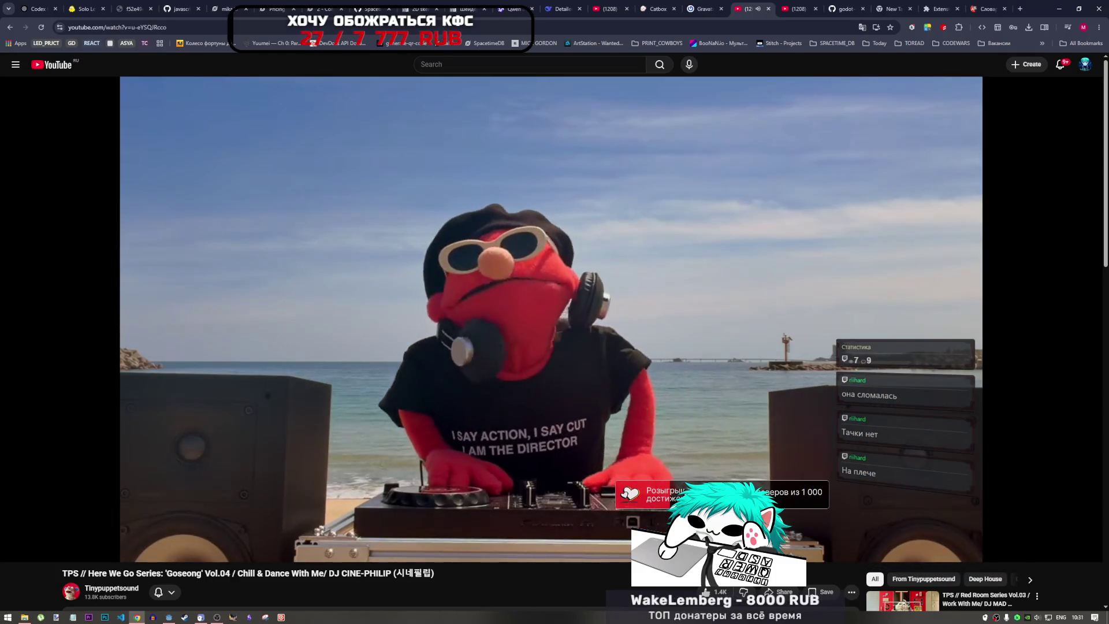
pyautogui.moveTo(160, 553)
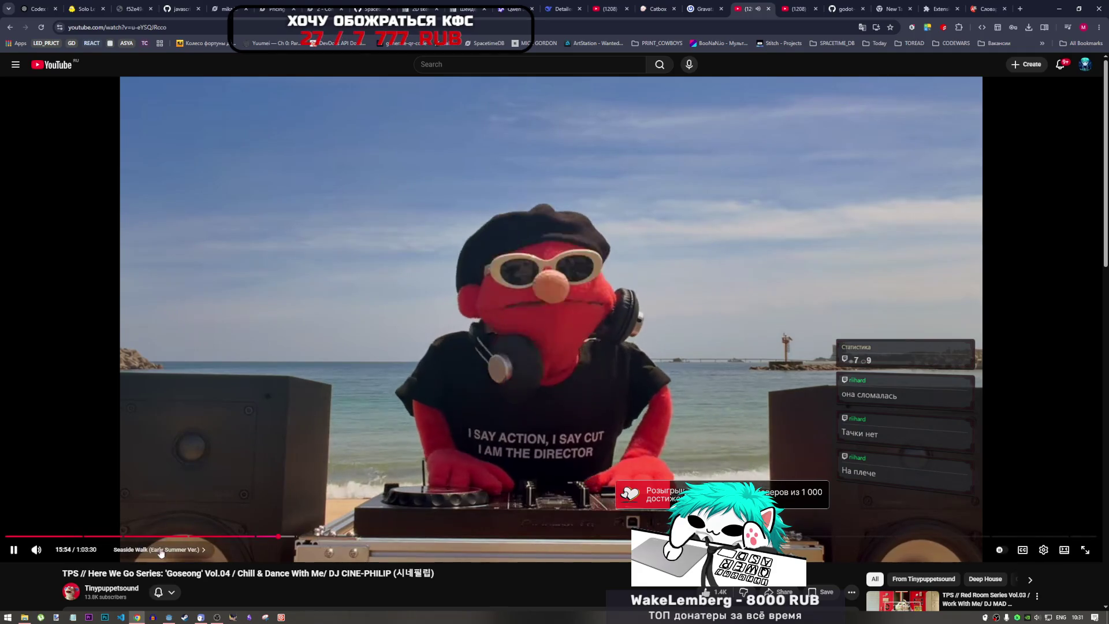
pyautogui.moveTo(170, 616)
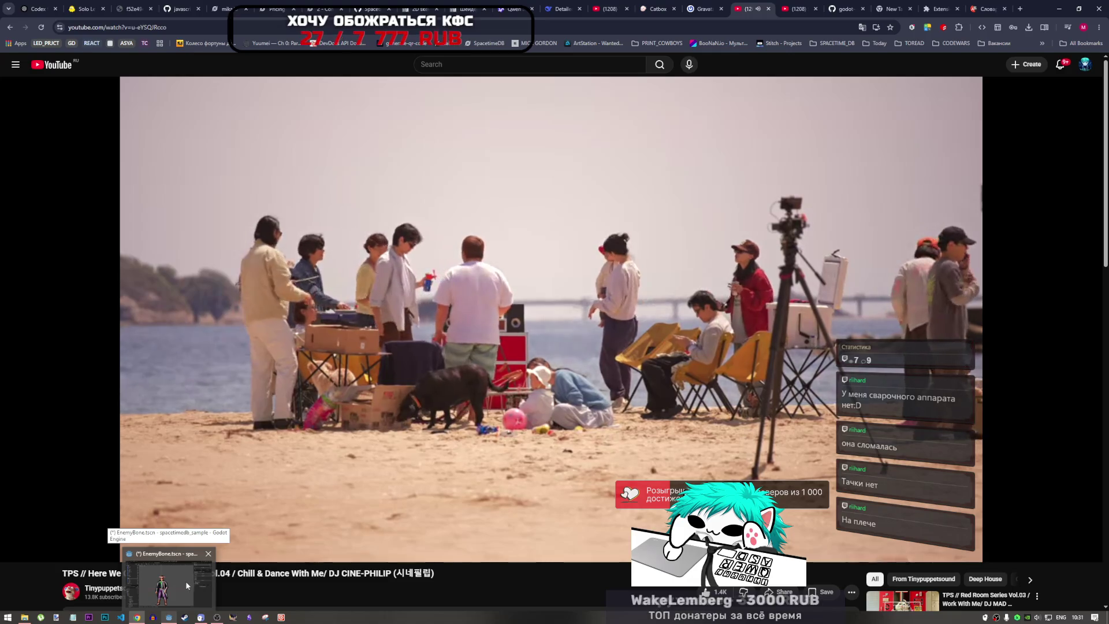
# - Back in Godot, open the 1_hat polygon in the Polygon editor
pyautogui.click(186, 586)
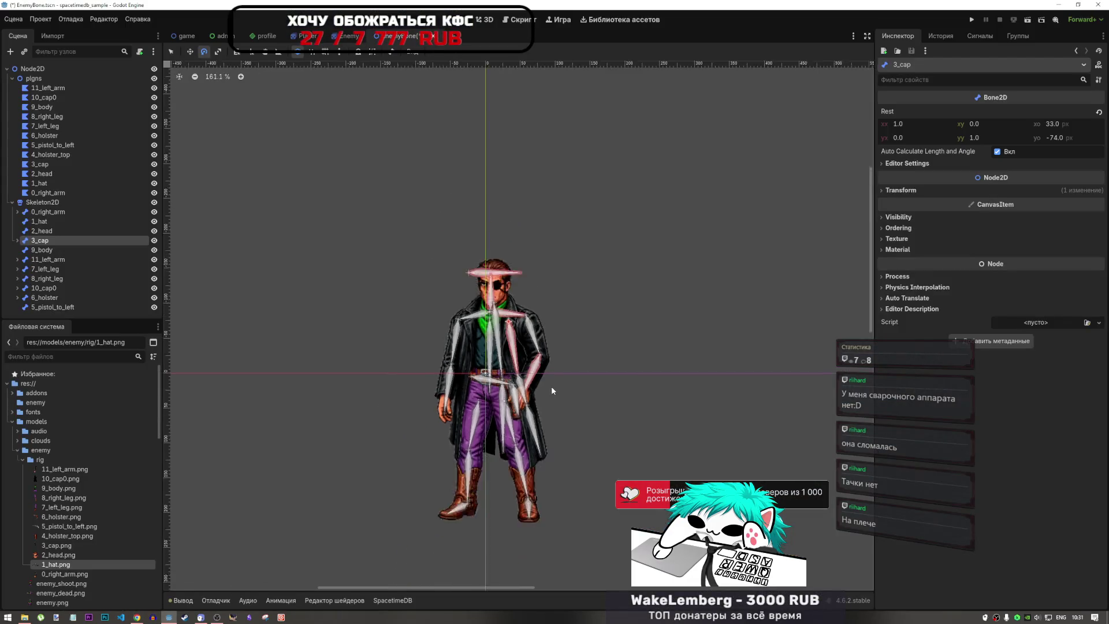
pyautogui.scroll(2, 534, 276)
pyautogui.click(42, 230)
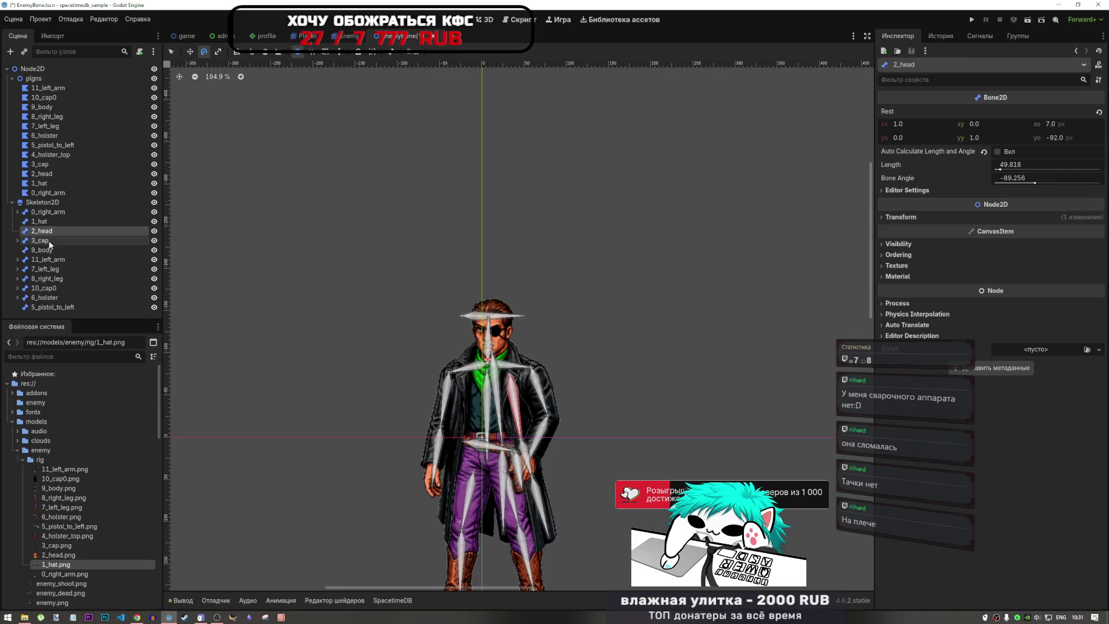
pyautogui.click(49, 241)
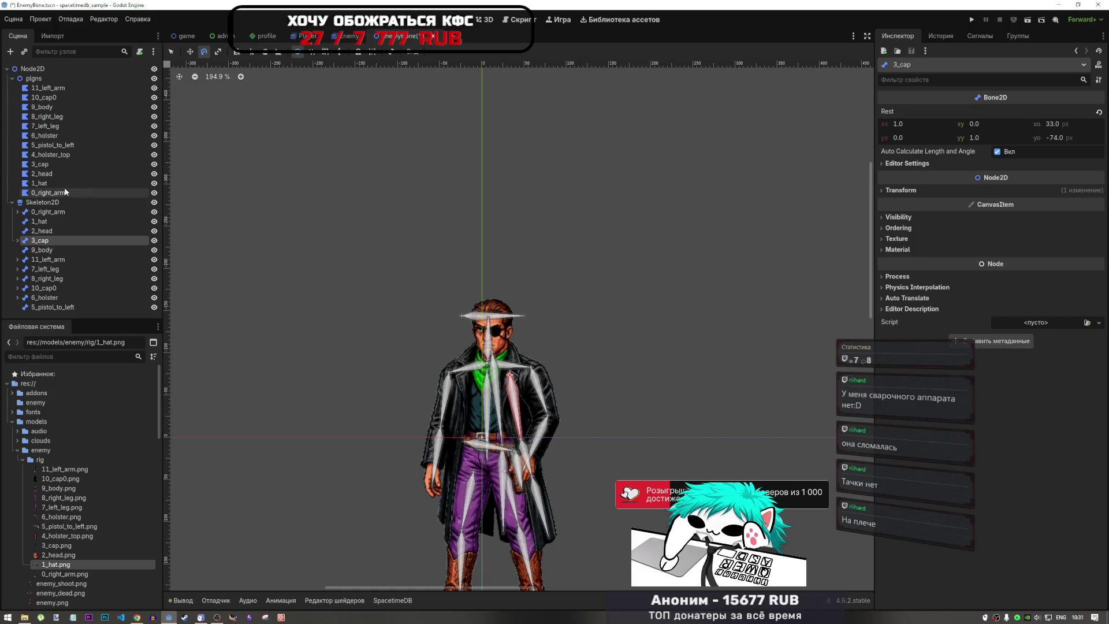
pyautogui.click(55, 164)
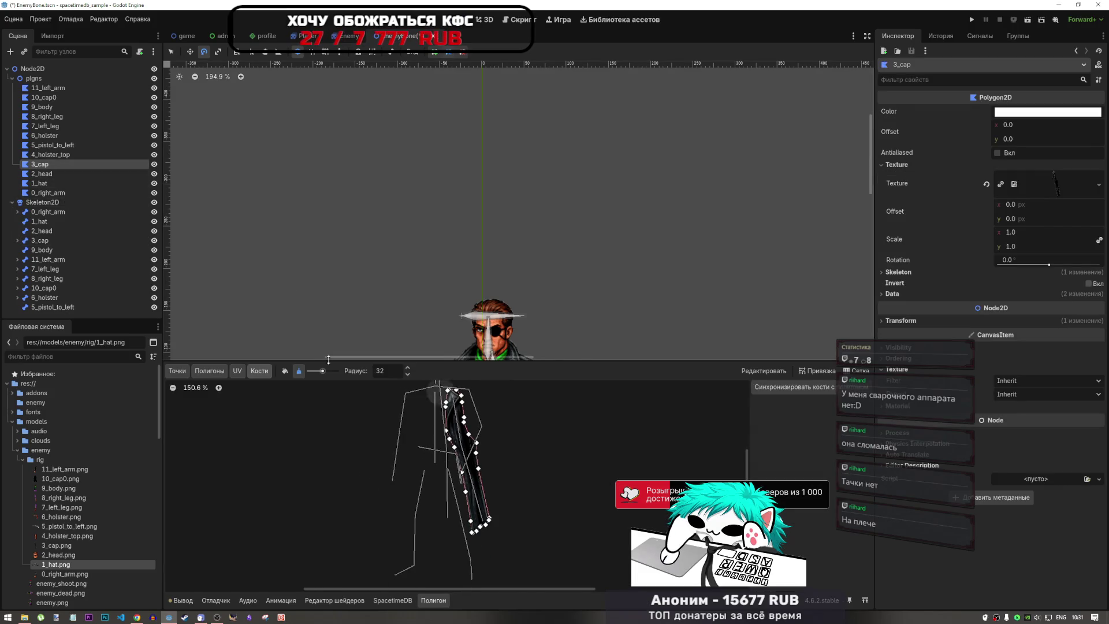
pyautogui.click(49, 182)
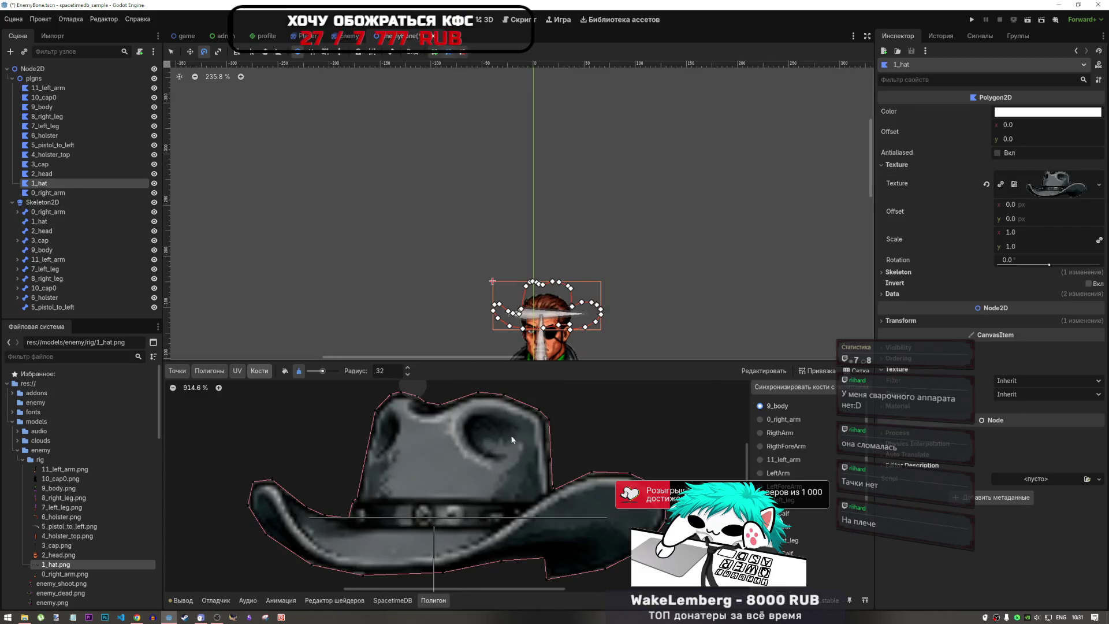
pyautogui.scroll(1, 537, 479)
pyautogui.scroll(-1, 532, 475)
pyautogui.scroll(-1, 563, 424)
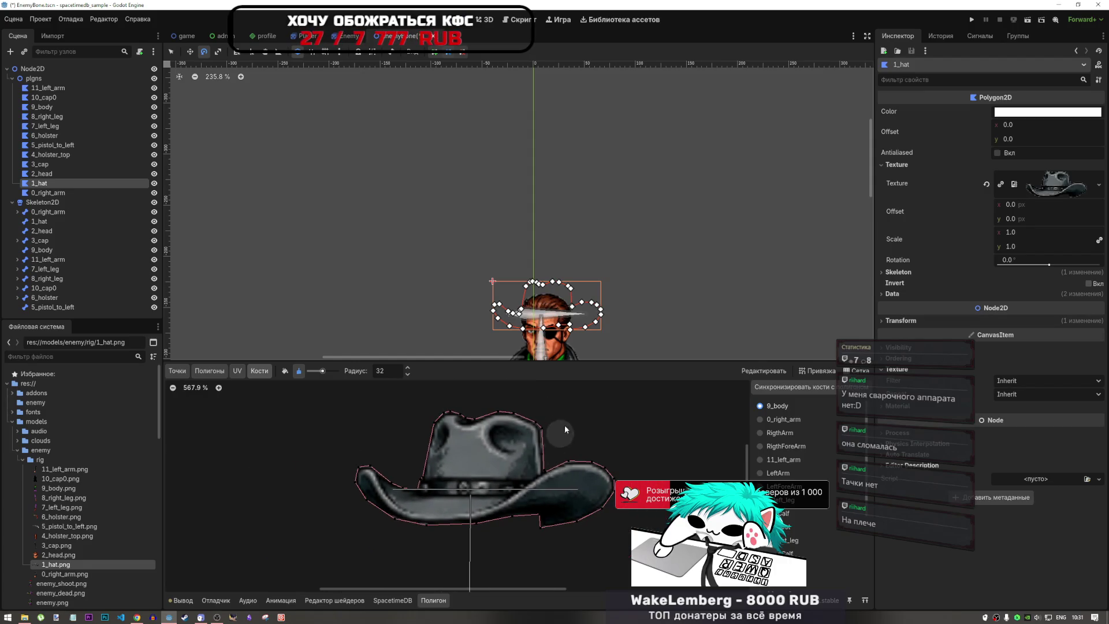
pyautogui.scroll(-5, 812, 513)
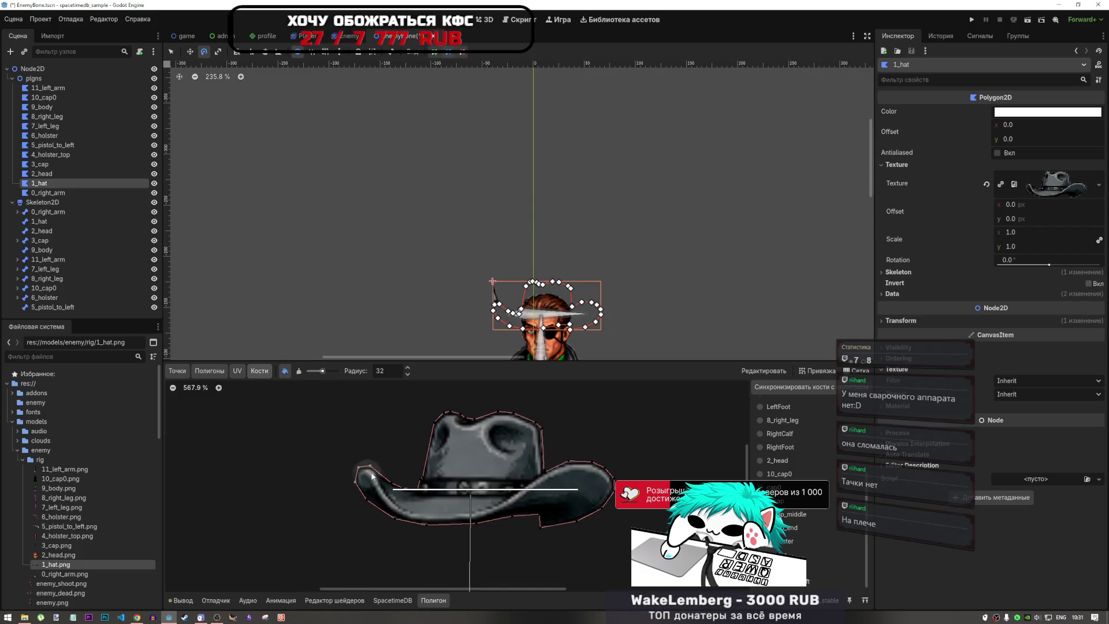
# - Paint bone weight across the hat from crown to brim
pyautogui.moveTo(423, 478)
pyautogui.mouseDown()
pyautogui.moveTo(433, 430)
pyautogui.moveTo(486, 408)
pyautogui.moveTo(535, 425)
pyautogui.moveTo(605, 496)
pyautogui.moveTo(532, 516)
pyautogui.moveTo(414, 524)
pyautogui.mouseUp()
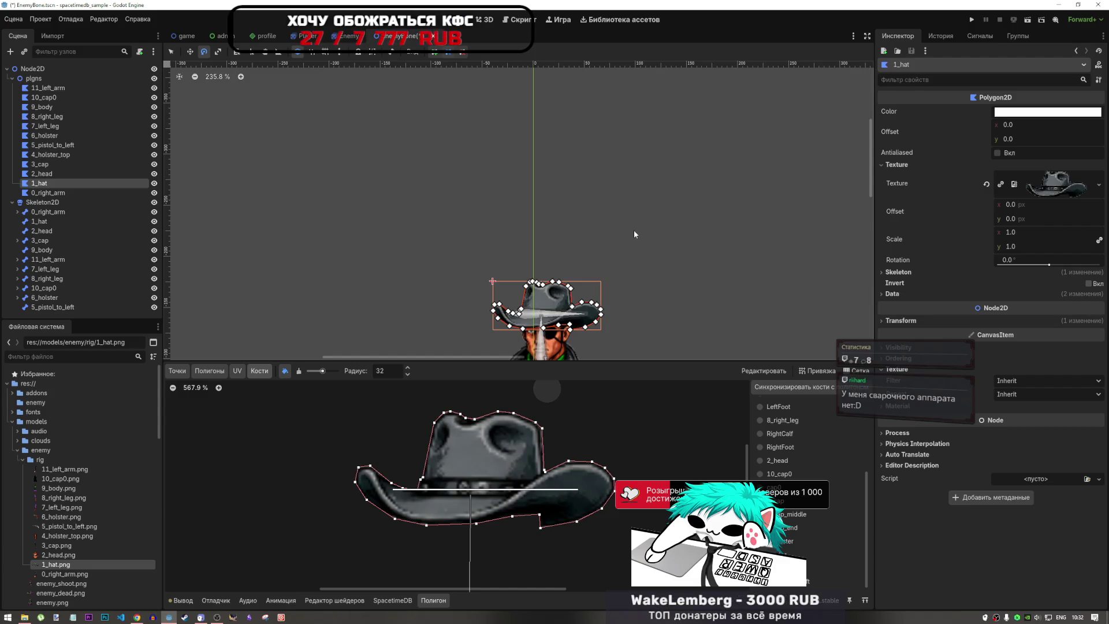
pyautogui.click(109, 193)
pyautogui.click(114, 183)
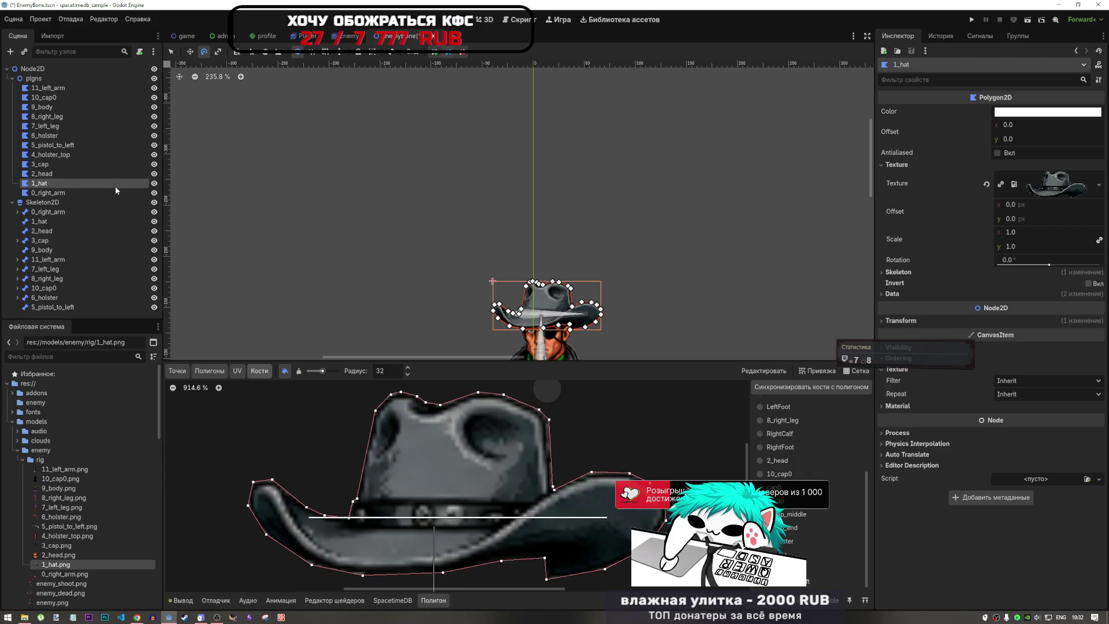
pyautogui.scroll(-3, 561, 353)
pyautogui.scroll(-3, 572, 401)
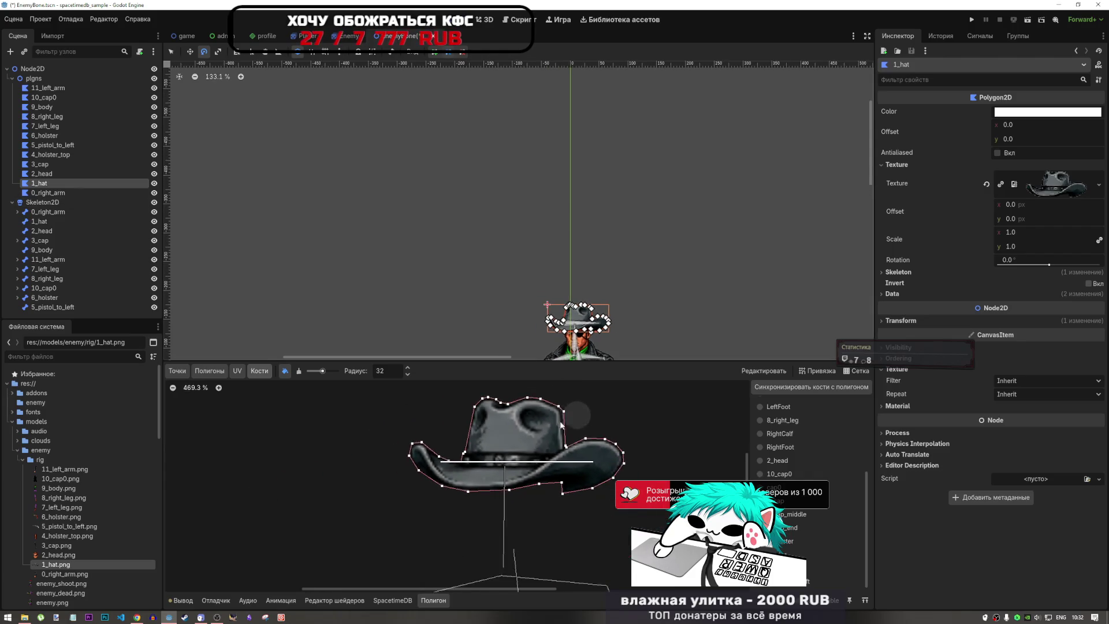
pyautogui.scroll(4, 562, 426)
pyautogui.scroll(-2, 561, 465)
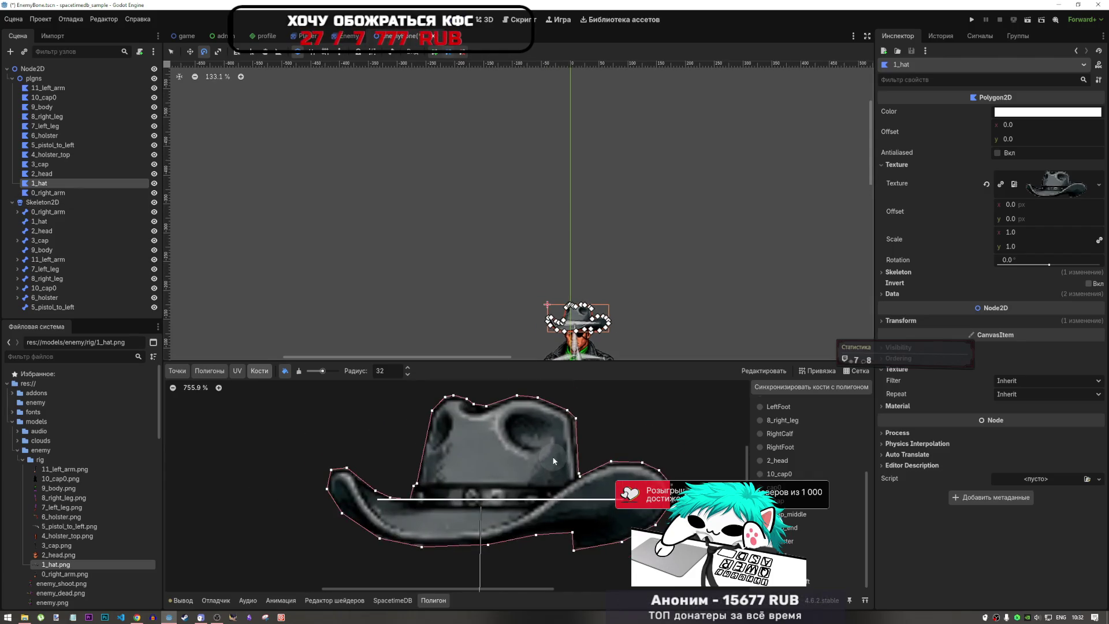
pyautogui.click(96, 211)
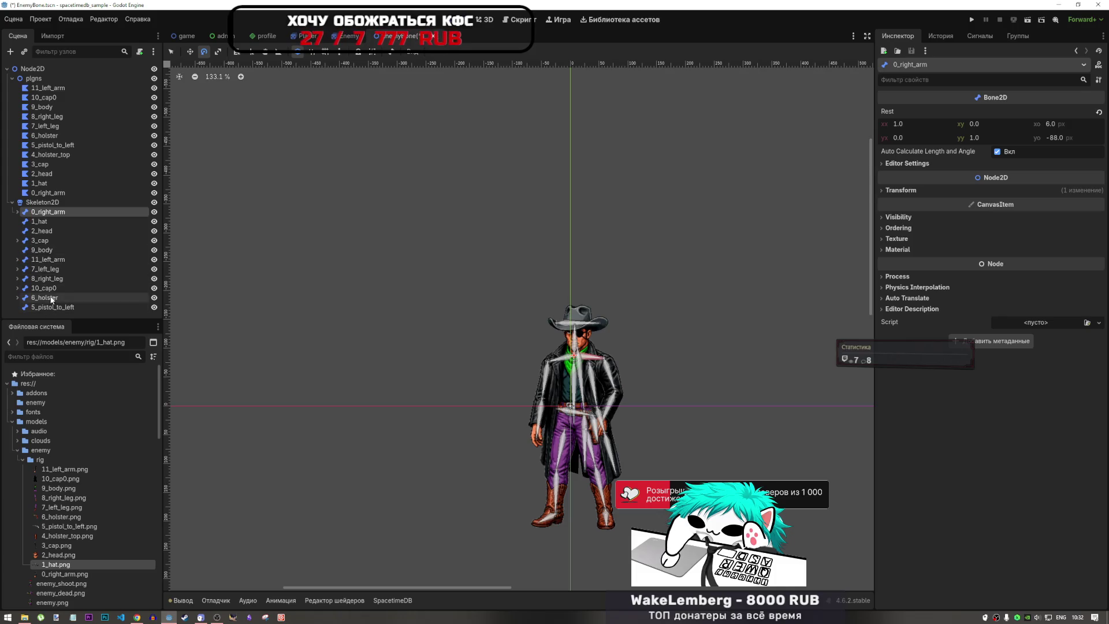
# - Reorder 5_pistol_to_left, 6_holster, 8_right_leg and 10_cap0 into numeric order under Skeleton2D
pyautogui.click(50, 155)
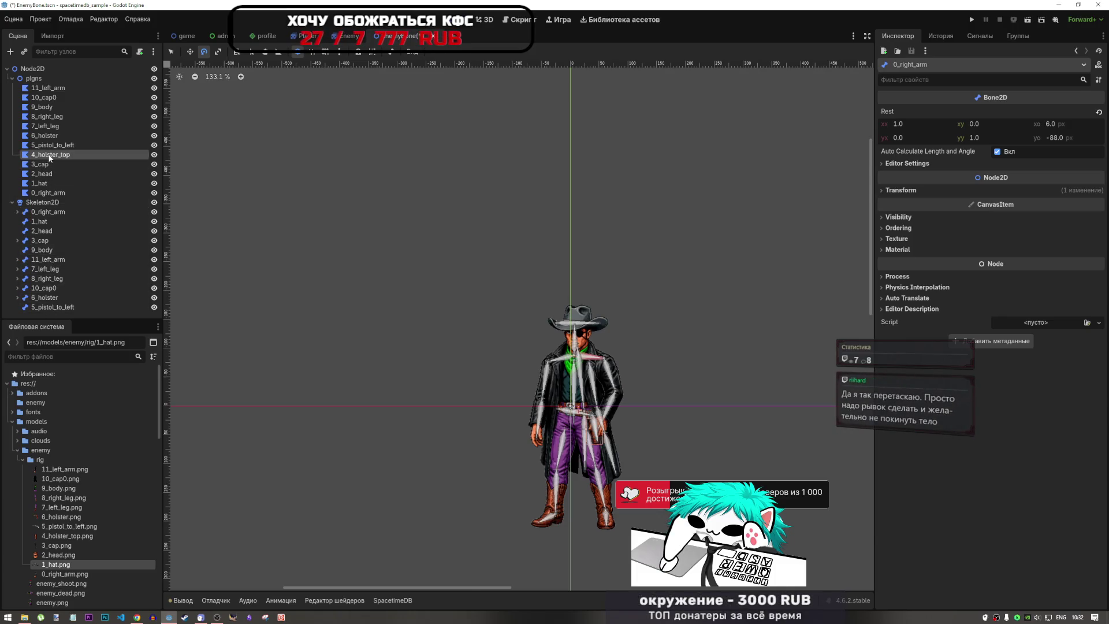
pyautogui.click(54, 307)
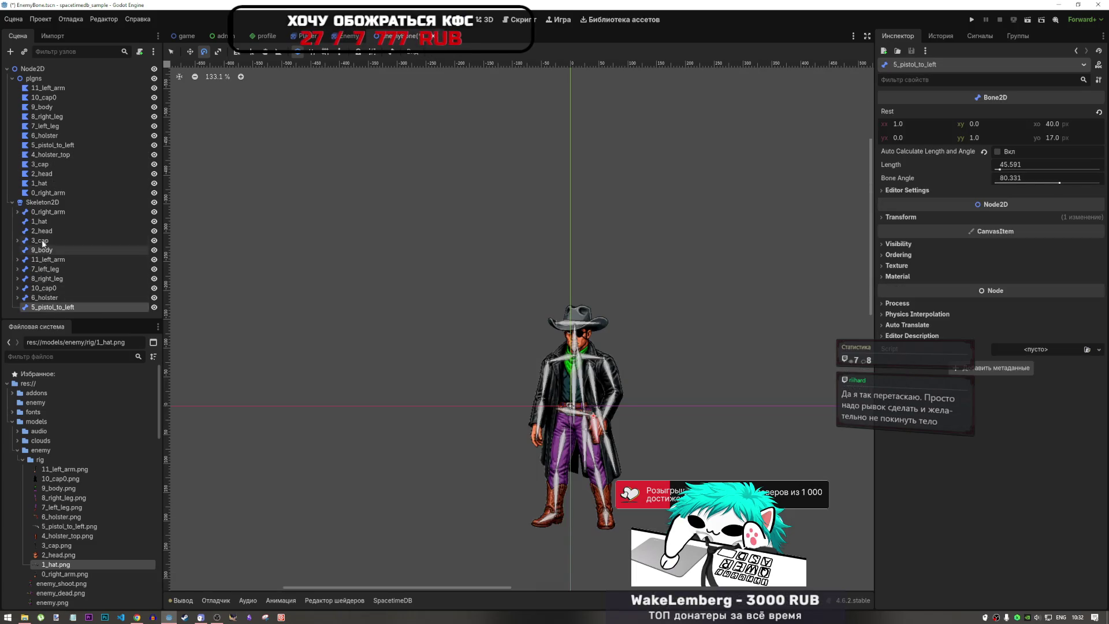
pyautogui.moveTo(59, 312); pyautogui.dragTo(53, 250)
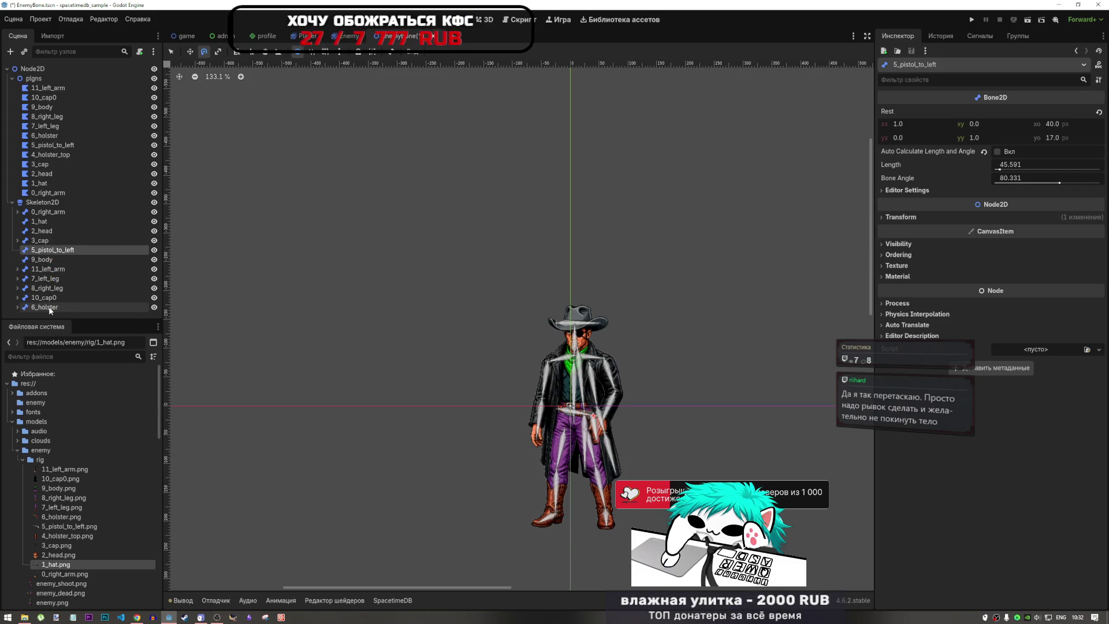
pyautogui.moveTo(45, 310); pyautogui.dragTo(49, 266)
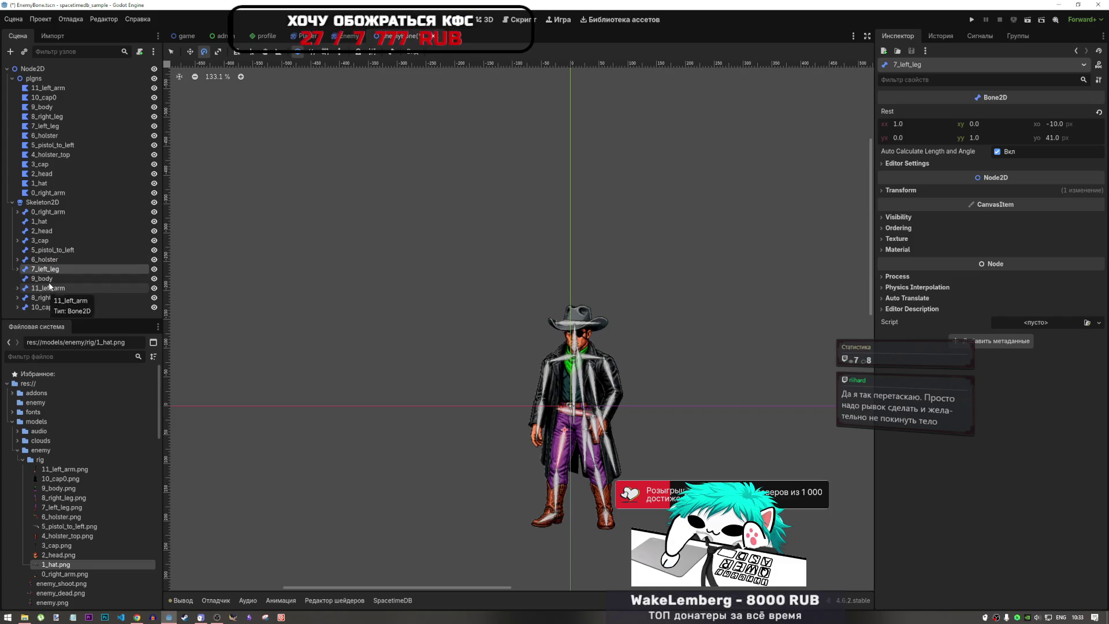
pyautogui.moveTo(48, 297); pyautogui.dragTo(45, 278)
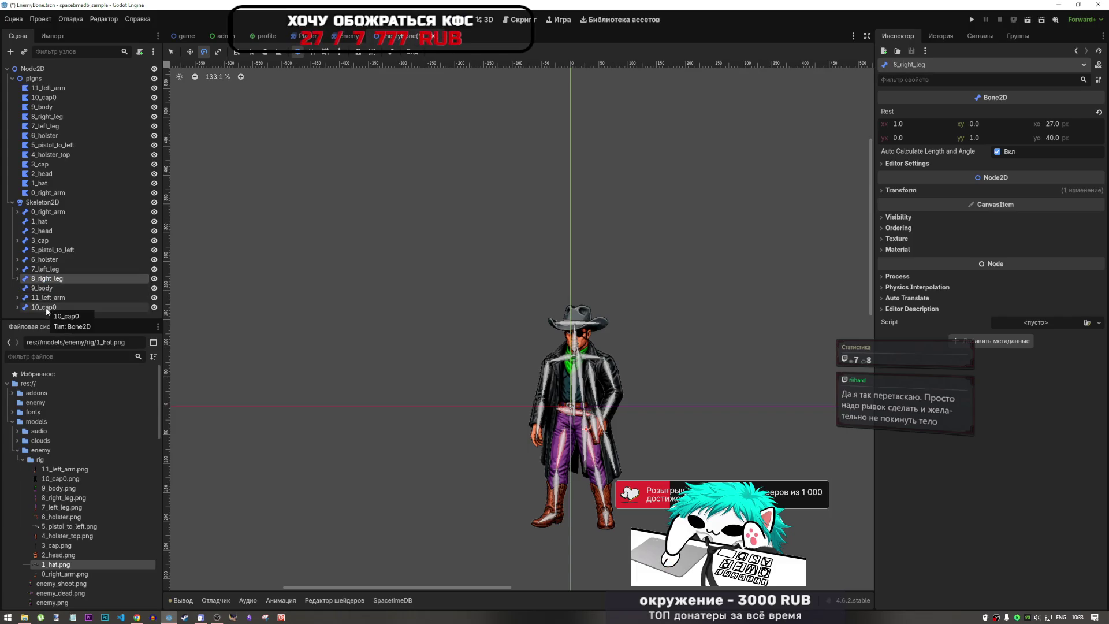
pyautogui.click(46, 307)
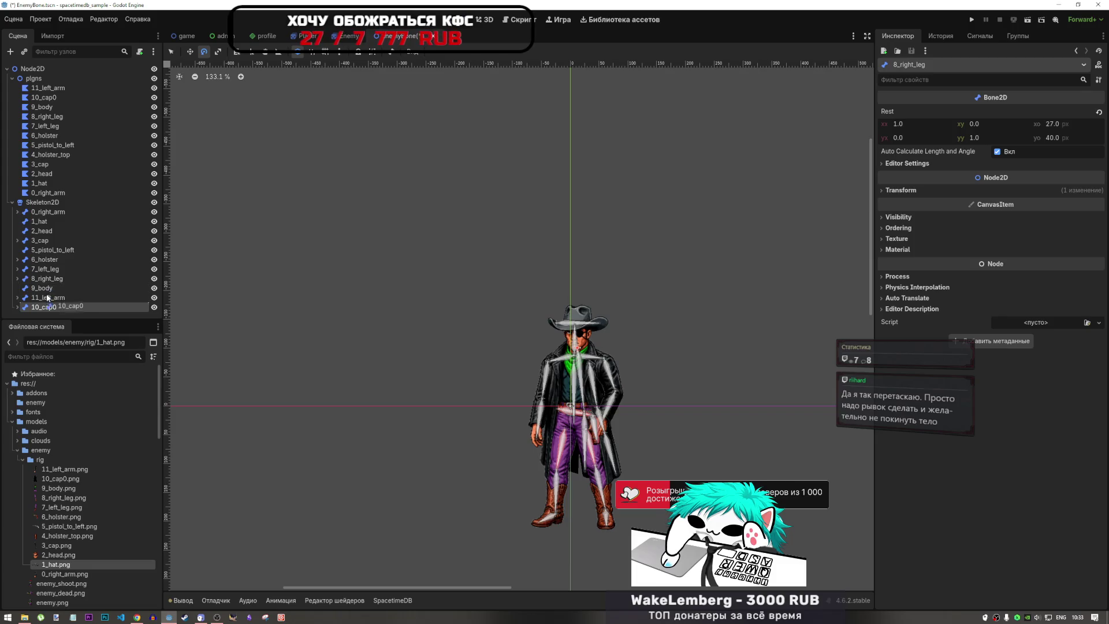
pyautogui.moveTo(48, 296); pyautogui.dragTo(49, 296)
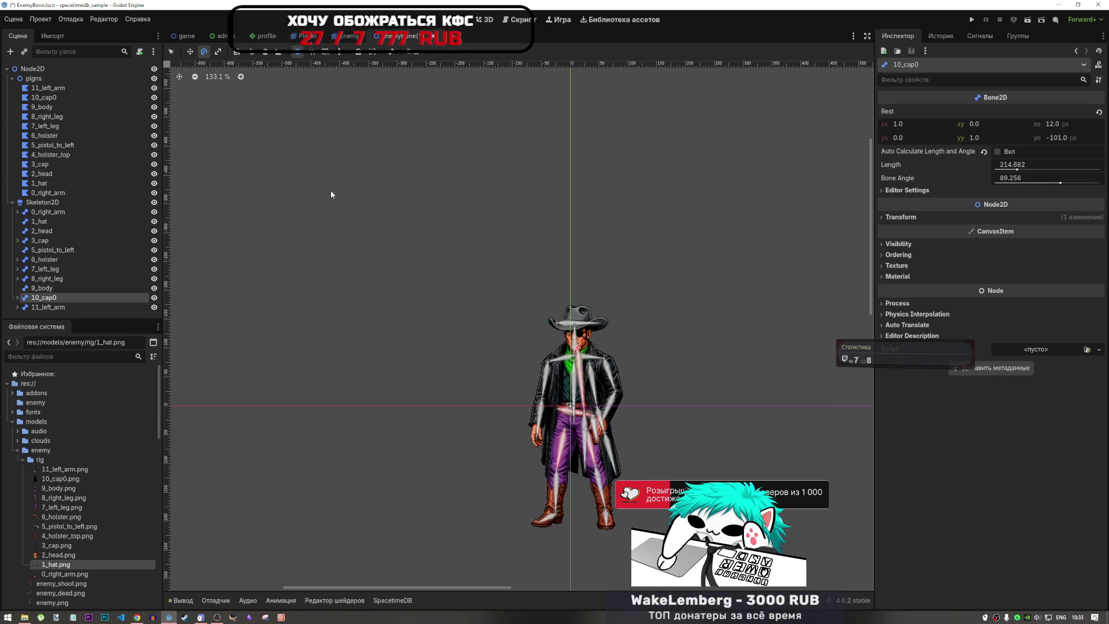
# - Inspect the 9_body and 0_right_arm bones, then save the enemy scene with Ctrl+S
pyautogui.scroll(-3, 430, 295)
pyautogui.scroll(3, 529, 376)
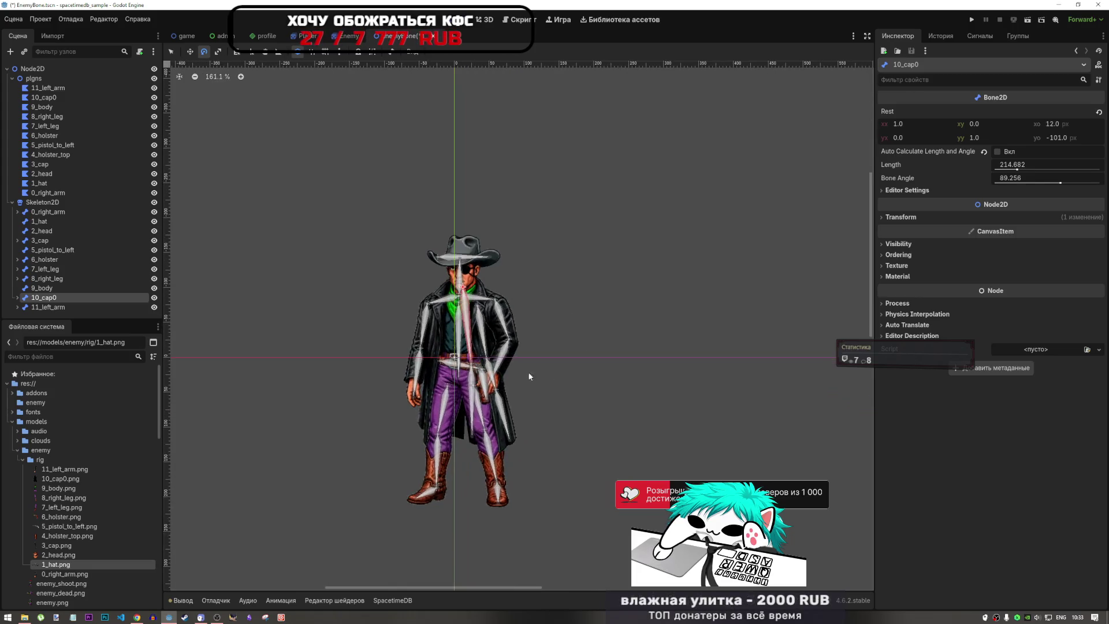
pyautogui.click(51, 288)
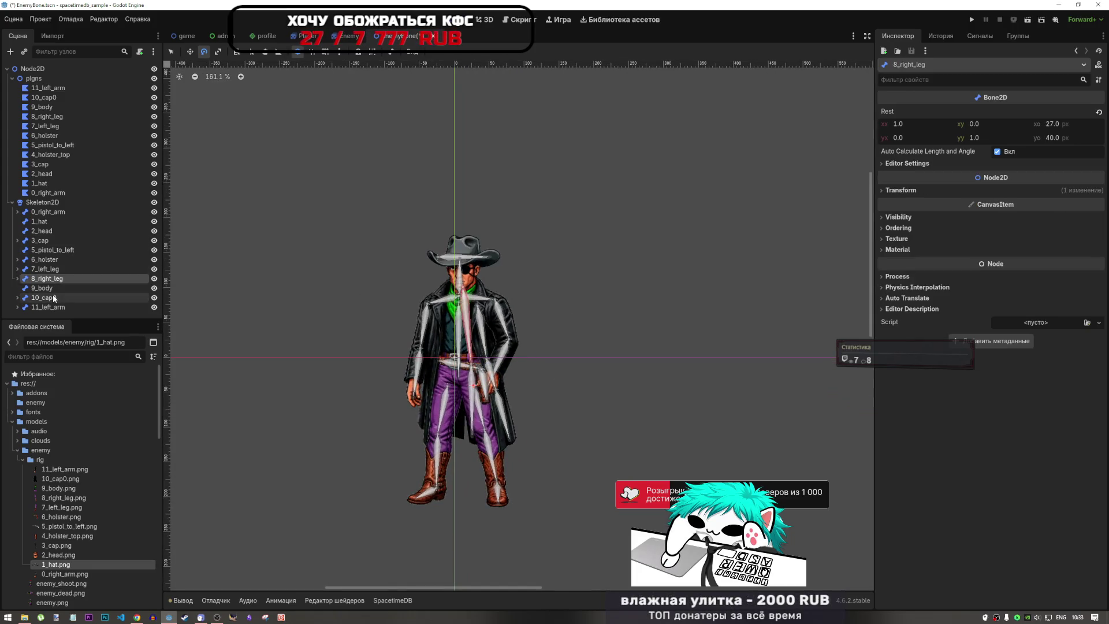
pyautogui.click(56, 215)
pyautogui.scroll(-3, 414, 252)
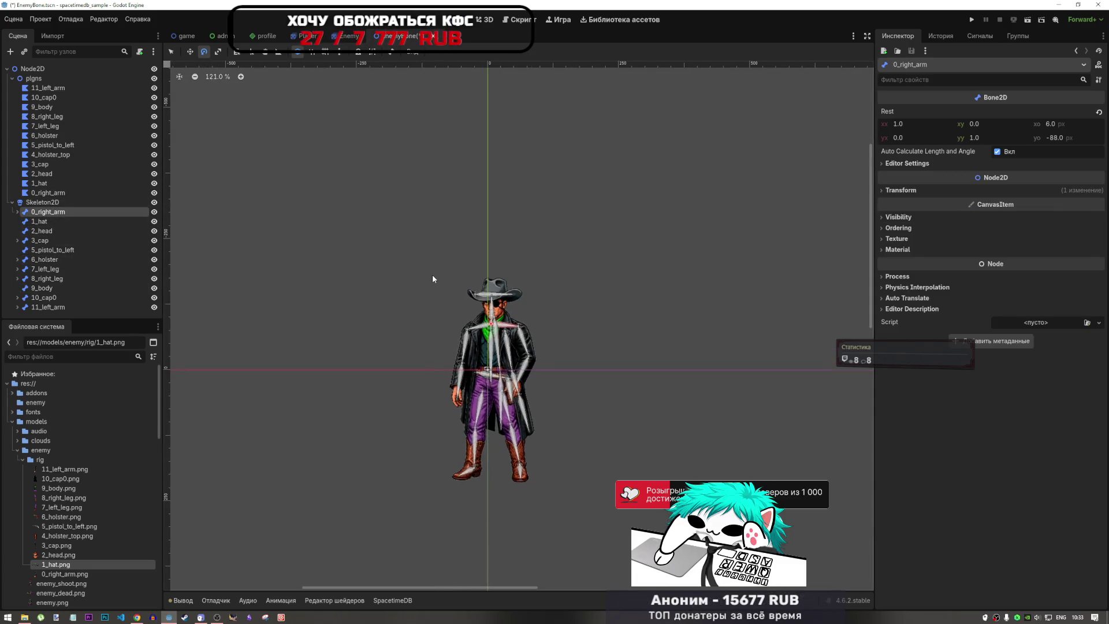
pyautogui.hotkey('ctrl', 's')
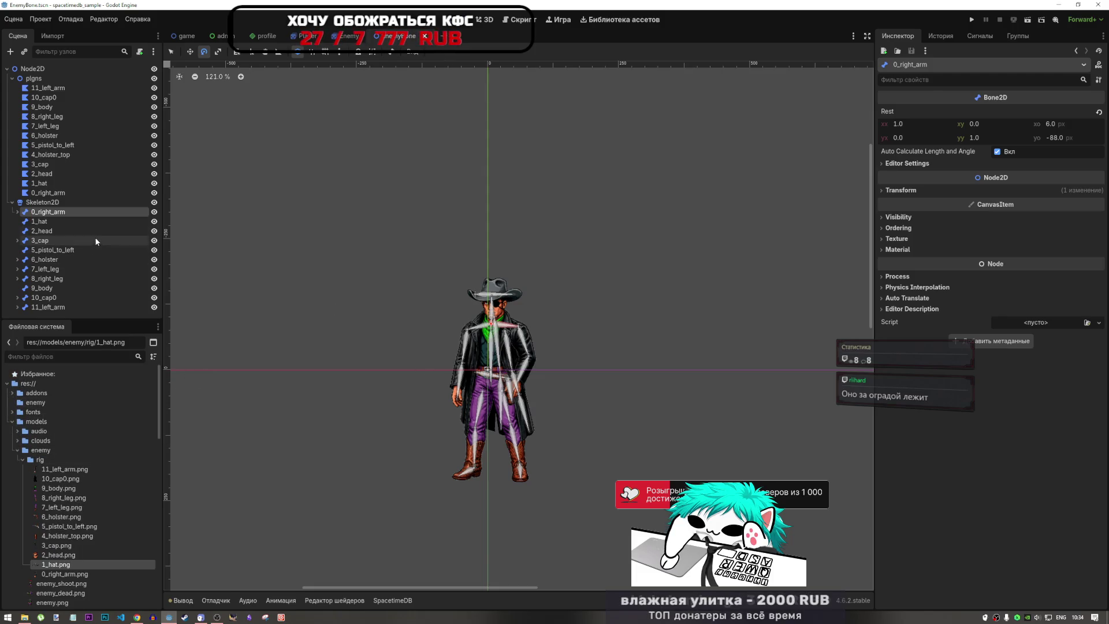
pyautogui.click(51, 183)
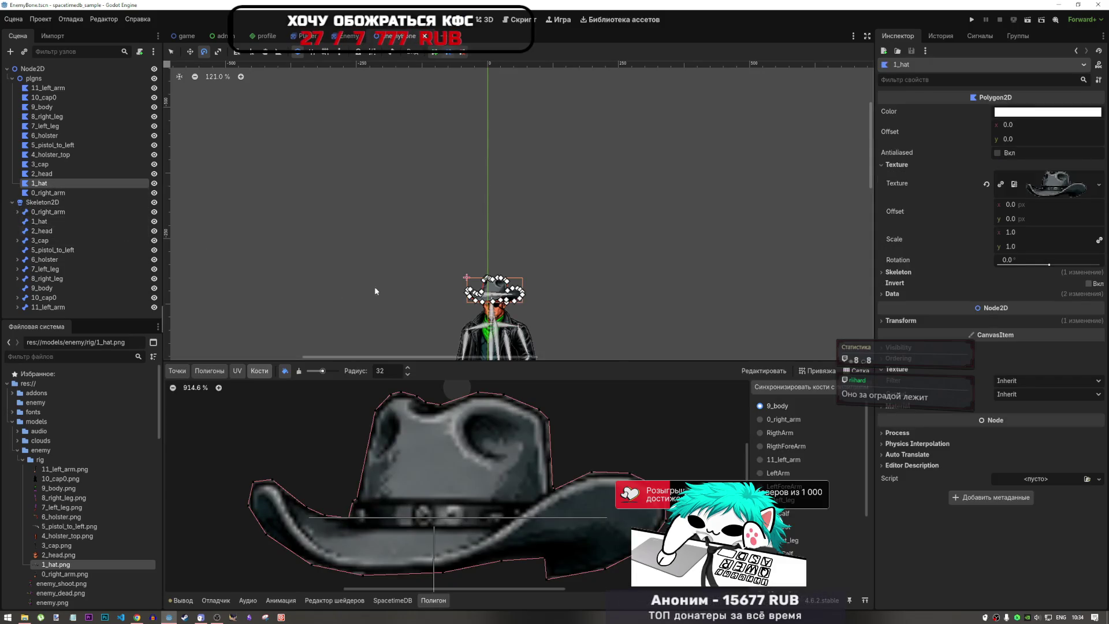
# - Open the 2_head polygon and sync the skeleton's bones to it
pyautogui.scroll(-2, 804, 470)
pyautogui.scroll(-3, 803, 470)
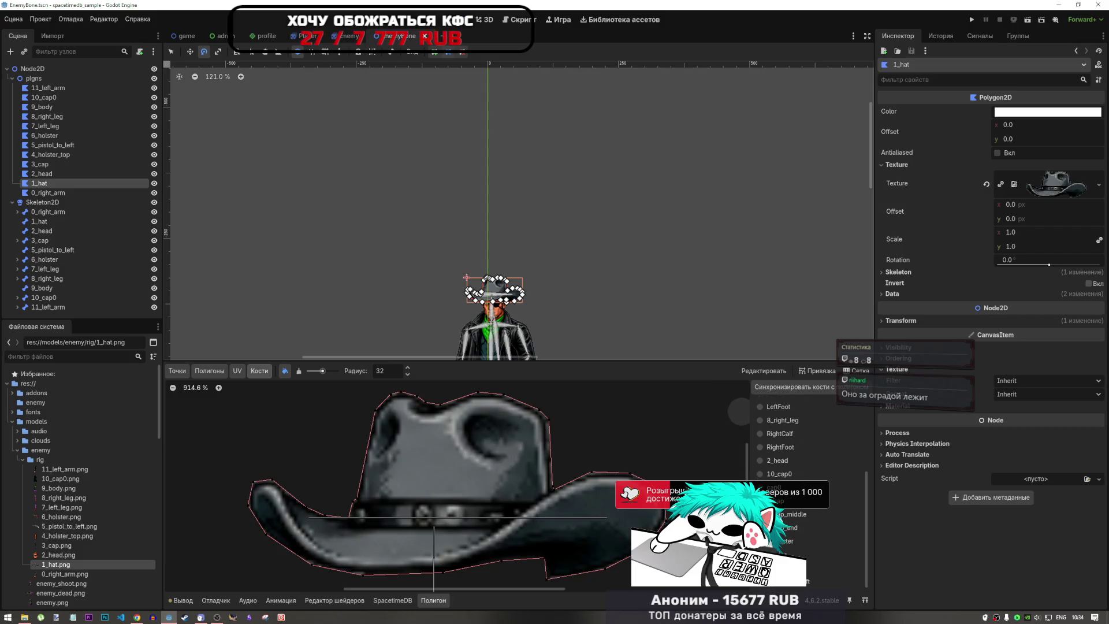
pyautogui.click(42, 174)
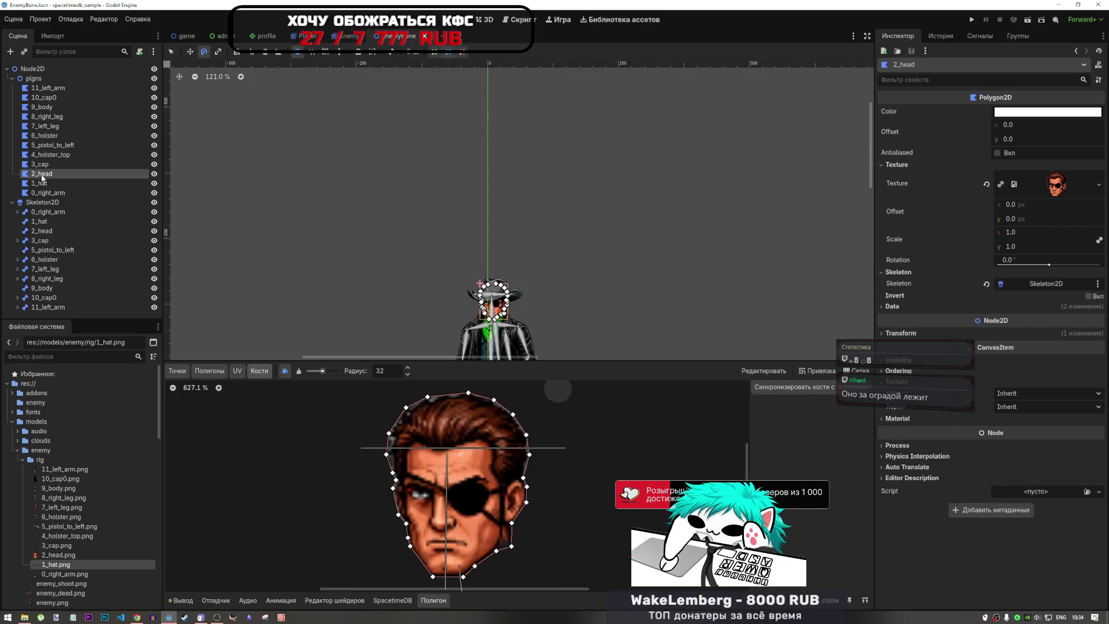
pyautogui.click(809, 387)
pyautogui.scroll(-1, 799, 506)
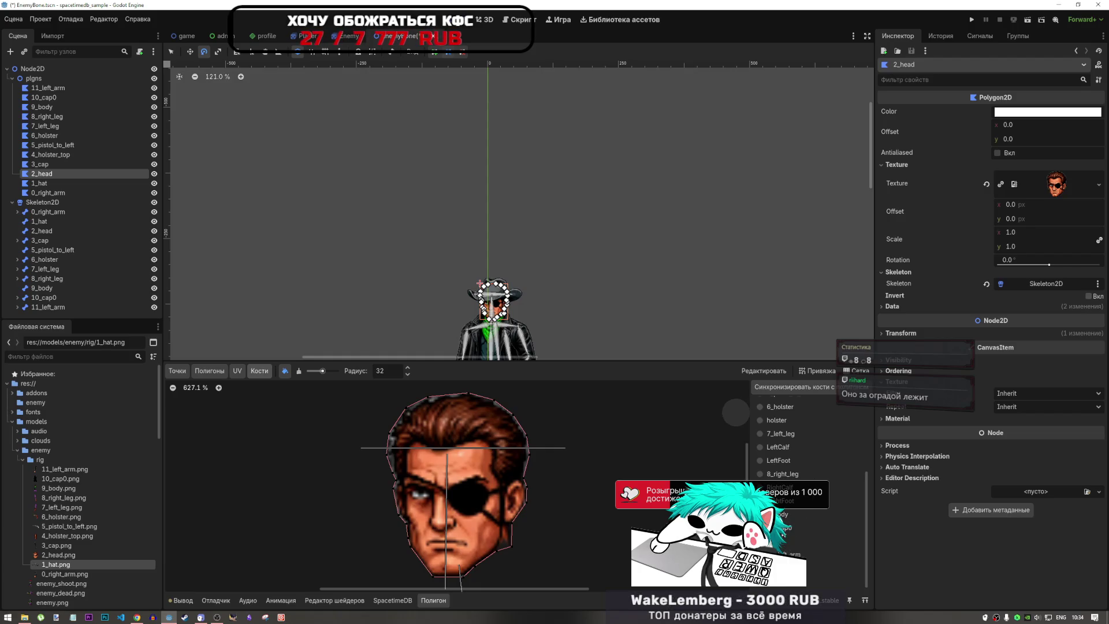
pyautogui.scroll(5, 787, 506)
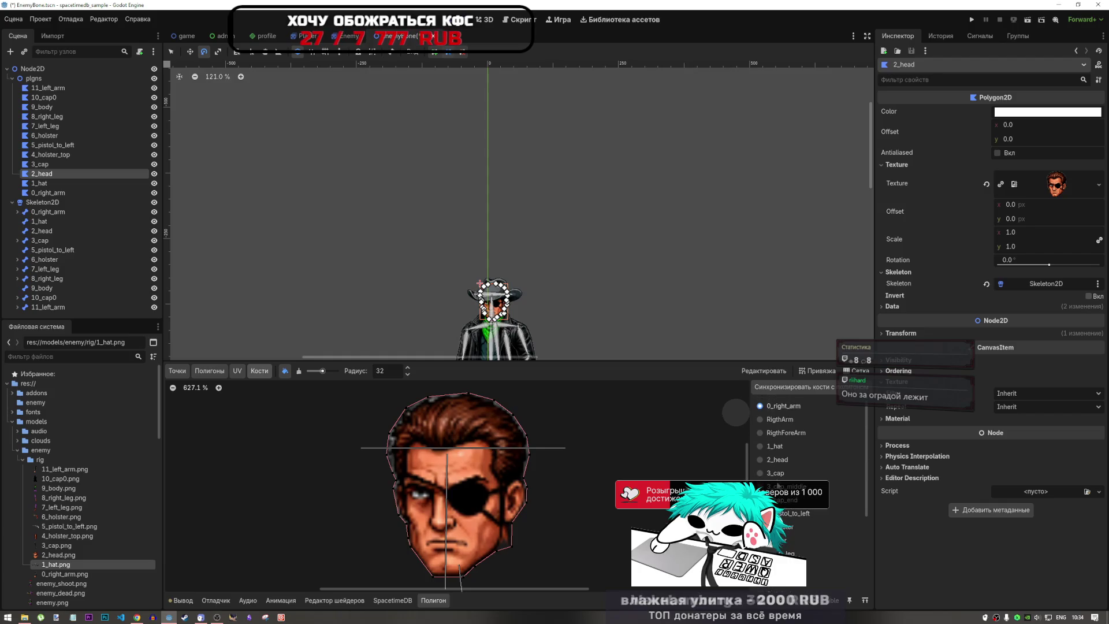
# - Paint the 2_head bone's weight along the face from temple to chin
pyautogui.click(779, 459)
pyautogui.scroll(-3, 516, 409)
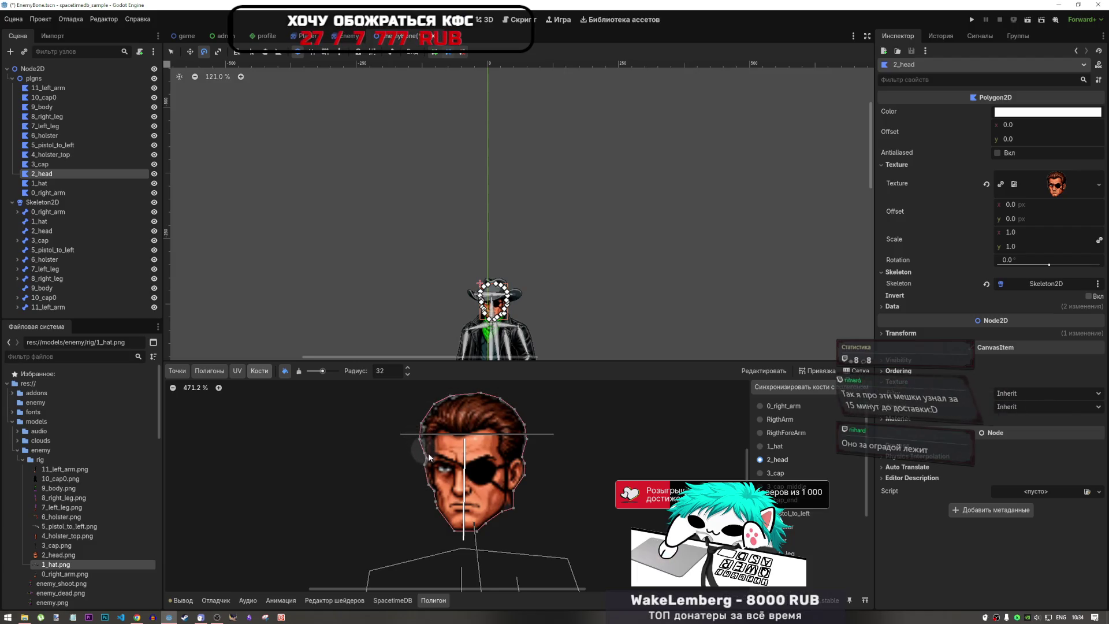
pyautogui.moveTo(425, 449)
pyautogui.mouseDown()
pyautogui.moveTo(437, 502)
pyautogui.moveTo(478, 536)
pyautogui.moveTo(522, 488)
pyautogui.moveTo(523, 425)
pyautogui.moveTo(462, 398)
pyautogui.moveTo(421, 440)
pyautogui.mouseUp()
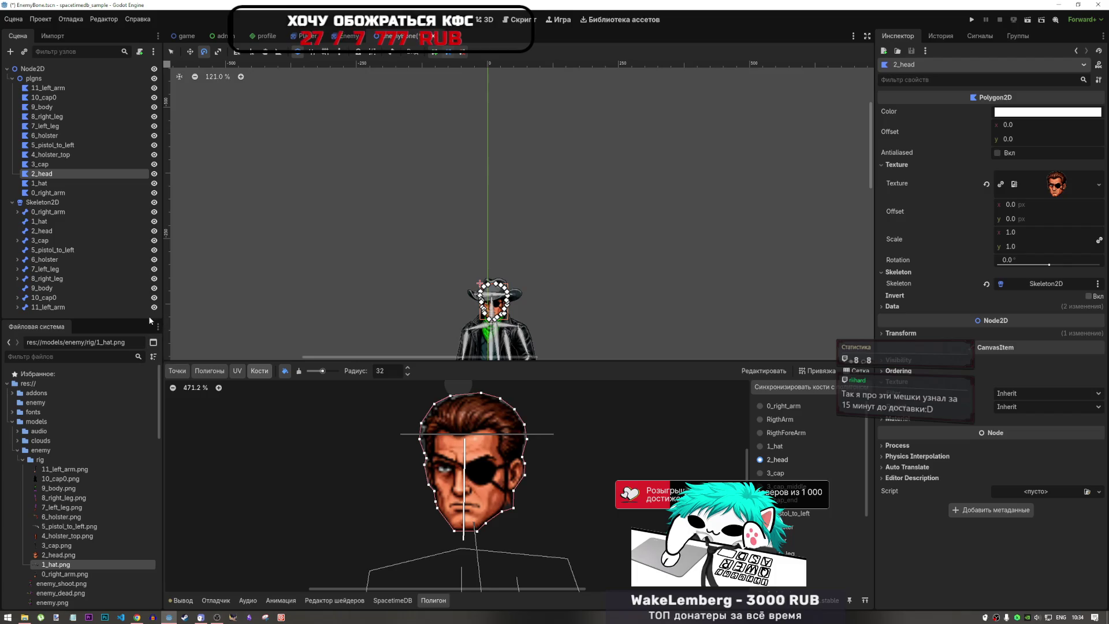
pyautogui.click(58, 163)
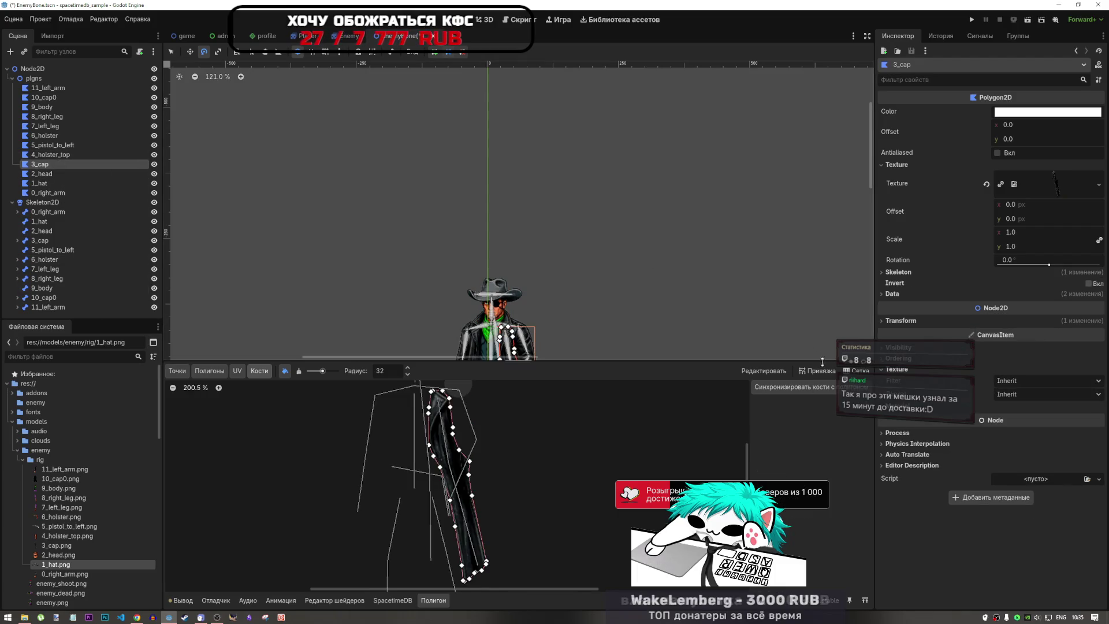
# - Sync the skeleton's bones to the 3_cap polygon and select the 3_cap bone for weight painting
pyautogui.click(796, 397)
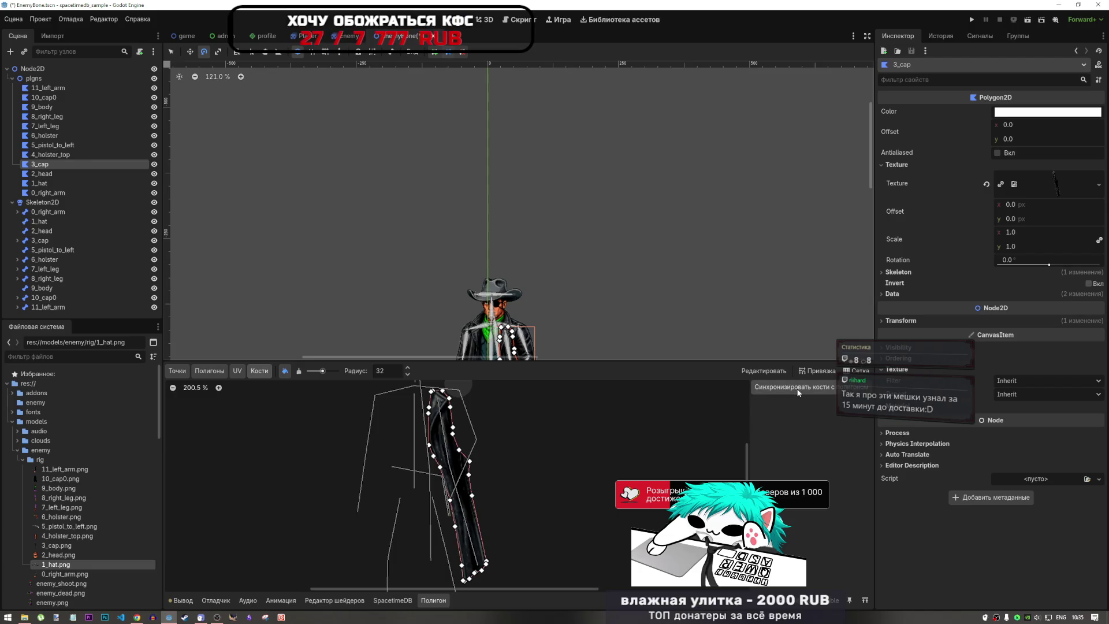
pyautogui.scroll(-3, 797, 451)
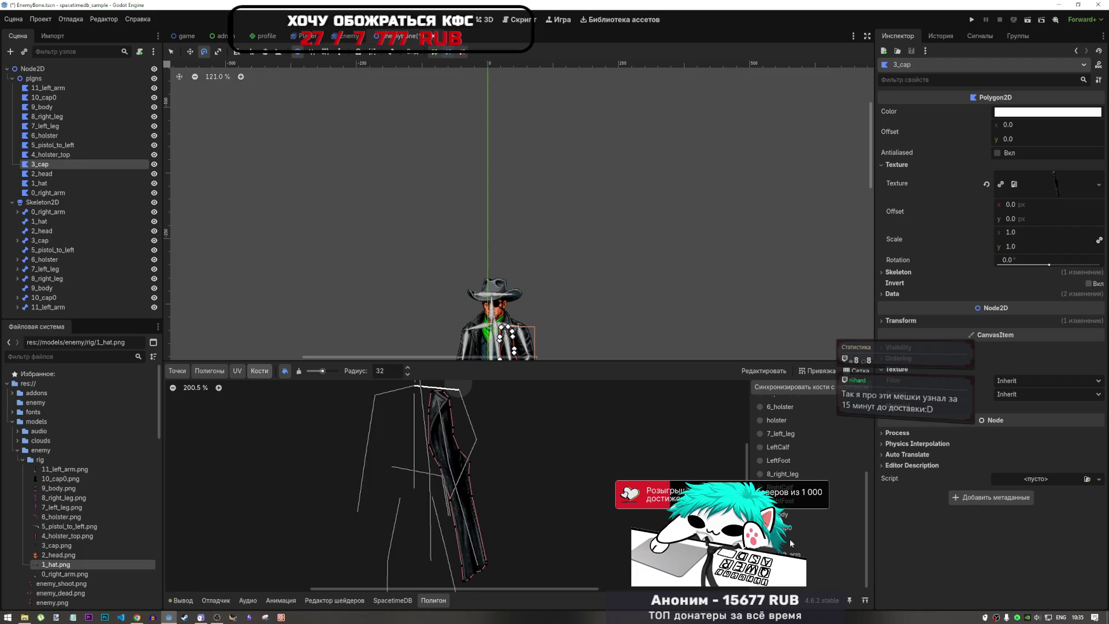
pyautogui.scroll(2, 793, 508)
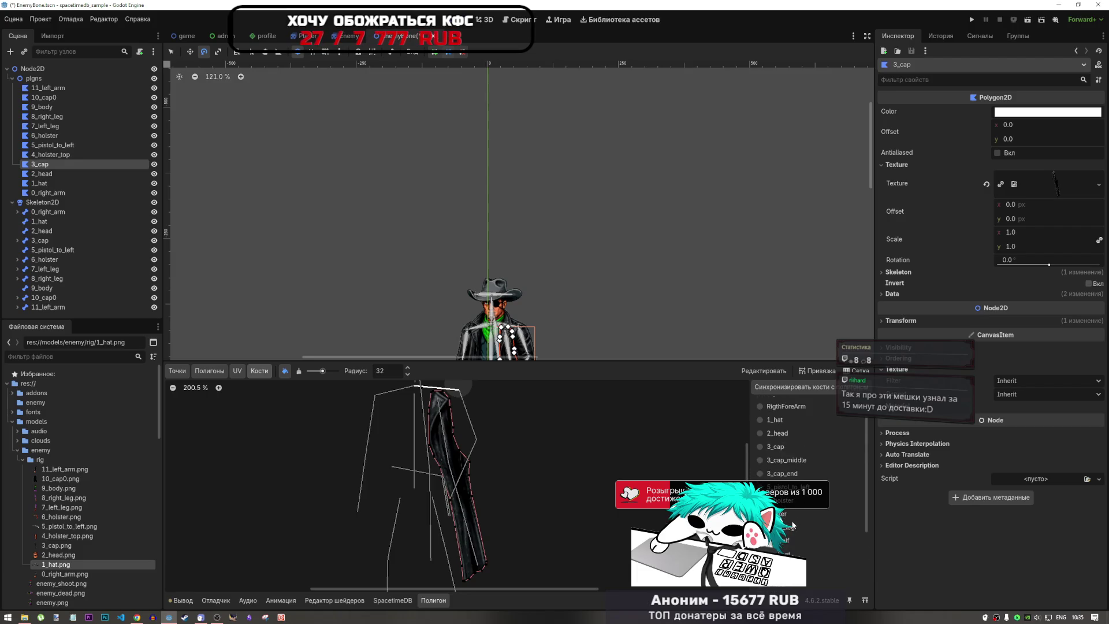
pyautogui.click(783, 446)
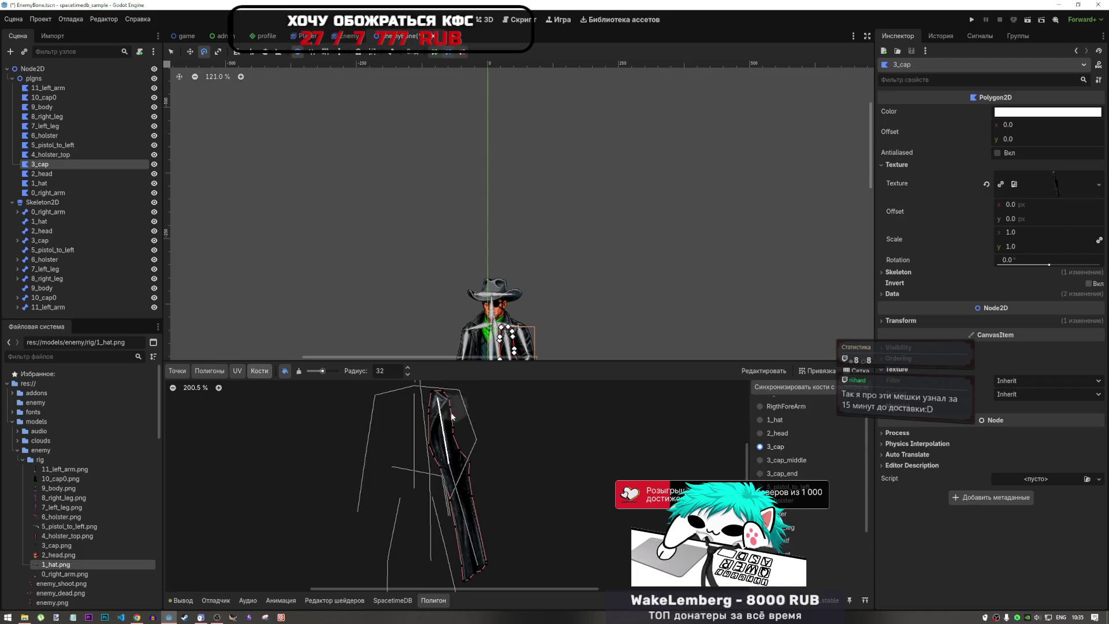
pyautogui.scroll(5, 435, 427)
pyautogui.scroll(-2, 437, 427)
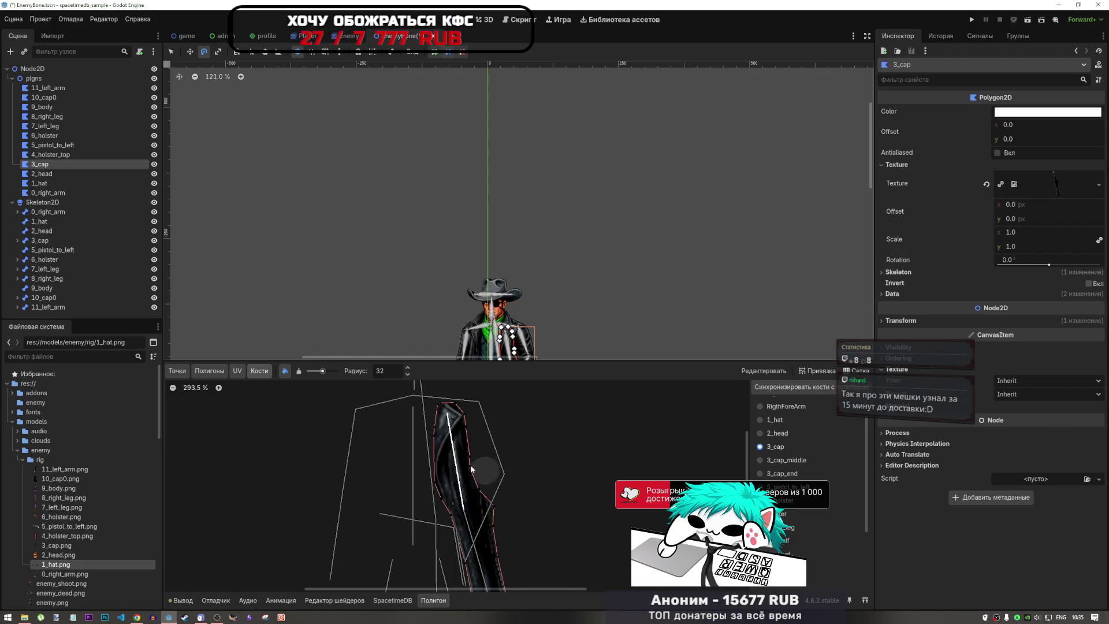
pyautogui.scroll(-3, 479, 468)
pyautogui.scroll(4, 468, 463)
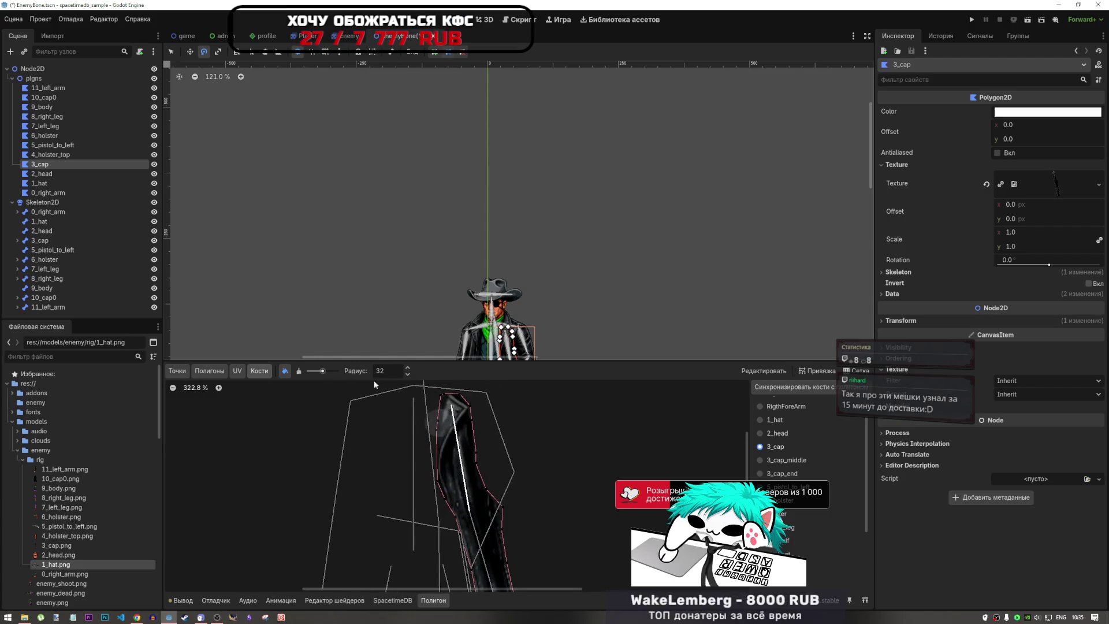
# - Add two internal points down the middle of the 3_cap coat polygon
pyautogui.click(209, 370)
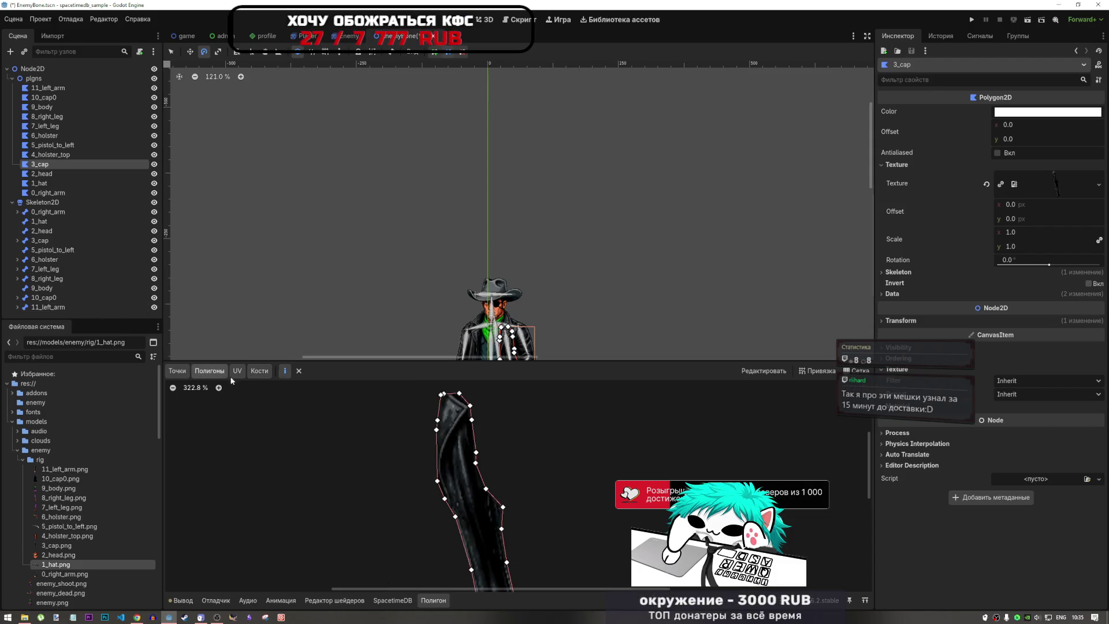
pyautogui.scroll(1, 482, 511)
pyautogui.scroll(3, 480, 506)
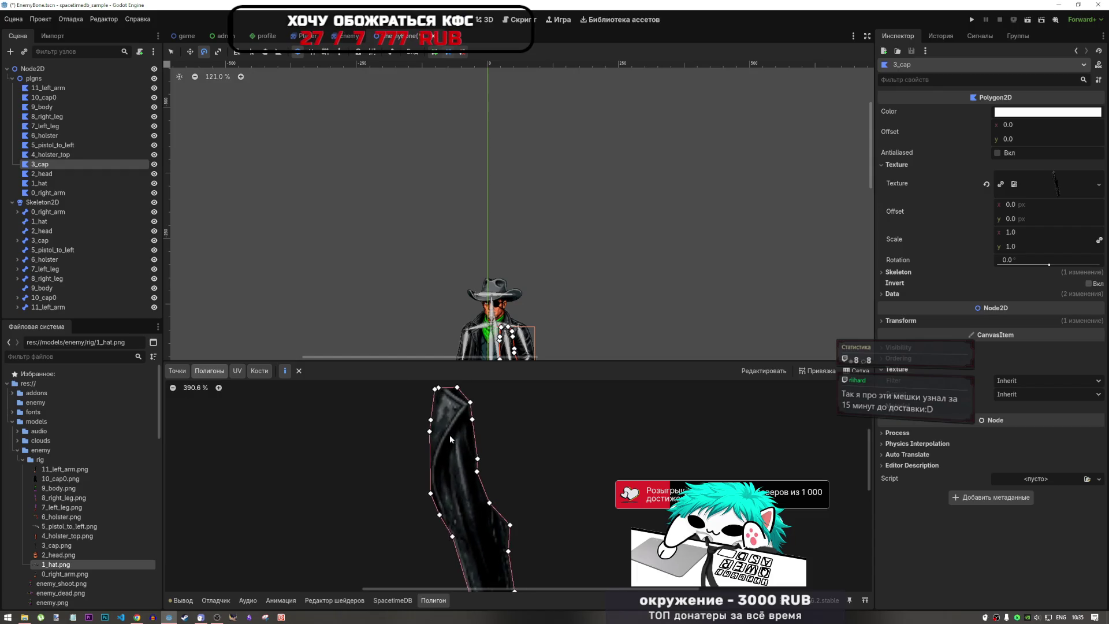
pyautogui.scroll(-3, 449, 421)
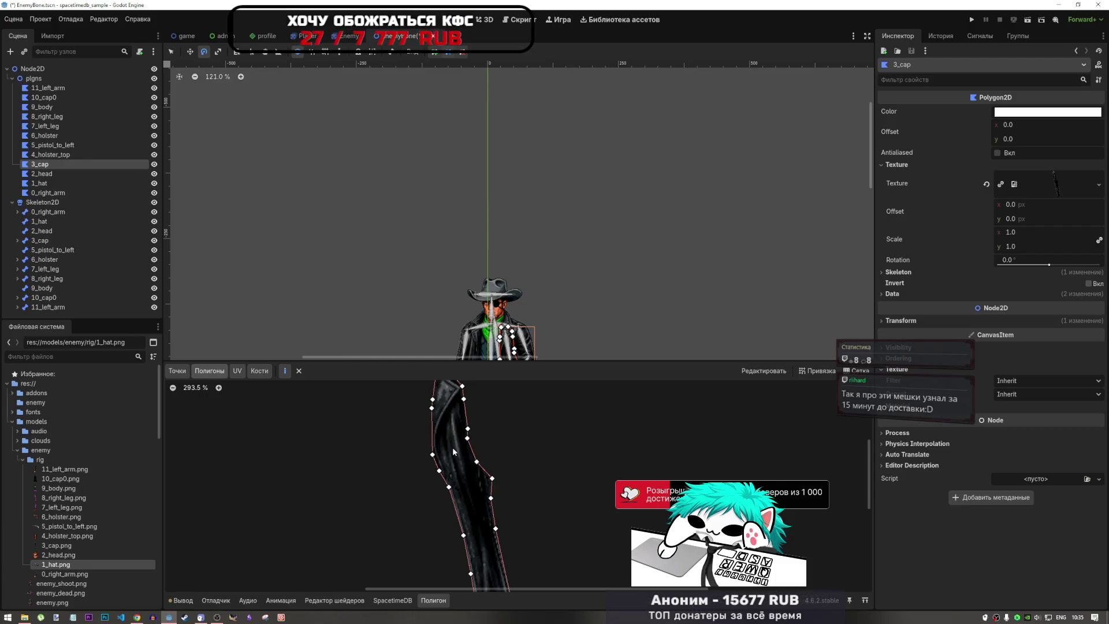
pyautogui.click(176, 371)
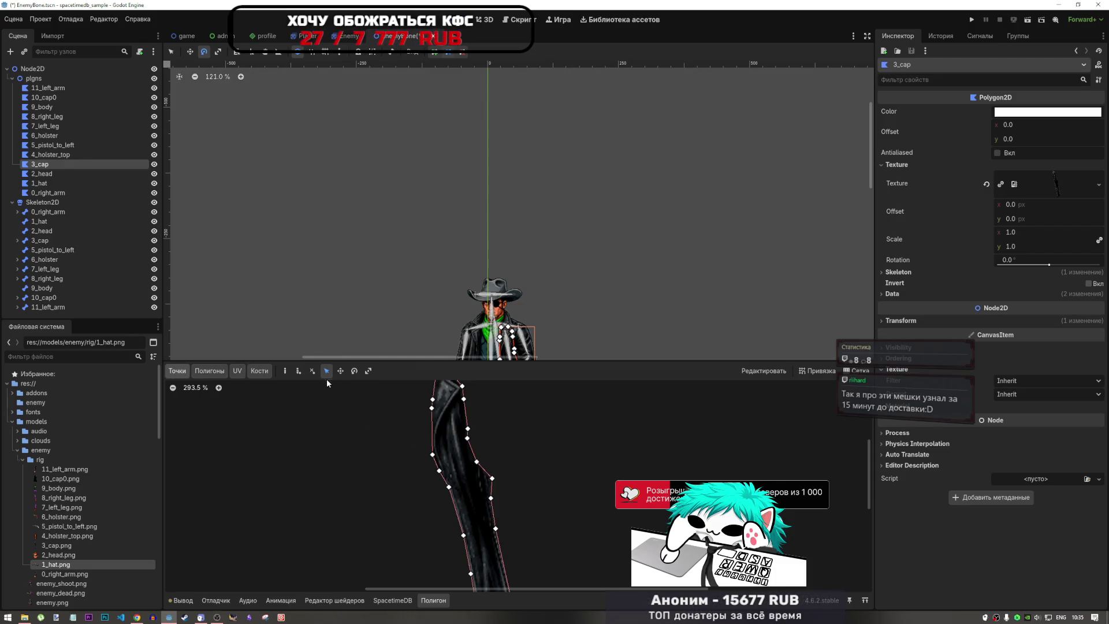
pyautogui.click(451, 446)
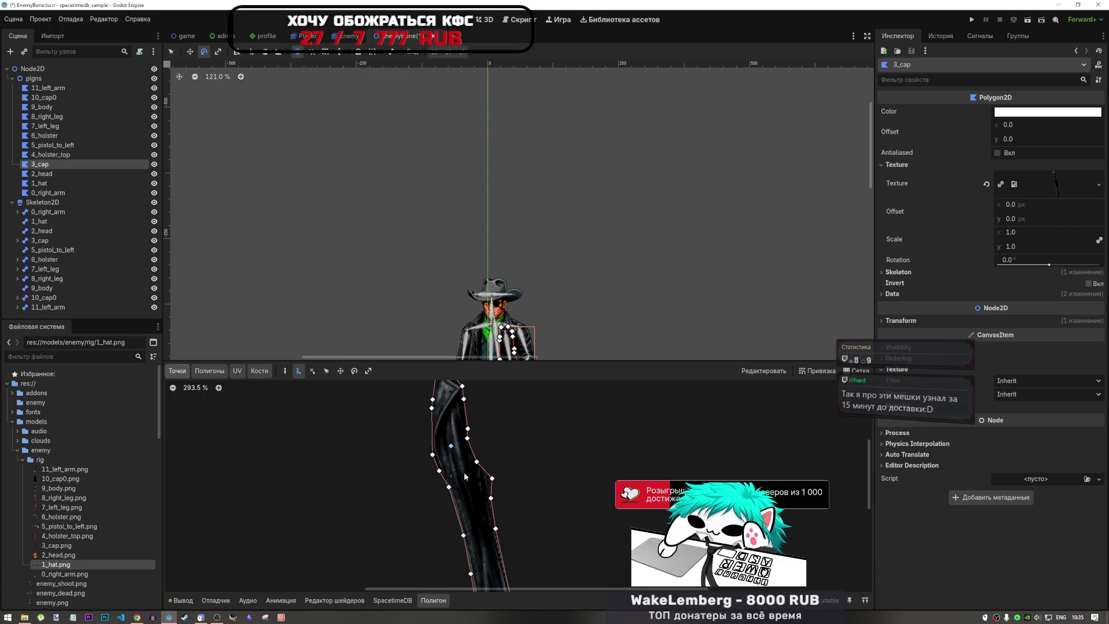
pyautogui.click(463, 474)
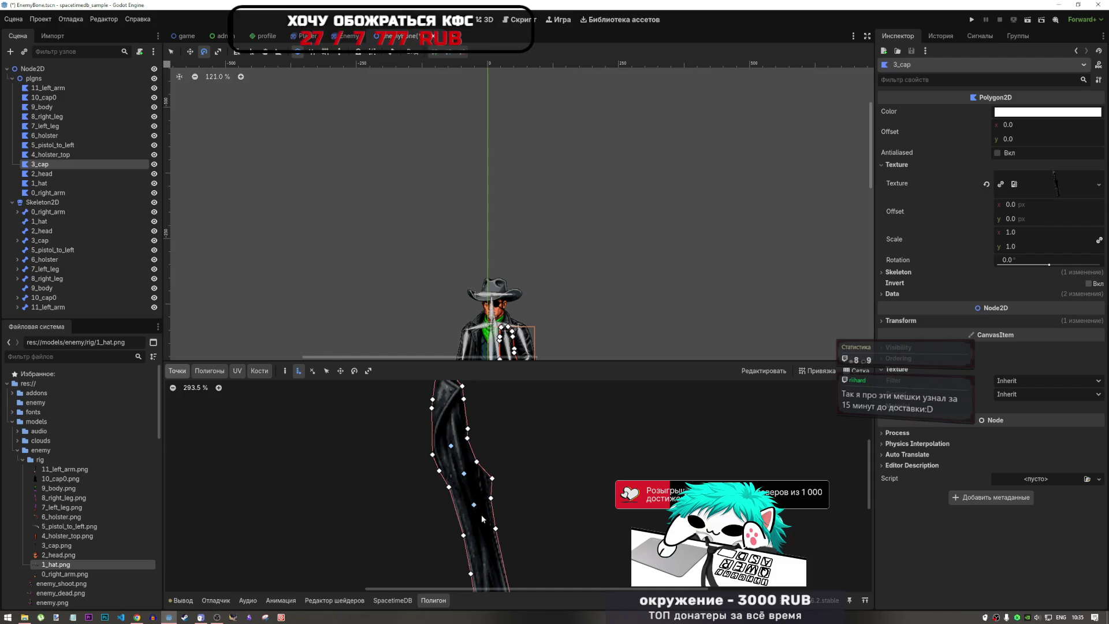
# - Check the 3_cap polygon's UV view, then return to the outline view
pyautogui.scroll(-3, 477, 496)
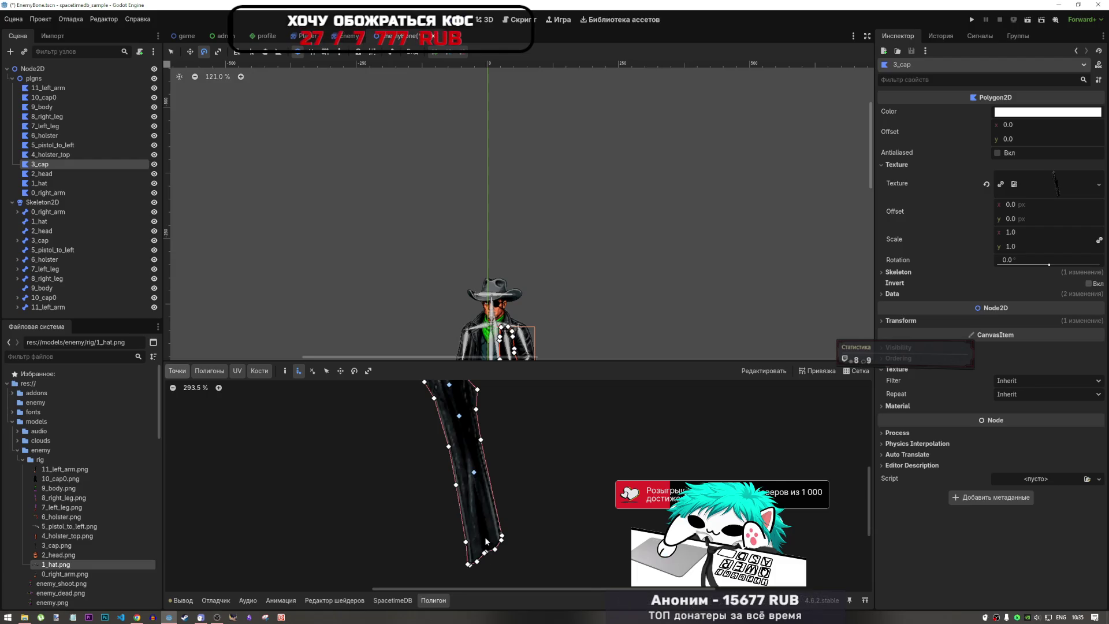
pyautogui.click(237, 371)
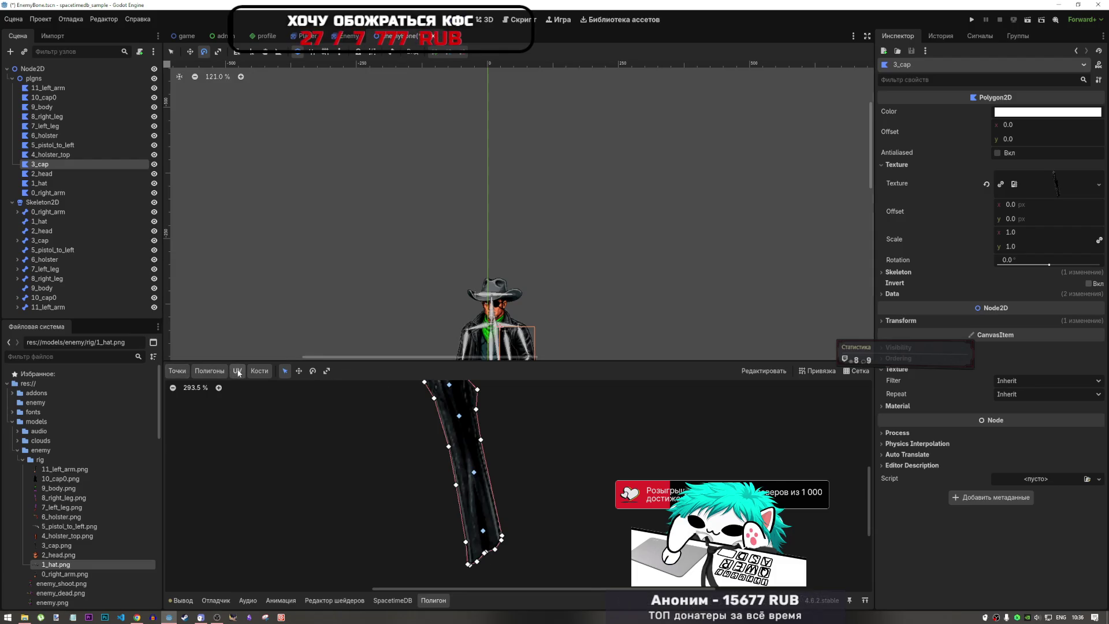
pyautogui.click(209, 371)
pyautogui.scroll(1, 485, 428)
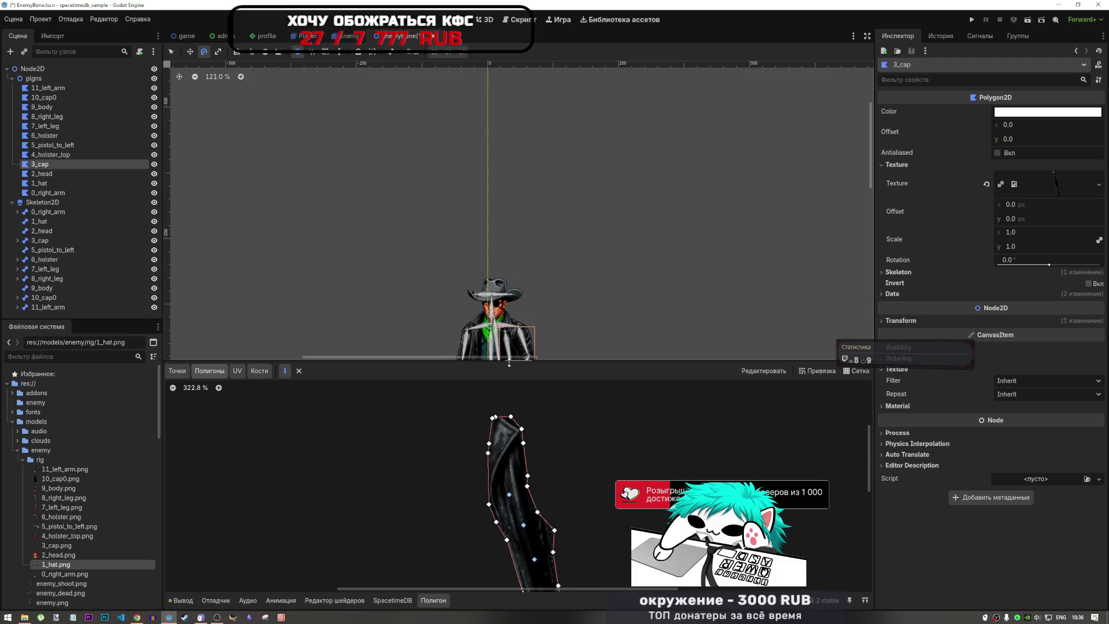
# - Rotate the 2_head bone slightly to tilt the head and hat
pyautogui.click(45, 174)
pyautogui.click(46, 192)
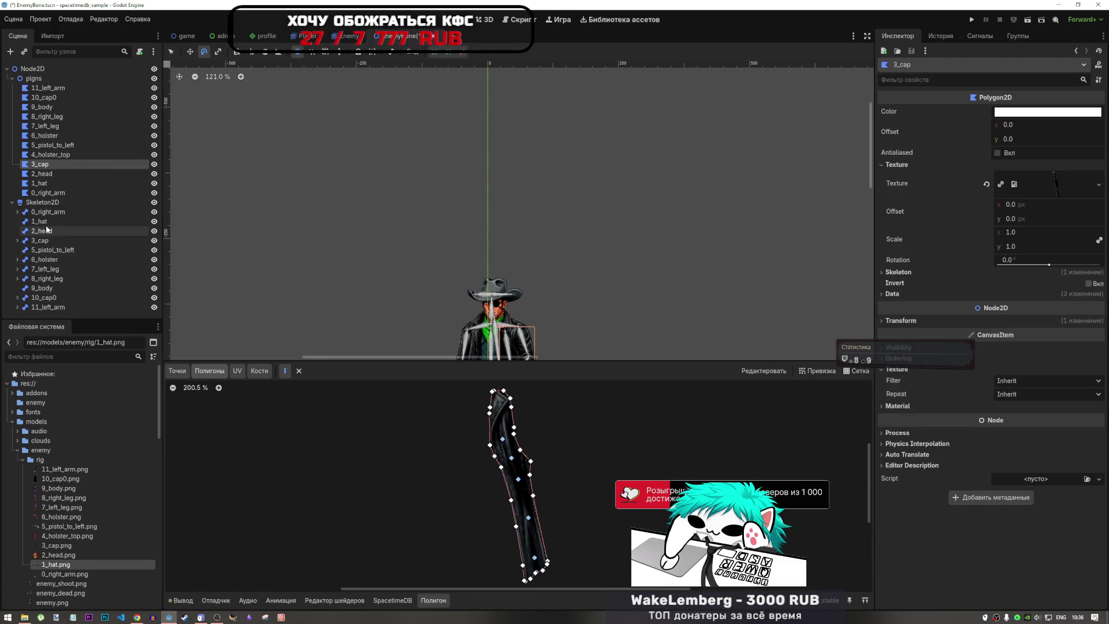
pyautogui.click(41, 222)
pyautogui.click(49, 232)
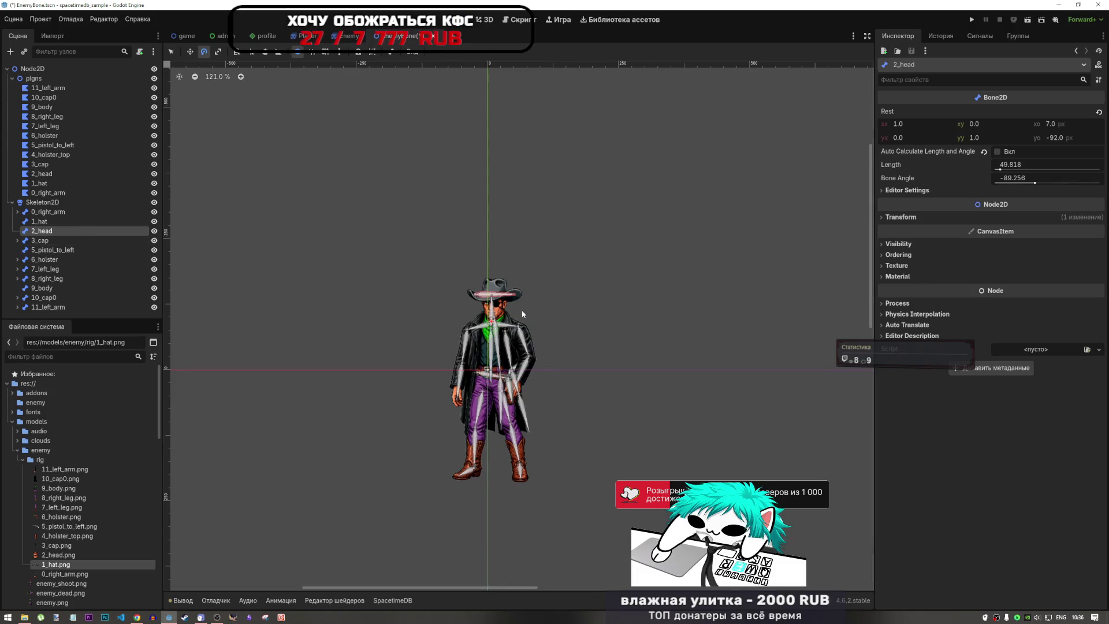
pyautogui.moveTo(490, 304)
pyautogui.mouseDown()
pyautogui.moveTo(501, 311)
pyautogui.moveTo(492, 315)
pyautogui.mouseUp()
# - Switch to move mode and reopen the 3_cap polygon in the polygon editor
pyautogui.press('w')
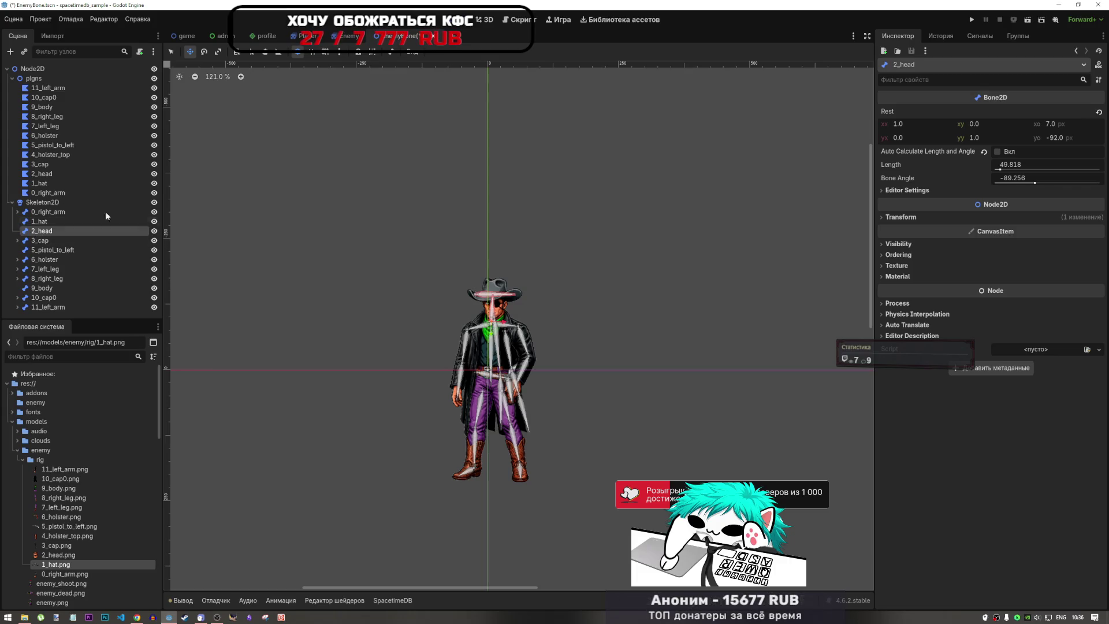
pyautogui.click(40, 164)
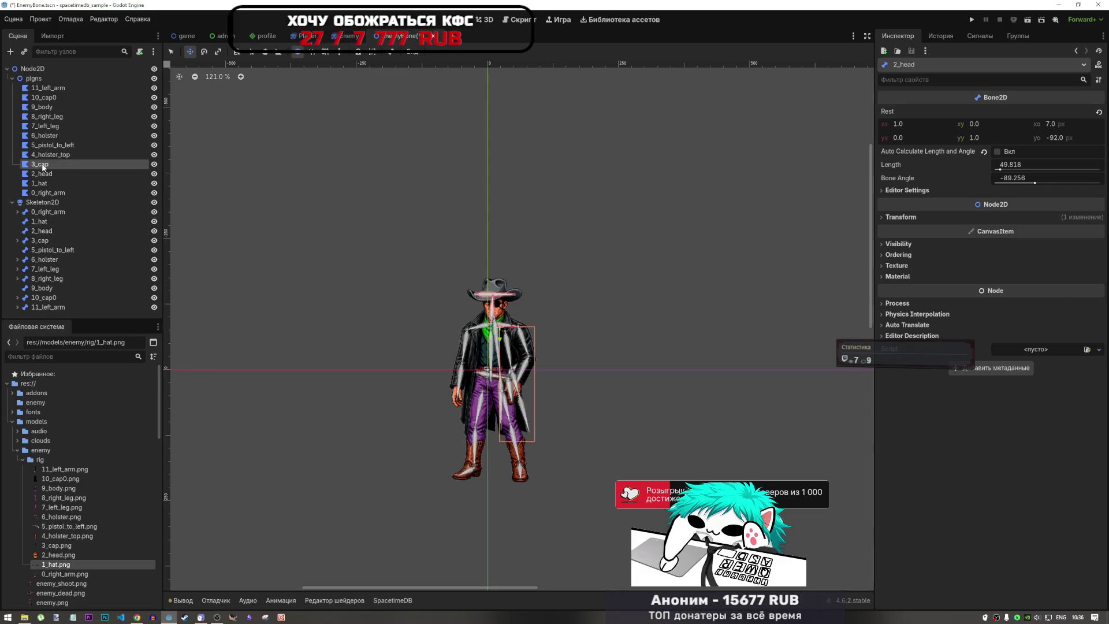
pyautogui.scroll(2, 527, 476)
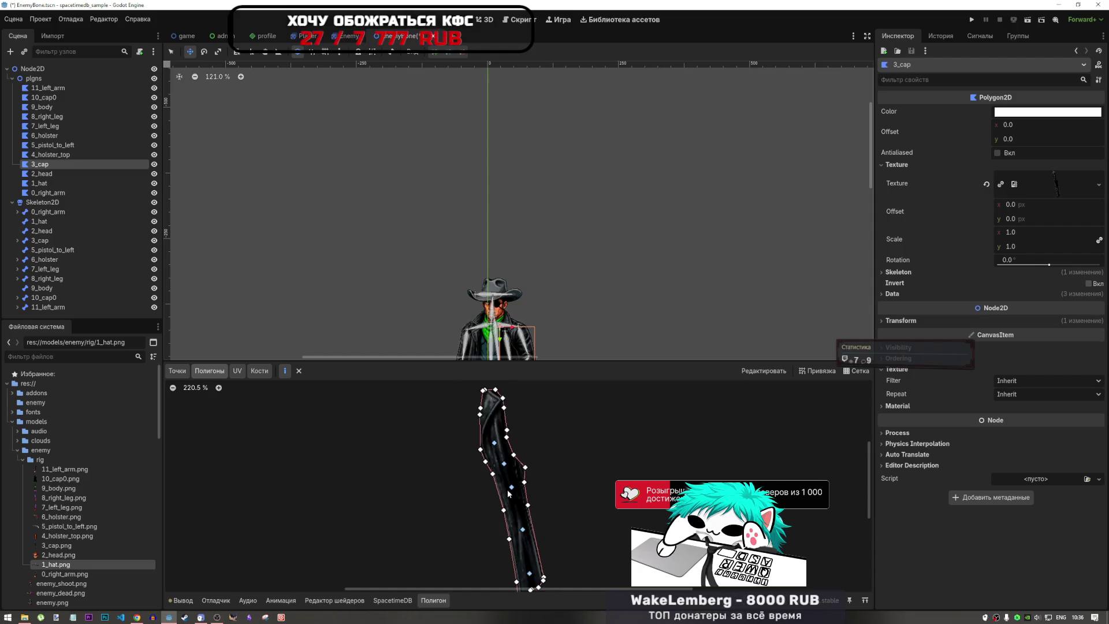
# - Create a filled top sub-polygon through the coat-tail's upper vertices
pyautogui.keyDown('ctrl'); pyautogui.scroll(1, 486, 400); pyautogui.keyUp('ctrl')
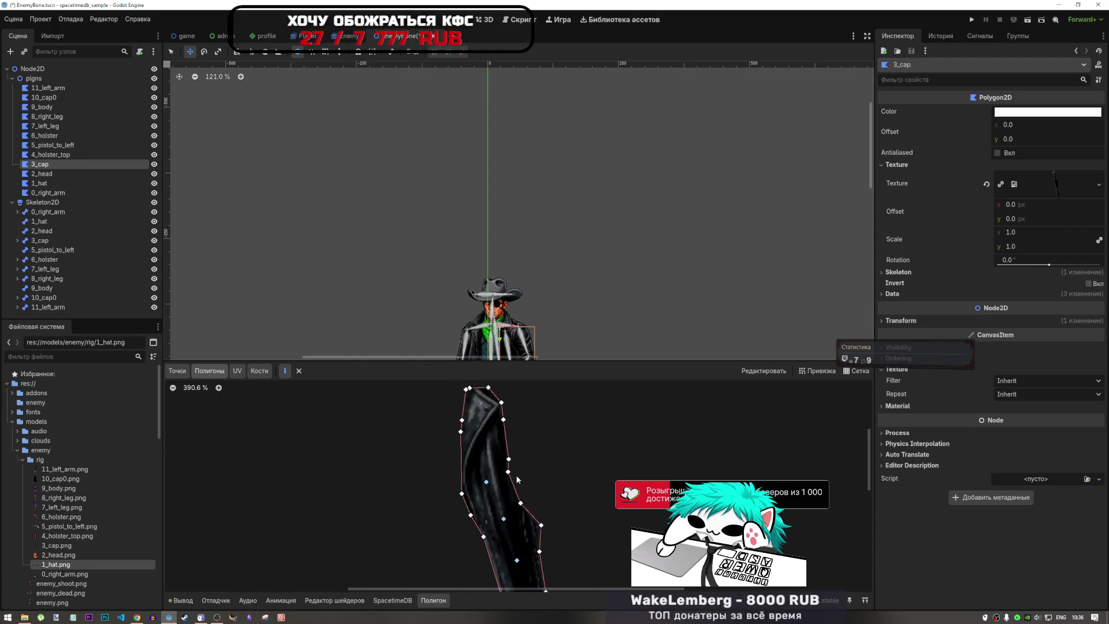
pyautogui.click(461, 494)
pyautogui.click(486, 481)
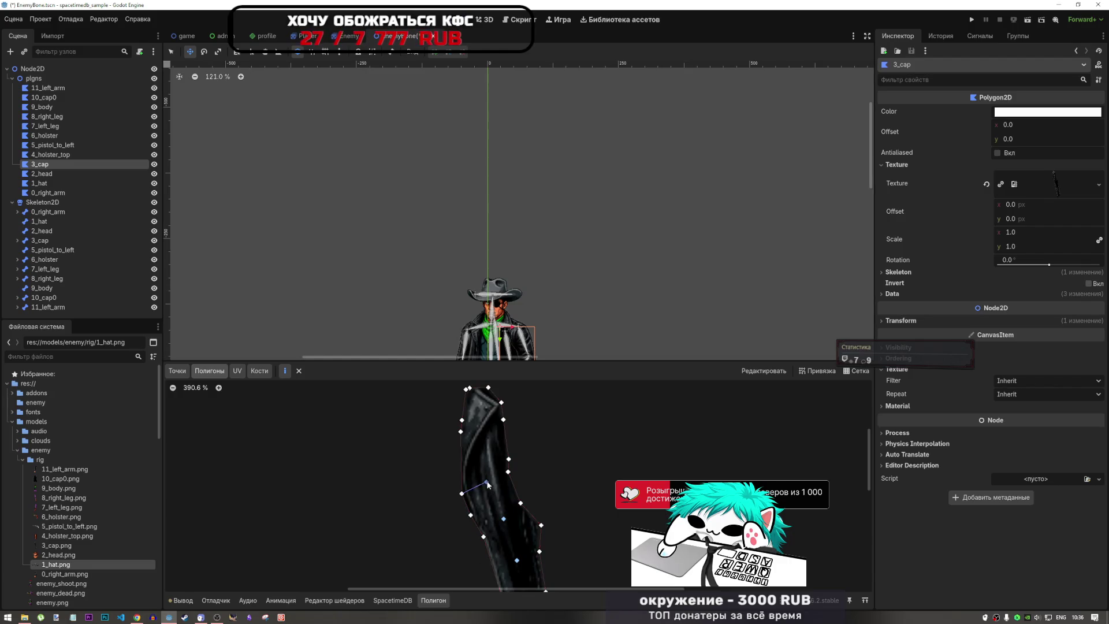
pyautogui.click(508, 471)
pyautogui.click(504, 420)
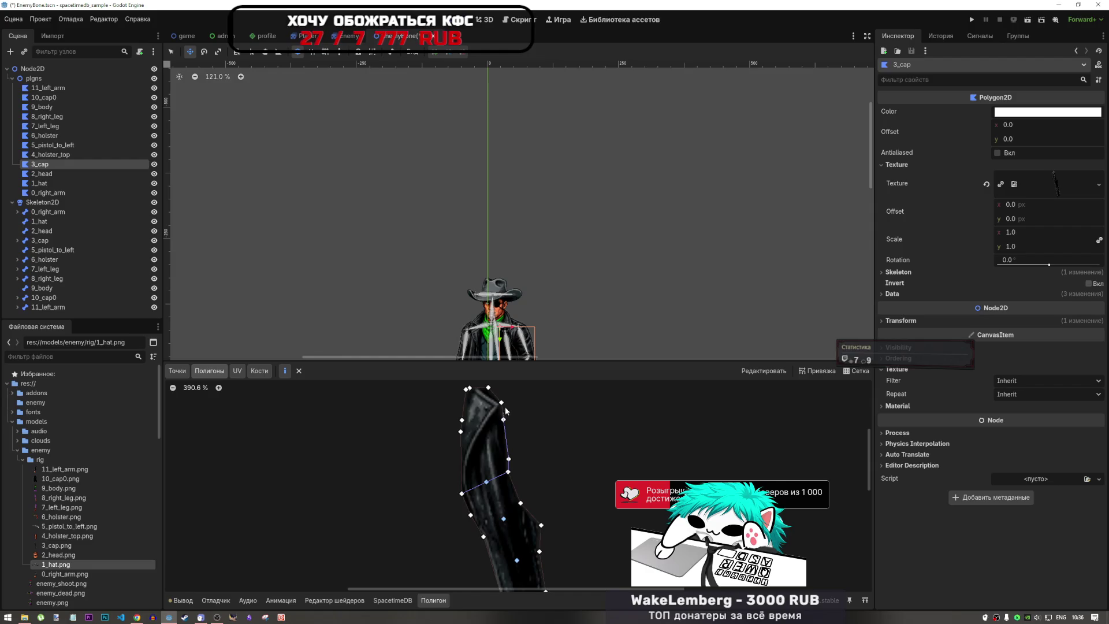
pyautogui.click(501, 403)
pyautogui.click(488, 388)
pyautogui.click(470, 388)
pyautogui.click(467, 390)
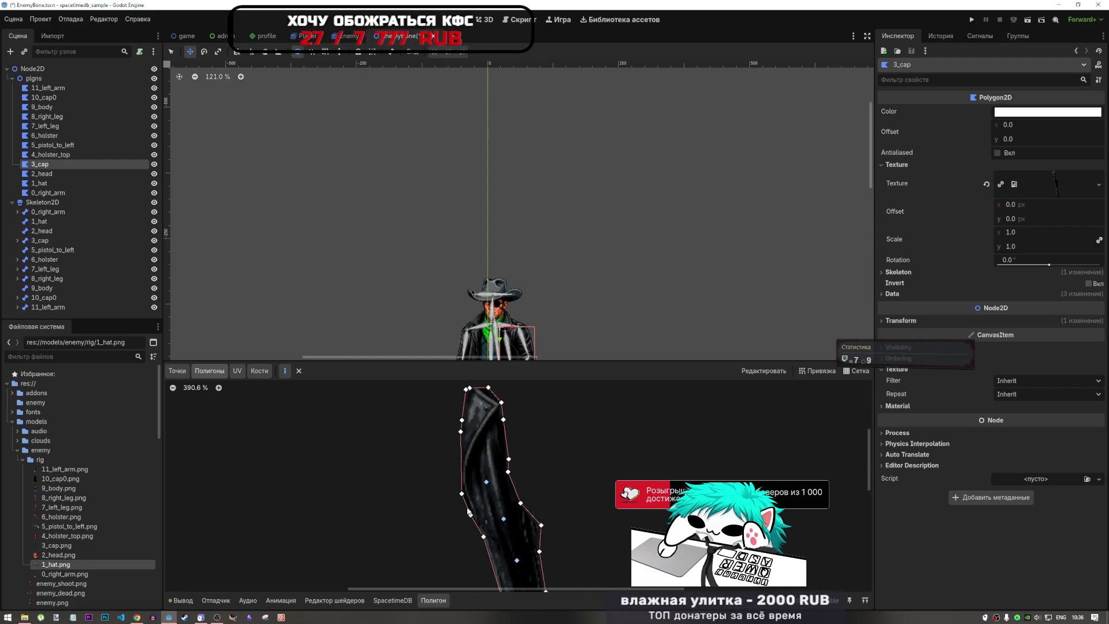
pyautogui.click(461, 494)
pyautogui.click(486, 481)
pyautogui.click(508, 472)
pyautogui.click(508, 459)
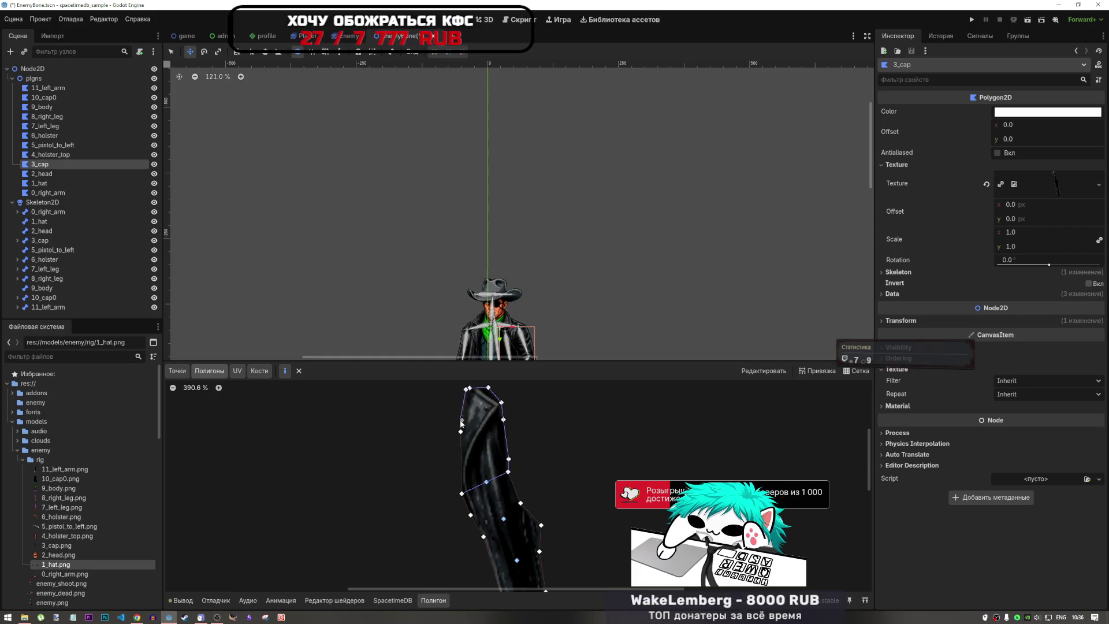
pyautogui.click(462, 492)
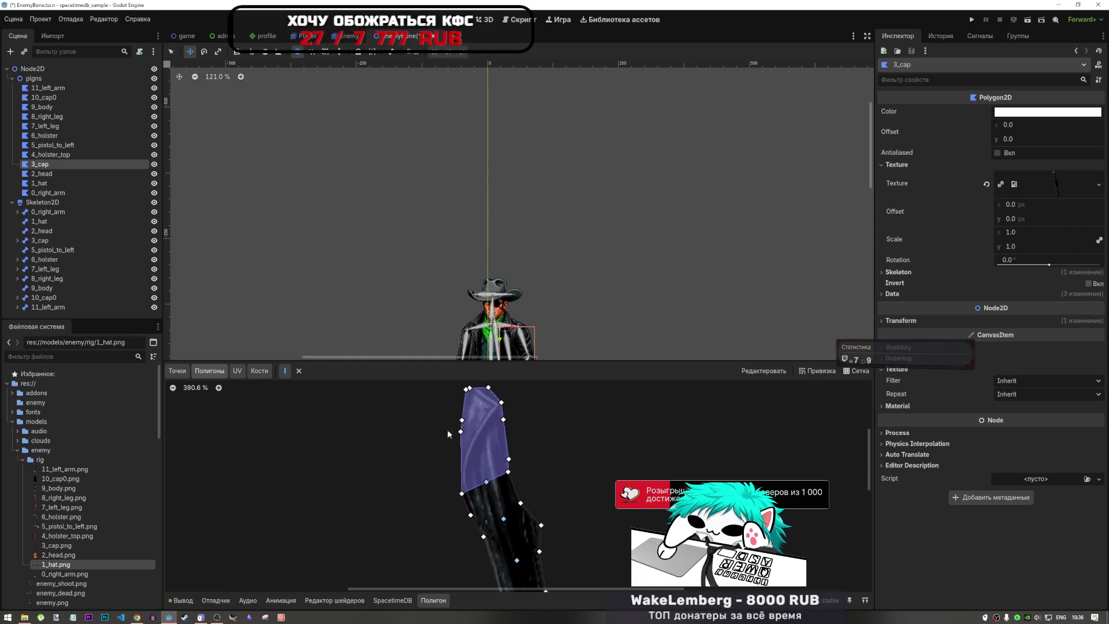
pyautogui.scroll(3, 477, 499)
pyautogui.scroll(-1, 477, 518)
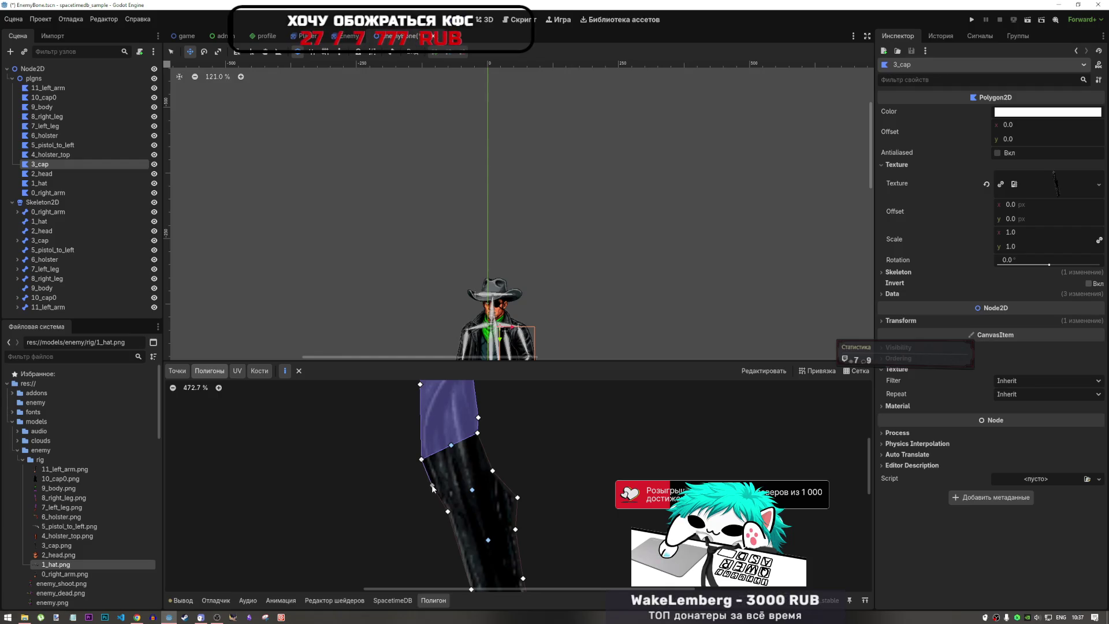
# - Add a triangle, a four-sided piece and two more triangles below the top sub-polygon
pyautogui.click(432, 486)
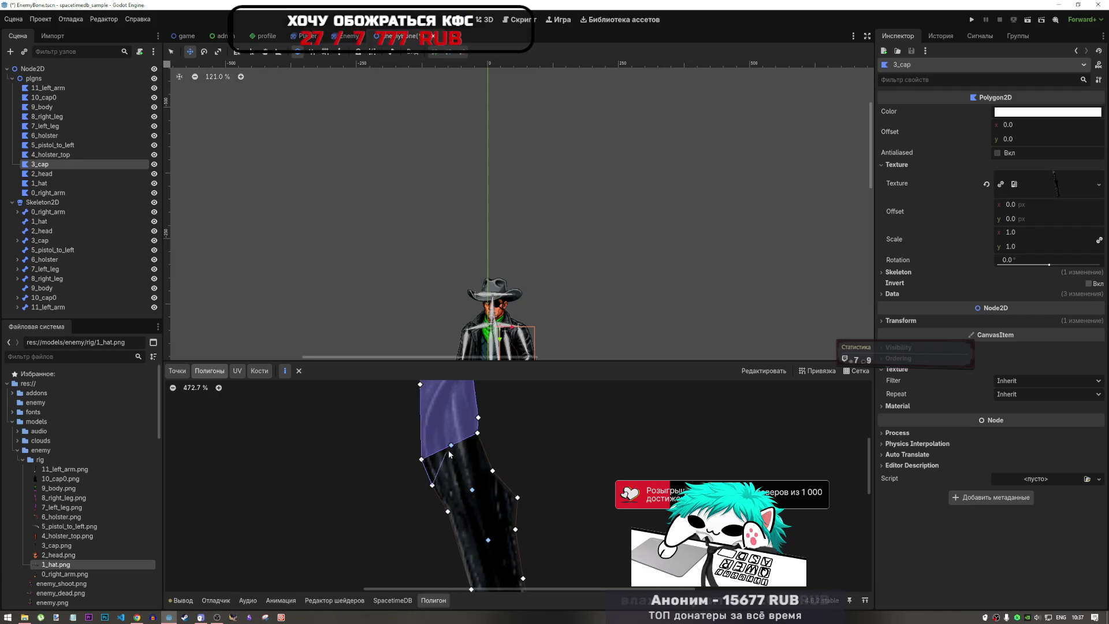
pyautogui.click(451, 445)
pyautogui.click(421, 460)
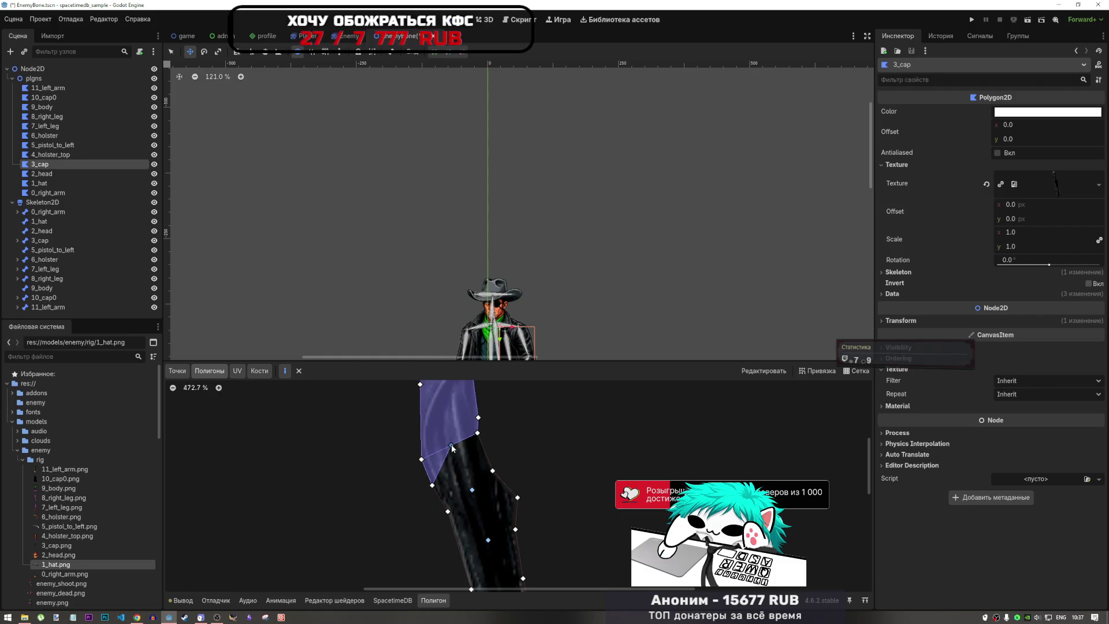
pyautogui.click(492, 471)
pyautogui.click(472, 490)
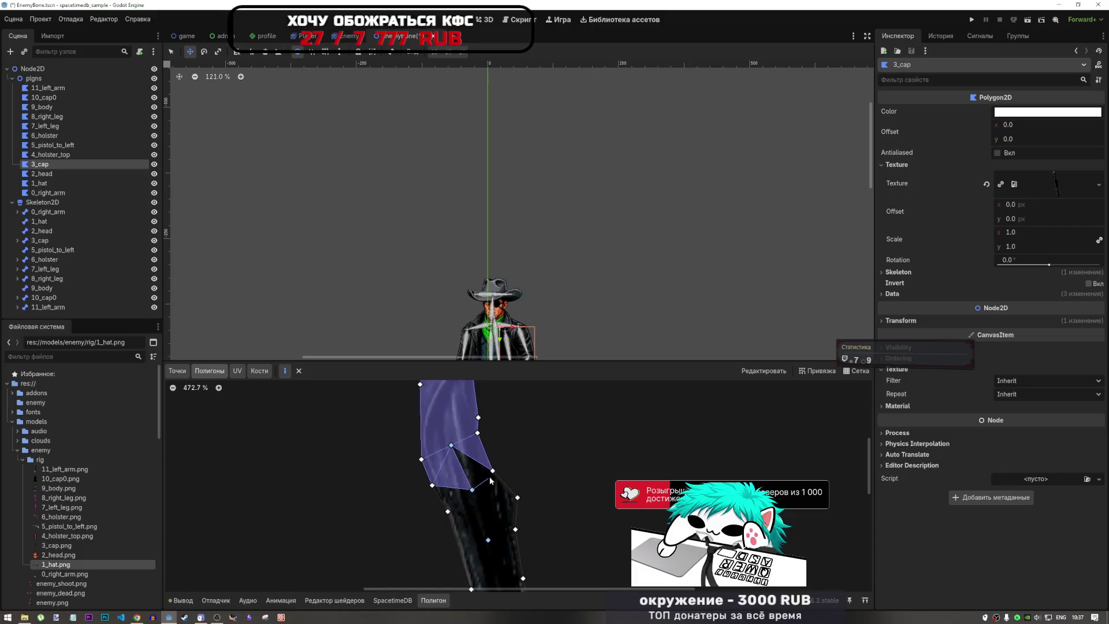
pyautogui.click(432, 485)
pyautogui.click(451, 446)
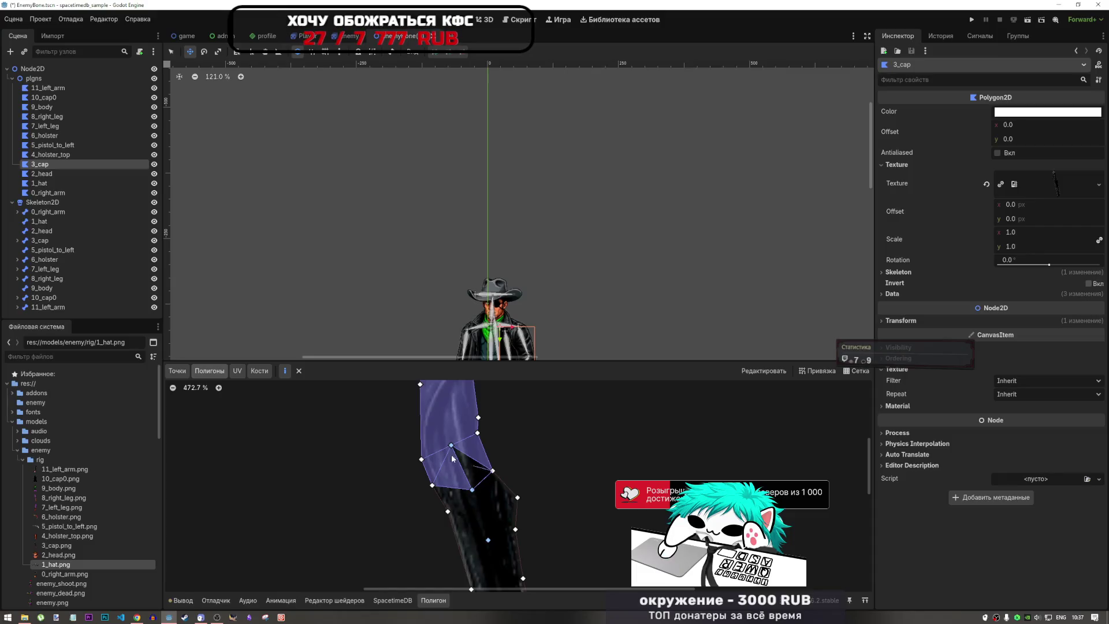
pyautogui.click(448, 512)
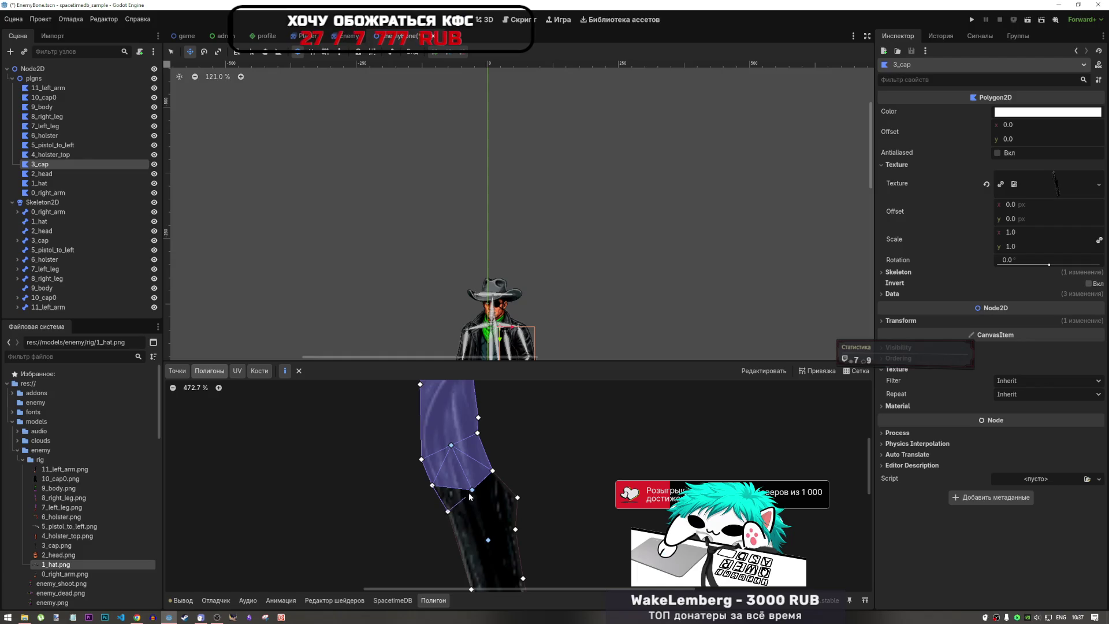
pyautogui.click(472, 490)
pyautogui.click(433, 486)
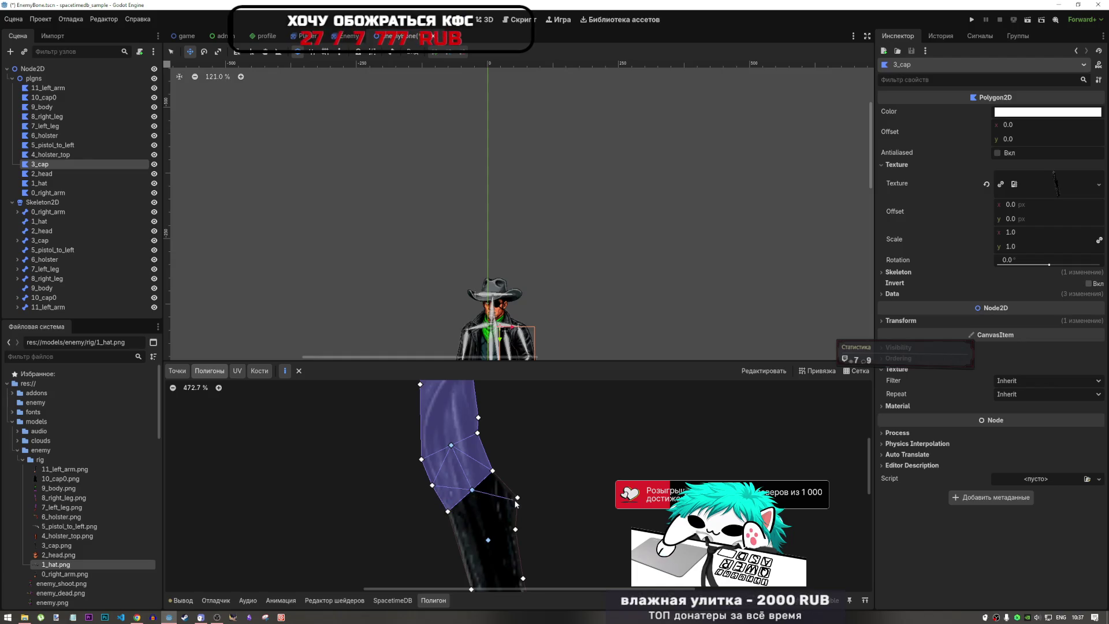
pyautogui.click(492, 471)
pyautogui.click(472, 490)
pyautogui.scroll(-5, 513, 405)
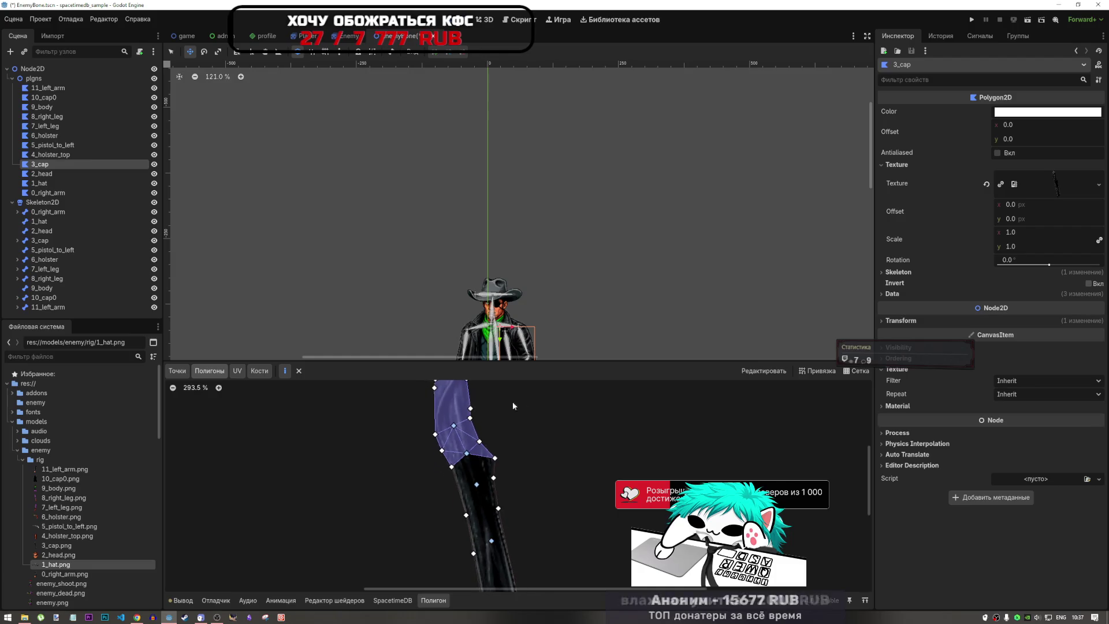
pyautogui.scroll(7, 514, 438)
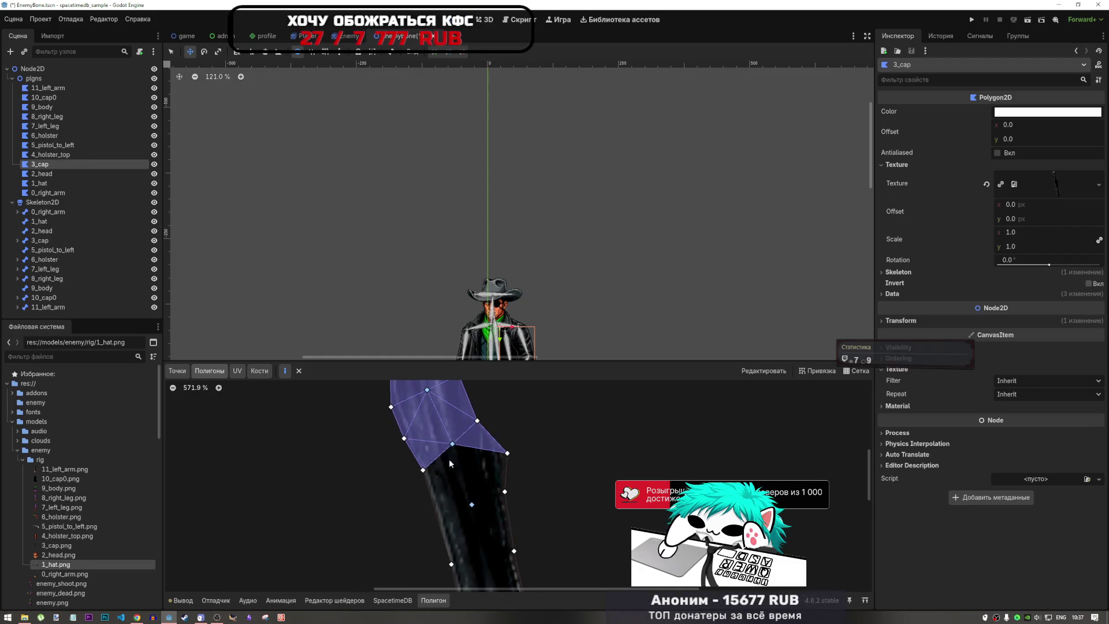
# - Add triangles at the right edge, the left side and along the lower edge
pyautogui.click(505, 492)
pyautogui.click(453, 444)
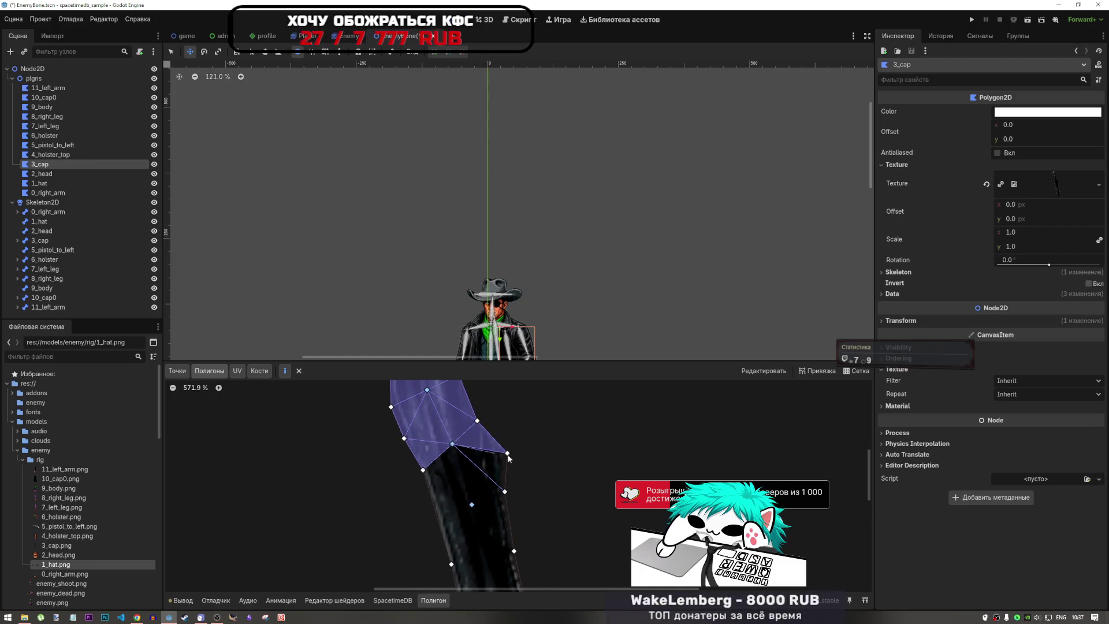
pyautogui.click(507, 453)
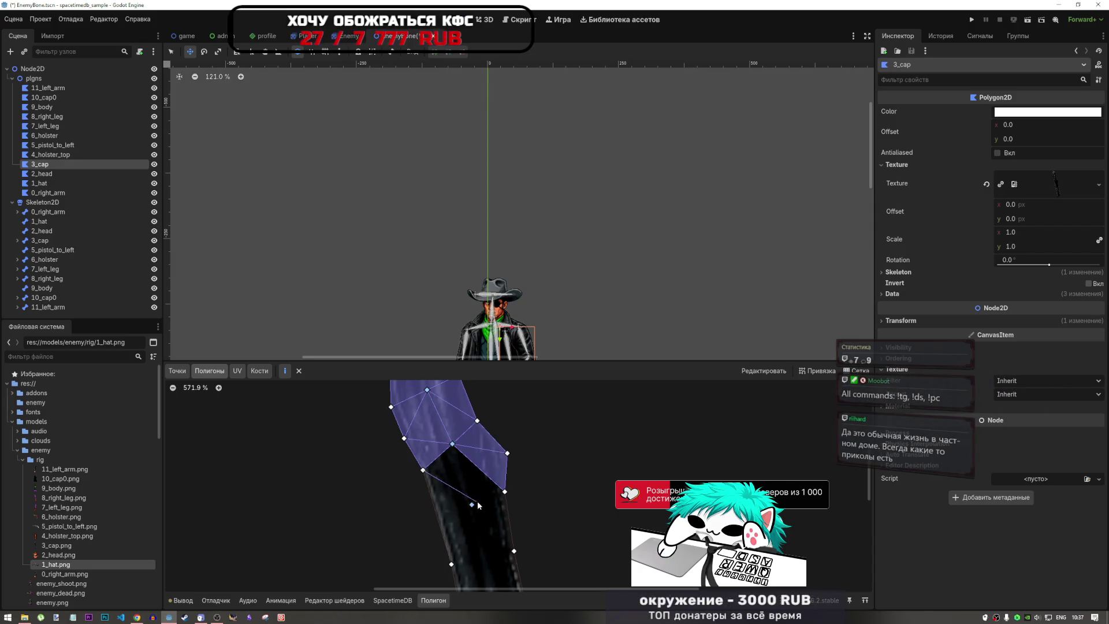
pyautogui.click(453, 444)
pyautogui.click(424, 471)
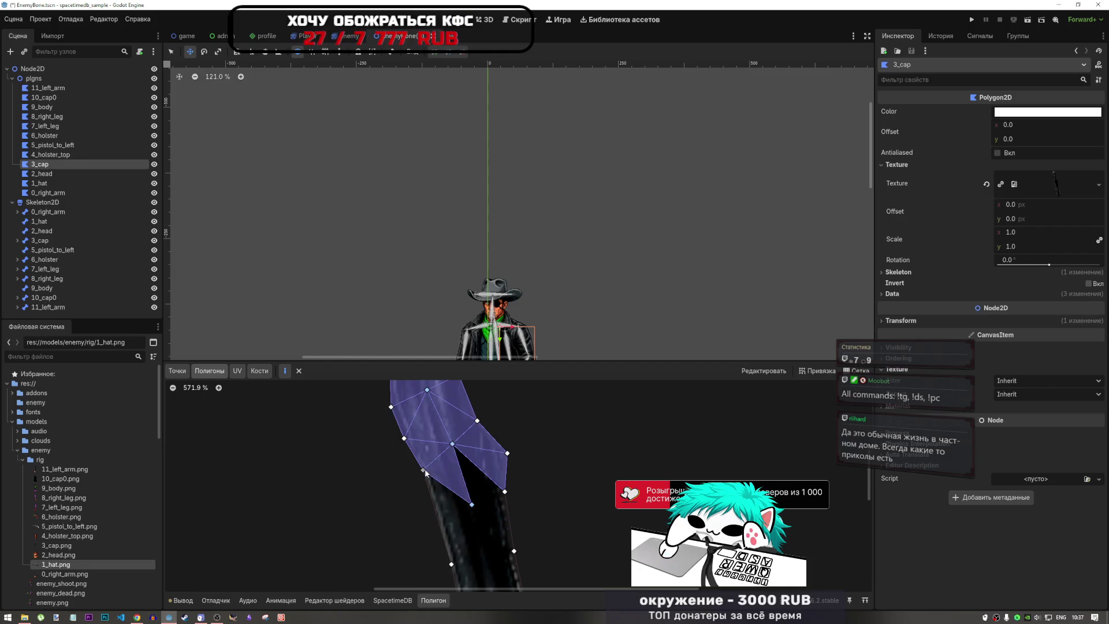
pyautogui.click(505, 493)
pyautogui.click(471, 505)
pyautogui.click(454, 445)
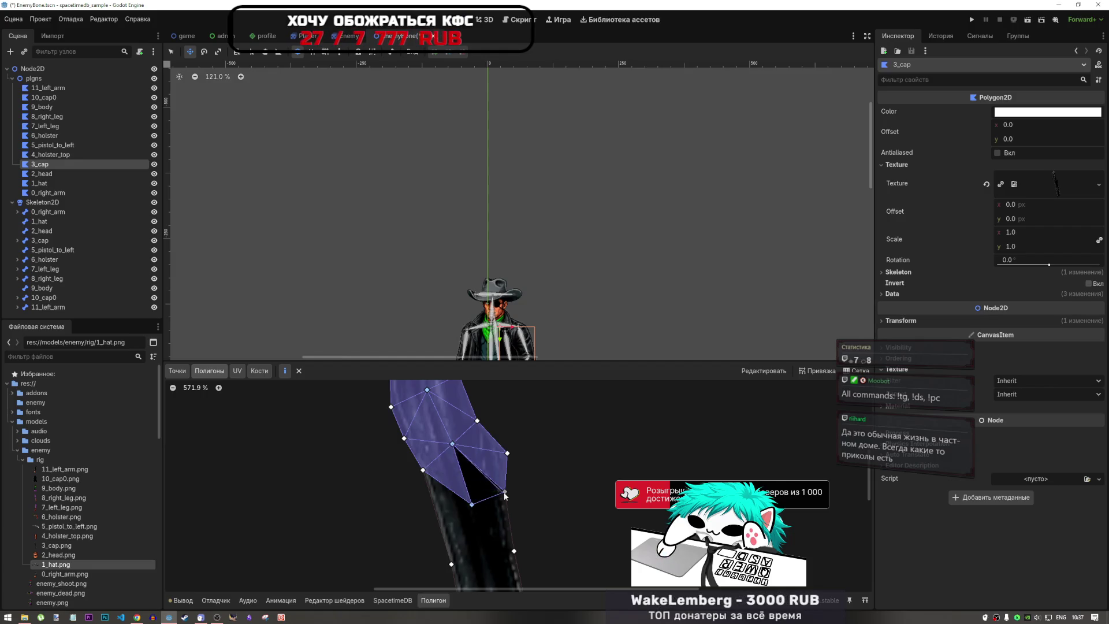
pyautogui.scroll(-3, 470, 440)
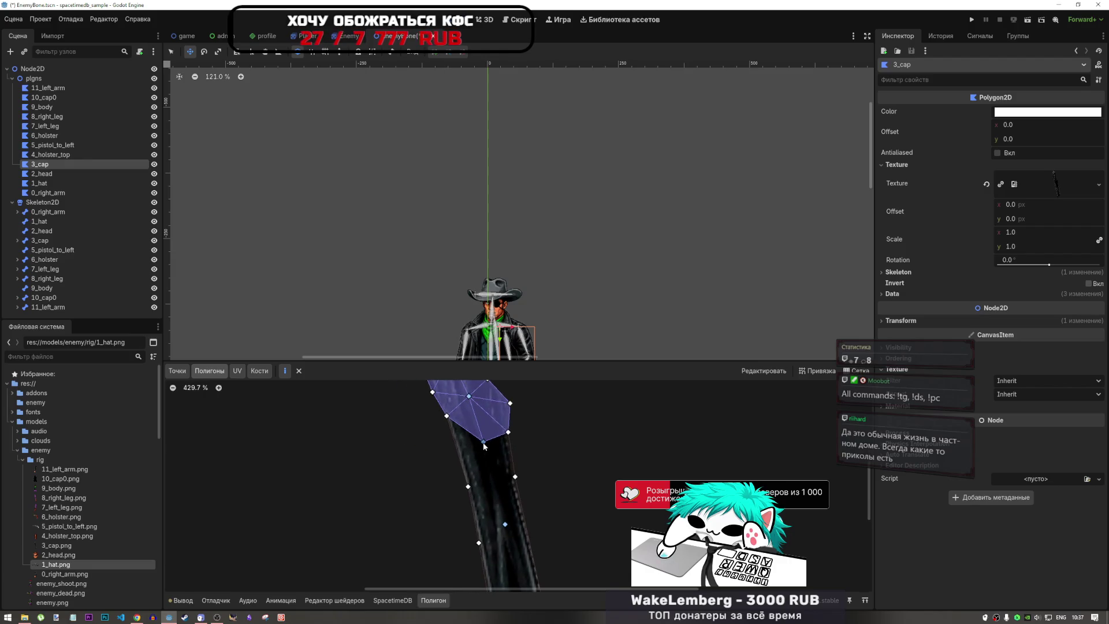
# - Fill in the remaining triangles near the top and on the top-right side
pyautogui.click(483, 443)
pyautogui.click(447, 415)
pyautogui.click(467, 486)
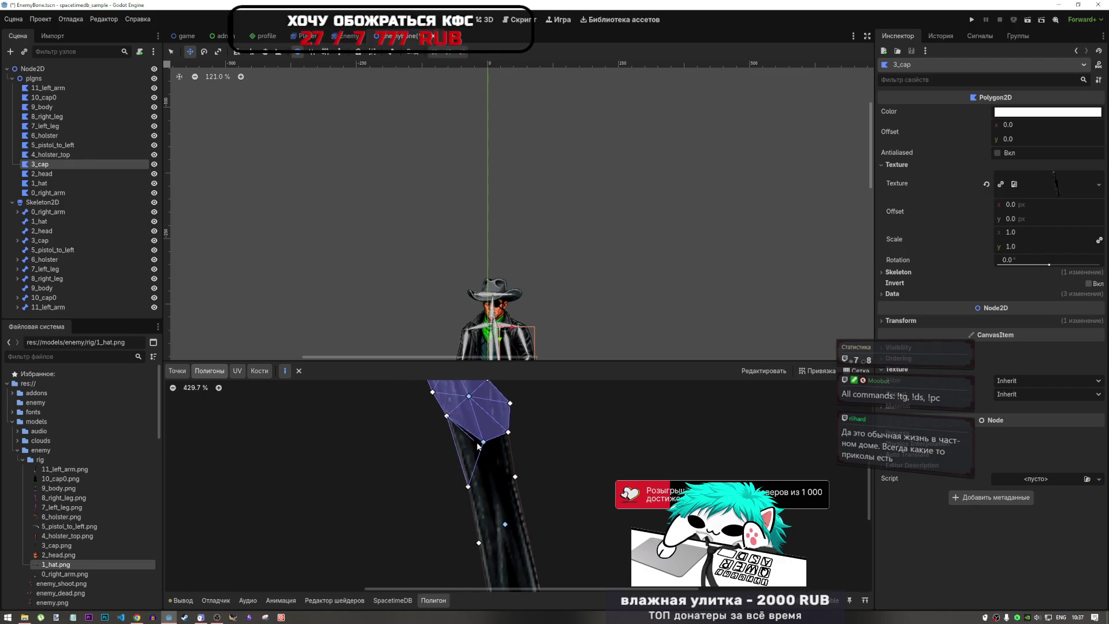
pyautogui.click(483, 443)
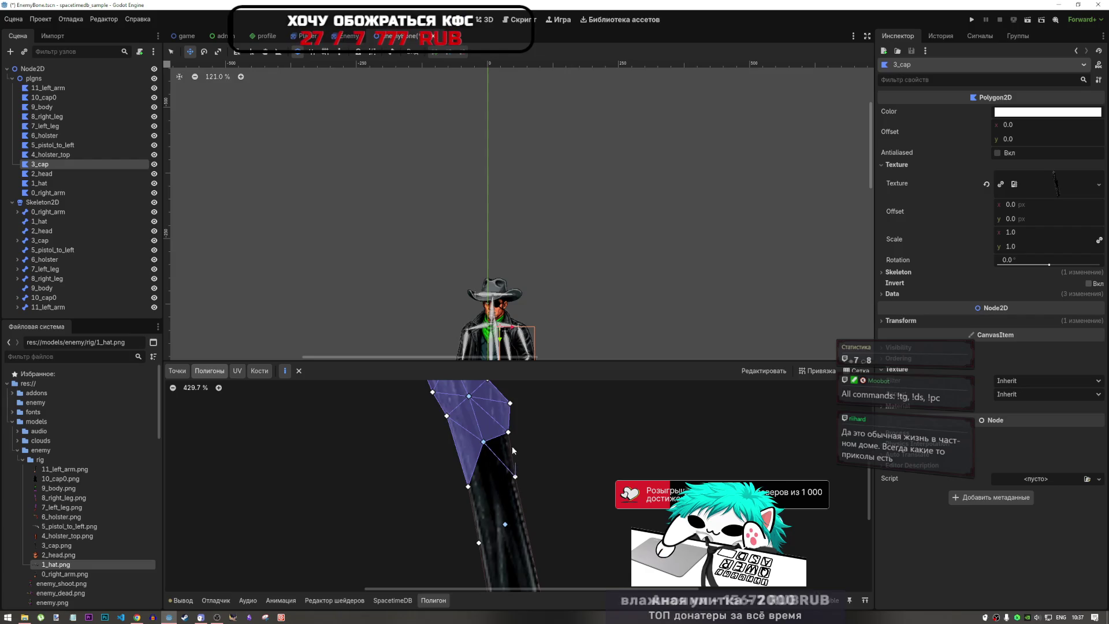
pyautogui.click(507, 432)
pyautogui.scroll(-3, 536, 432)
pyautogui.scroll(7, 497, 462)
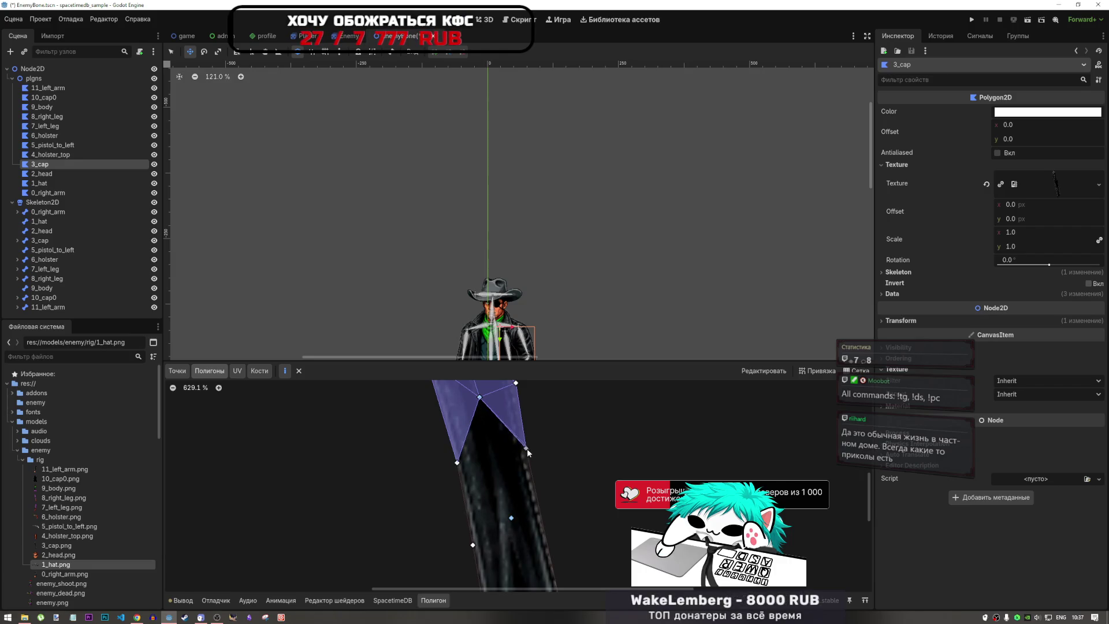
pyautogui.click(526, 448)
pyautogui.click(457, 462)
pyautogui.scroll(-7, 497, 450)
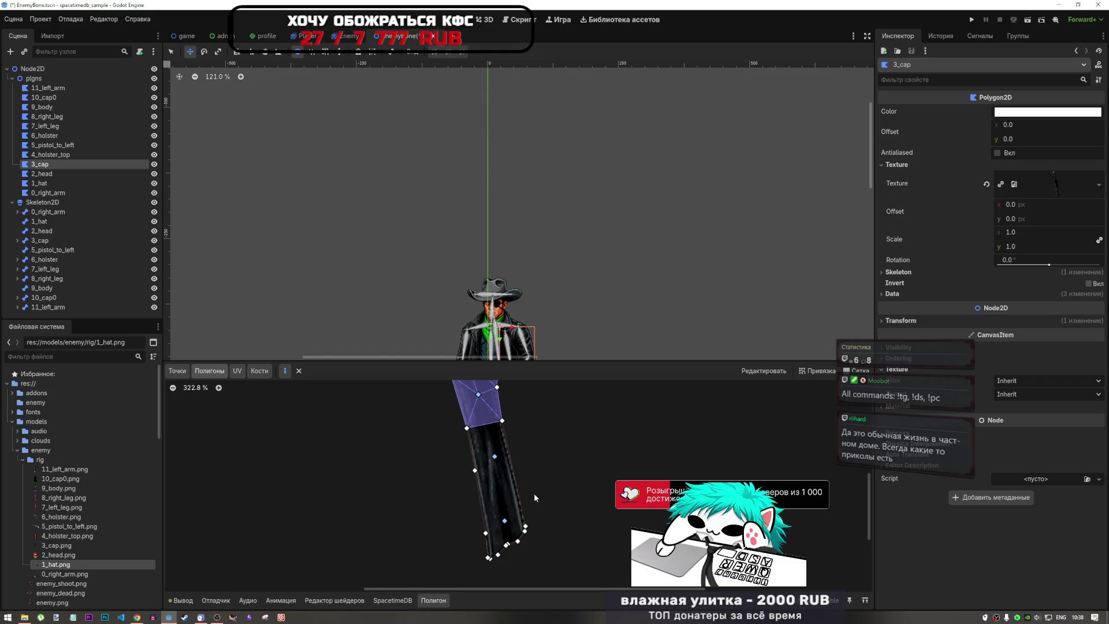
# - Add two adjacent triangles further down the coat-tail
pyautogui.scroll(2, 533, 493)
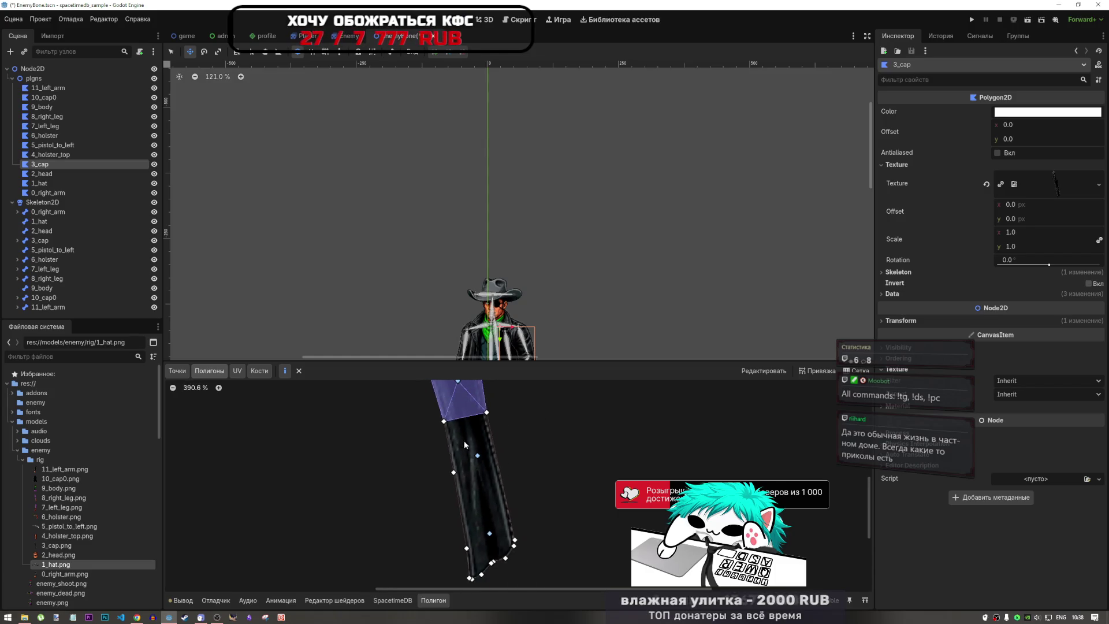
pyautogui.click(444, 421)
pyautogui.click(477, 455)
pyautogui.click(487, 413)
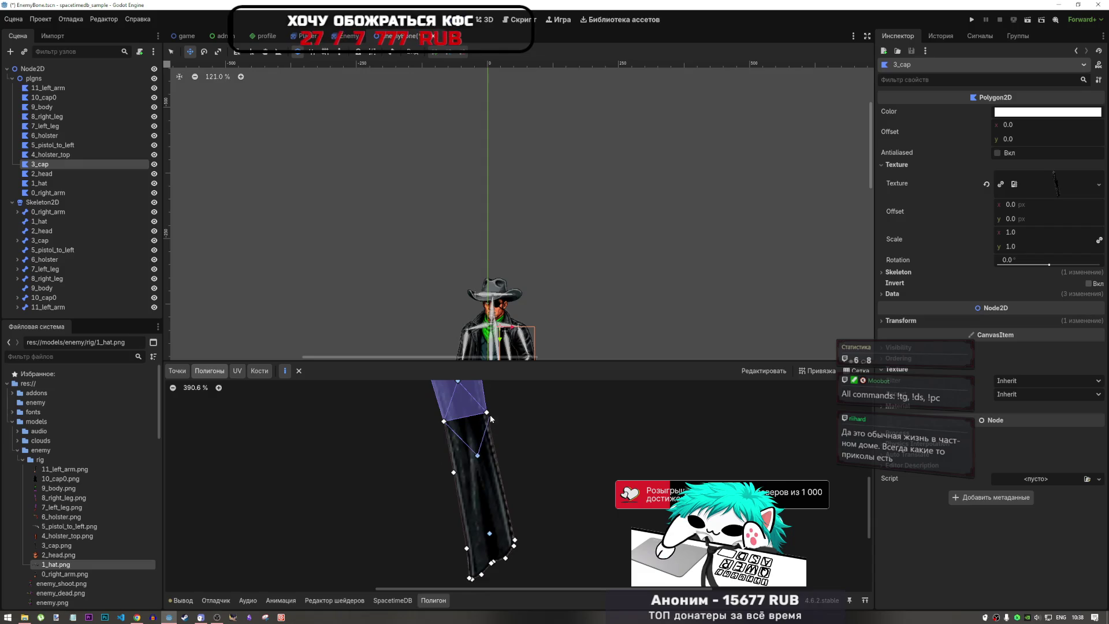
pyautogui.click(444, 421)
pyautogui.click(444, 421)
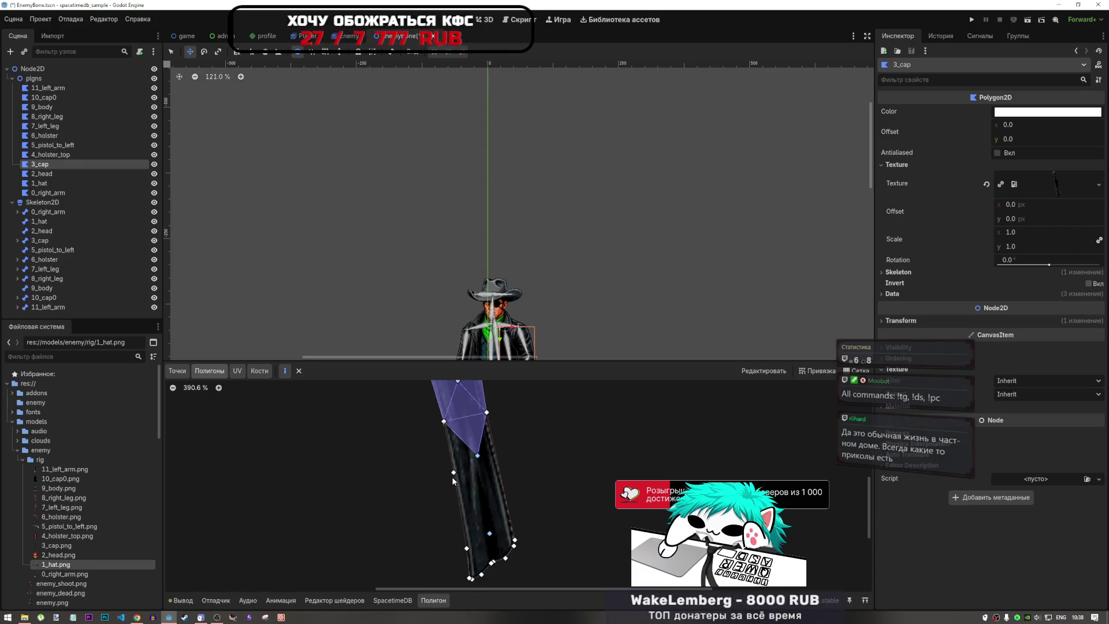
pyautogui.click(454, 472)
pyautogui.click(478, 455)
pyautogui.click(444, 421)
pyautogui.click(454, 472)
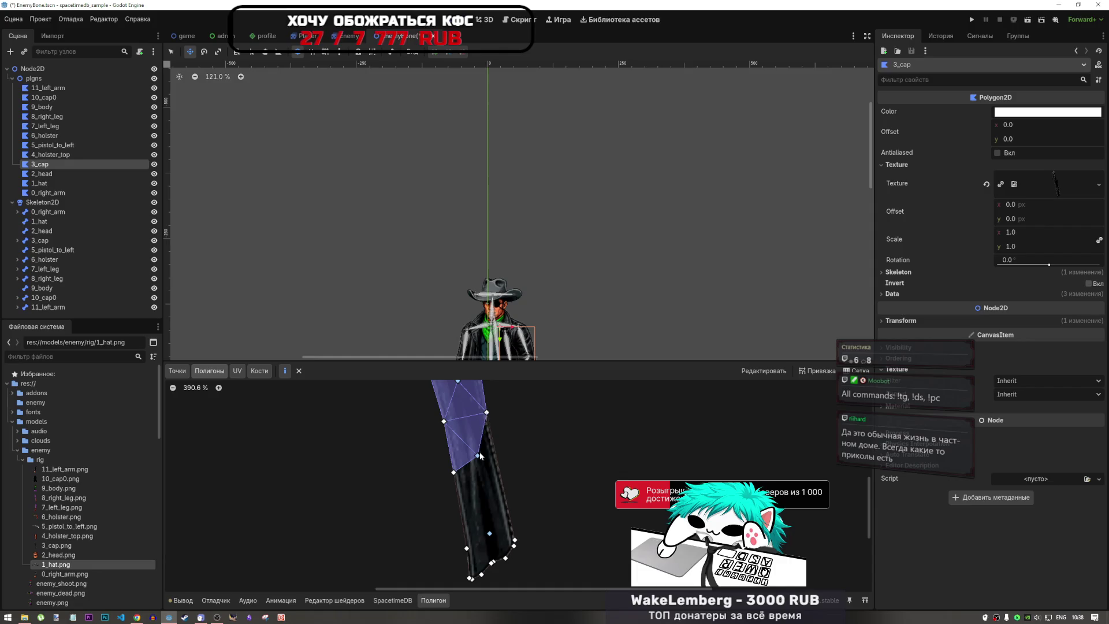
# - Outline a sub-polygon down to the lower corner, then undo a wrongly drawn one
pyautogui.click(477, 455)
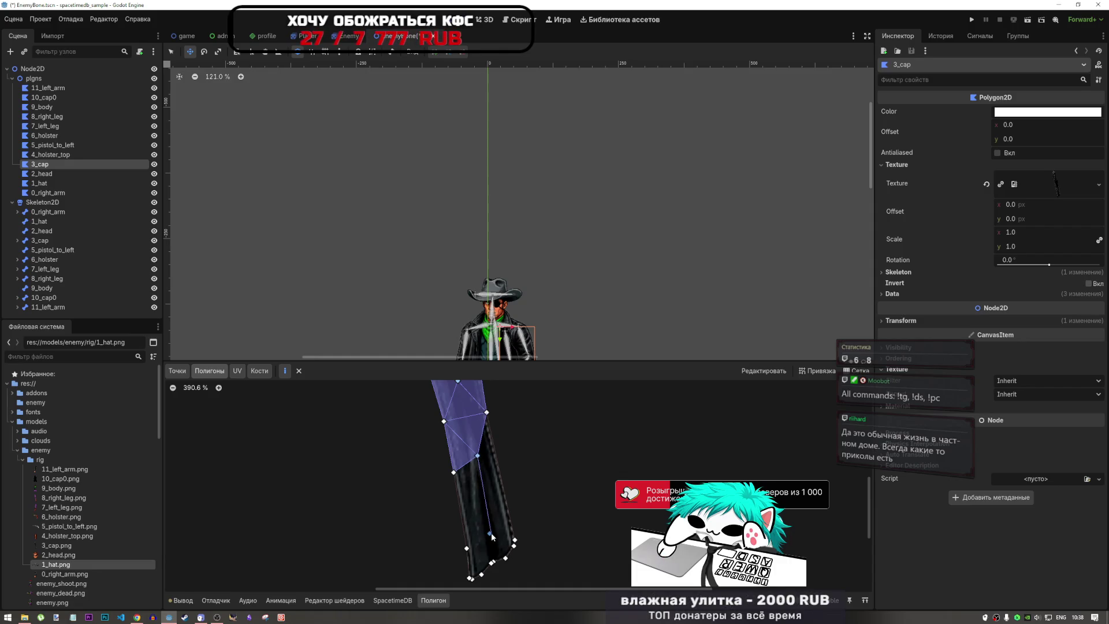
pyautogui.click(491, 533)
pyautogui.click(506, 557)
pyautogui.click(514, 540)
pyautogui.click(486, 412)
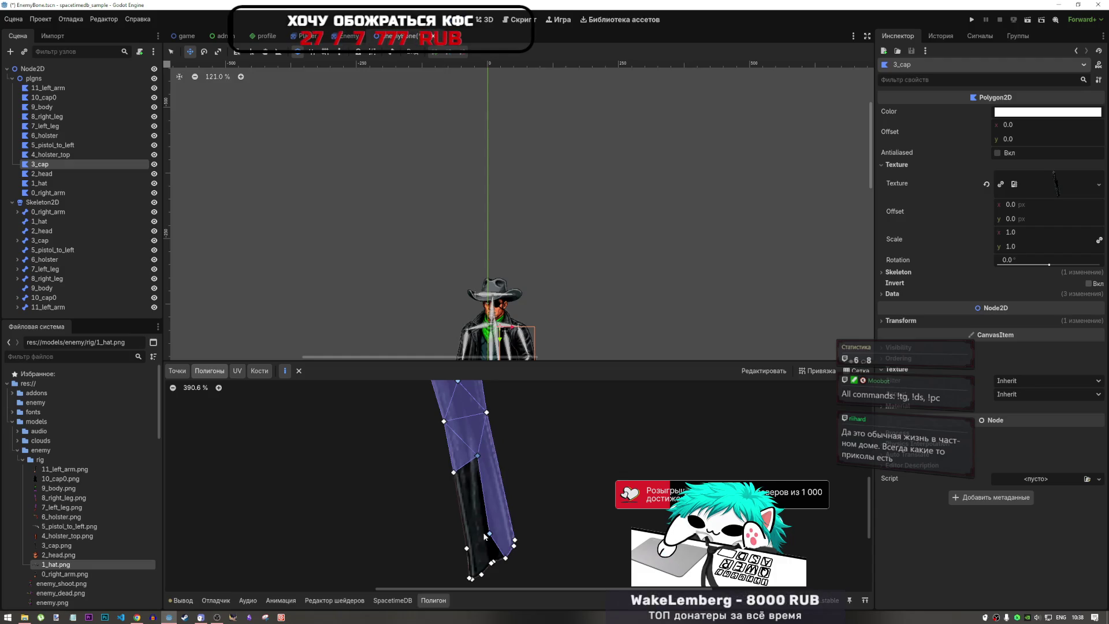
pyautogui.click(477, 456)
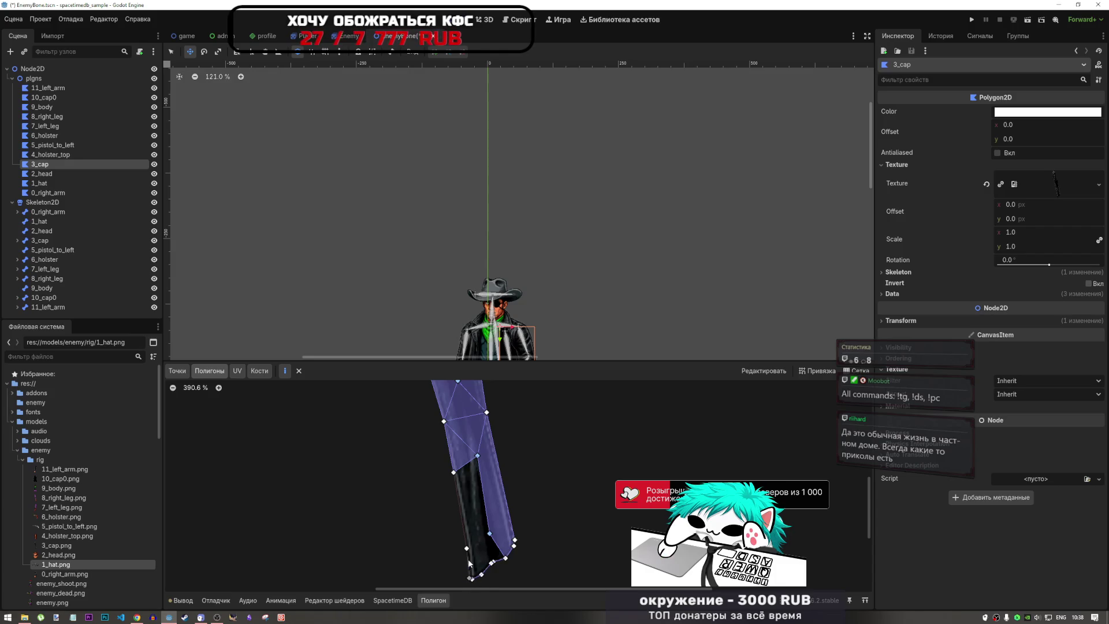
pyautogui.scroll(-10, 546, 526)
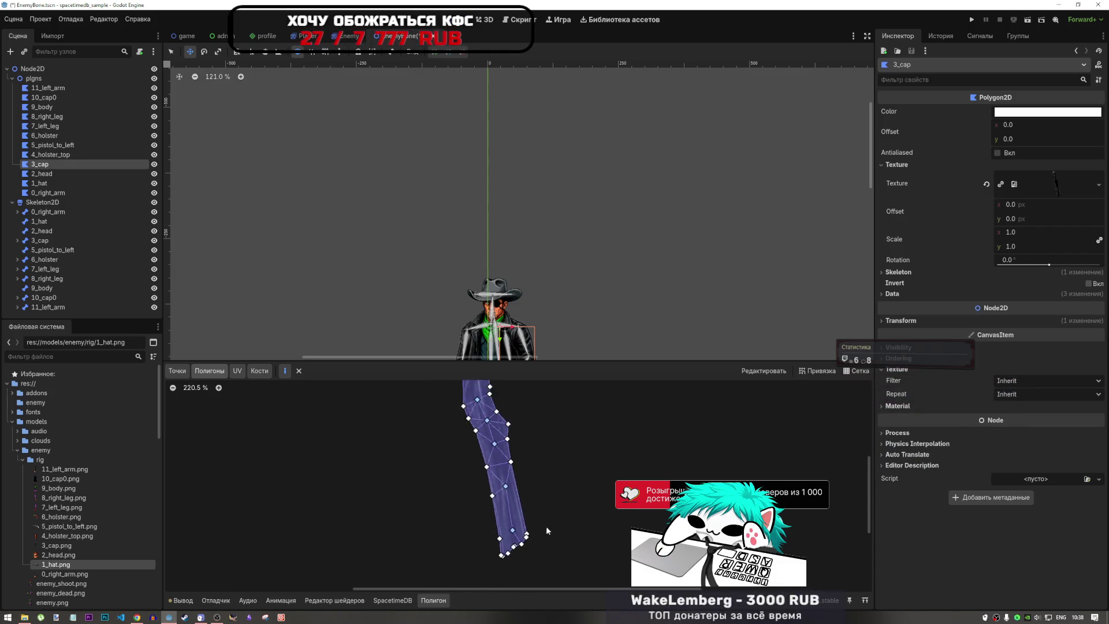
pyautogui.scroll(10, 543, 530)
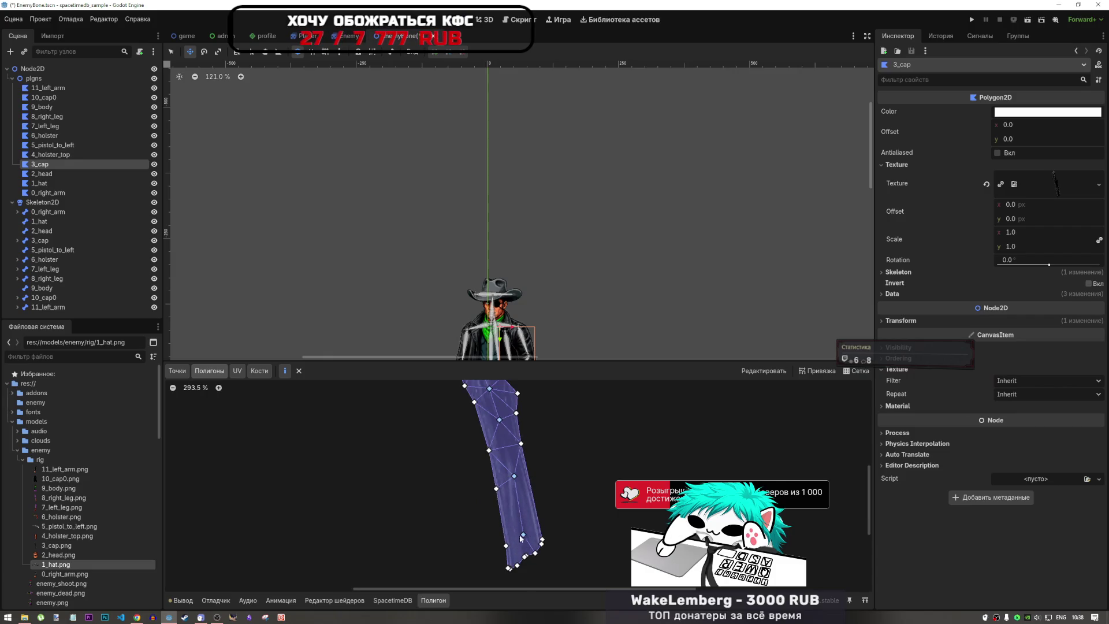
pyautogui.scroll(1, 543, 529)
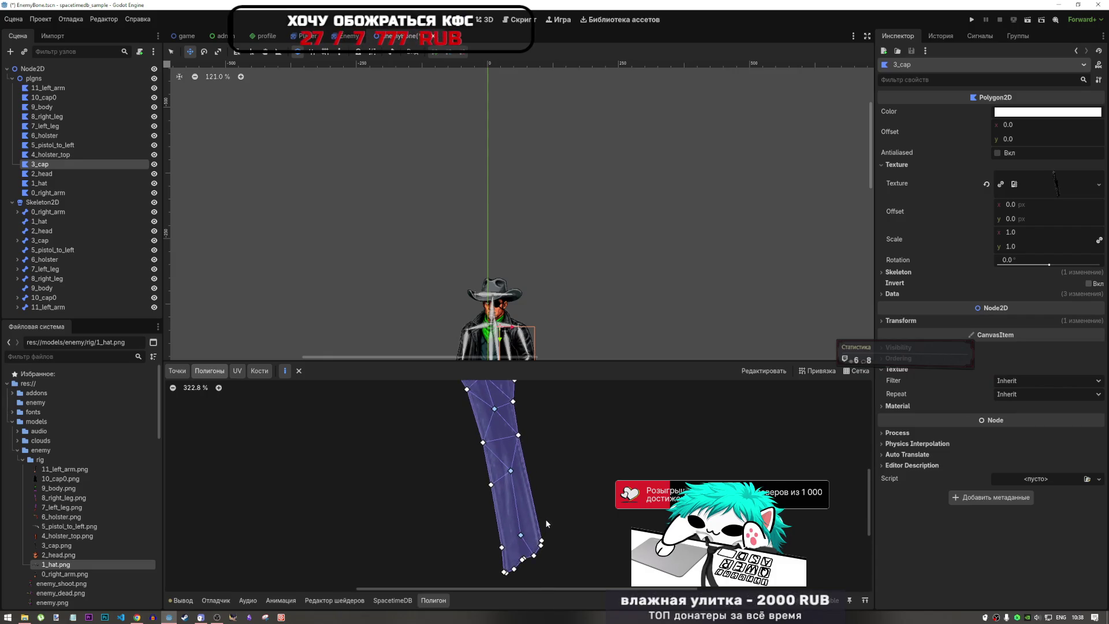
pyautogui.hotkey('ctrl', 'z')
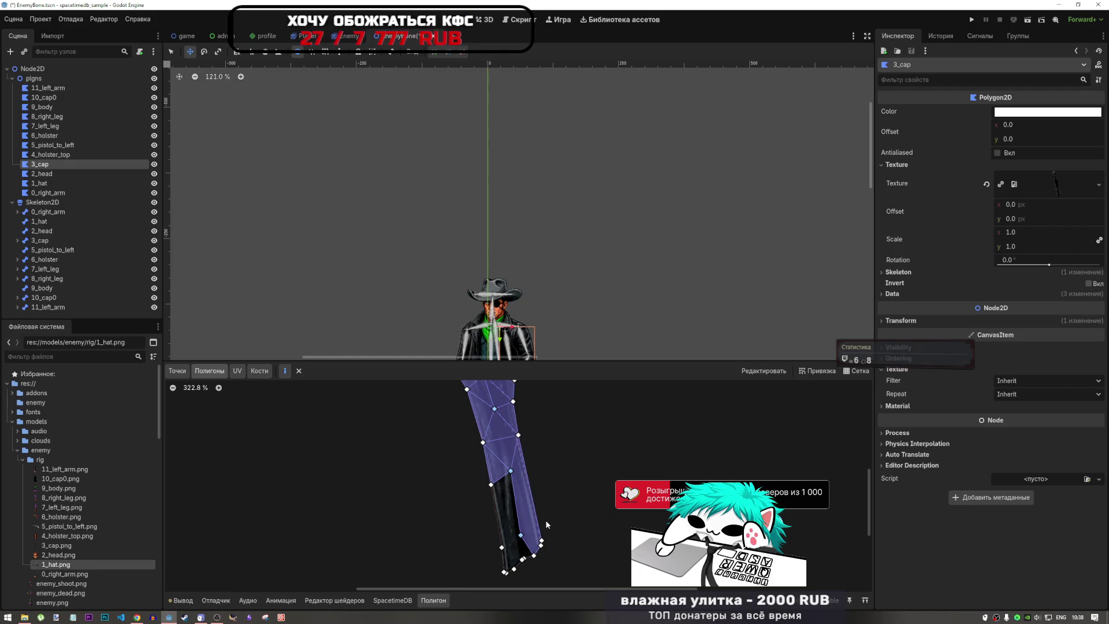
# - Close the lower-left sub-polygon and the last piece at the bottom tip
pyautogui.click(502, 547)
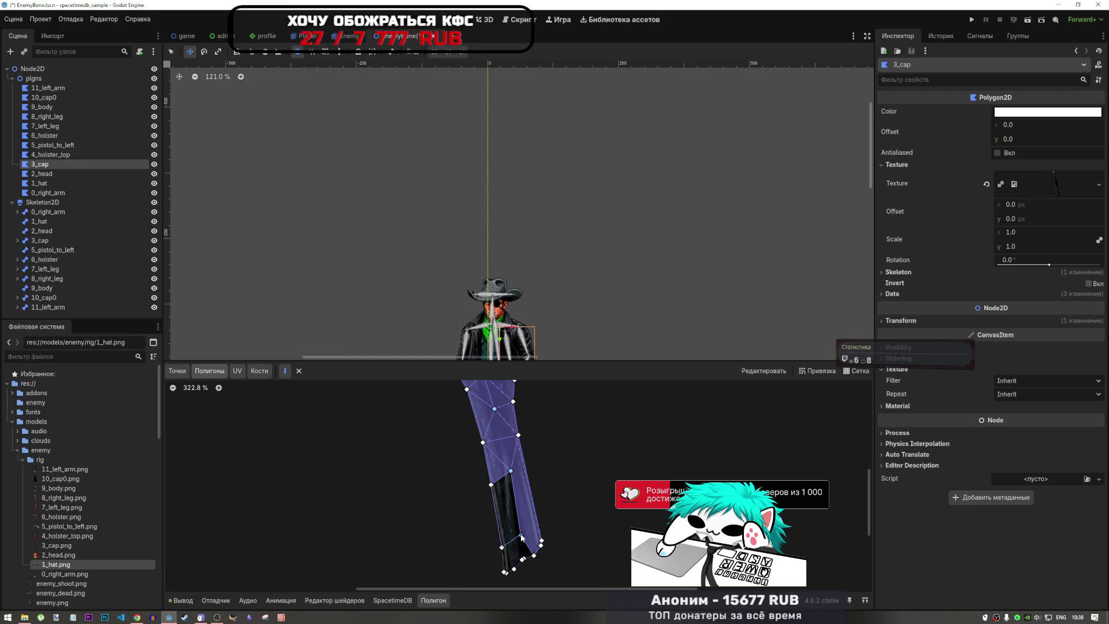
pyautogui.click(520, 535)
pyautogui.click(511, 471)
pyautogui.click(491, 484)
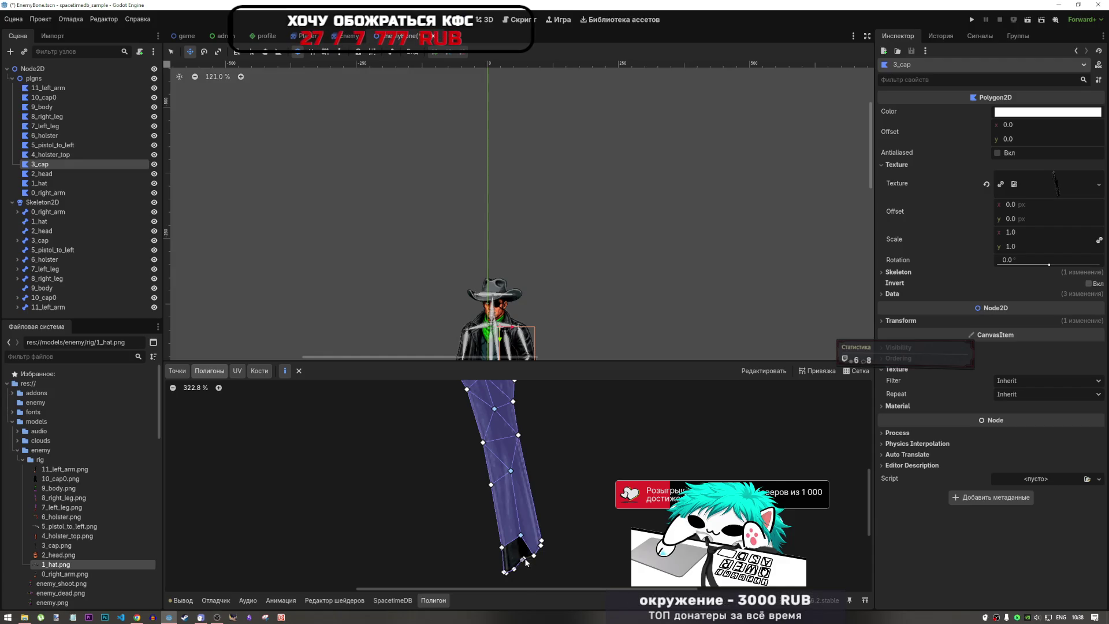
pyautogui.click(524, 557)
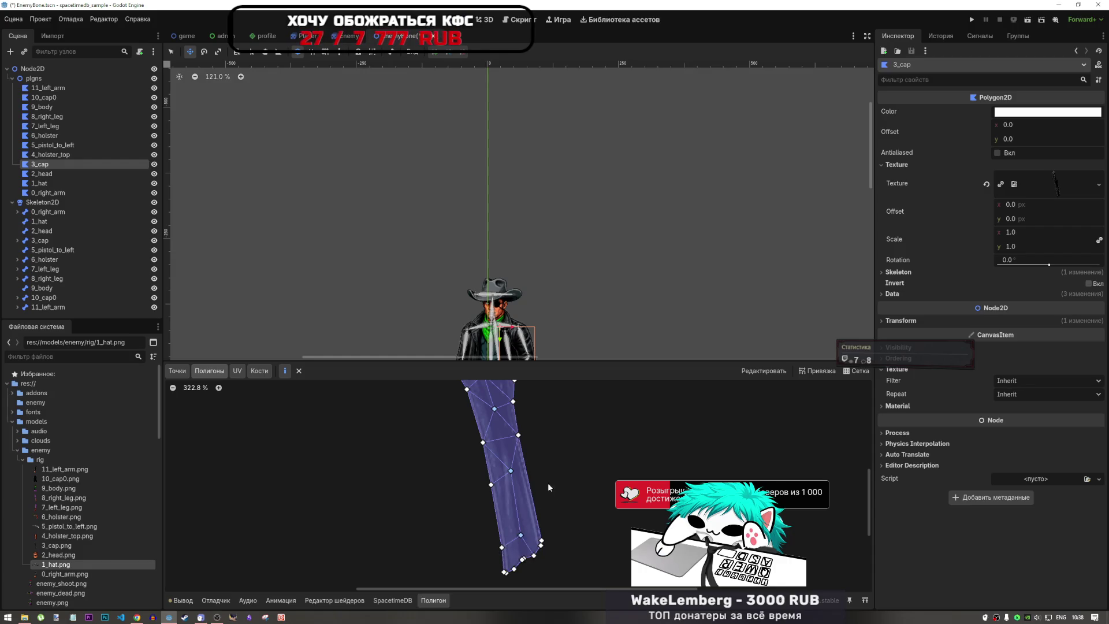
pyautogui.scroll(-5, 564, 521)
pyautogui.scroll(3, 564, 522)
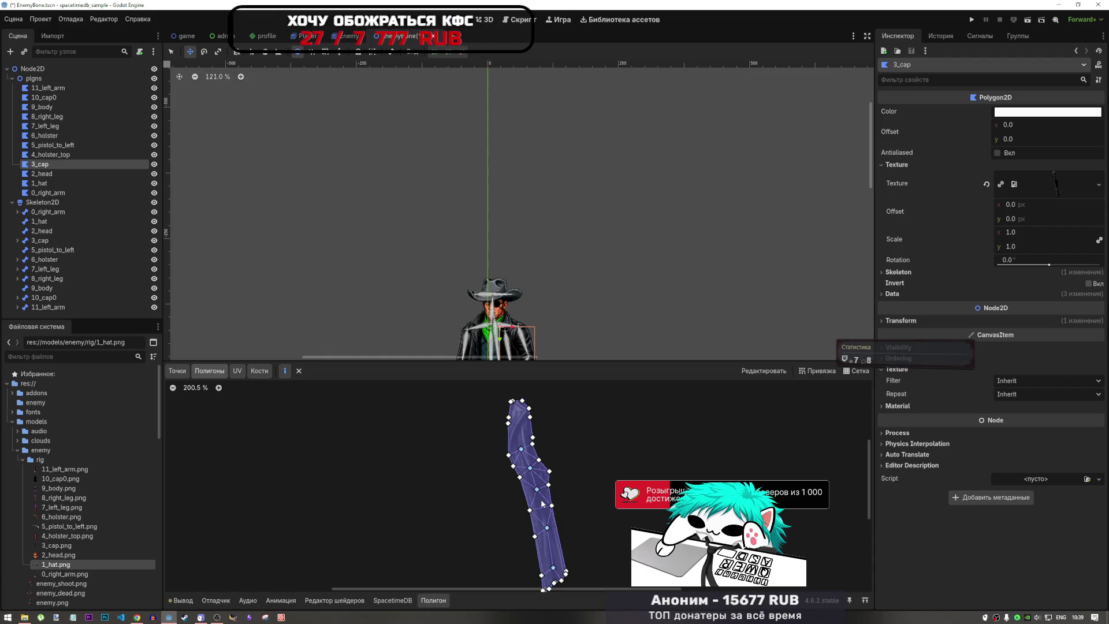
pyautogui.scroll(-2, 550, 435)
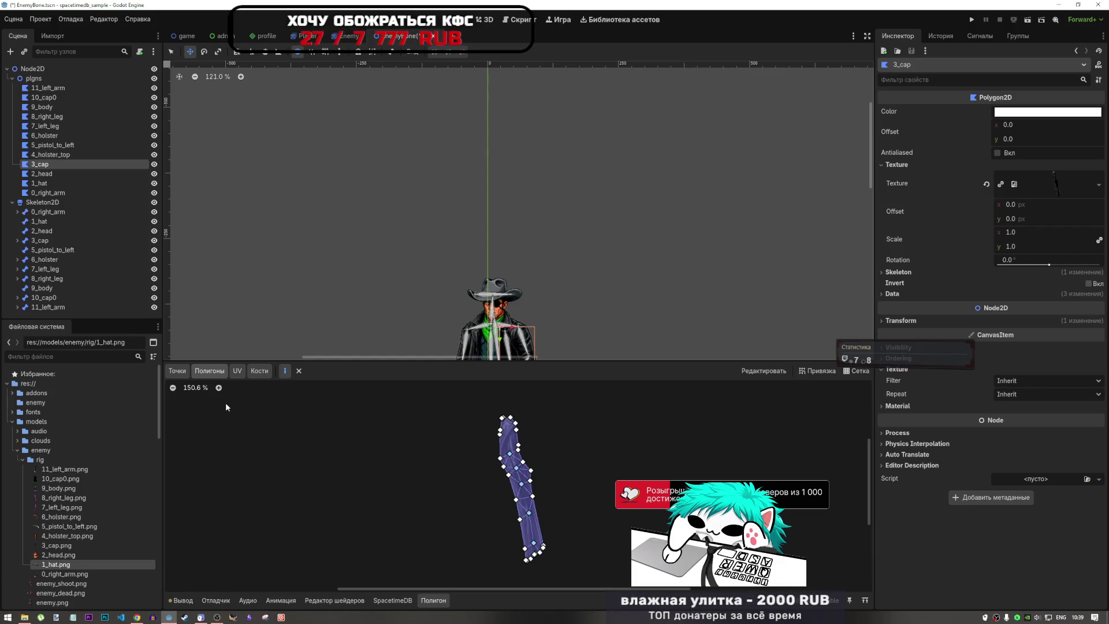
pyautogui.scroll(3, 484, 264)
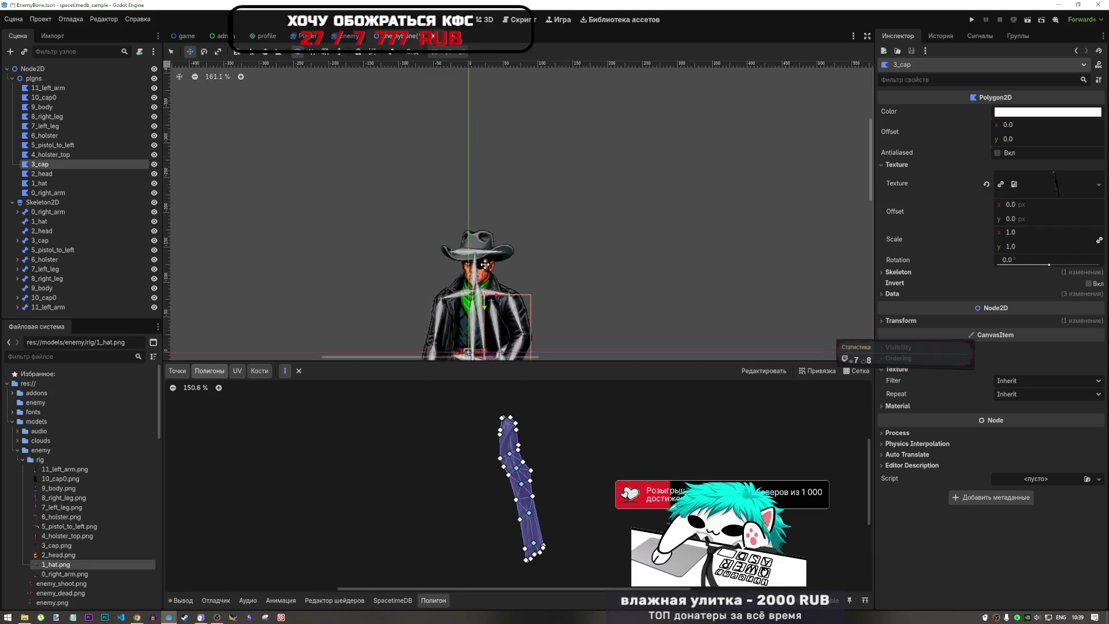
pyautogui.scroll(-3, 484, 264)
pyautogui.scroll(2, 484, 264)
pyautogui.scroll(-1, 484, 264)
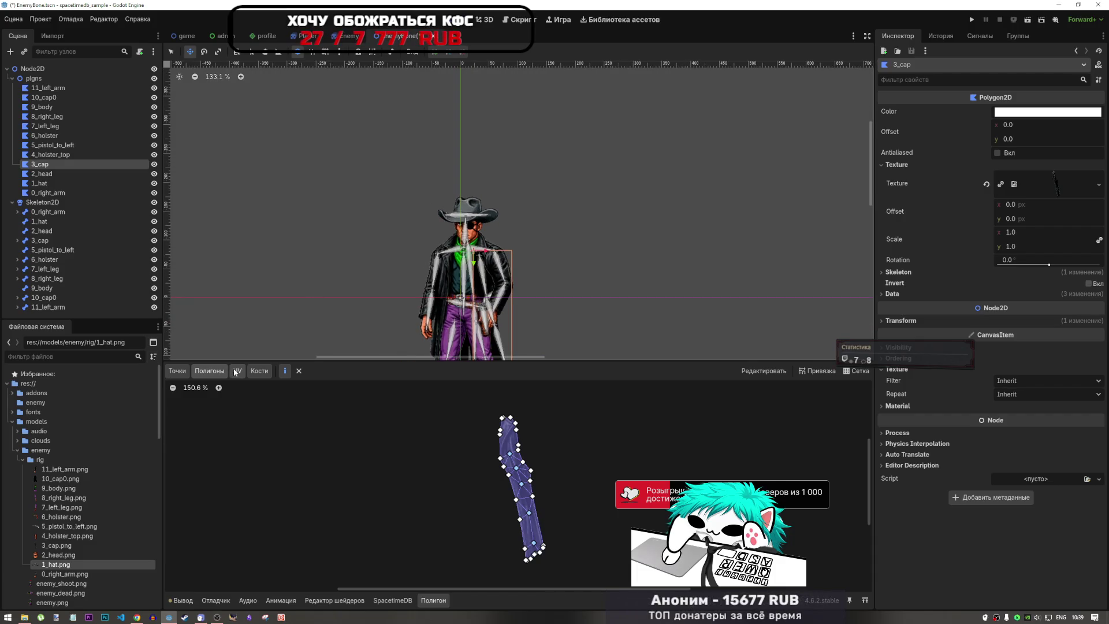
# - Paint 3_cap bone weight across the upper coat-tail with the Bones tab brush
pyautogui.click(260, 371)
pyautogui.scroll(2, 588, 462)
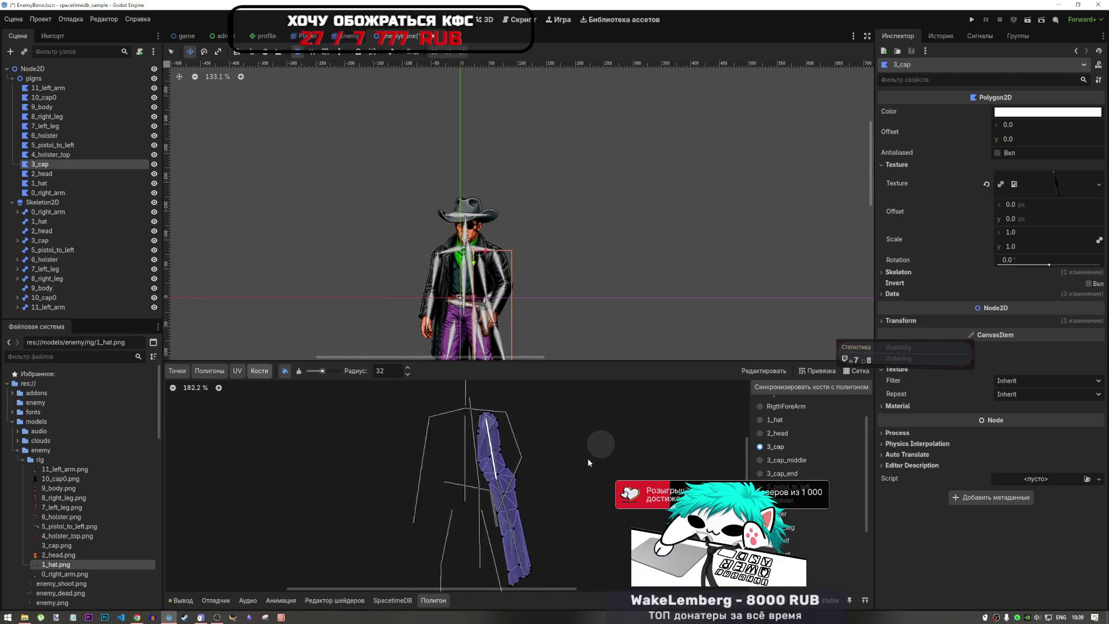
pyautogui.scroll(2, 587, 462)
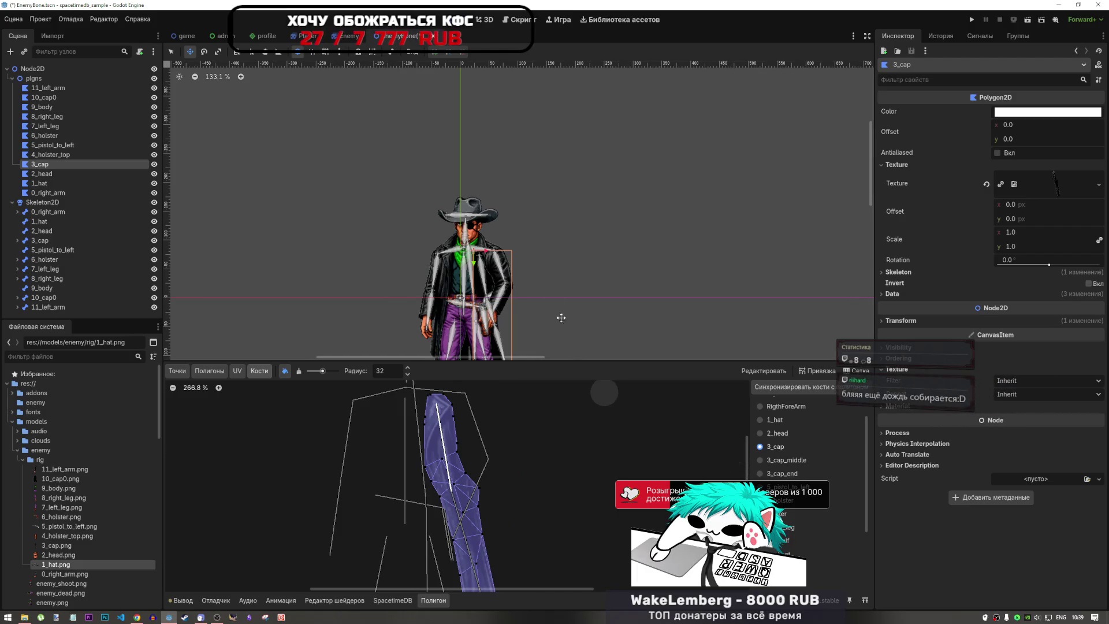
pyautogui.scroll(-2, 561, 318)
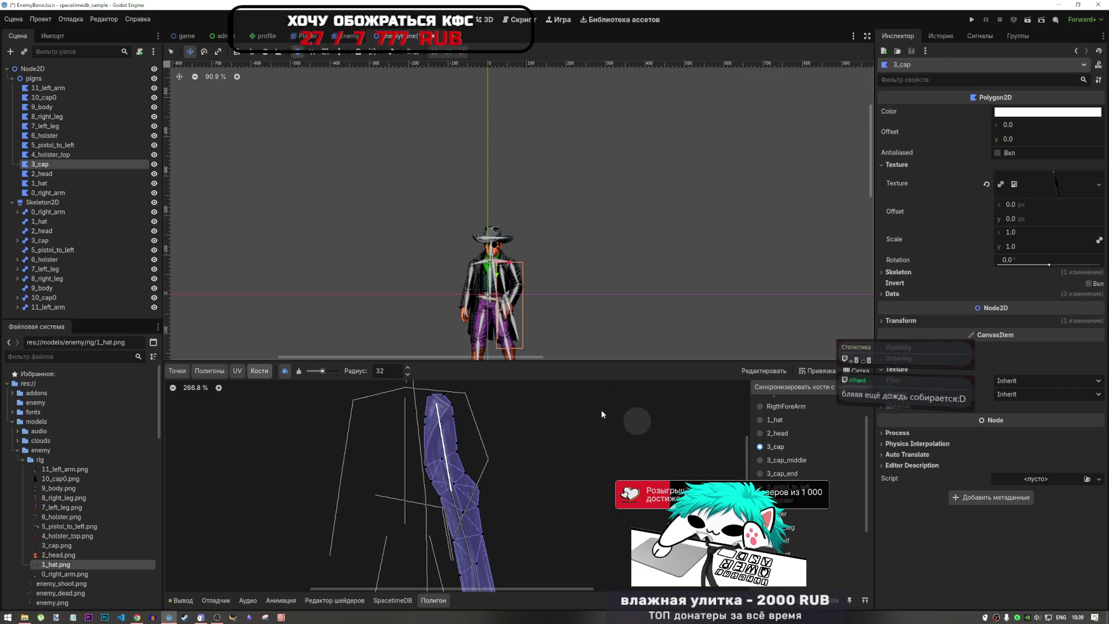
pyautogui.scroll(3, 520, 424)
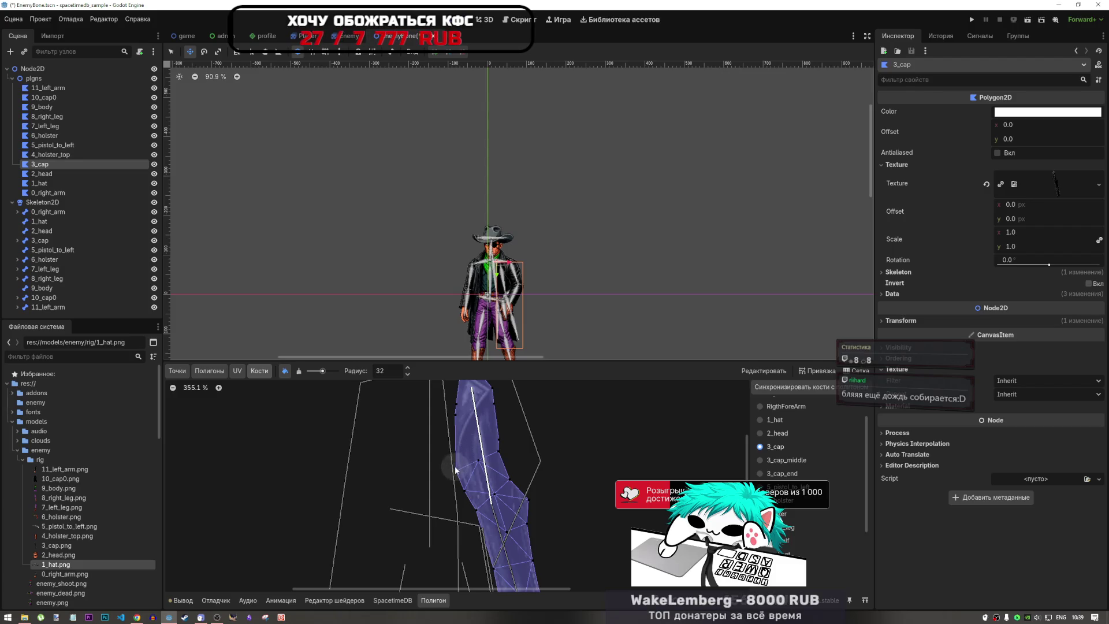
pyautogui.moveTo(463, 458); pyautogui.dragTo(501, 467)
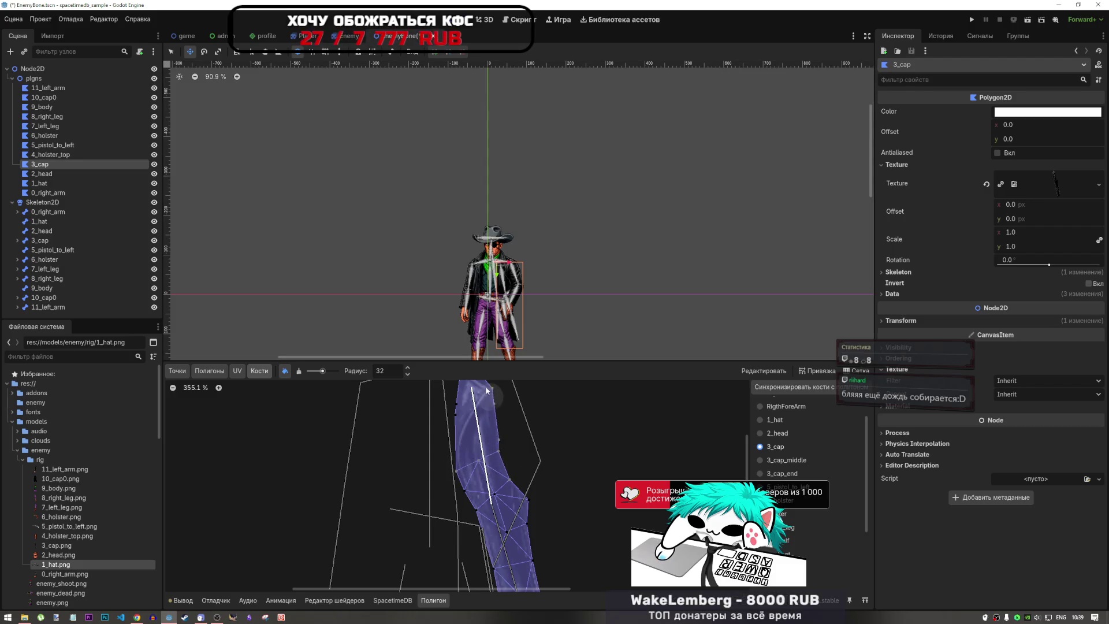
pyautogui.scroll(2, 488, 427)
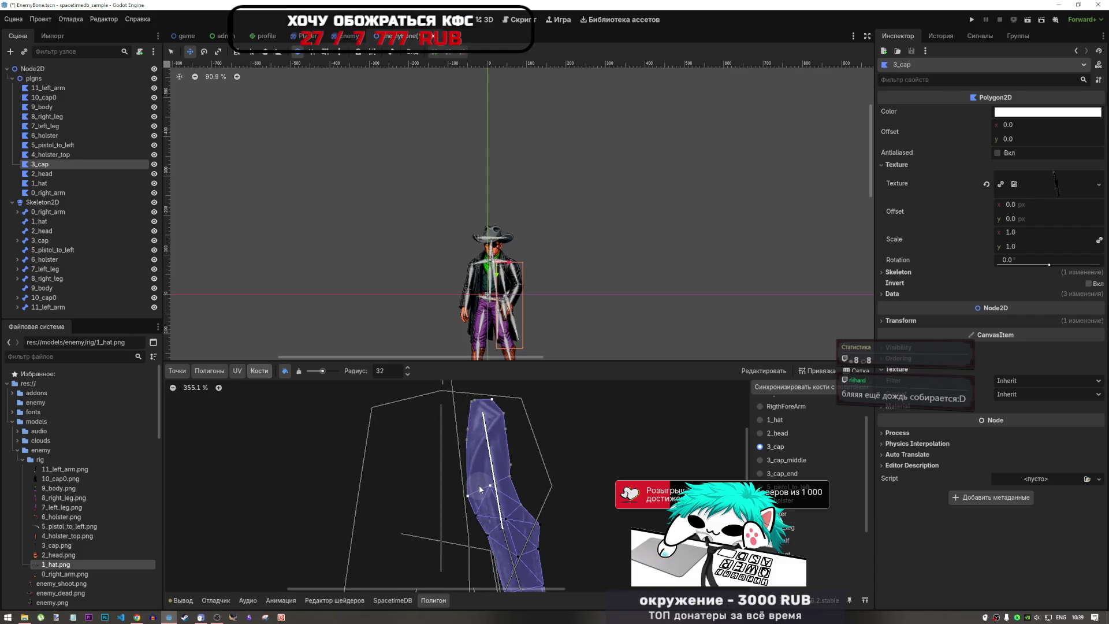
pyautogui.click(295, 371)
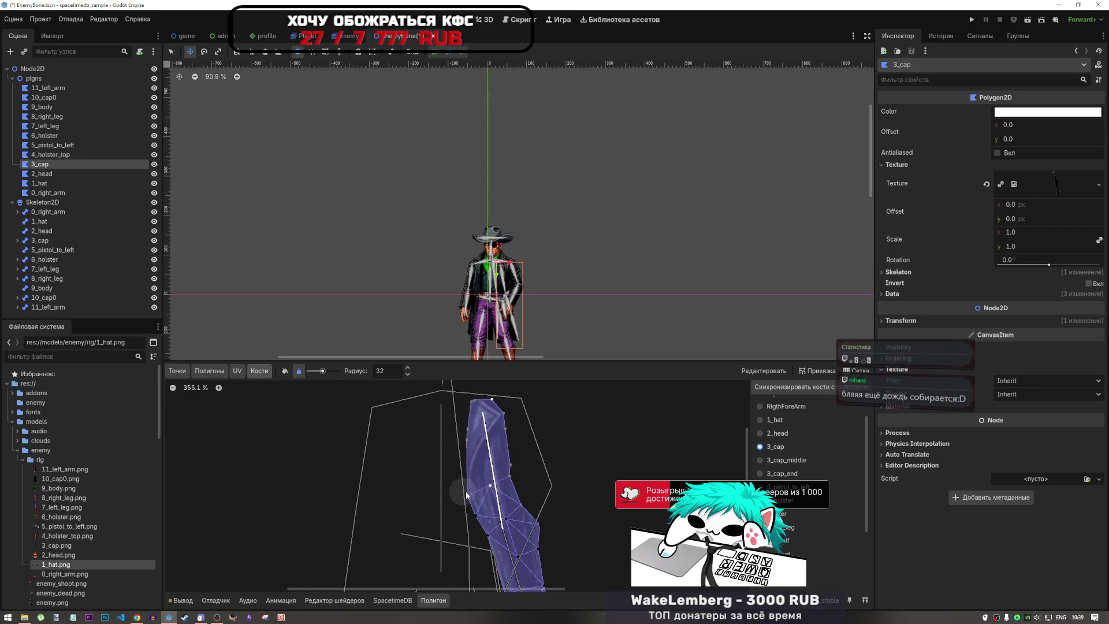
pyautogui.click(285, 371)
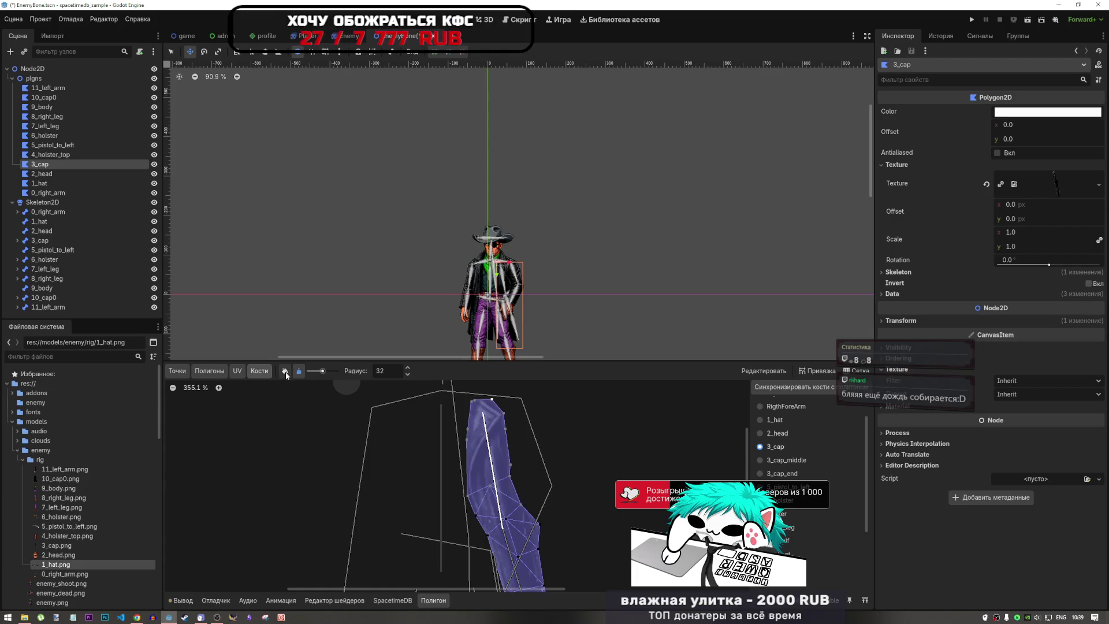
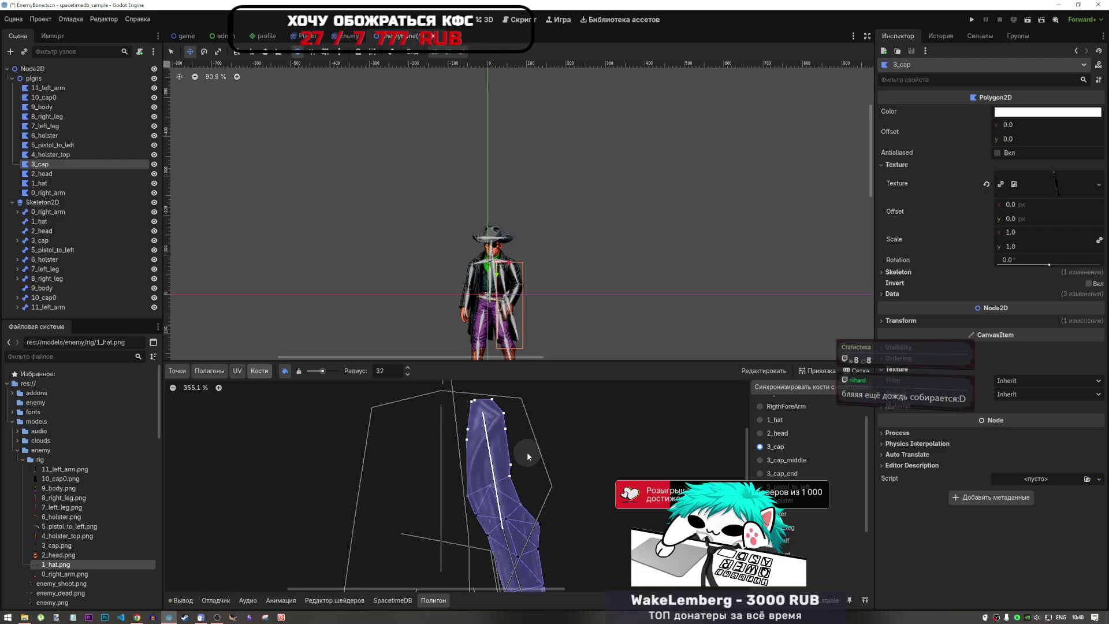
# - Browse the 8_right_leg, 10_cap0 and cap0 bones, briefly expanding 6_holster
pyautogui.scroll(-5, 484, 451)
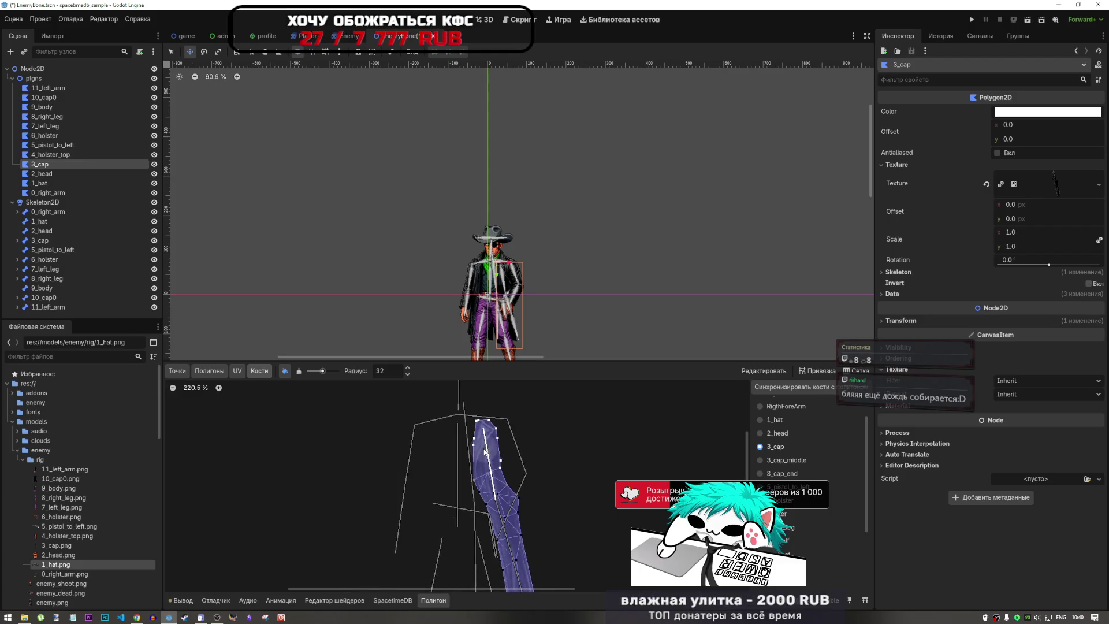
pyautogui.scroll(2, 484, 451)
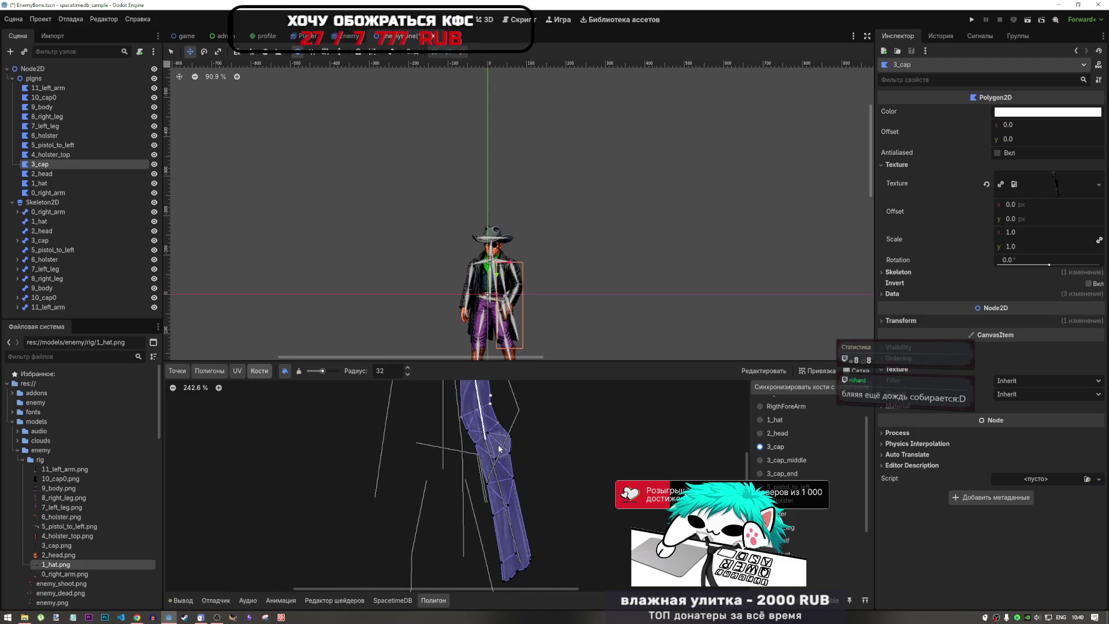
pyautogui.click(51, 278)
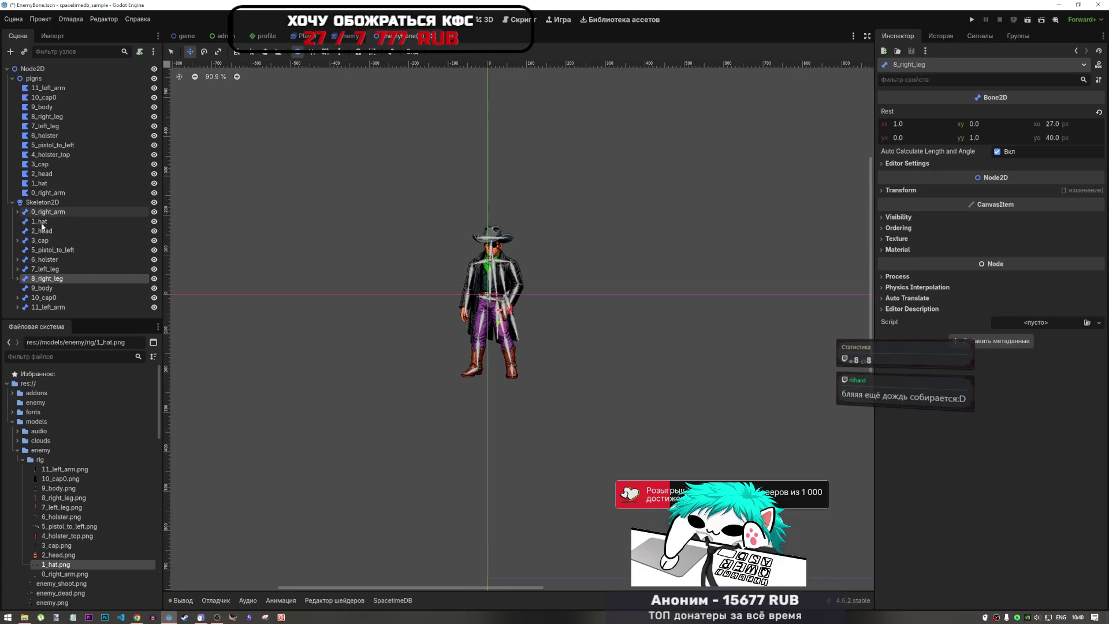
pyautogui.click(18, 297)
pyautogui.click(40, 299)
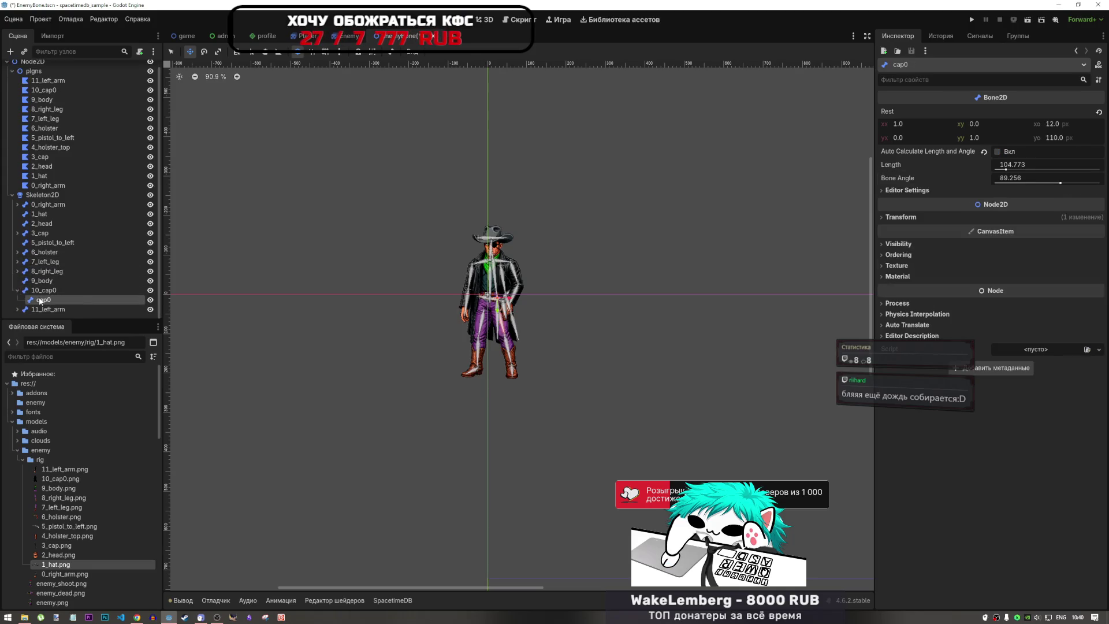
pyautogui.click(43, 289)
pyautogui.click(18, 254)
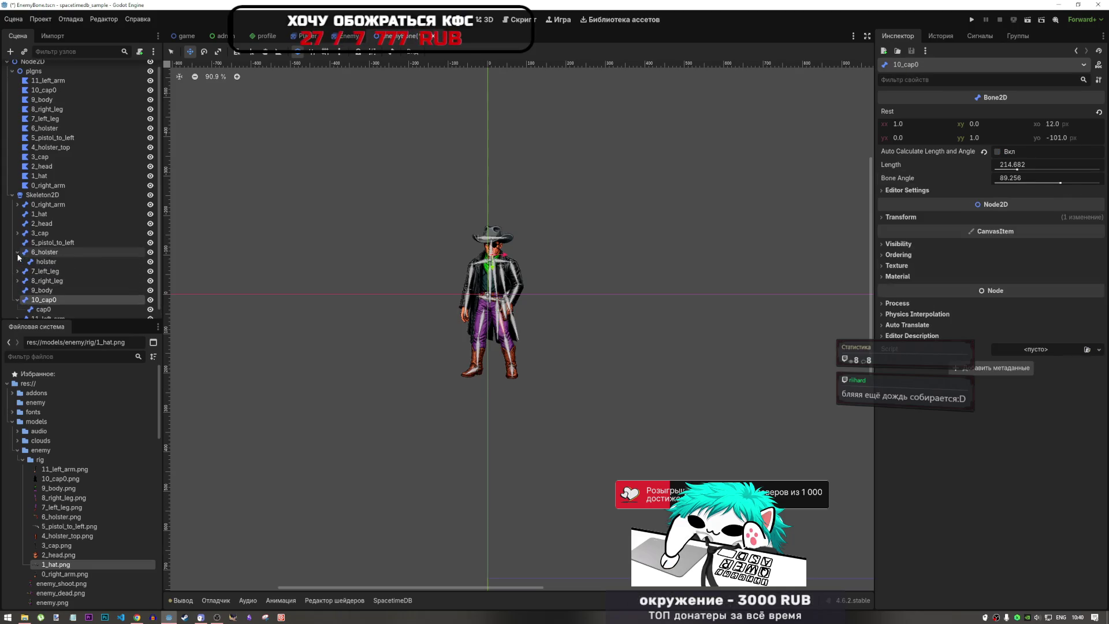
pyautogui.click(18, 253)
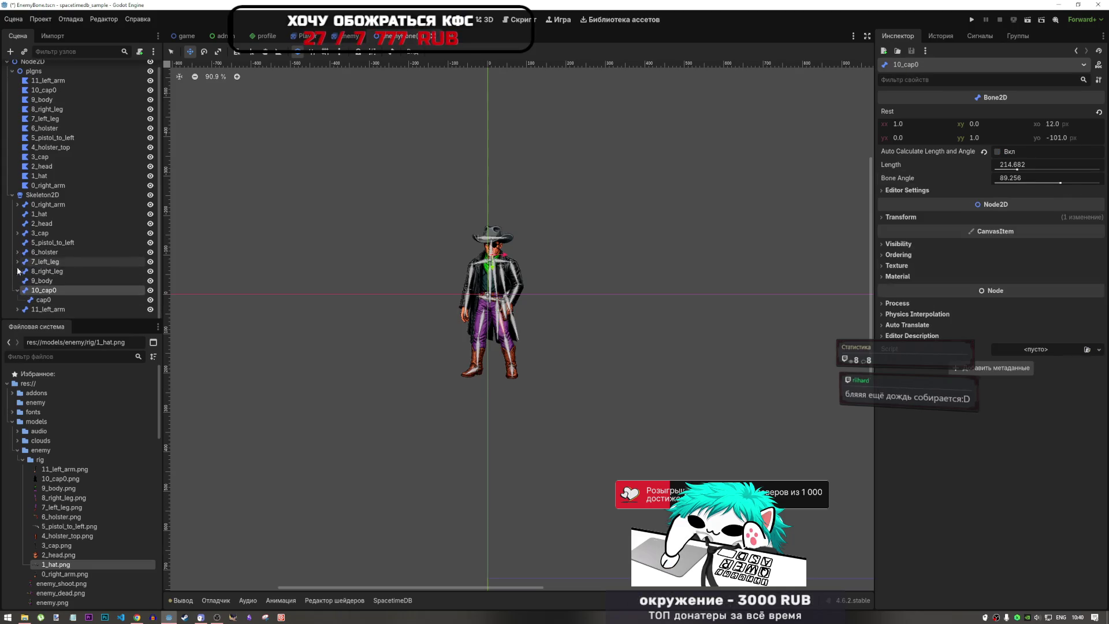
# - Compare the 3_cap, 3_cap_middle and 3_cap_end bones, then collapse 3_cap's children
pyautogui.click(18, 233)
pyautogui.click(54, 243)
pyautogui.click(56, 253)
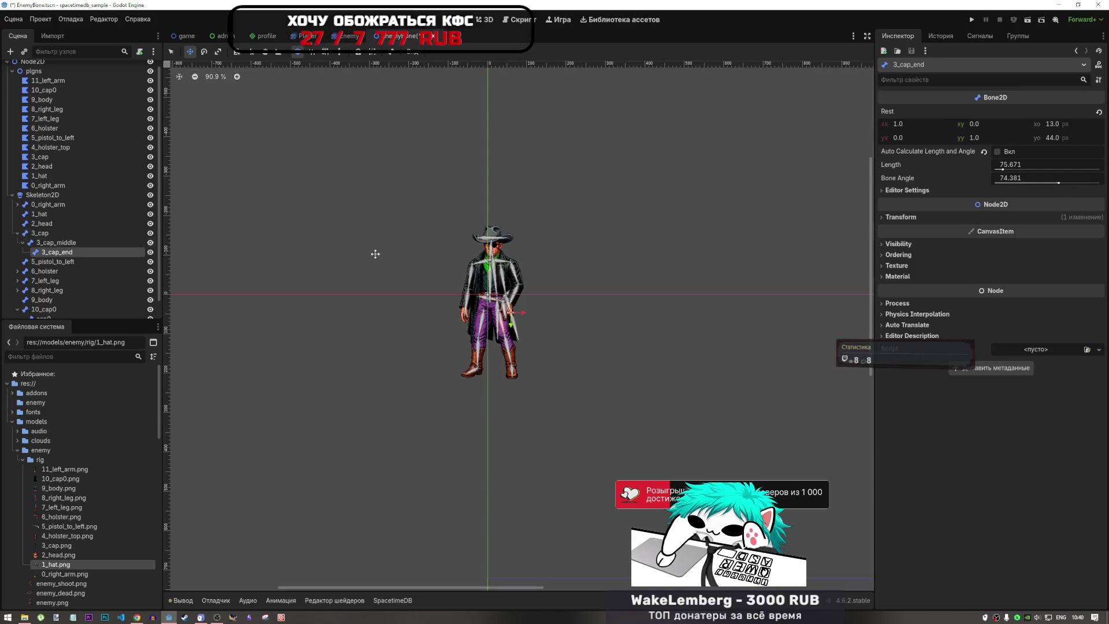
pyautogui.scroll(6, 519, 281)
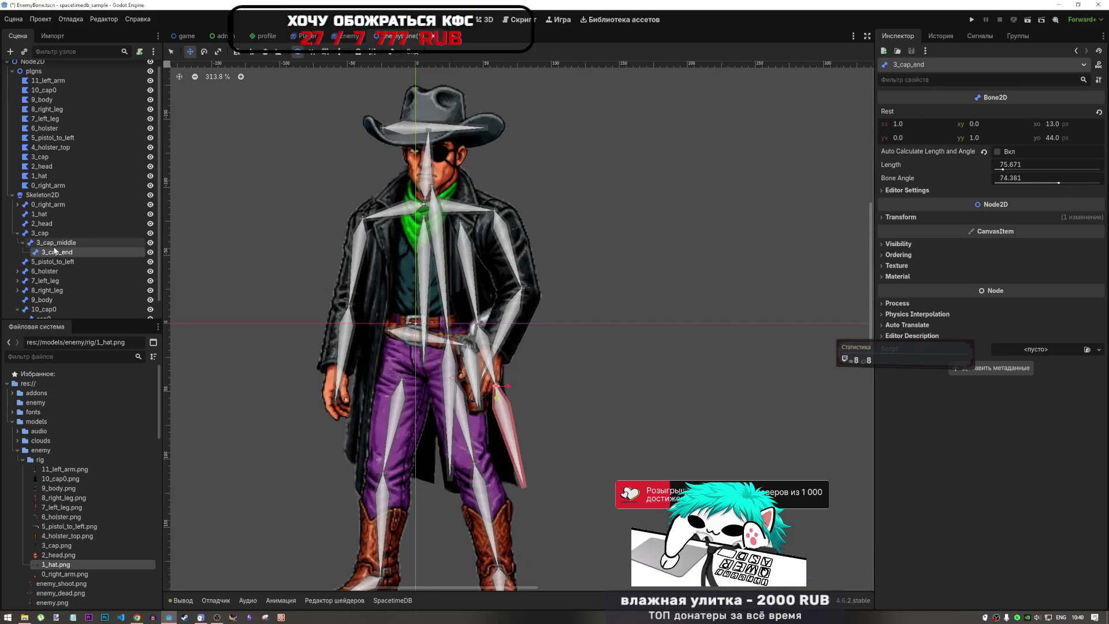
pyautogui.click(55, 243)
pyautogui.click(41, 232)
pyautogui.click(54, 253)
pyautogui.click(54, 243)
pyautogui.click(39, 233)
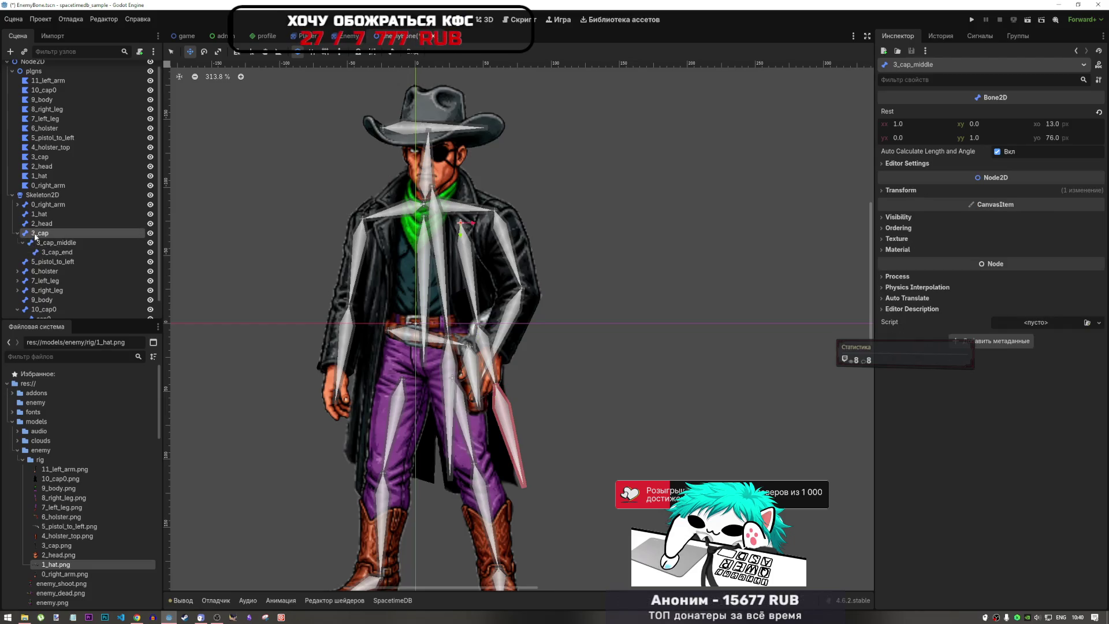
pyautogui.click(46, 243)
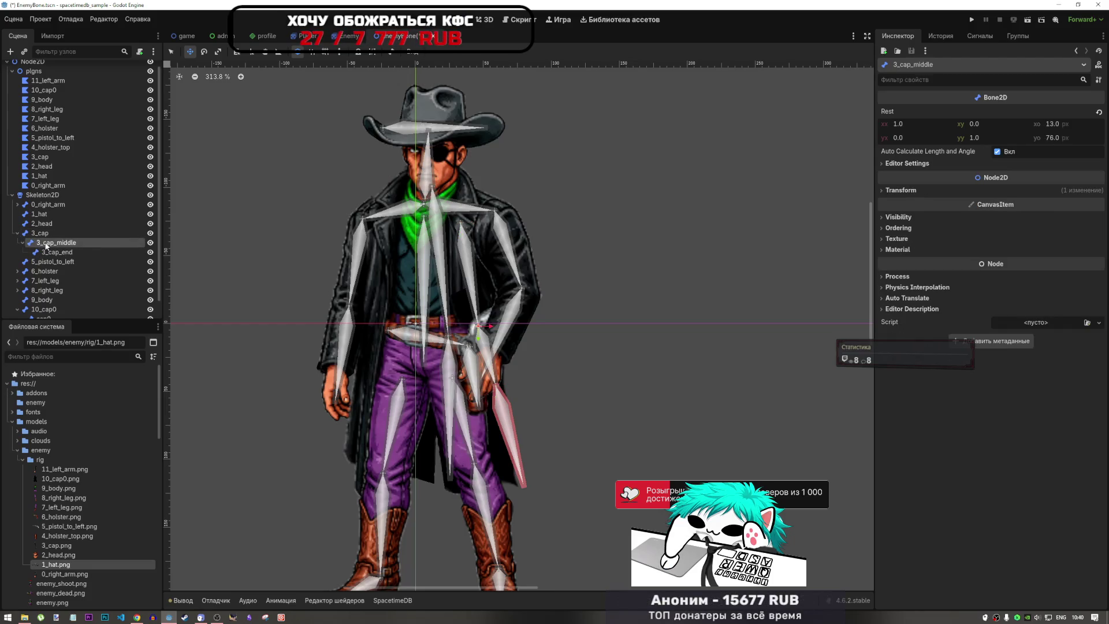
pyautogui.click(18, 233)
# - Bring up the 3_cap polygon's weights and toggle the brush between painting and erasing
pyautogui.click(51, 154)
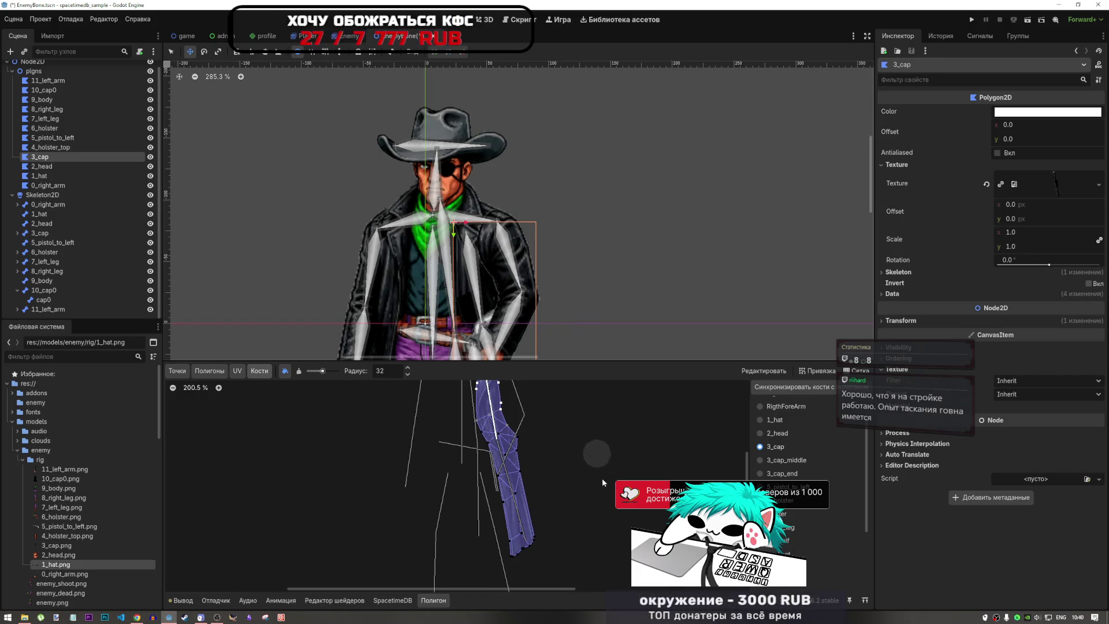
pyautogui.scroll(-2, 589, 445)
pyautogui.scroll(6, 570, 412)
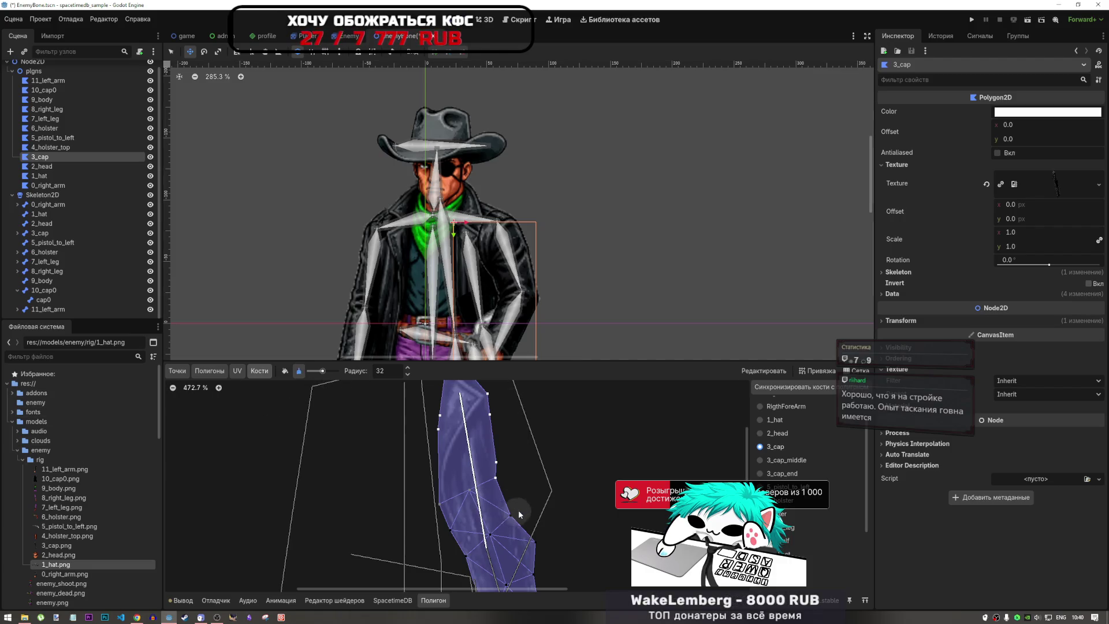
pyautogui.click(284, 371)
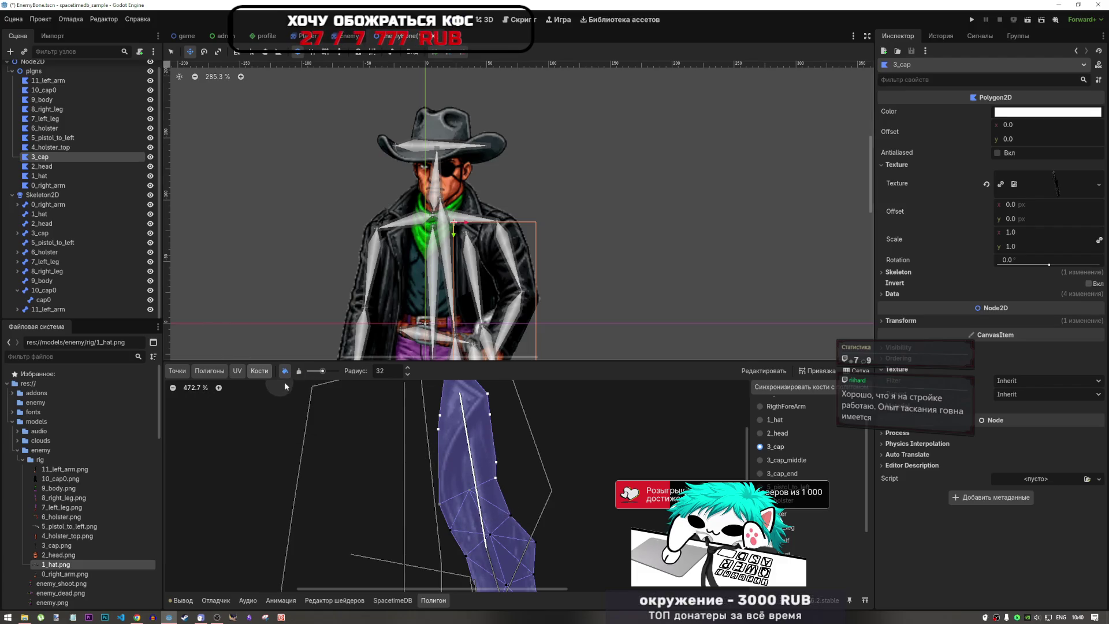
pyautogui.click(299, 370)
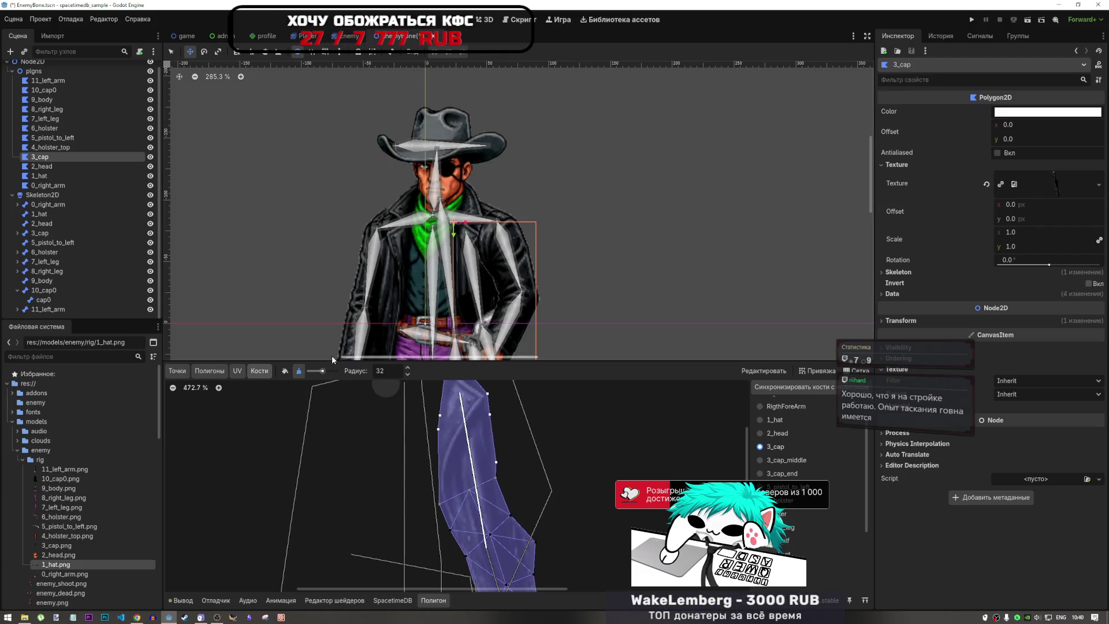
pyautogui.click(285, 371)
# - Review the 3_cap_middle bone's weights, then return to the 3_cap bone's weights
pyautogui.scroll(1, 584, 486)
pyautogui.scroll(-12, 532, 501)
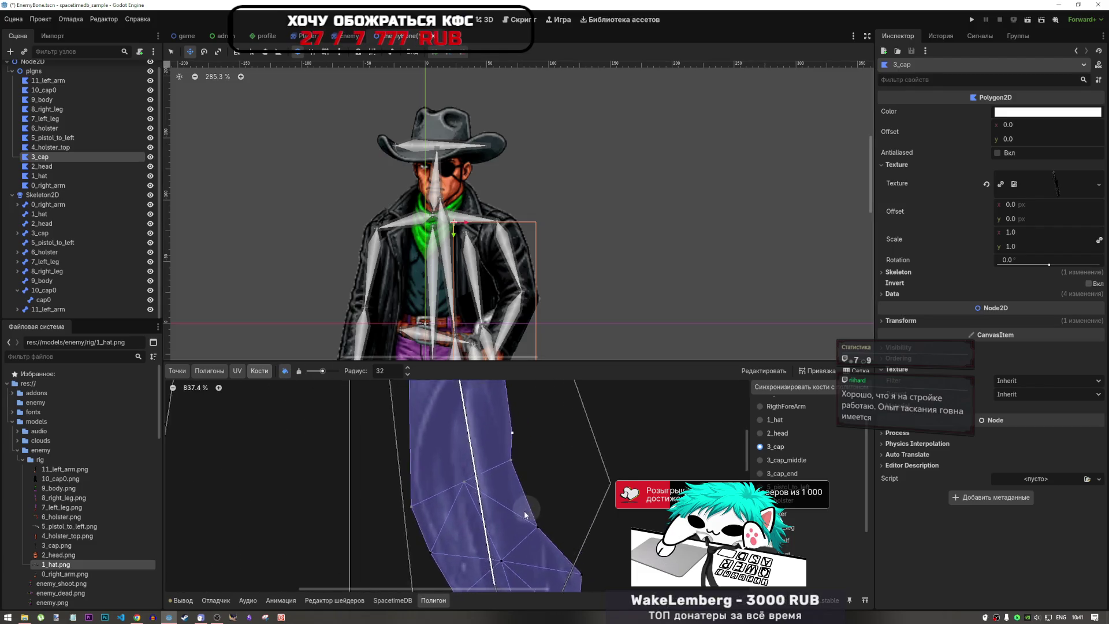
pyautogui.scroll(6, 516, 443)
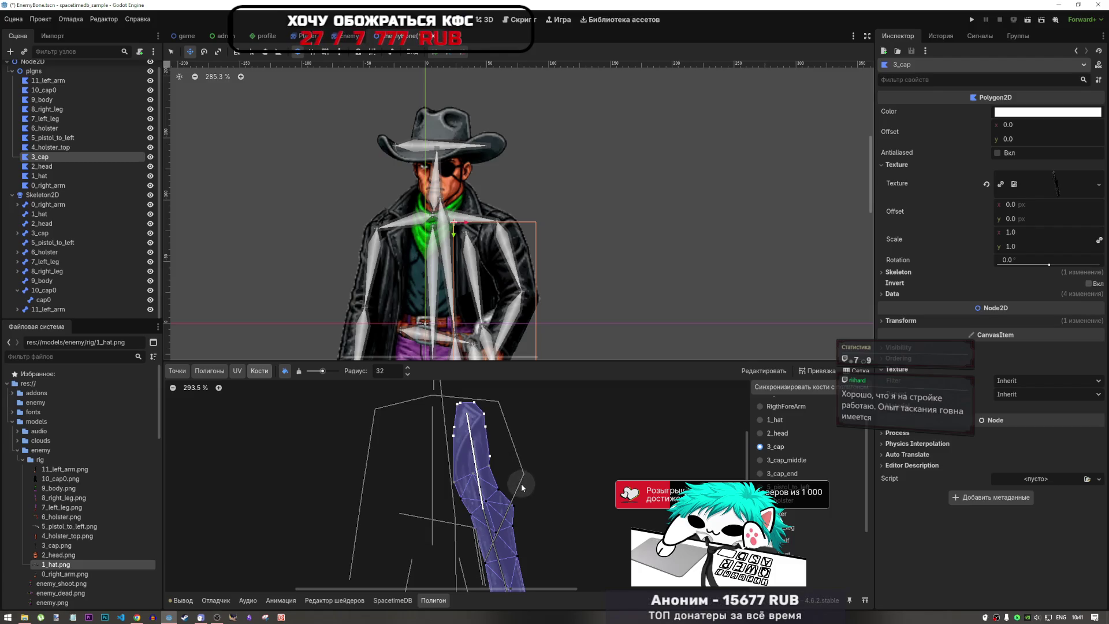
pyautogui.scroll(8, 520, 488)
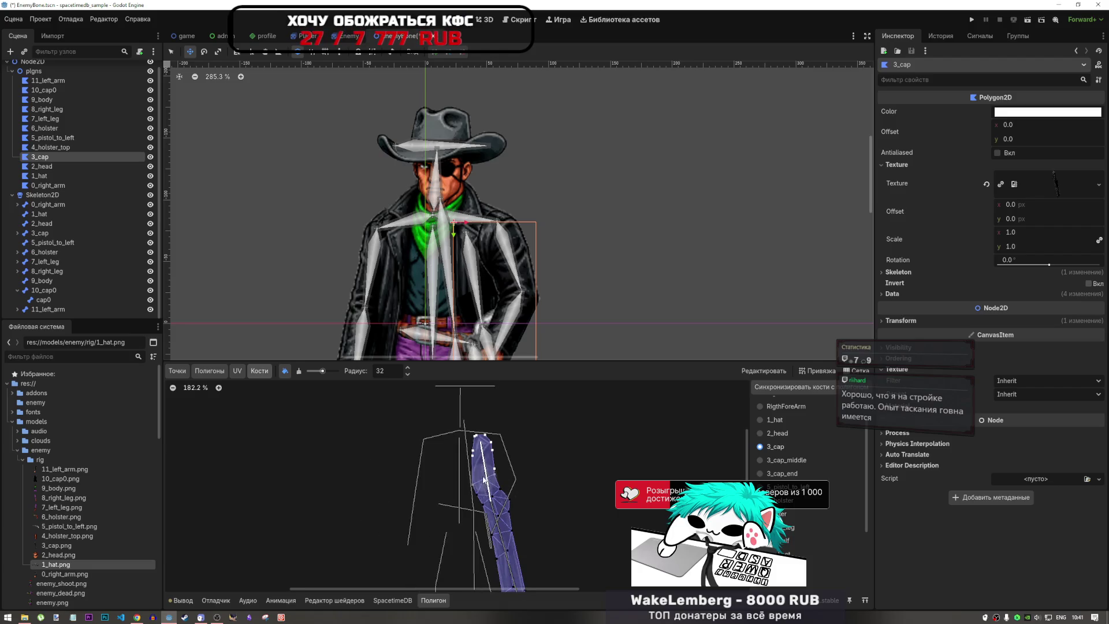
pyautogui.scroll(-4, 509, 476)
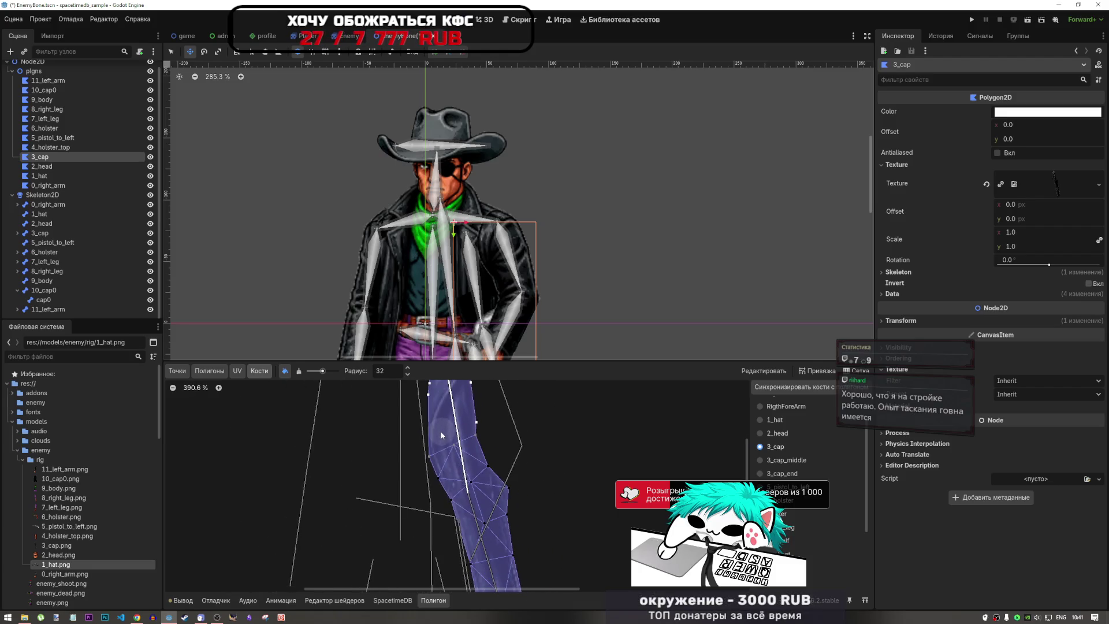
pyautogui.click(782, 459)
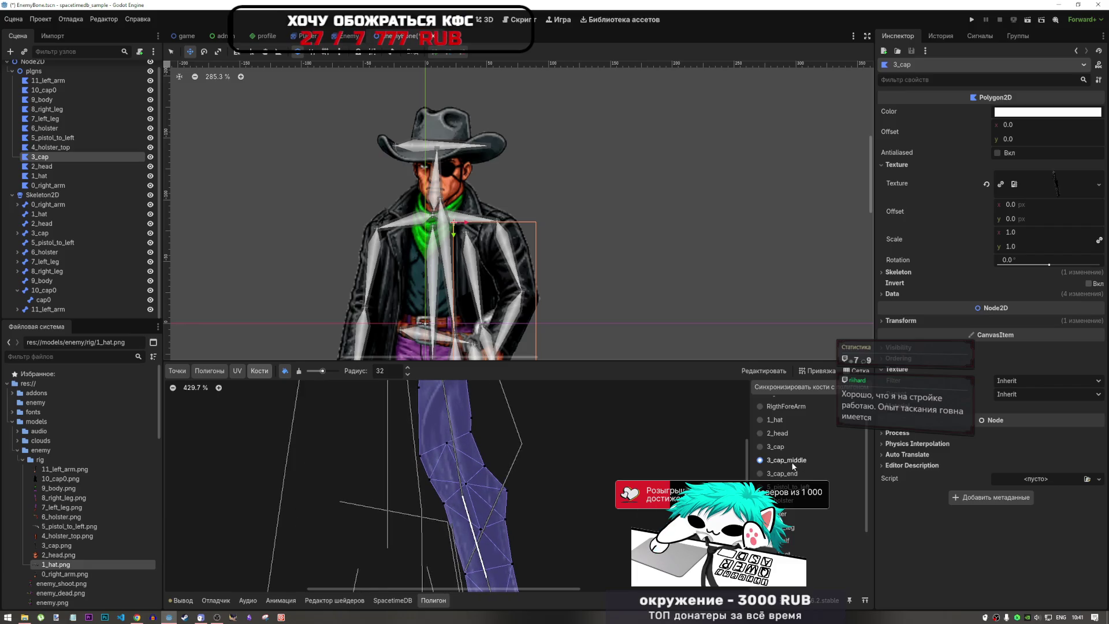
pyautogui.scroll(3, 481, 454)
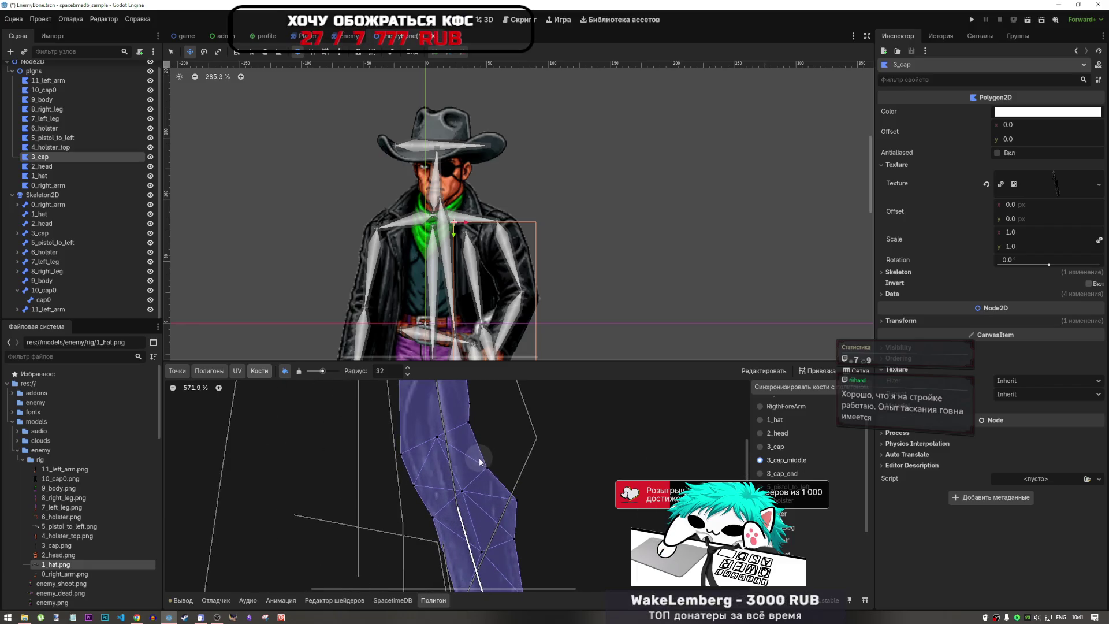
pyautogui.click(776, 446)
pyautogui.scroll(-8, 478, 446)
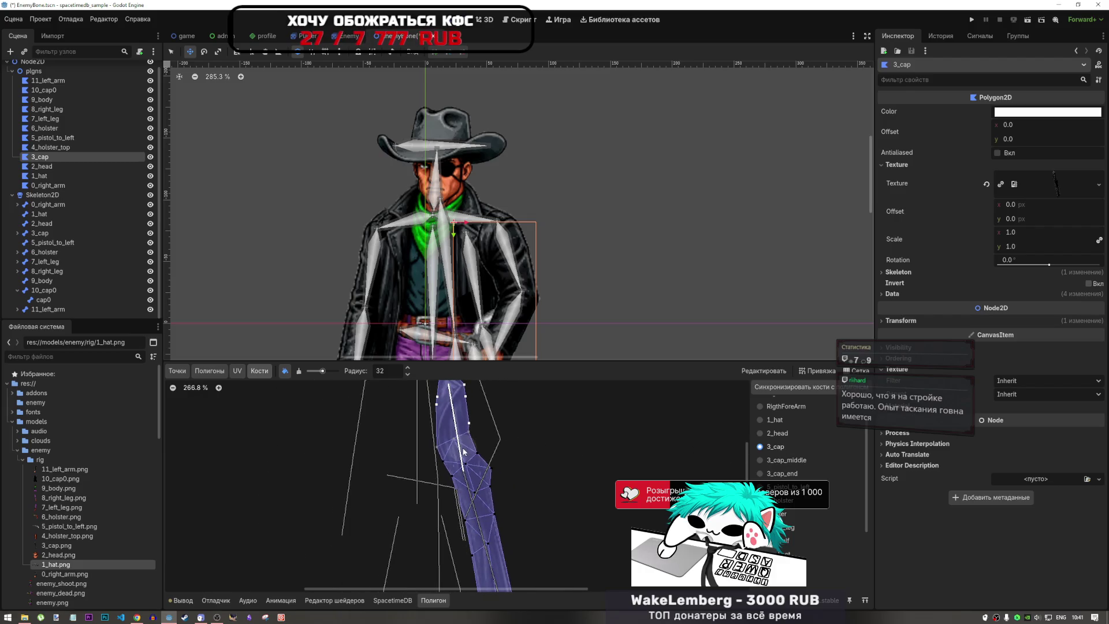
# - Leave the polygon editor by selecting the 8_right_leg bone in the Scene dock
pyautogui.scroll(-1, 477, 447)
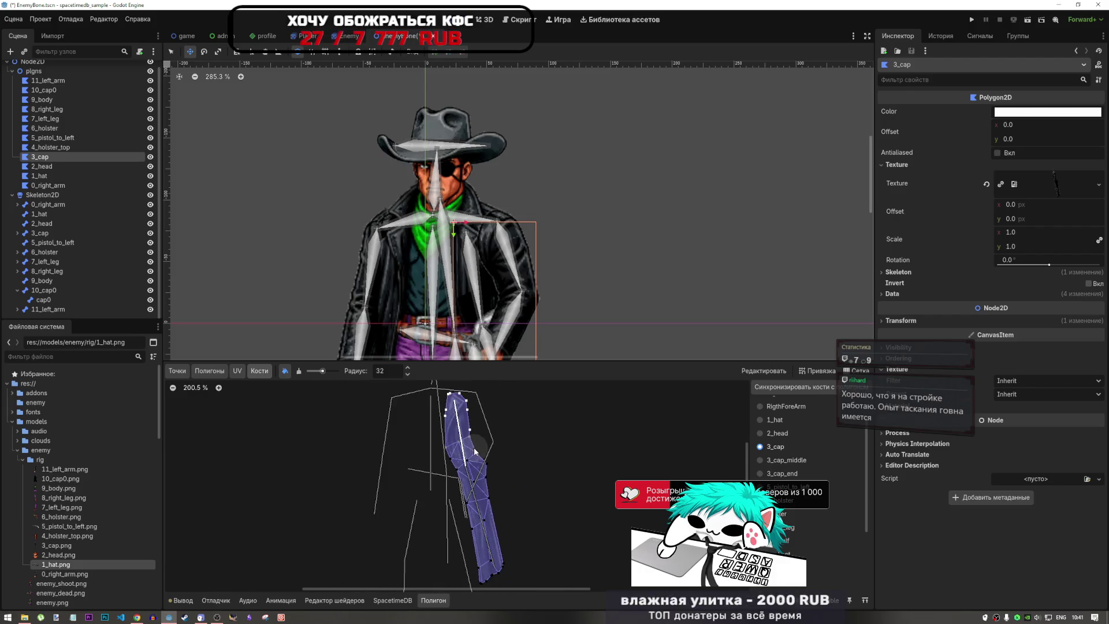
pyautogui.scroll(7, 468, 436)
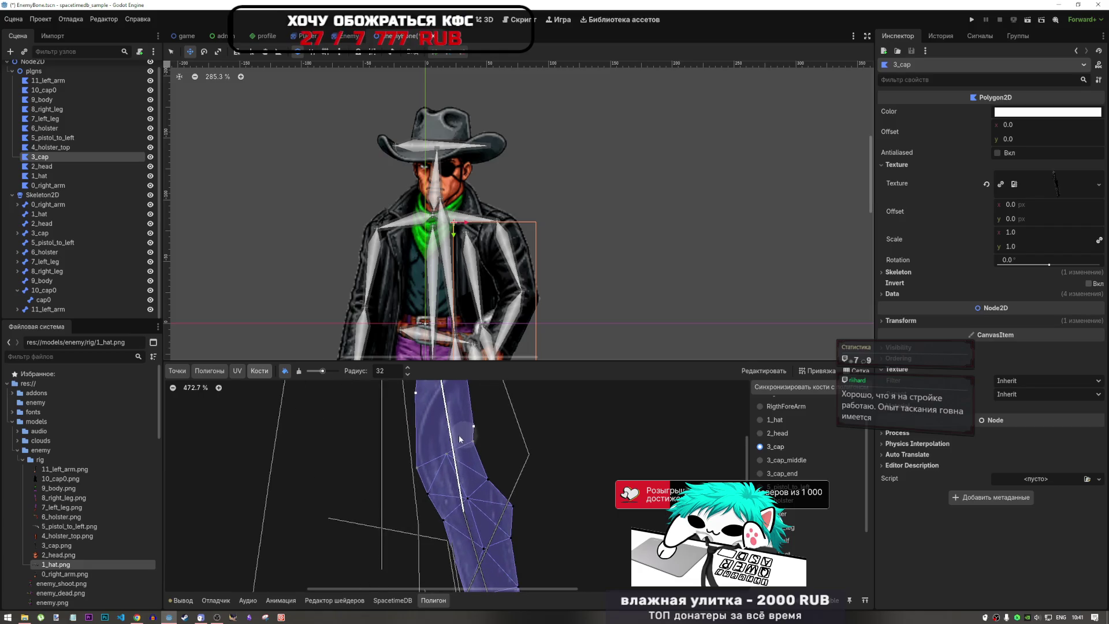
pyautogui.scroll(-3, 460, 439)
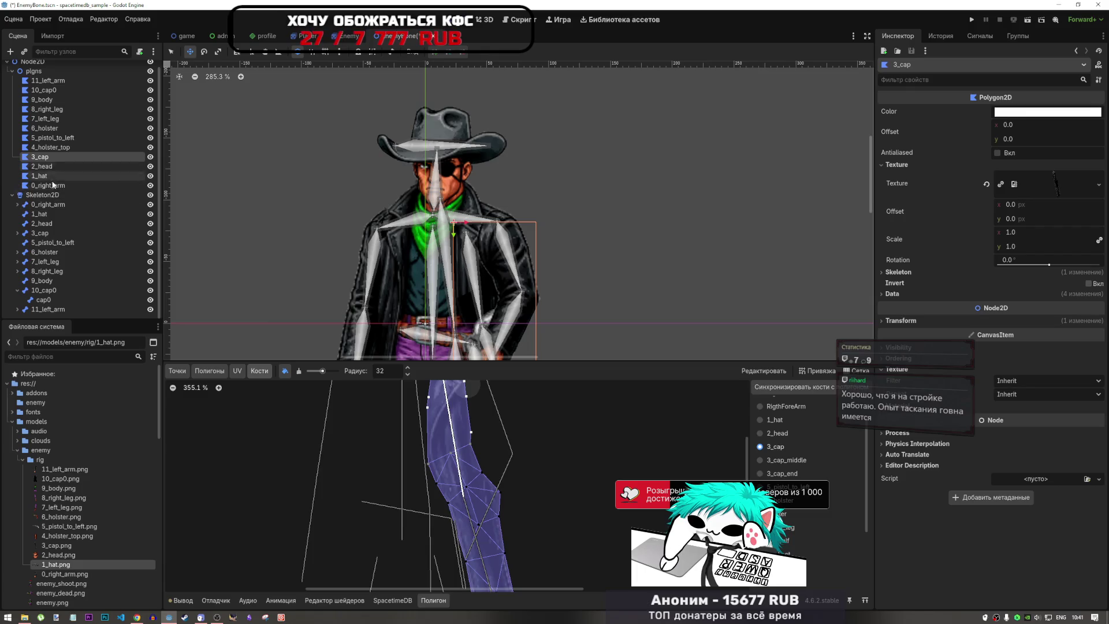
pyautogui.click(47, 271)
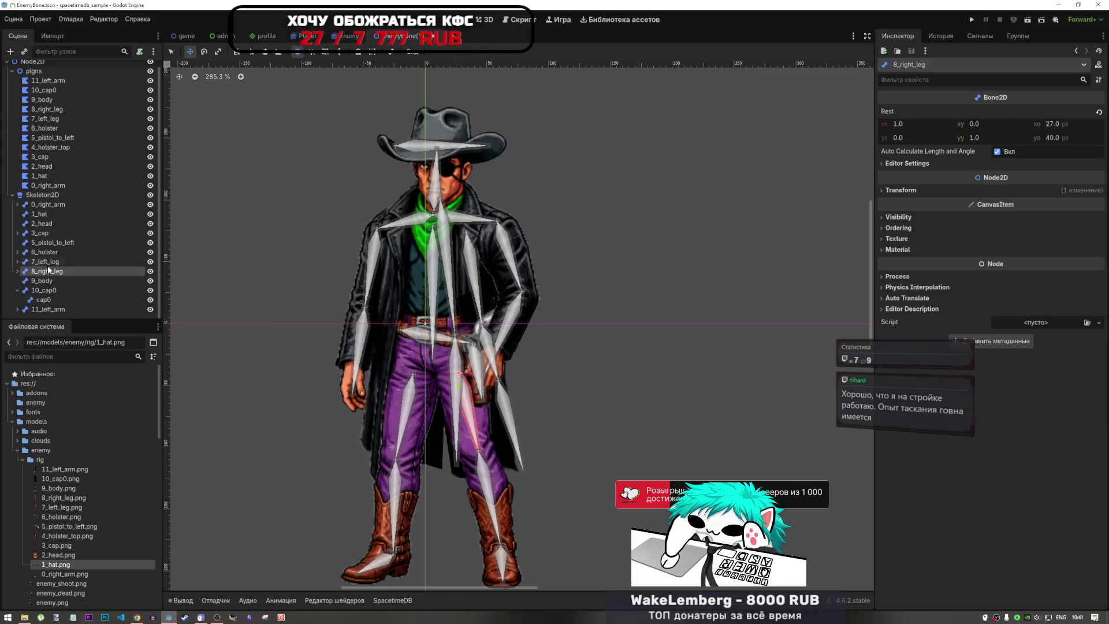
# - Select the 3_cap_middle bone, try moving it up the arm, and undo the move
pyautogui.click(41, 242)
pyautogui.doubleClick(39, 233)
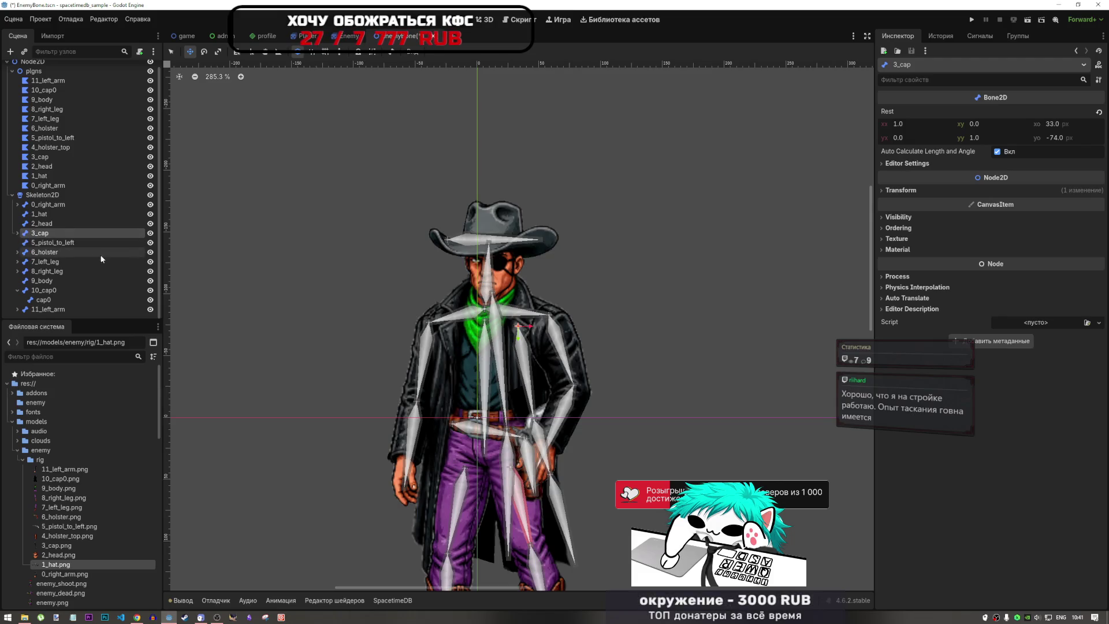
pyautogui.press('Right')
pyautogui.click(57, 242)
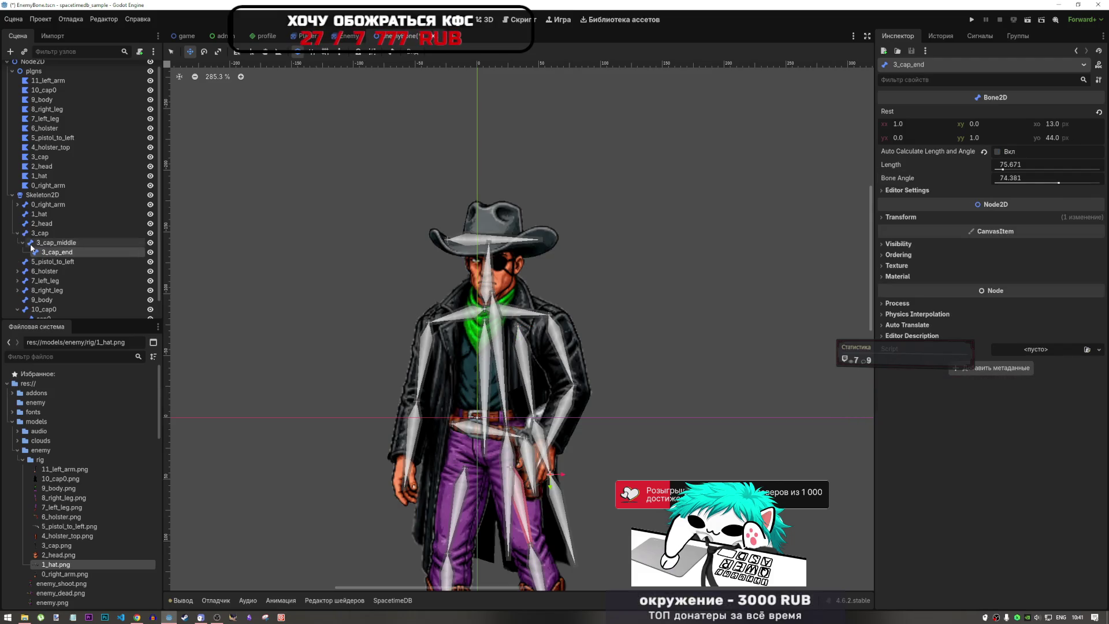
pyautogui.moveTo(536, 423); pyautogui.dragTo(527, 401)
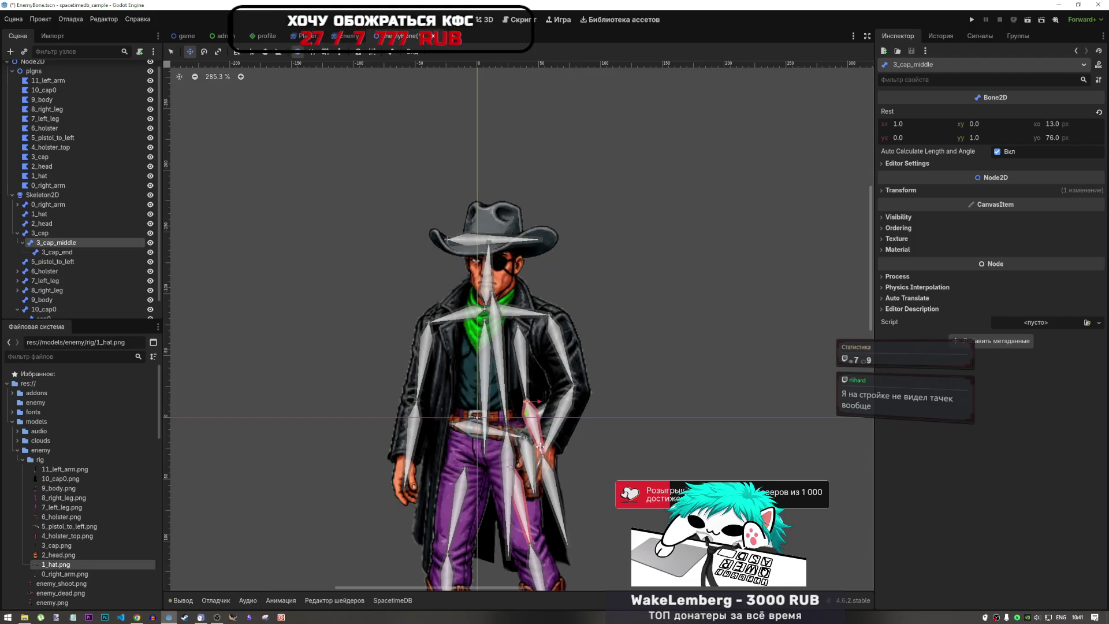
pyautogui.hotkey('ctrl', 'z')
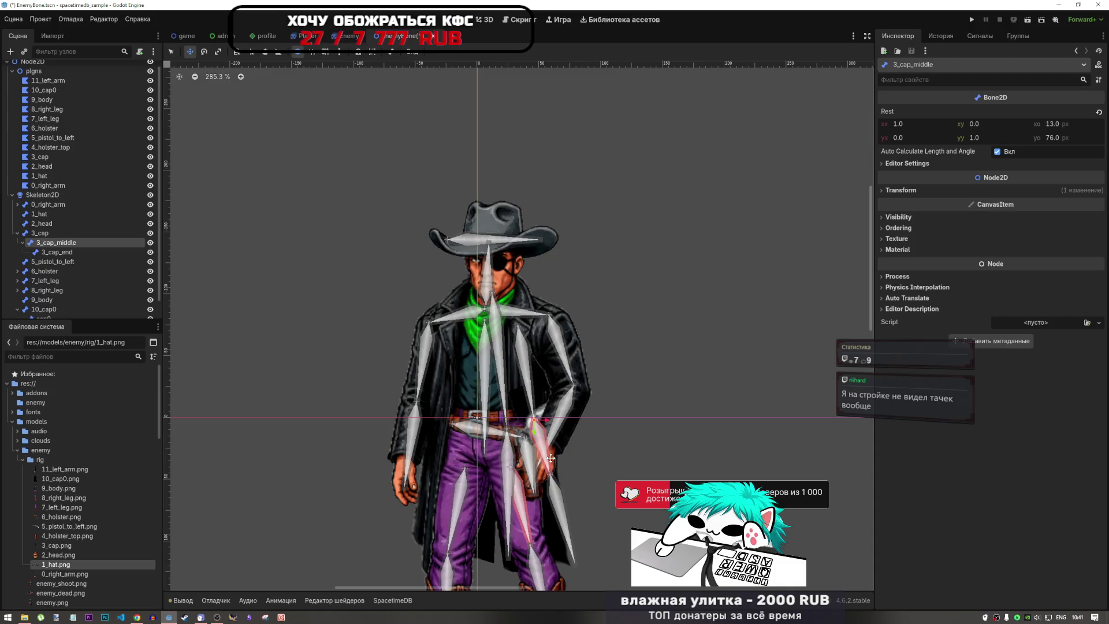
# - Zoom out and select the 3_cap Polygon2D to reopen its weight editor
pyautogui.scroll(6, 550, 458)
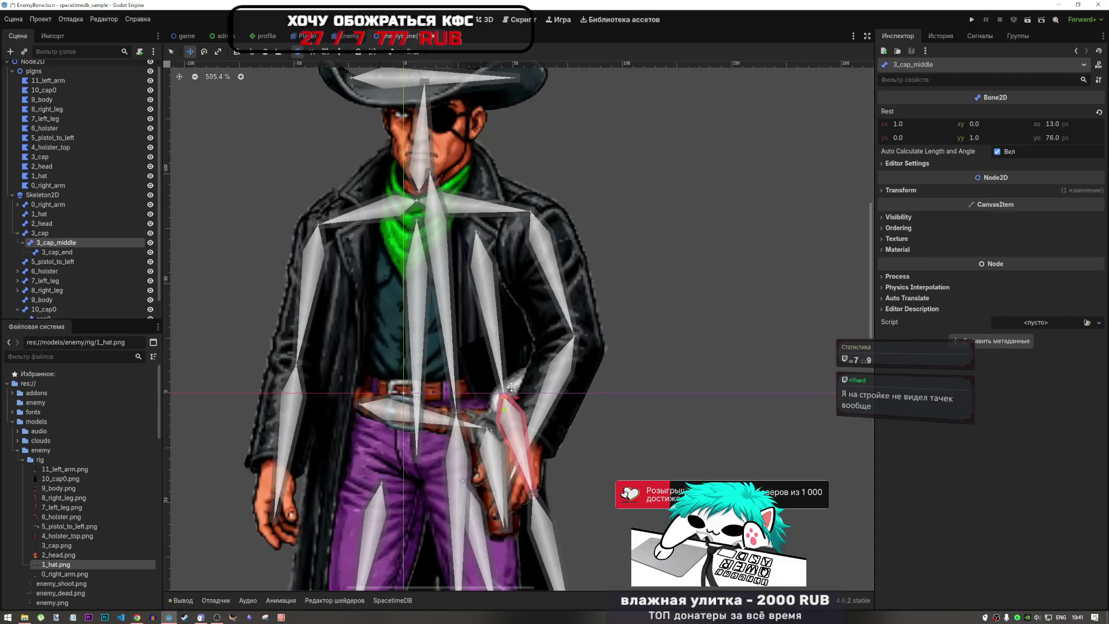
pyautogui.scroll(-6, 504, 393)
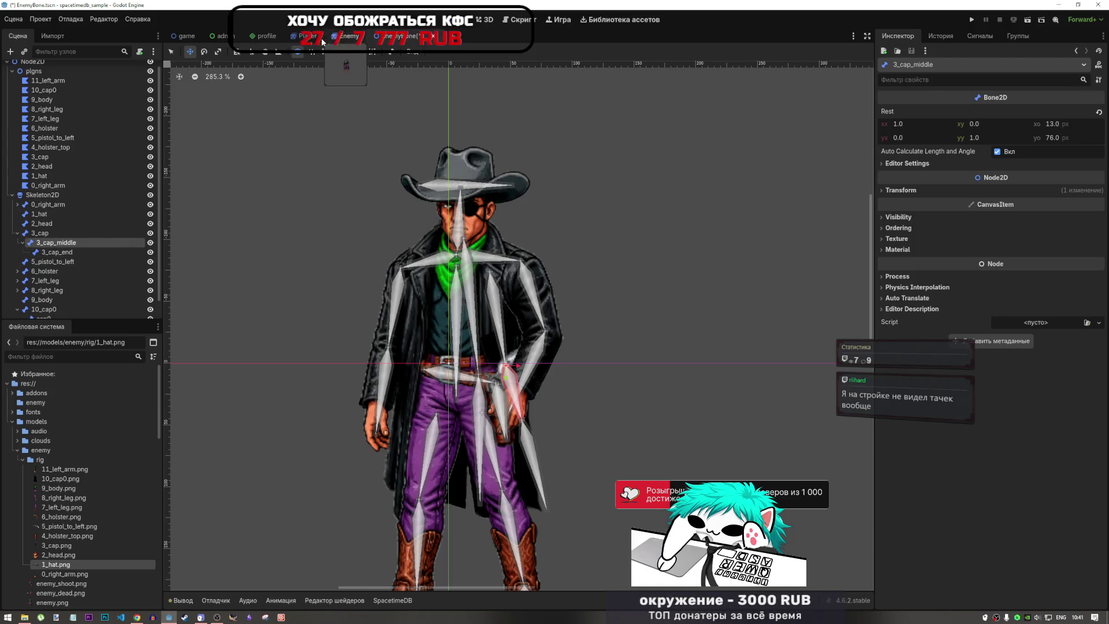
pyautogui.click(40, 157)
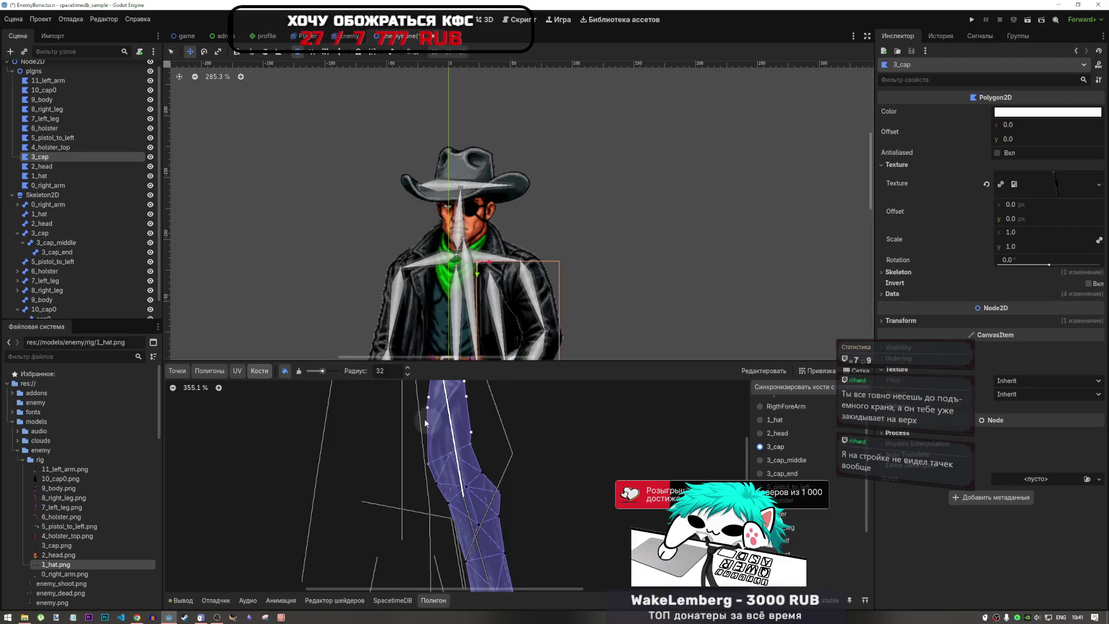
pyautogui.scroll(-3, 491, 453)
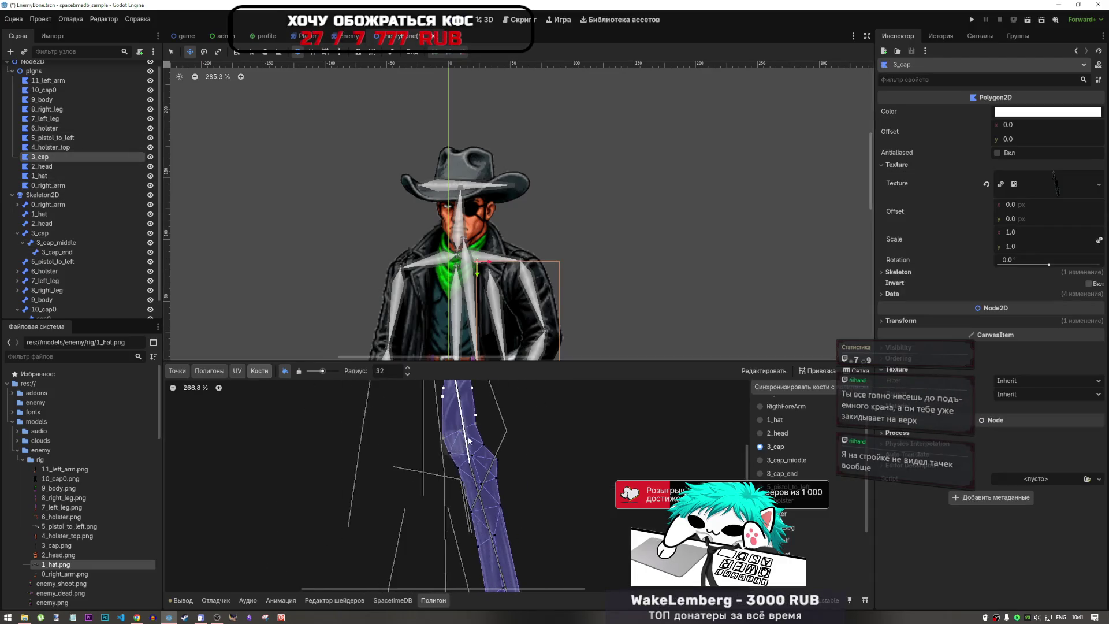
pyautogui.scroll(6, 469, 440)
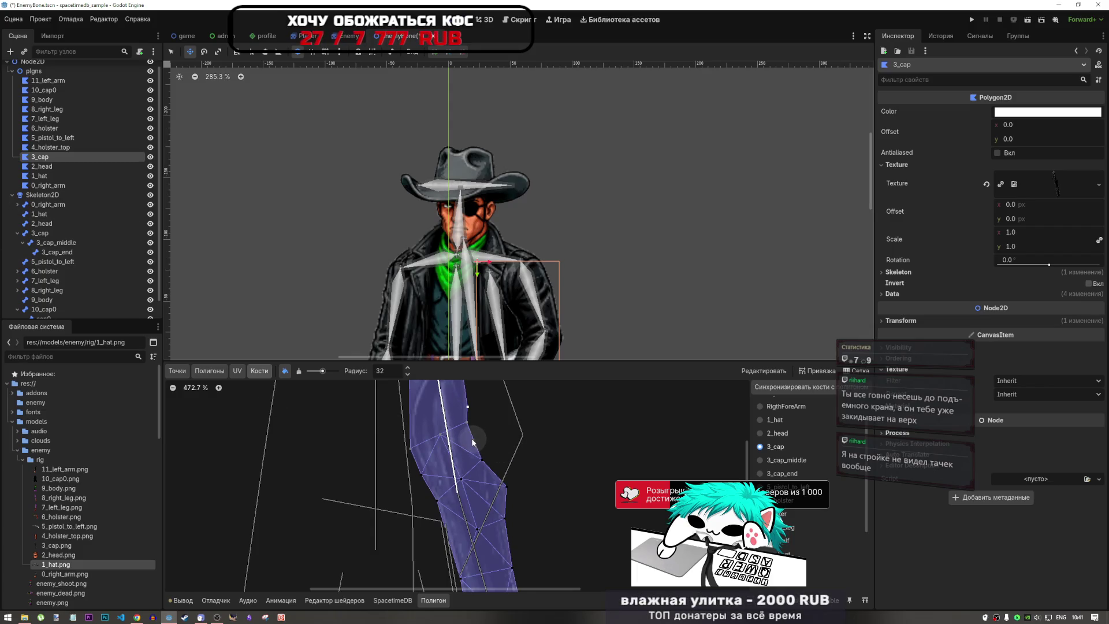
pyautogui.scroll(-3, 472, 442)
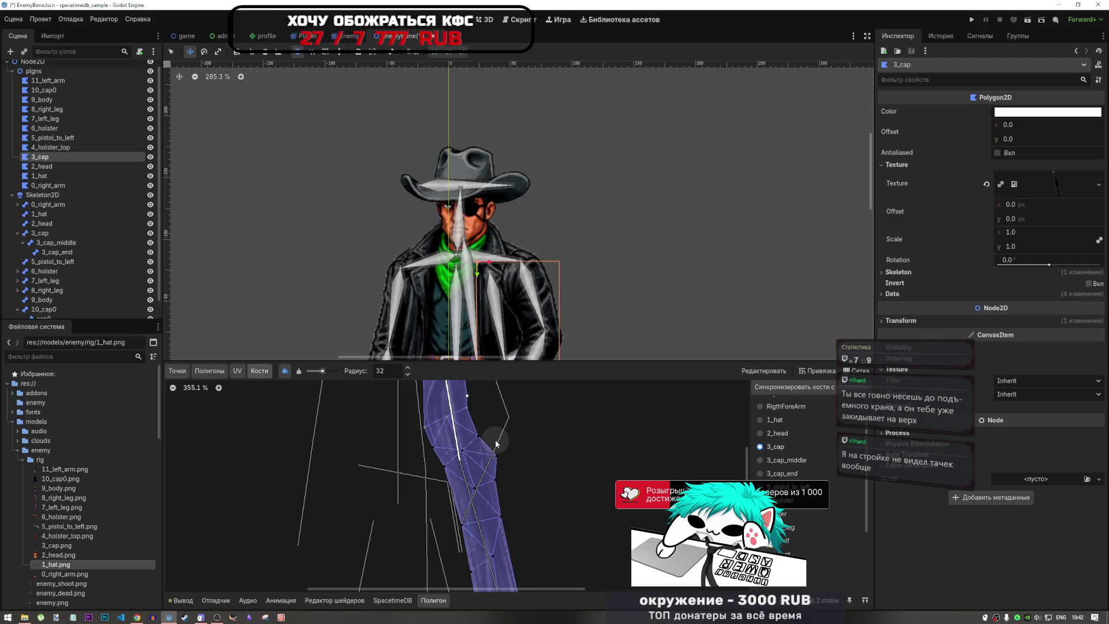
pyautogui.scroll(5, 494, 439)
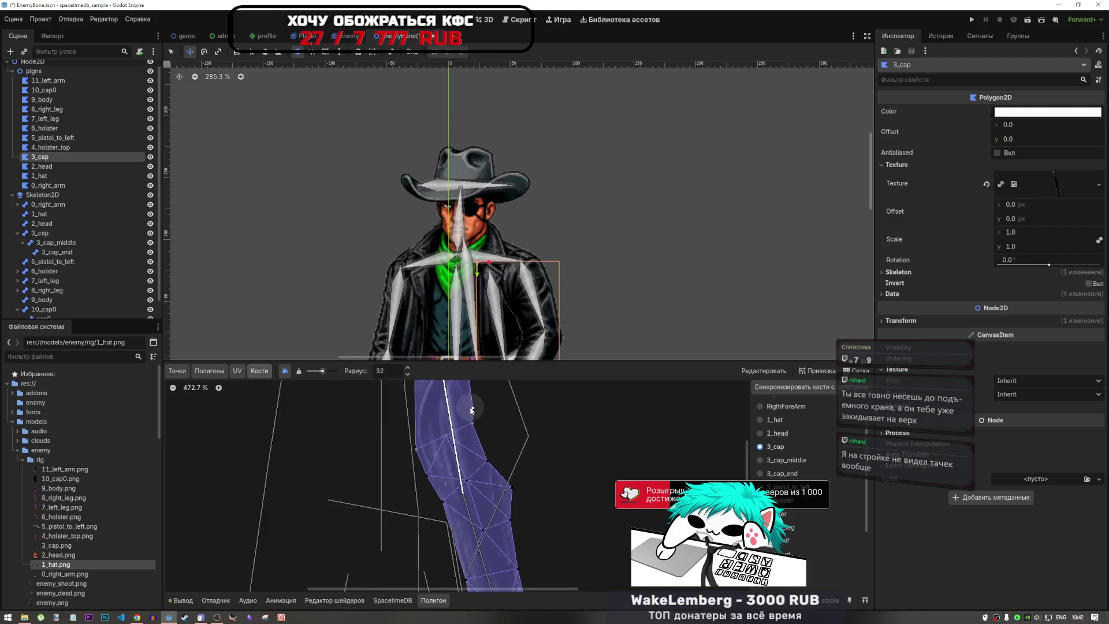
pyautogui.scroll(-1, 453, 434)
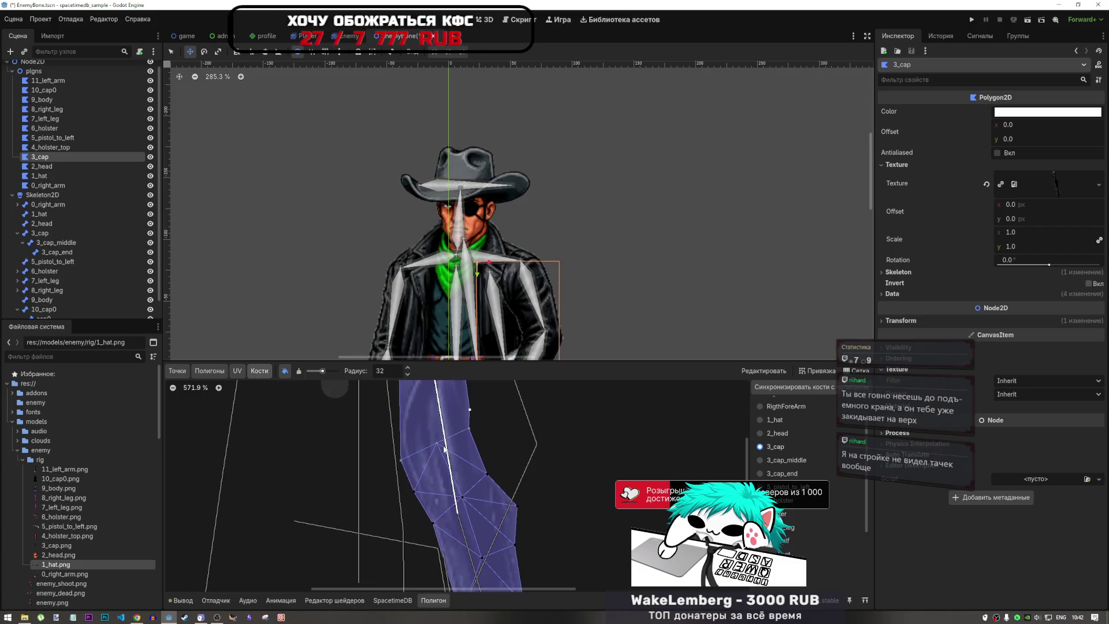
pyautogui.scroll(-1, 447, 450)
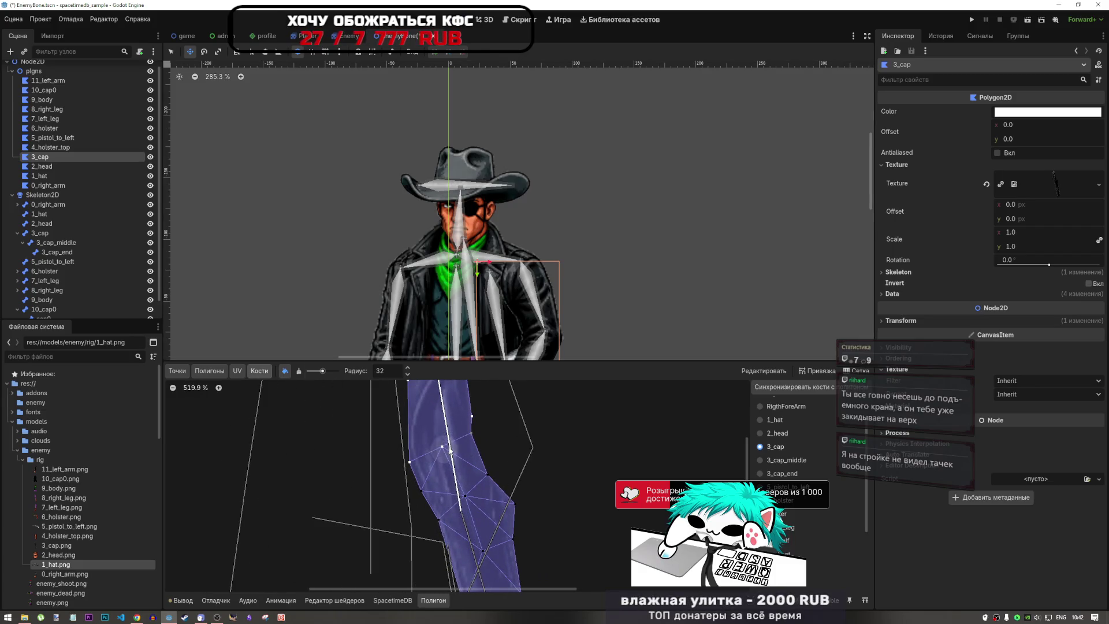
pyautogui.scroll(1, 472, 442)
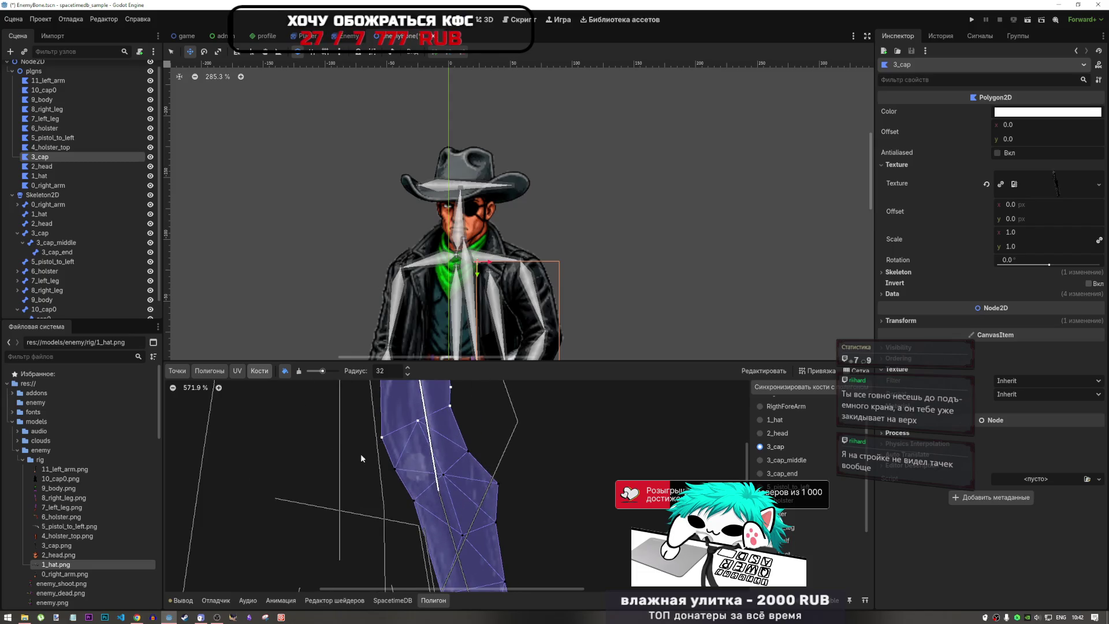
pyautogui.scroll(-1, 510, 451)
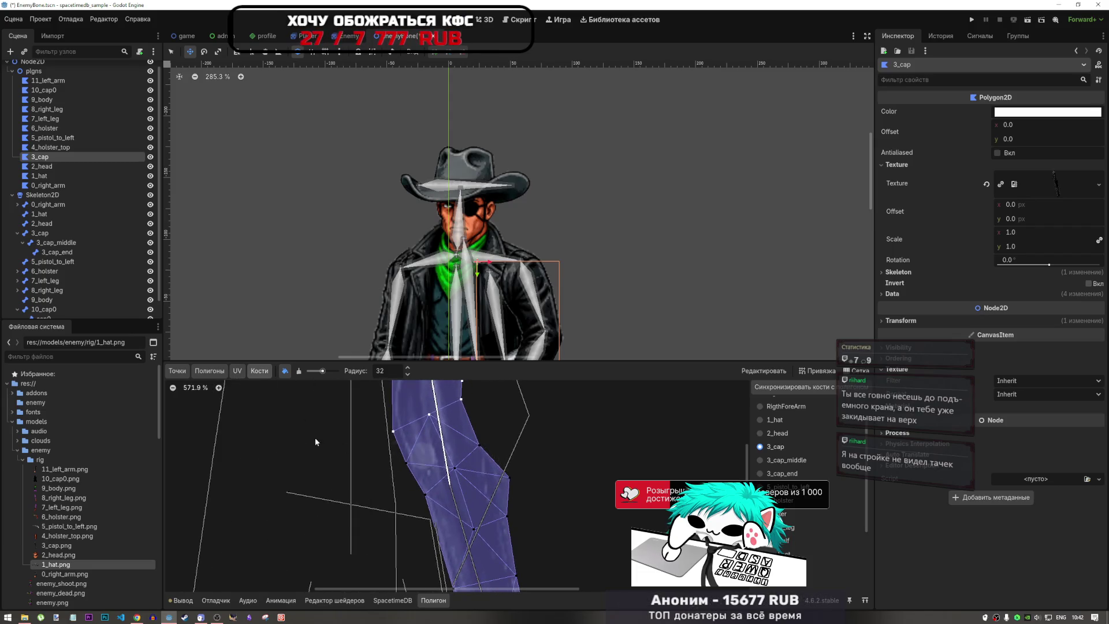
pyautogui.click(298, 371)
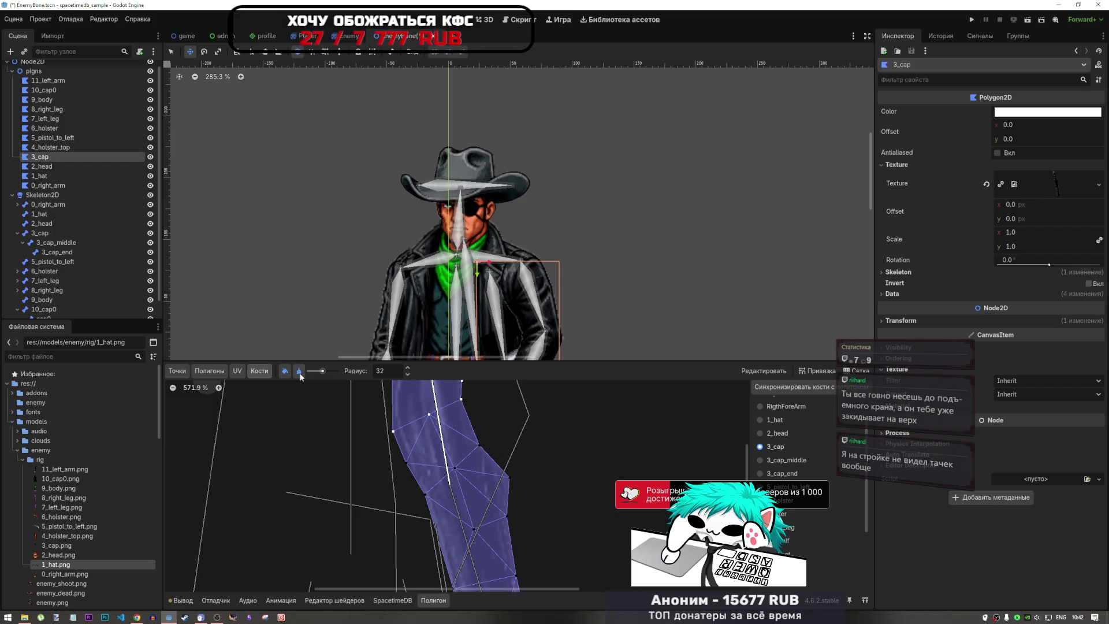
pyautogui.click(286, 370)
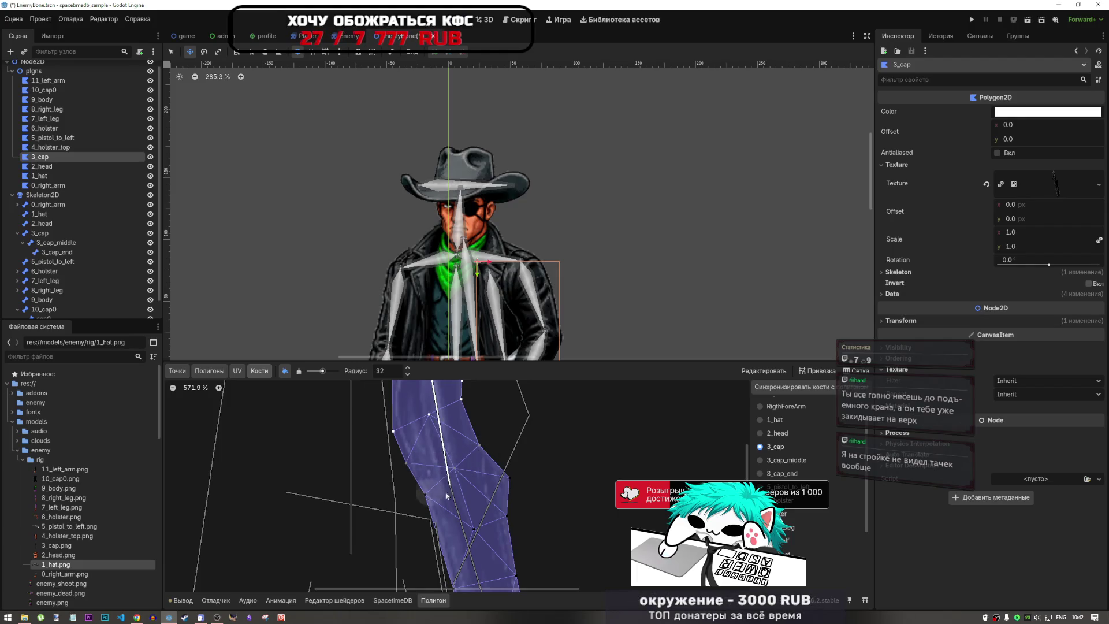
pyautogui.scroll(-5, 557, 451)
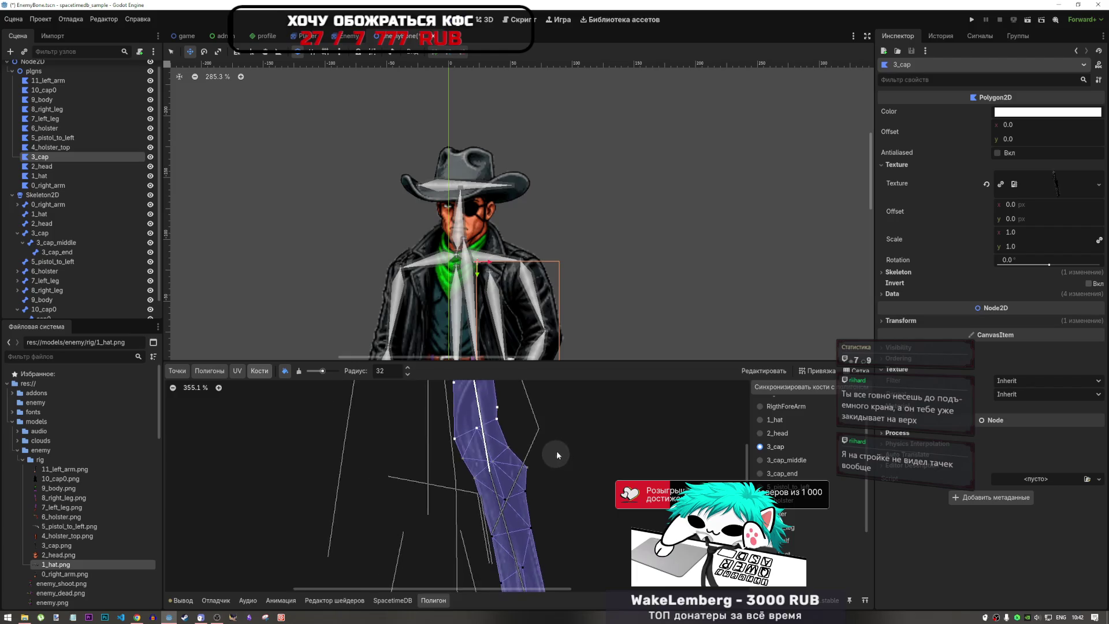
pyautogui.scroll(4, 556, 448)
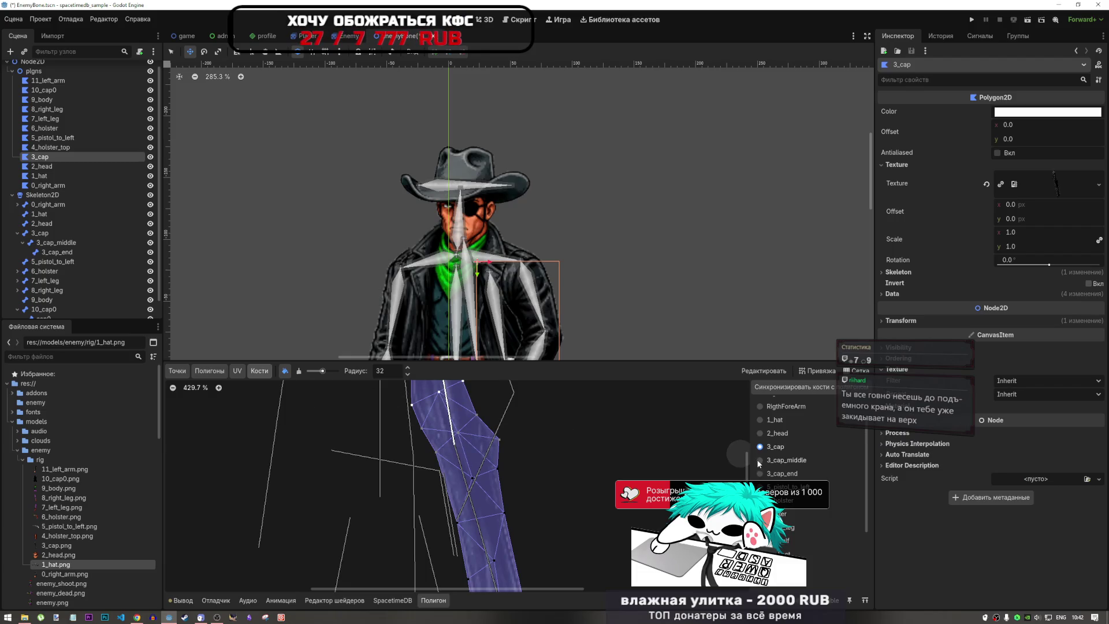
# - Paint 3_cap_middle bone weight onto the middle of the 3_cap mesh
pyautogui.click(785, 461)
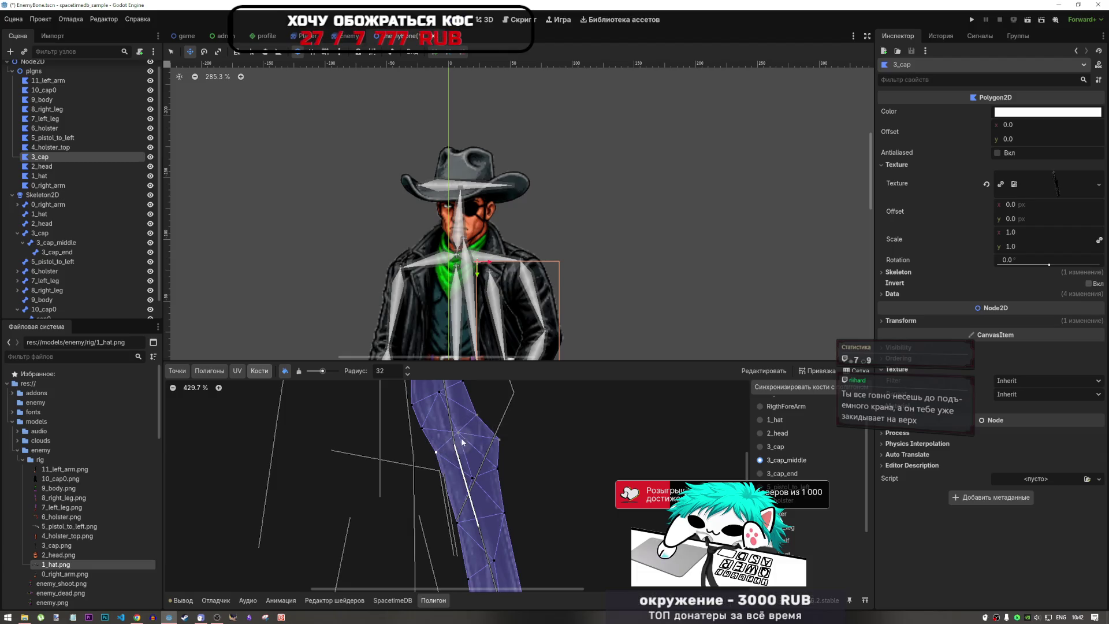
pyautogui.moveTo(461, 438); pyautogui.dragTo(499, 443)
pyautogui.scroll(-2, 502, 451)
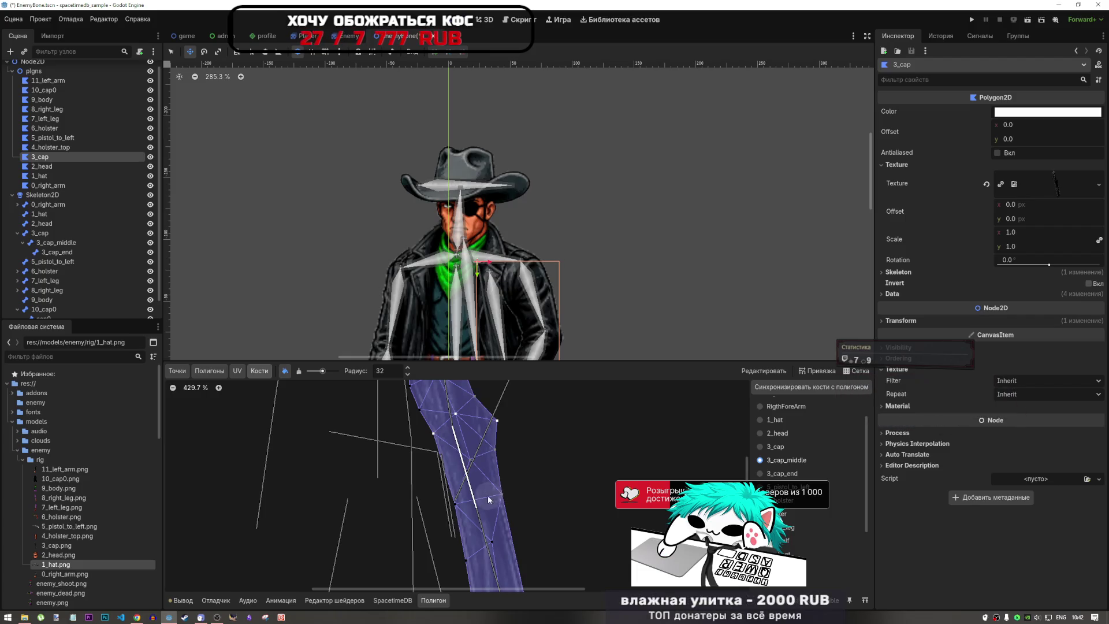
pyautogui.moveTo(459, 508); pyautogui.dragTo(455, 506)
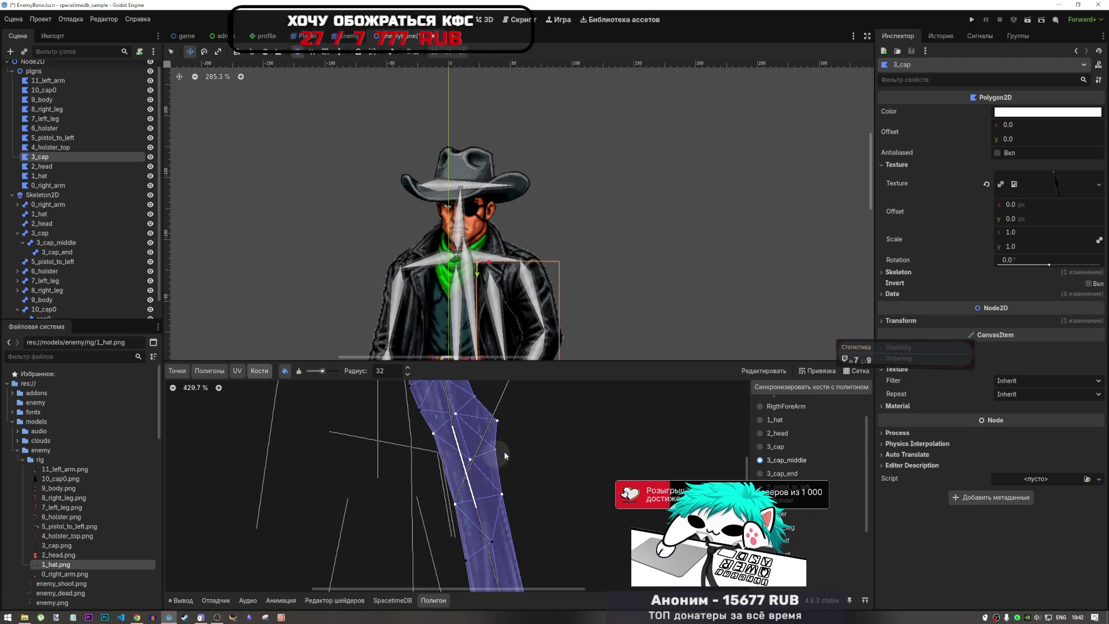
pyautogui.scroll(-3, 531, 448)
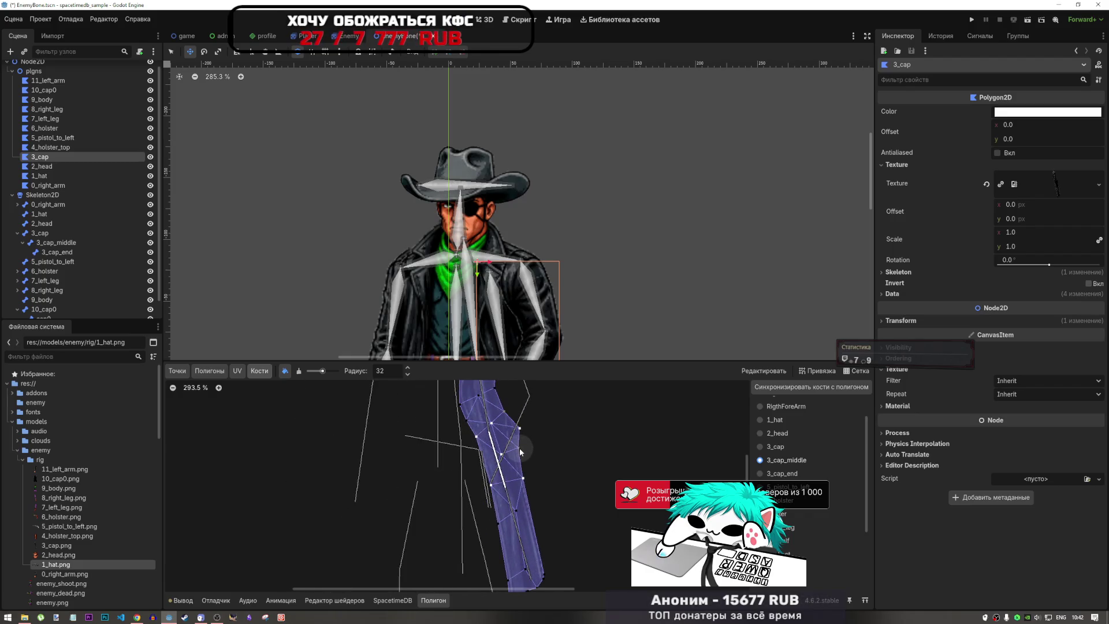
pyautogui.scroll(-3, 514, 420)
pyautogui.scroll(8, 514, 420)
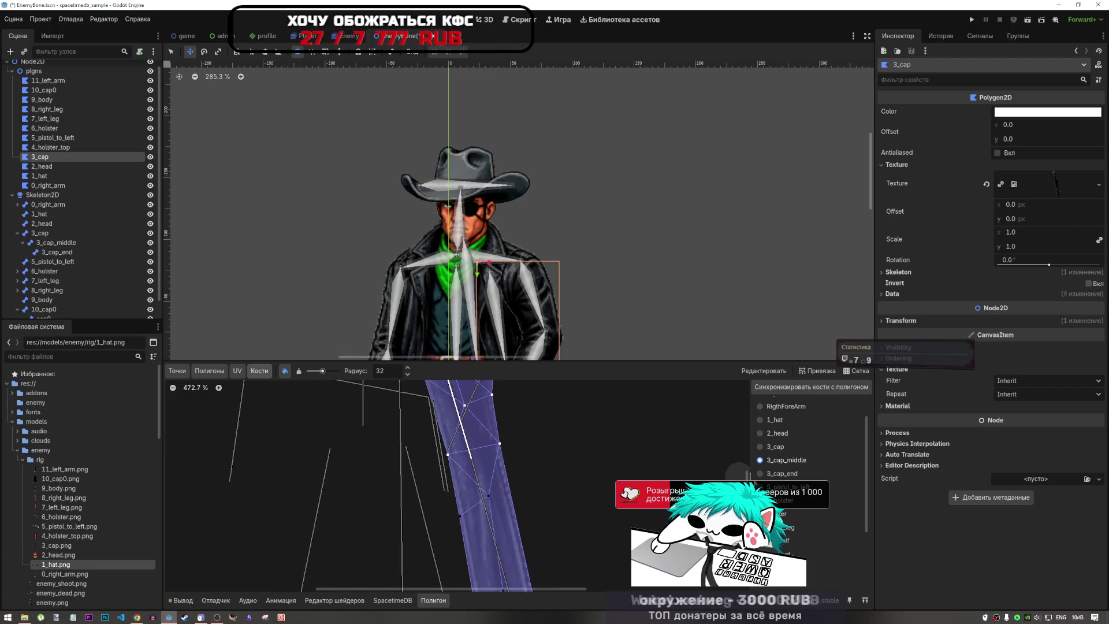
# - Paint 3_cap_end bone weight onto the lower part of the mesh
pyautogui.click(783, 474)
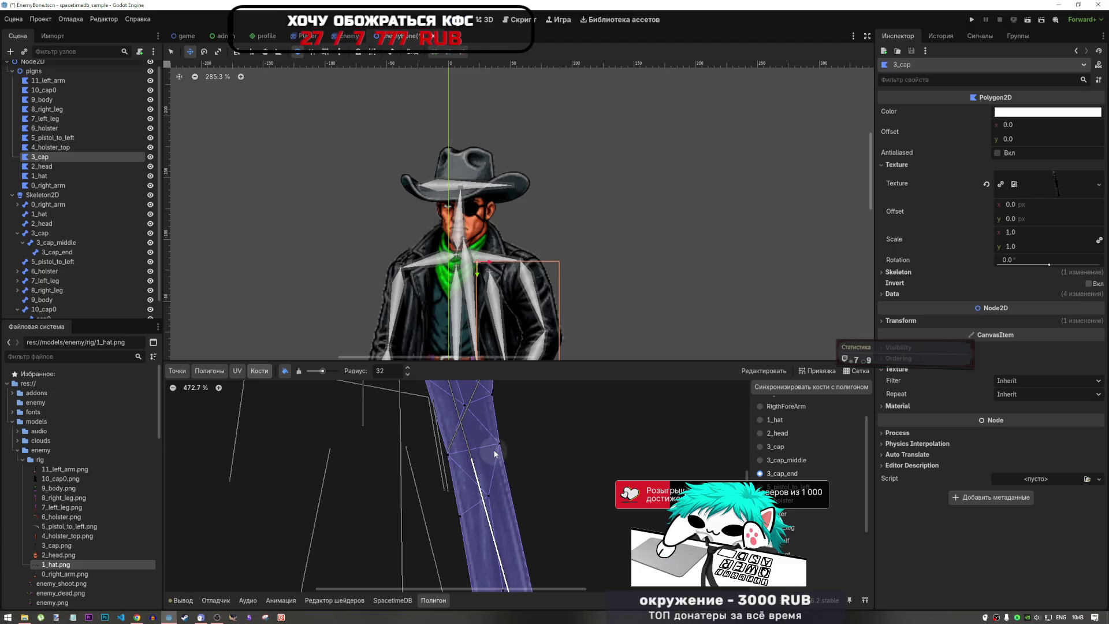
pyautogui.scroll(-5, 490, 473)
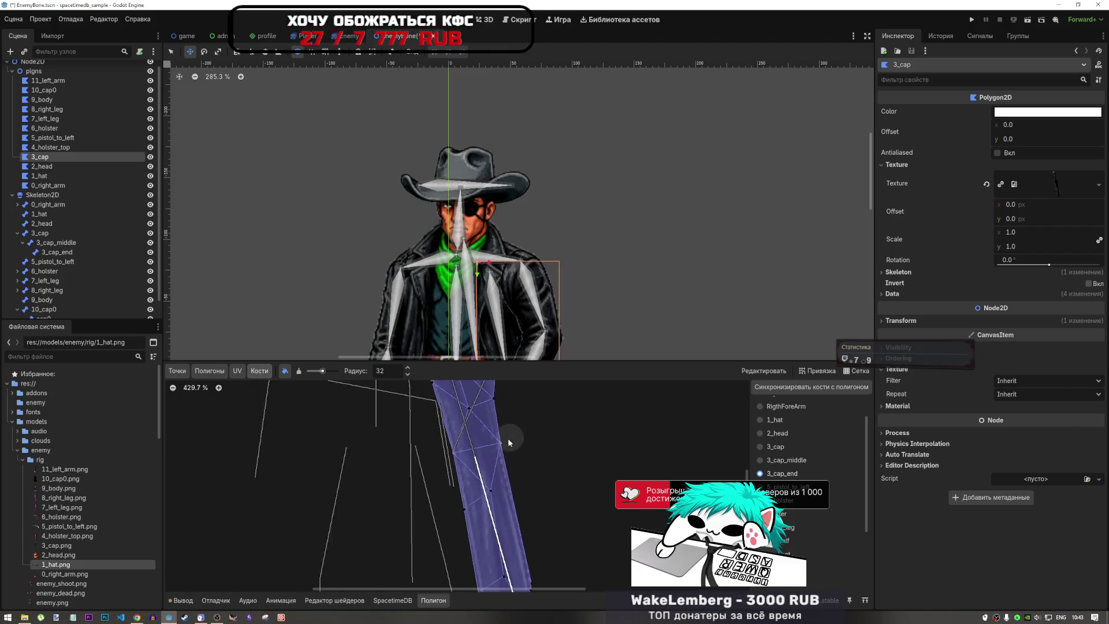
pyautogui.moveTo(495, 501)
pyautogui.mouseDown()
pyautogui.moveTo(484, 460)
pyautogui.moveTo(499, 468)
pyautogui.moveTo(509, 516)
pyautogui.moveTo(500, 544)
pyautogui.mouseUp()
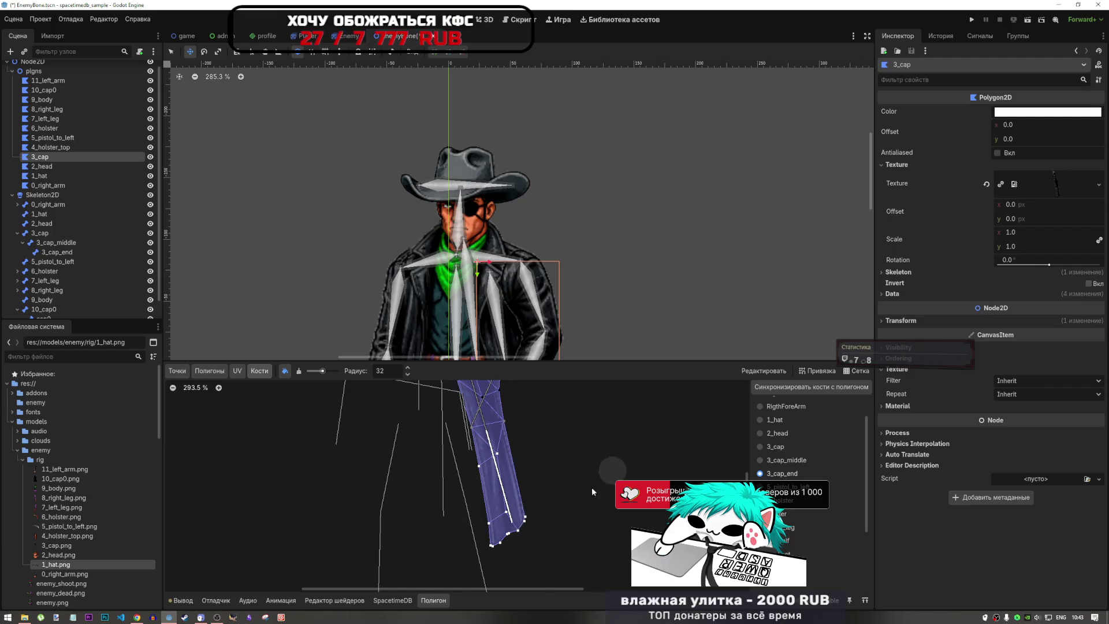
pyautogui.scroll(3, 546, 464)
pyautogui.scroll(-5, 553, 476)
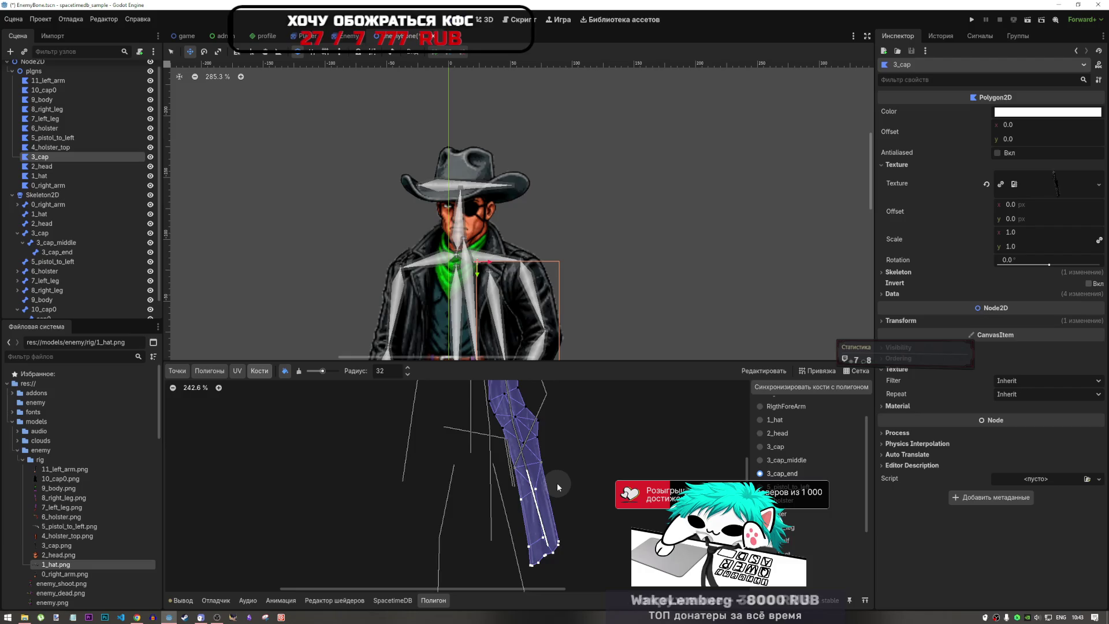
pyautogui.scroll(-7, 555, 474)
pyautogui.scroll(9, 560, 505)
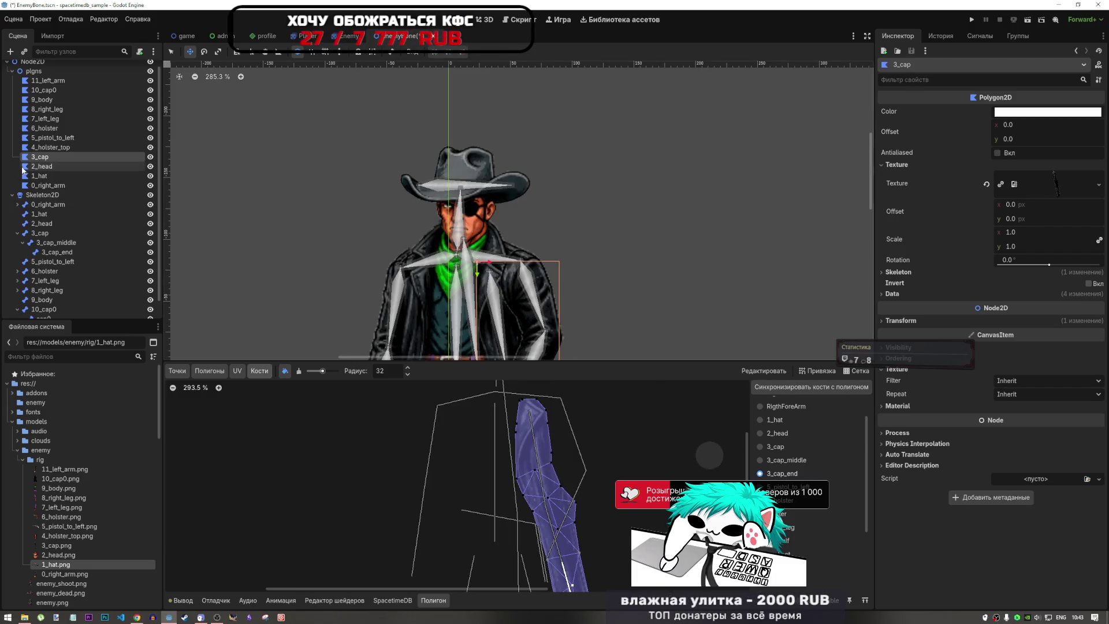
# - Flip between the 4_holster_top, 3_cap and 2_head polygons
pyautogui.click(49, 147)
pyautogui.click(48, 154)
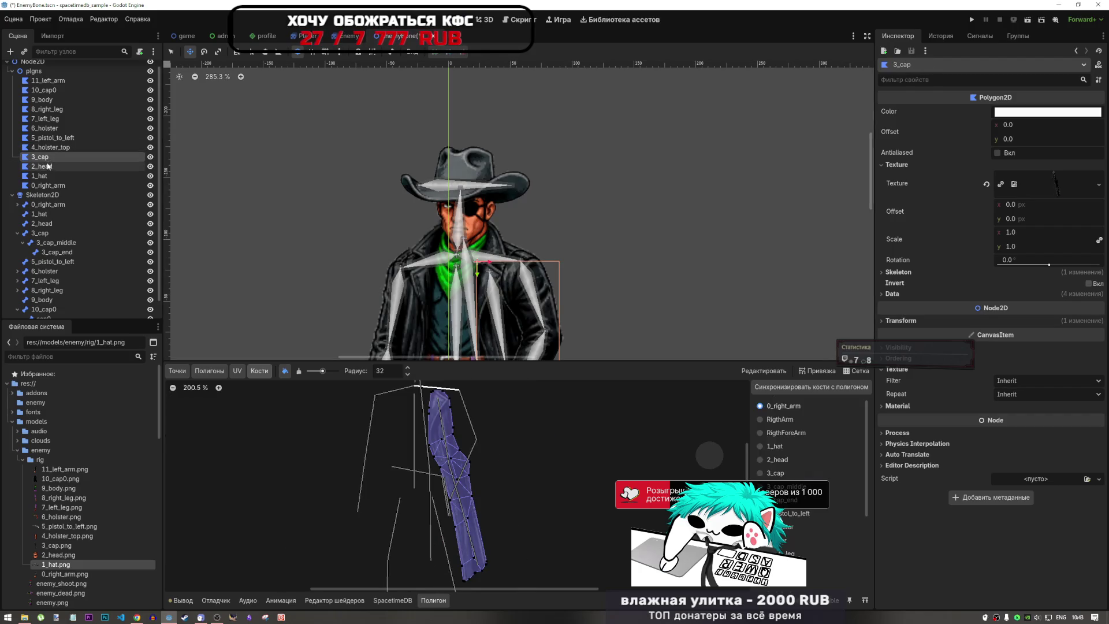
pyautogui.click(49, 166)
pyautogui.click(44, 154)
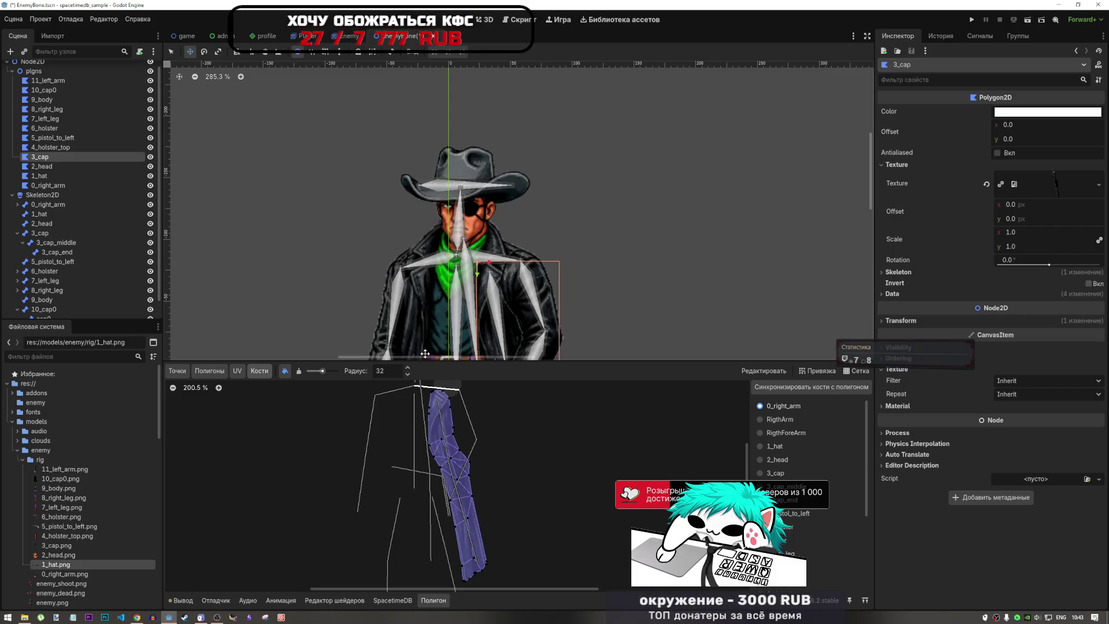
pyautogui.click(61, 147)
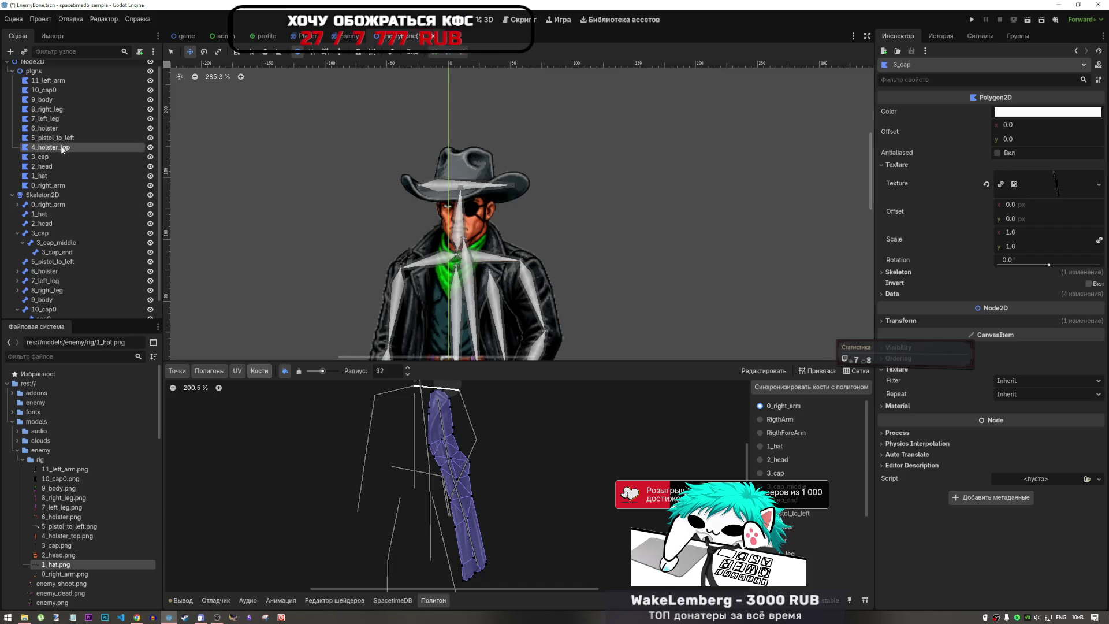
# - Reselect the 3_cap polygon, then select 4_holster_top for weight editing
pyautogui.click(61, 157)
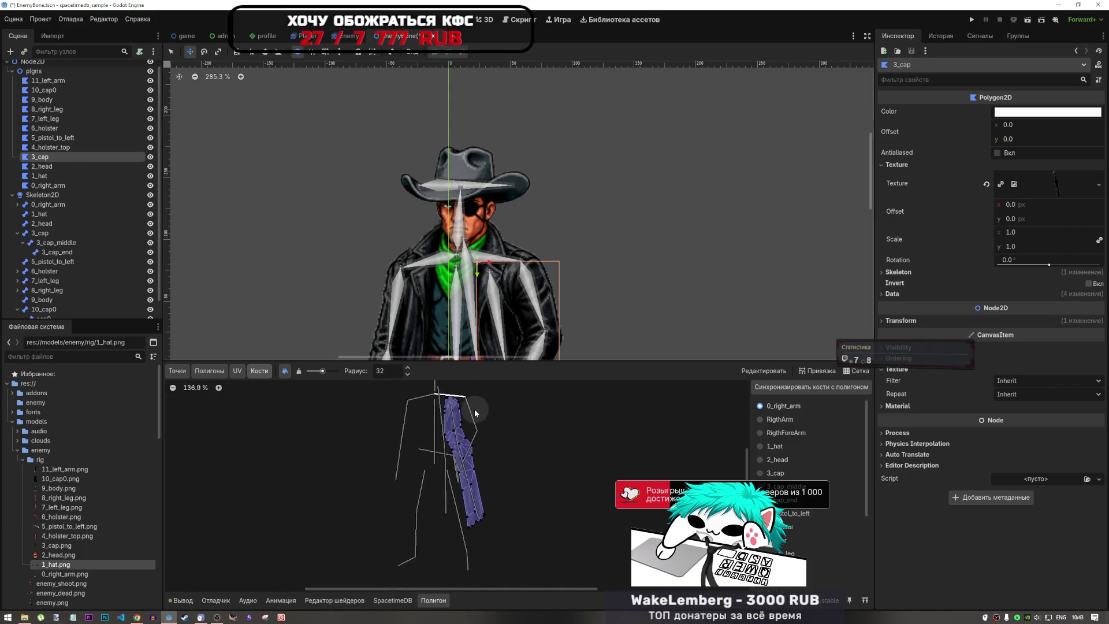
pyautogui.scroll(3, 470, 421)
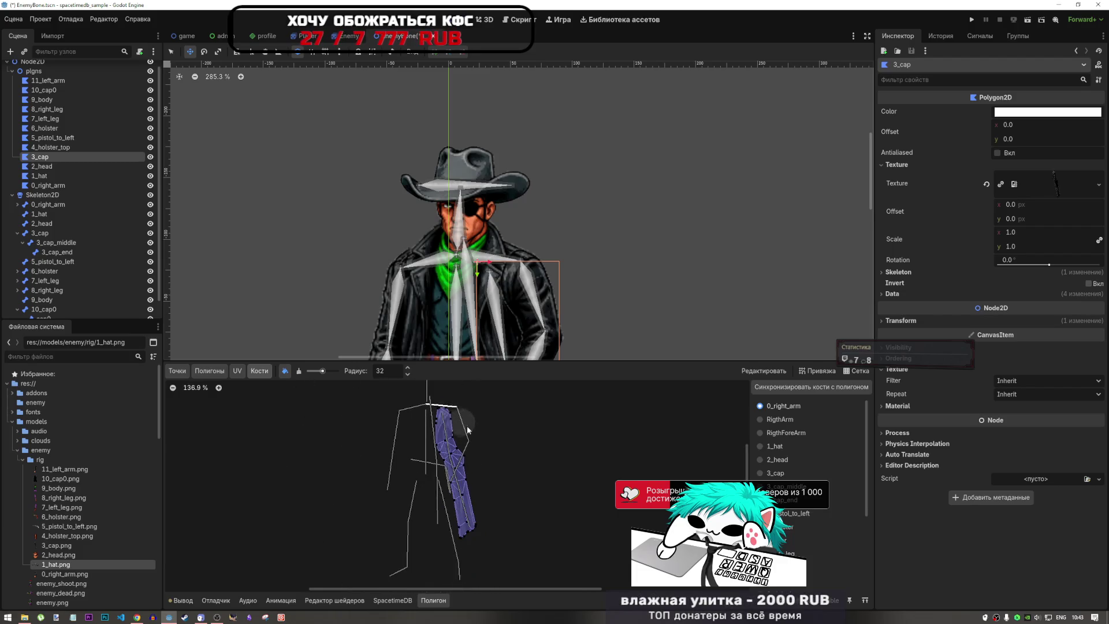
pyautogui.scroll(-5, 473, 446)
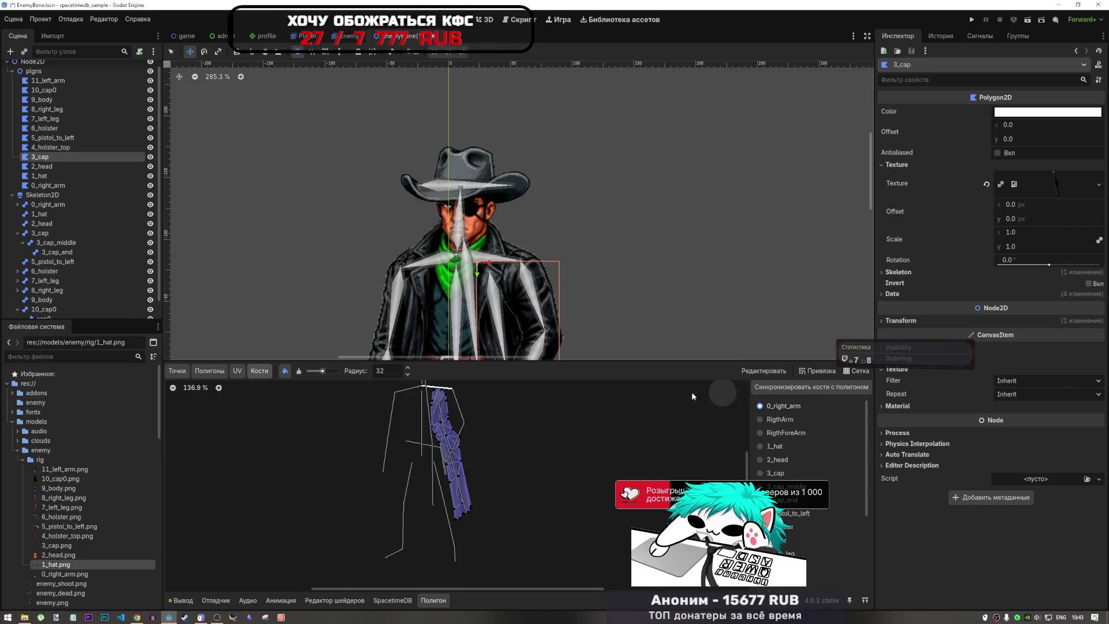
pyautogui.click(62, 148)
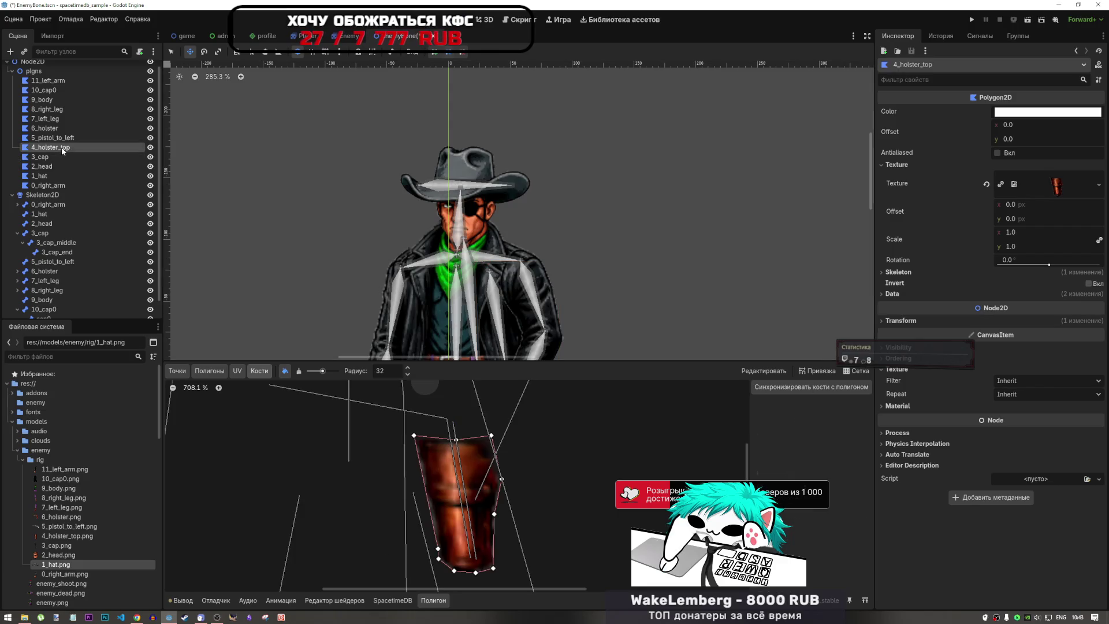
pyautogui.press('Down')
pyautogui.press('Up')
pyautogui.press('Up')
pyautogui.press('Down')
pyautogui.scroll(-10, 477, 305)
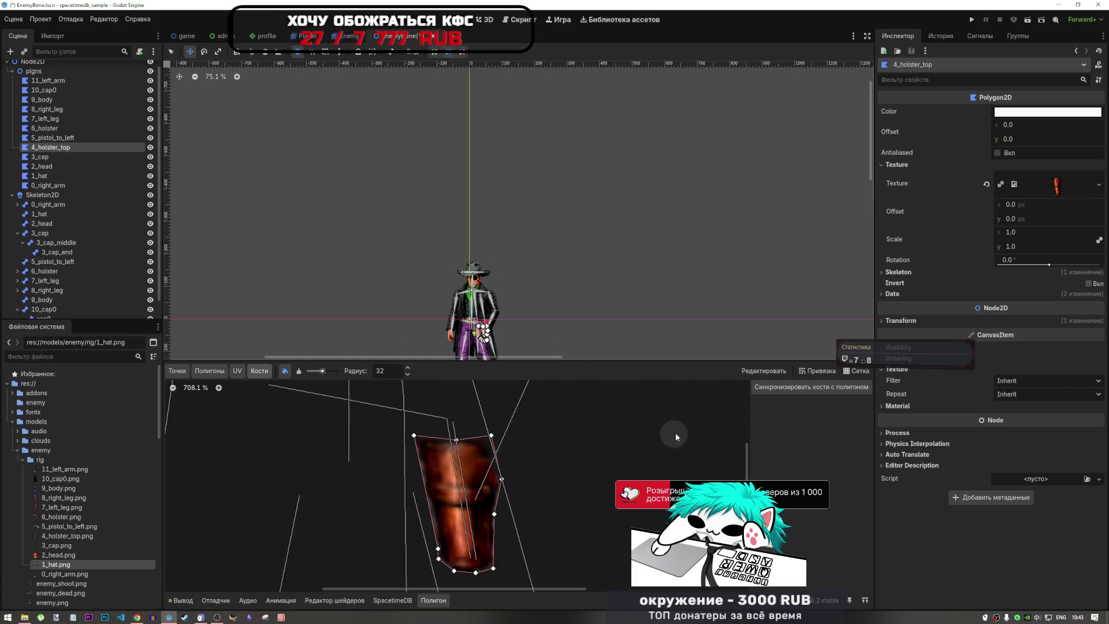
# - Paint the holster bone's weight over 4_holster_top, then select 6_holster
pyautogui.click(819, 390)
pyautogui.scroll(-5, 519, 449)
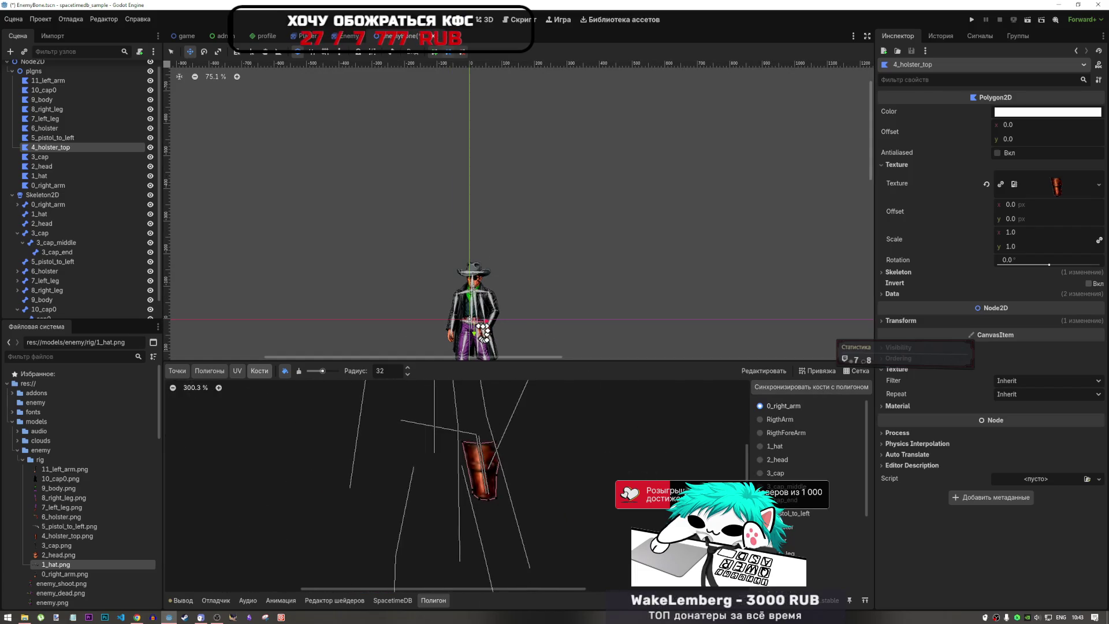
pyautogui.scroll(-4, 784, 520)
pyautogui.click(781, 413)
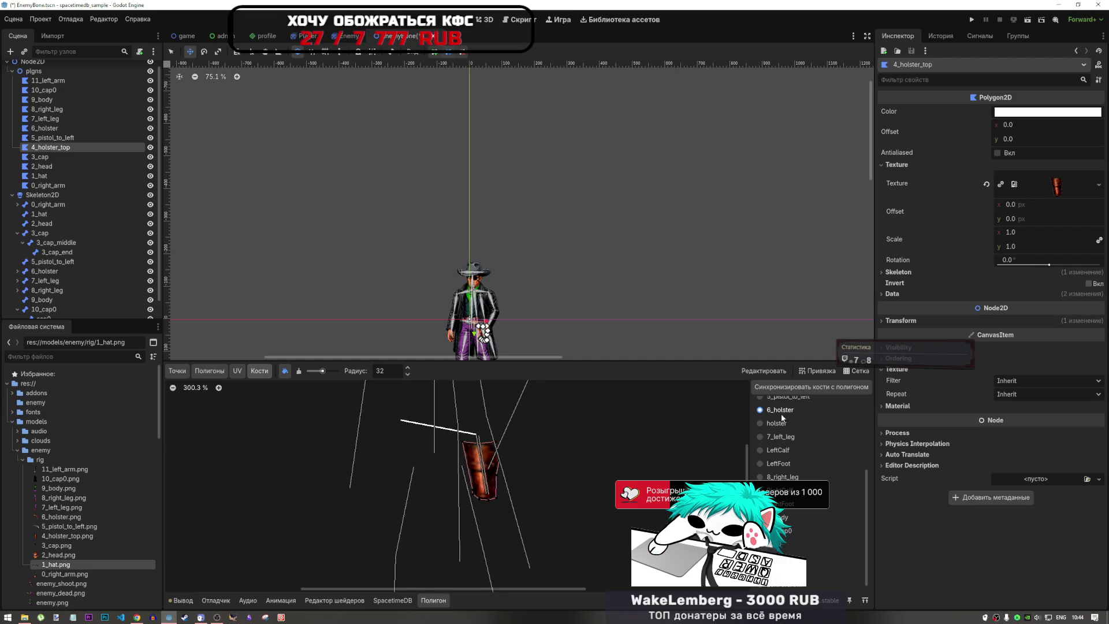
pyautogui.click(776, 423)
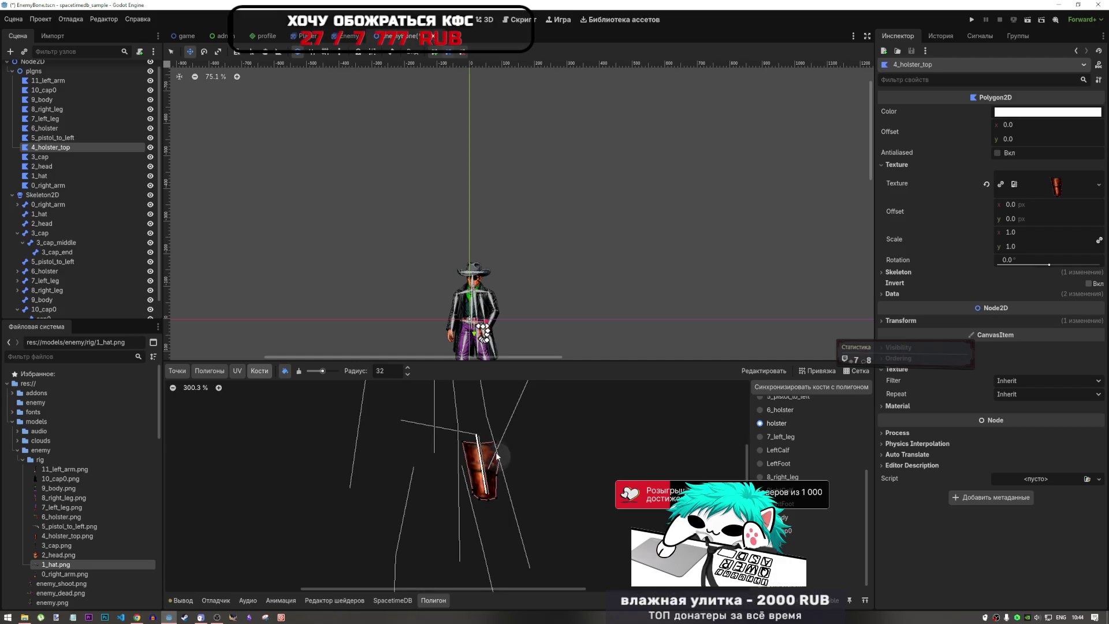
pyautogui.moveTo(500, 449)
pyautogui.mouseDown()
pyautogui.moveTo(511, 459)
pyautogui.moveTo(468, 449)
pyautogui.moveTo(476, 488)
pyautogui.moveTo(480, 447)
pyautogui.mouseUp()
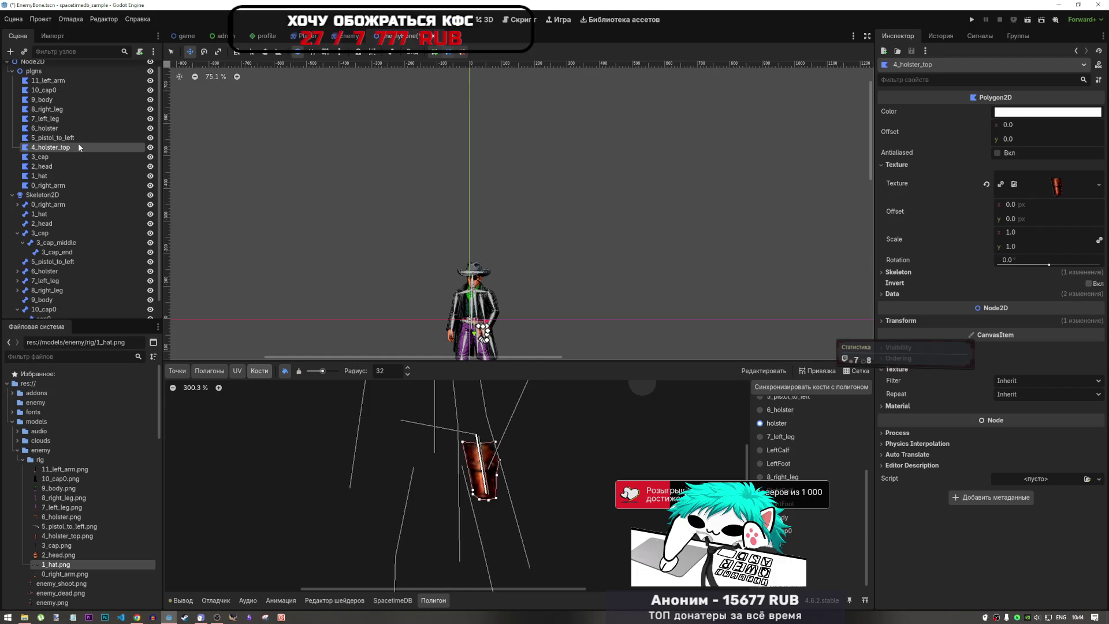
pyautogui.click(54, 129)
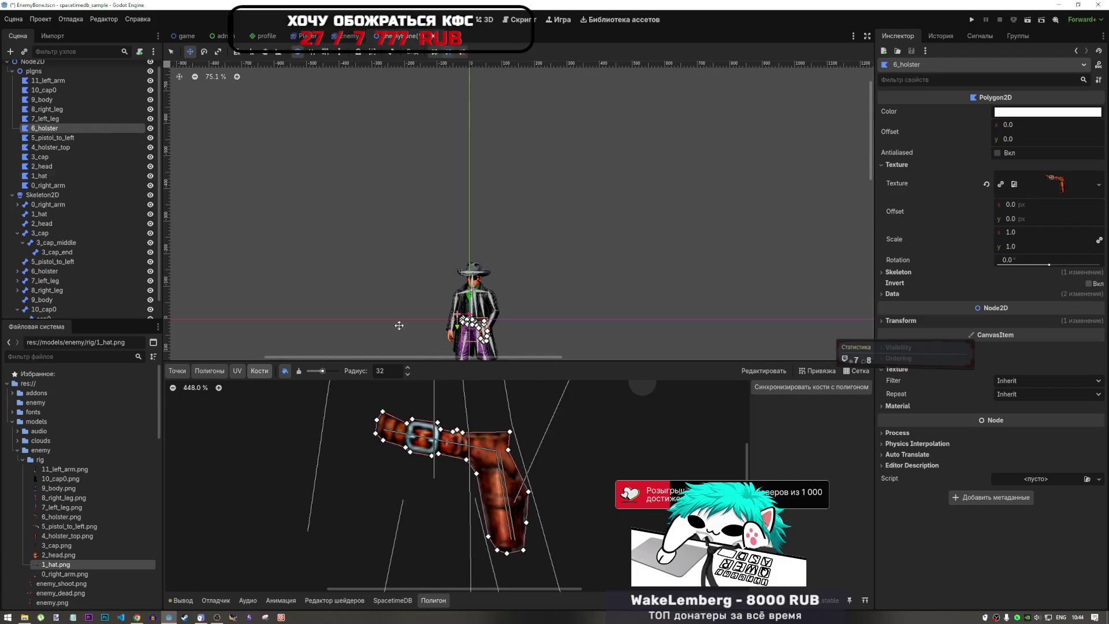
# - Sync bones and paint the downward holster bone's weight over the lower holster
pyautogui.click(811, 386)
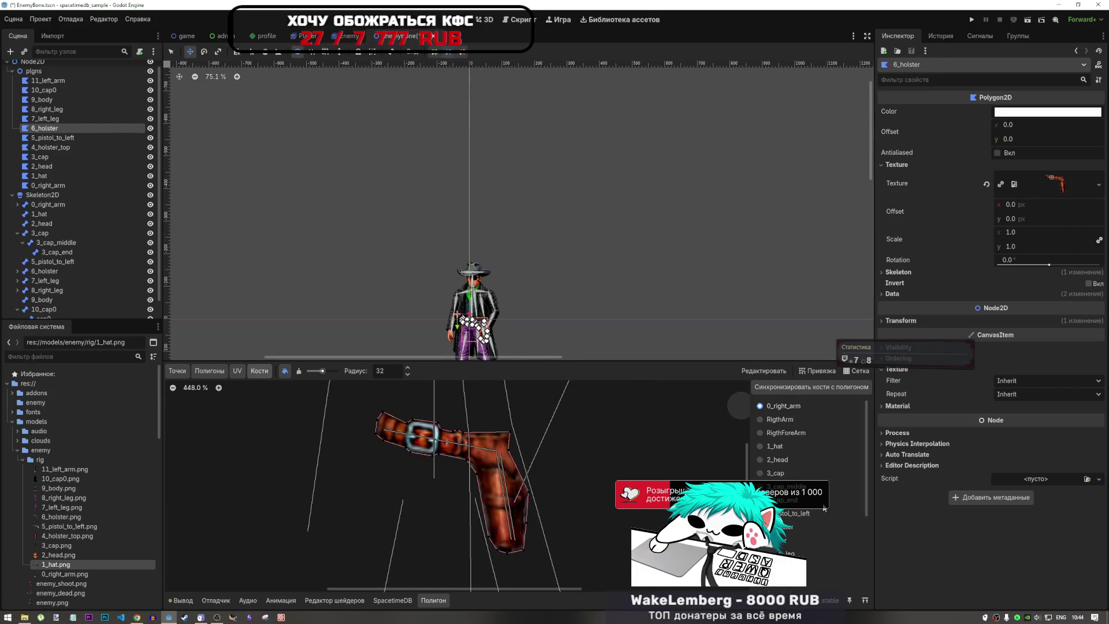
pyautogui.click(789, 527)
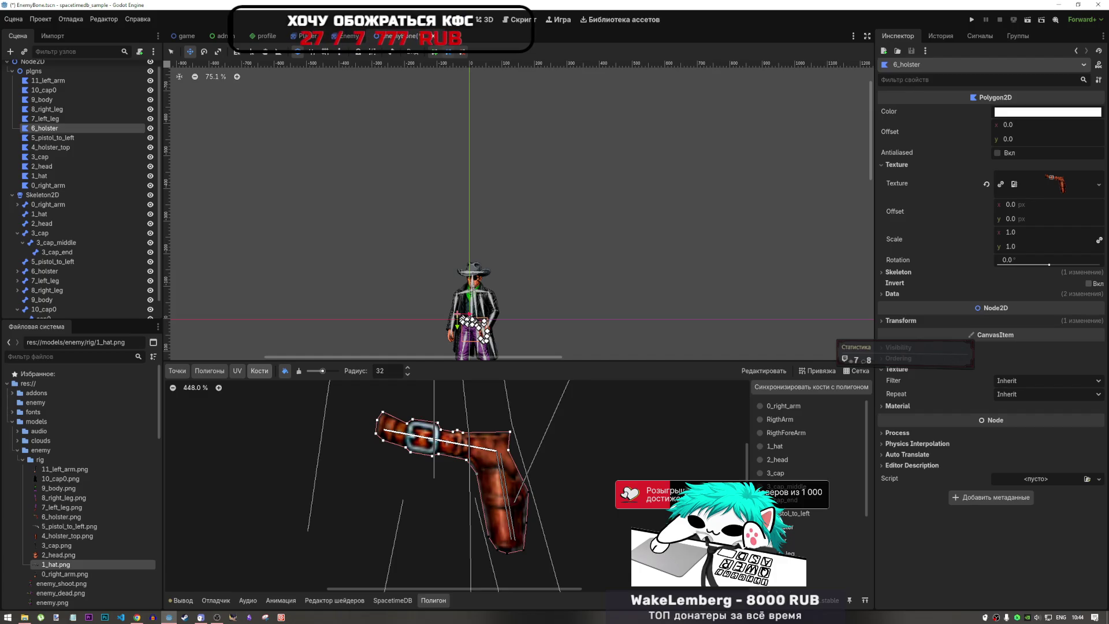
pyautogui.click(783, 540)
pyautogui.click(786, 527)
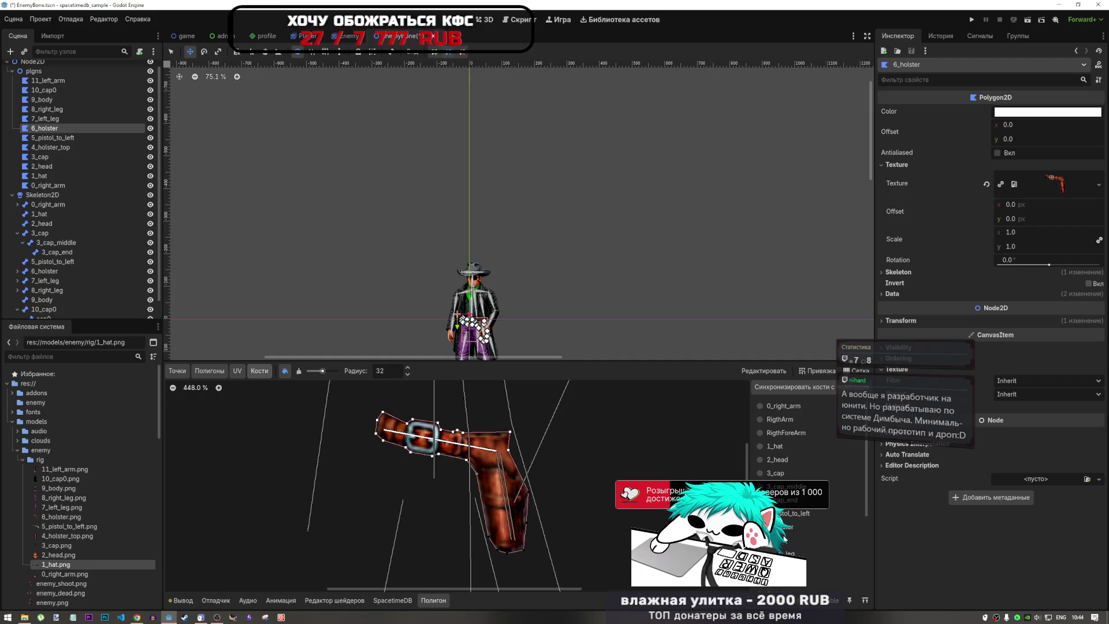
pyautogui.click(785, 540)
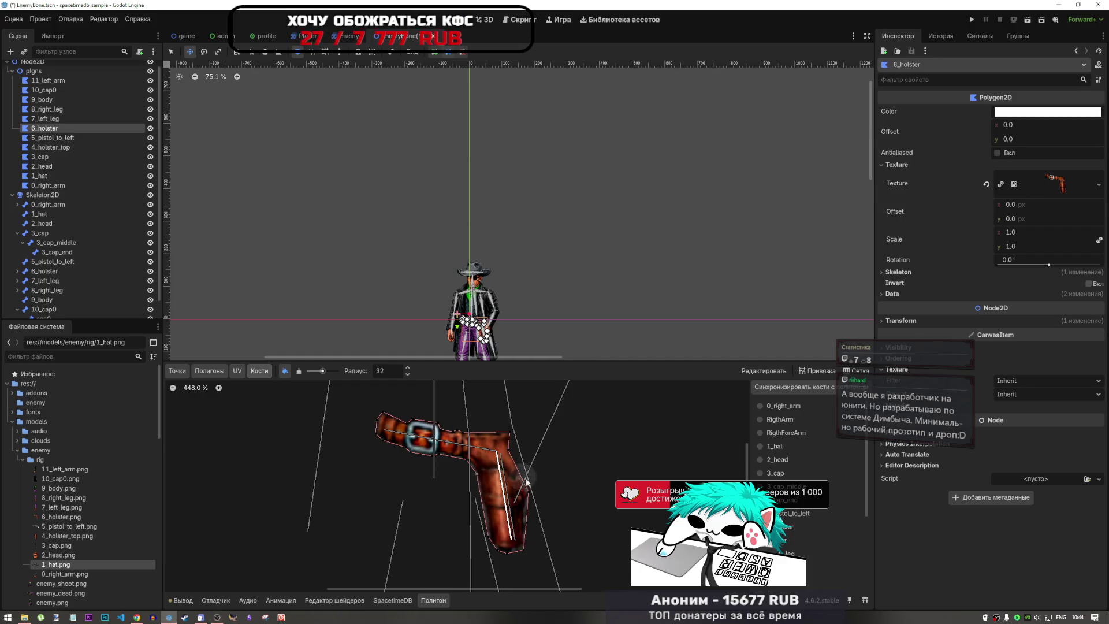
pyautogui.moveTo(479, 485)
pyautogui.mouseDown()
pyautogui.moveTo(517, 482)
pyautogui.moveTo(529, 511)
pyautogui.moveTo(490, 515)
pyautogui.moveTo(524, 542)
pyautogui.moveTo(497, 543)
pyautogui.mouseUp()
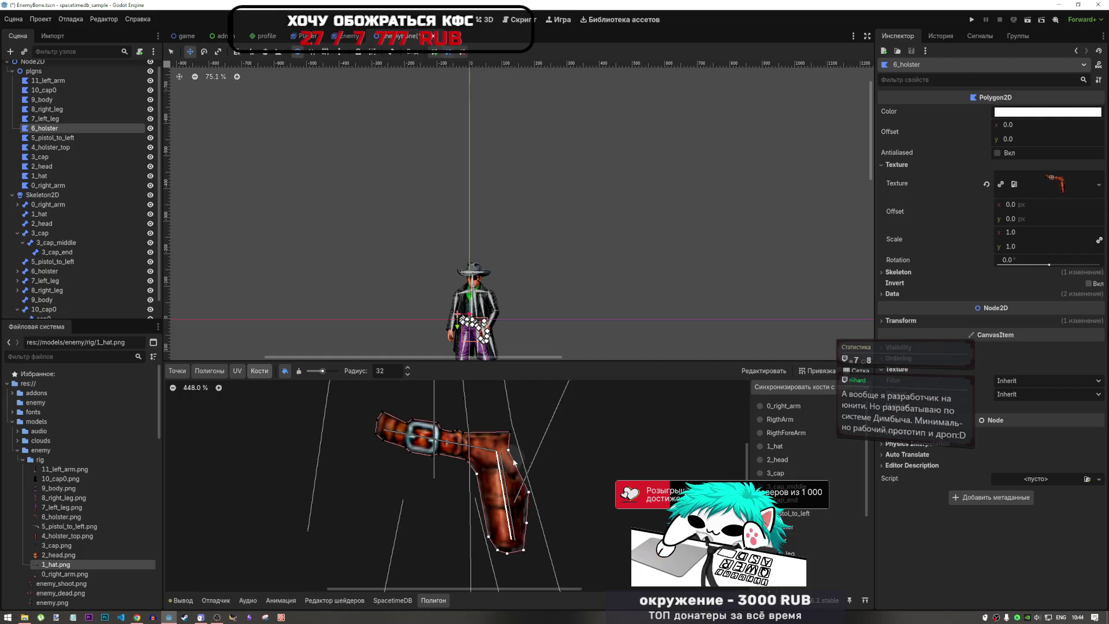
# - Switch the brush to erasing and compare the belt and holster bone weights
pyautogui.click(296, 372)
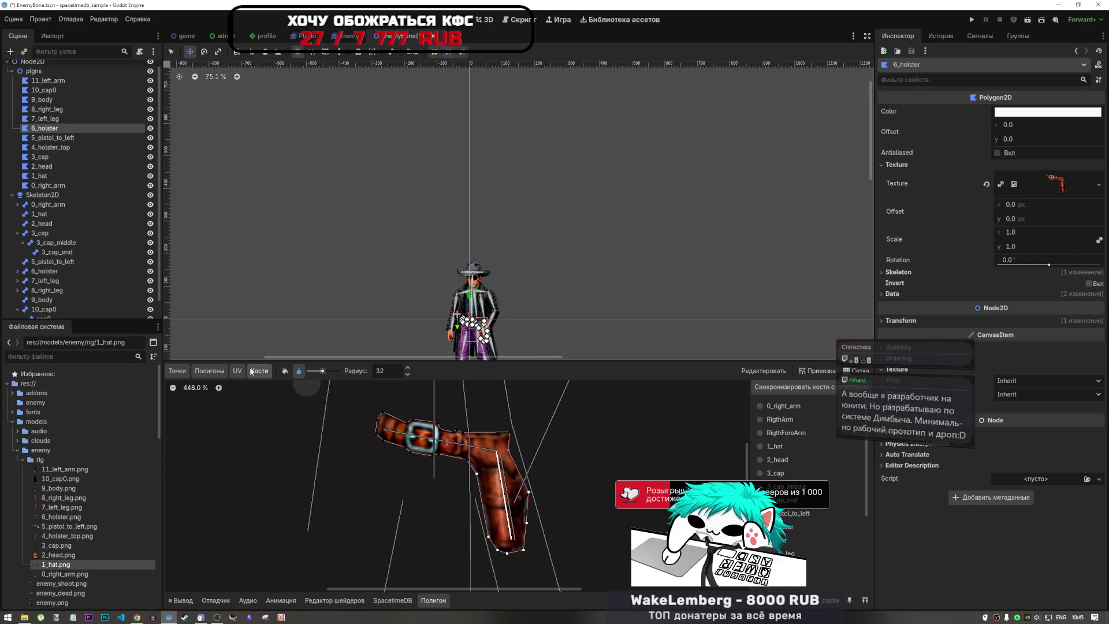
pyautogui.click(790, 529)
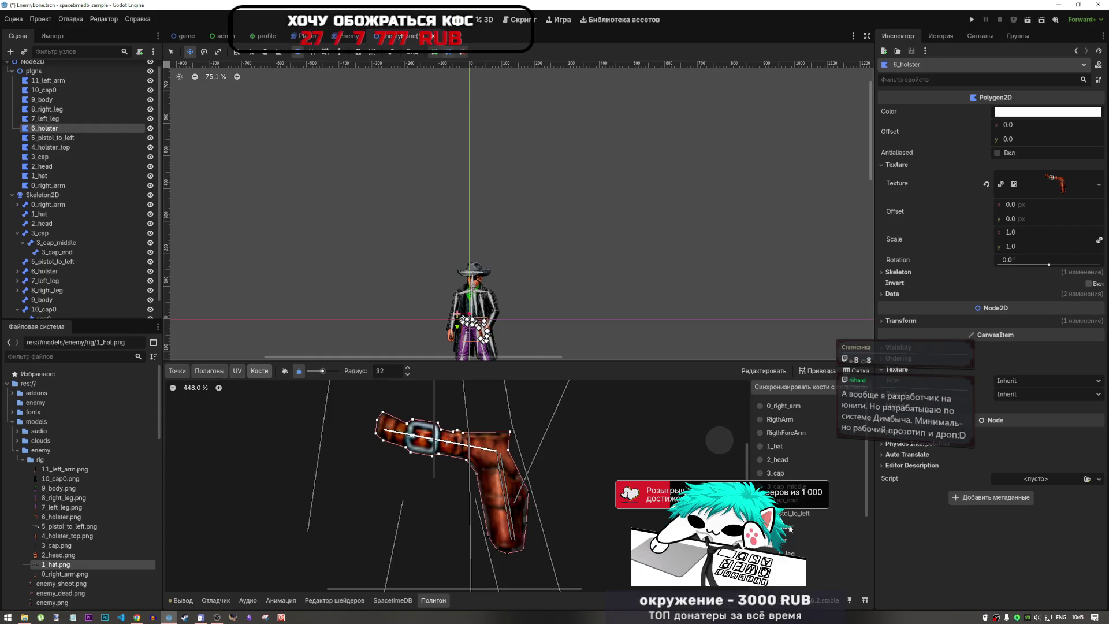
pyautogui.click(790, 540)
pyautogui.click(790, 526)
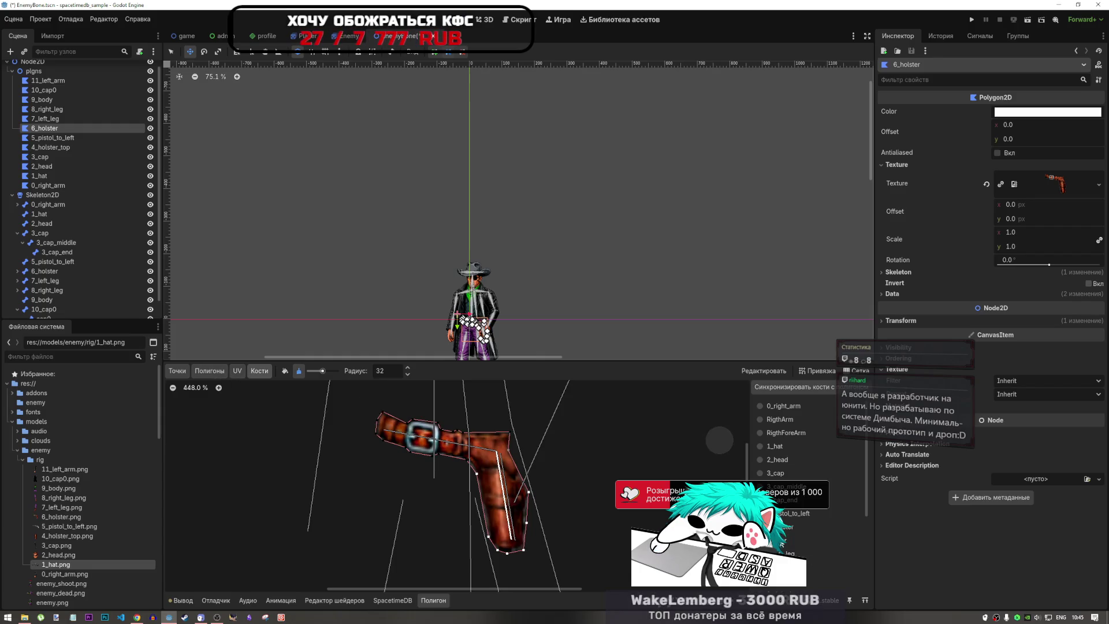
pyautogui.click(790, 540)
pyautogui.scroll(-2, 519, 435)
pyautogui.scroll(5, 523, 437)
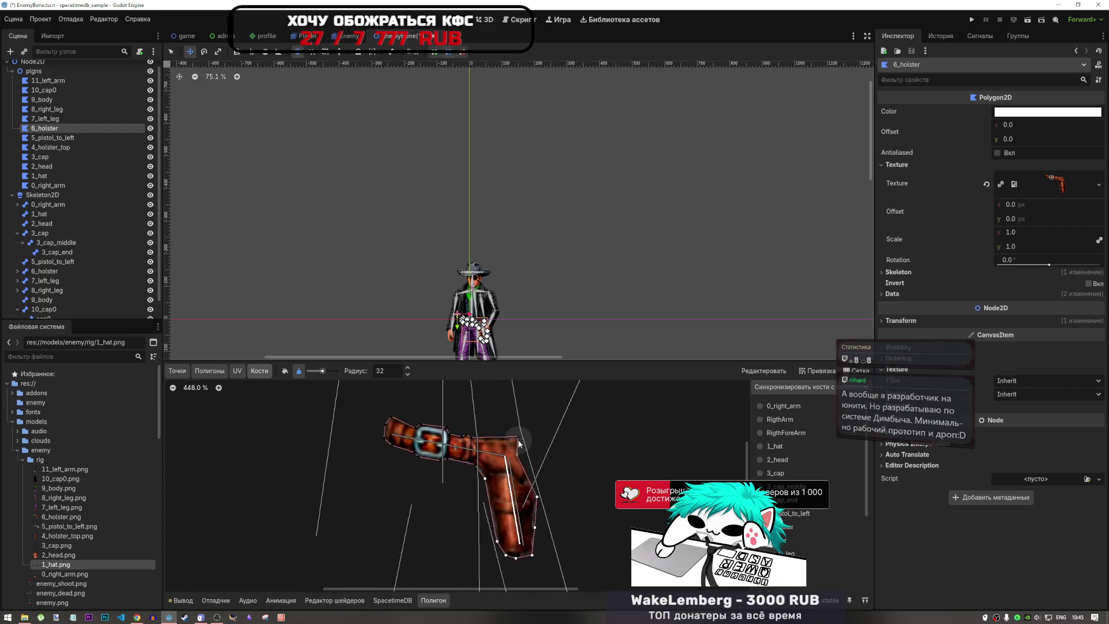
pyautogui.scroll(-3, 527, 439)
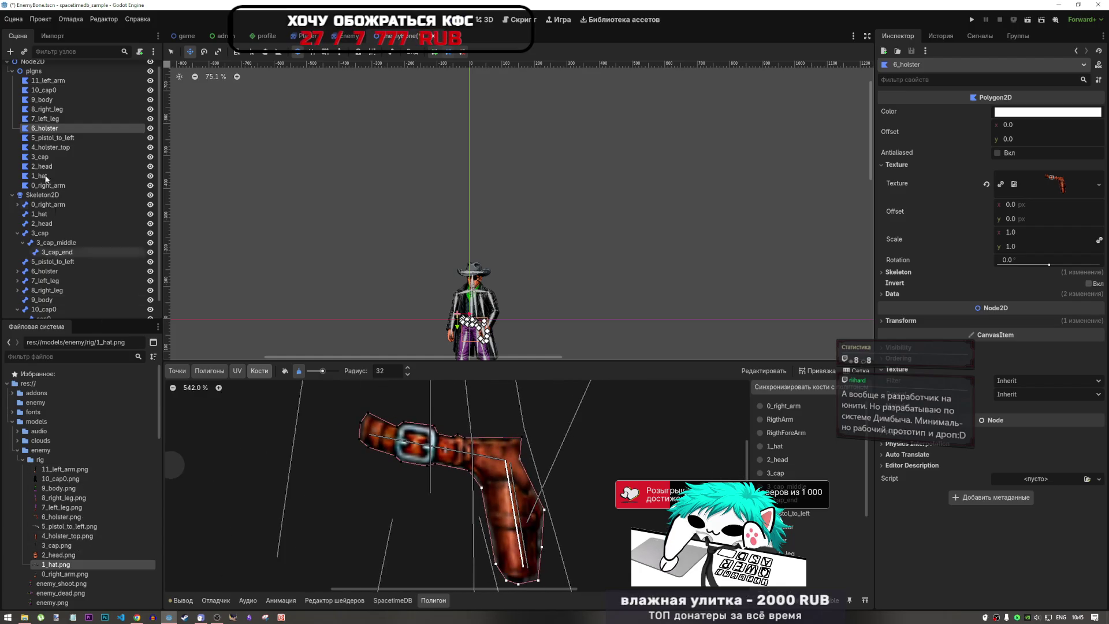
pyautogui.click(45, 118)
# - Select the 5_pistol_to_left revolver polygon and look over its mesh
pyautogui.click(47, 138)
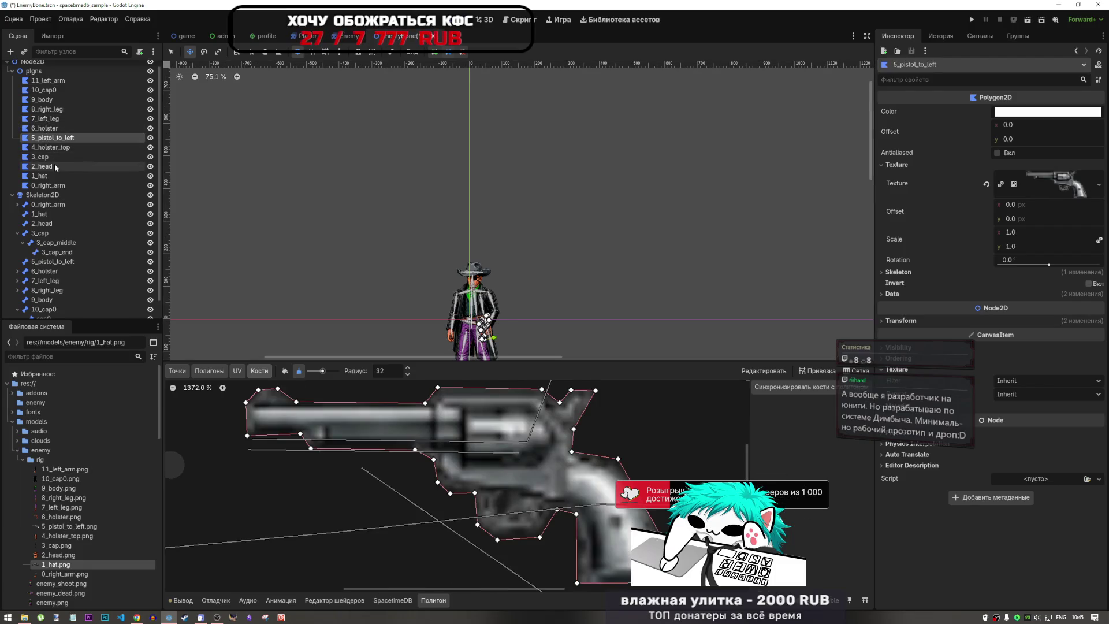
pyautogui.scroll(-3, 550, 276)
pyautogui.scroll(-5, 521, 498)
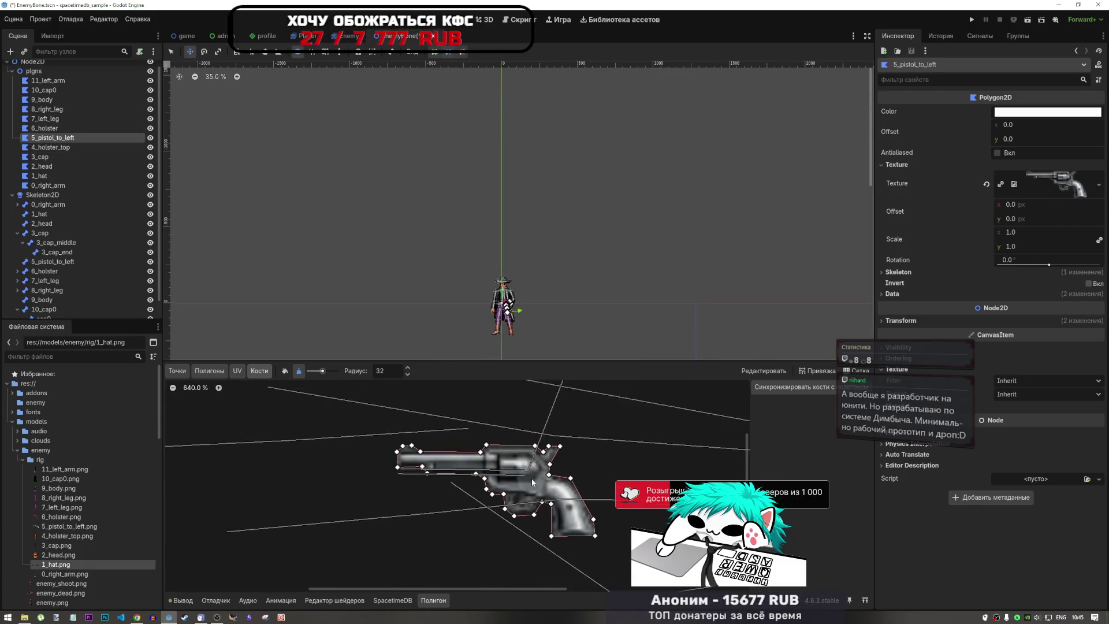
pyautogui.scroll(-4, 507, 459)
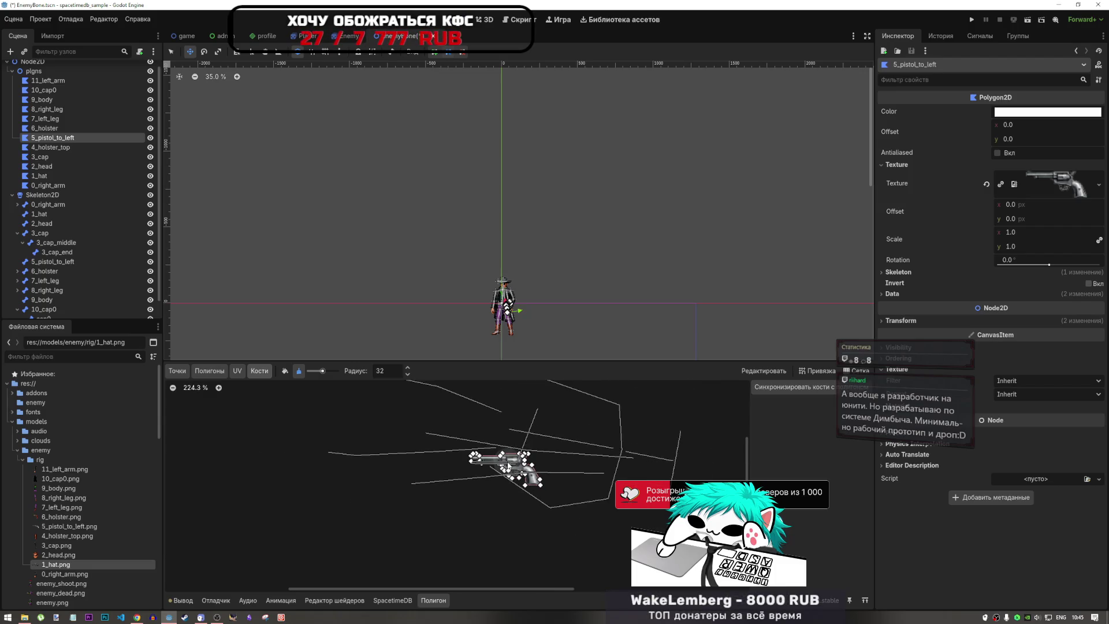
pyautogui.scroll(4, 537, 457)
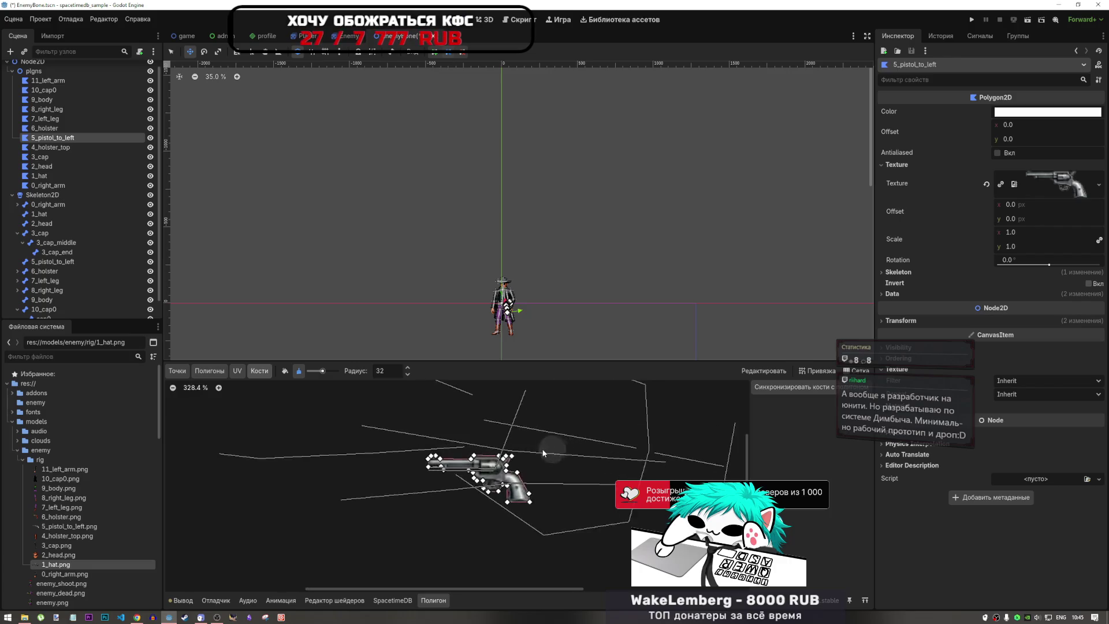
pyautogui.click(83, 139)
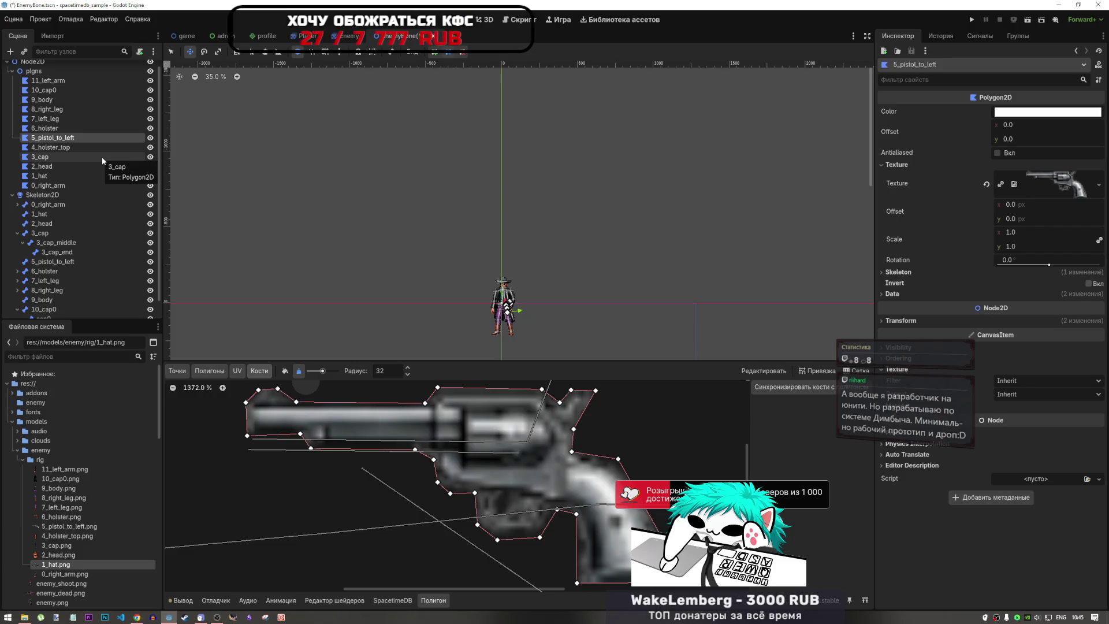
pyautogui.scroll(-5, 275, 412)
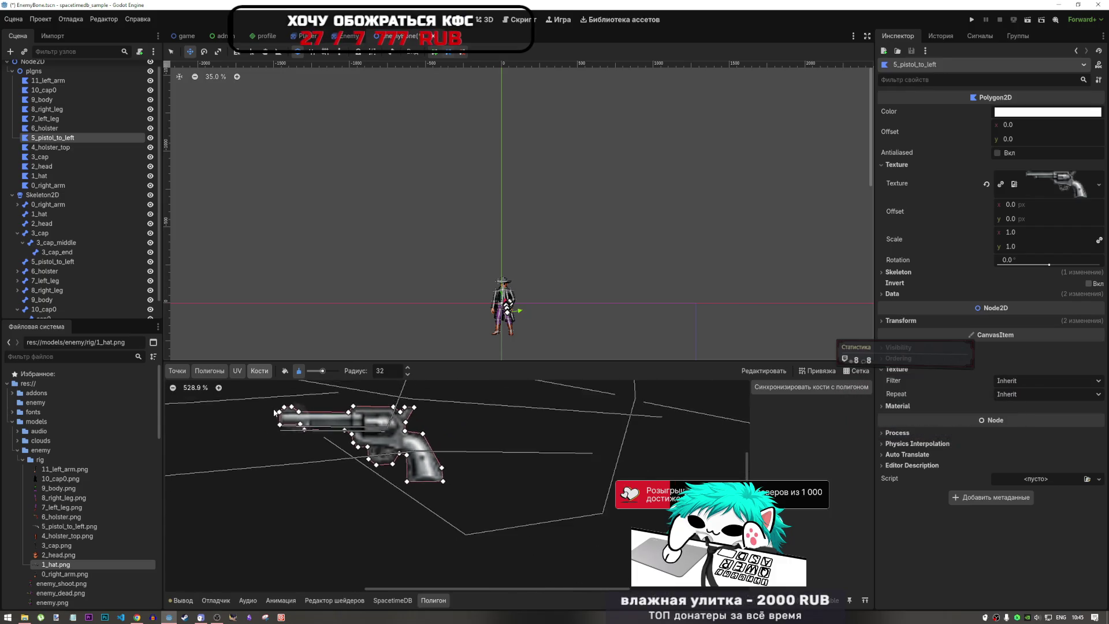
pyautogui.scroll(10, 275, 412)
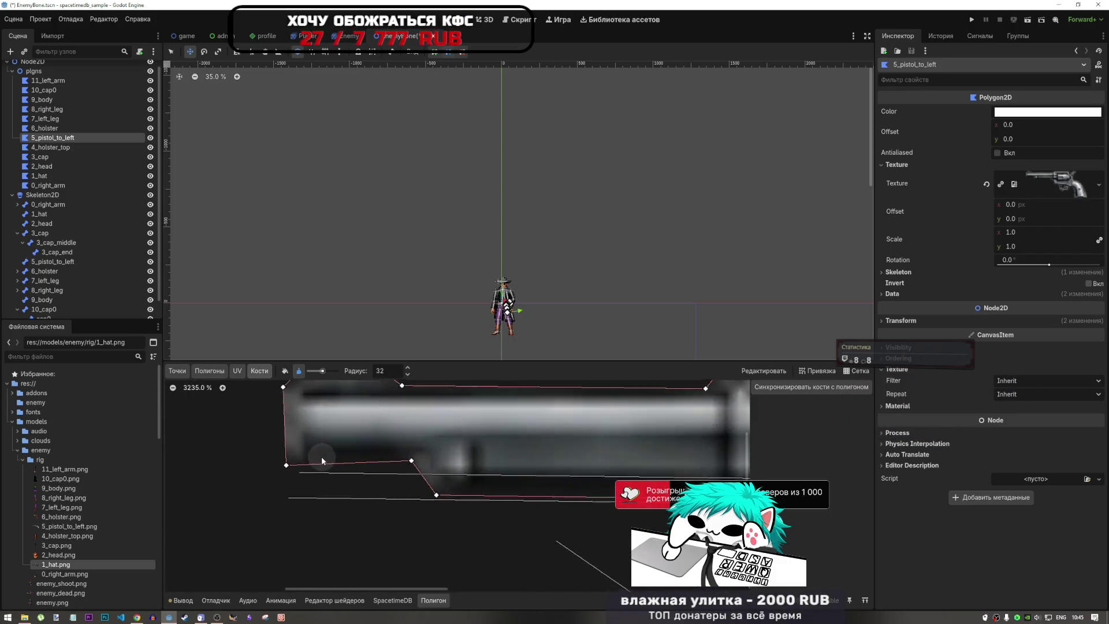
pyautogui.scroll(3, 321, 456)
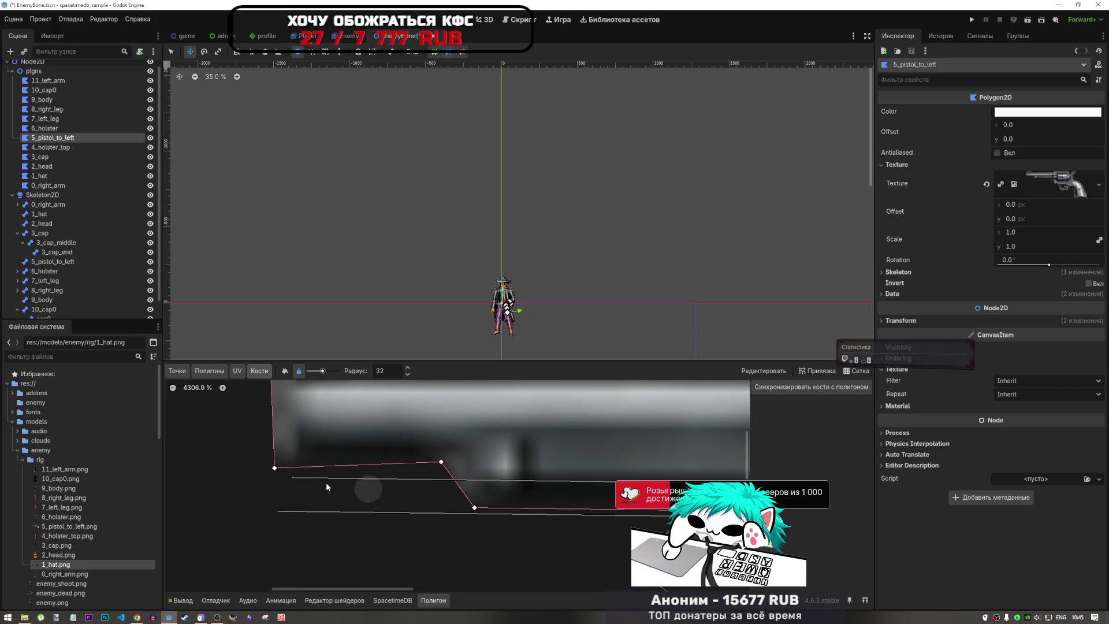
pyautogui.scroll(-11, 326, 486)
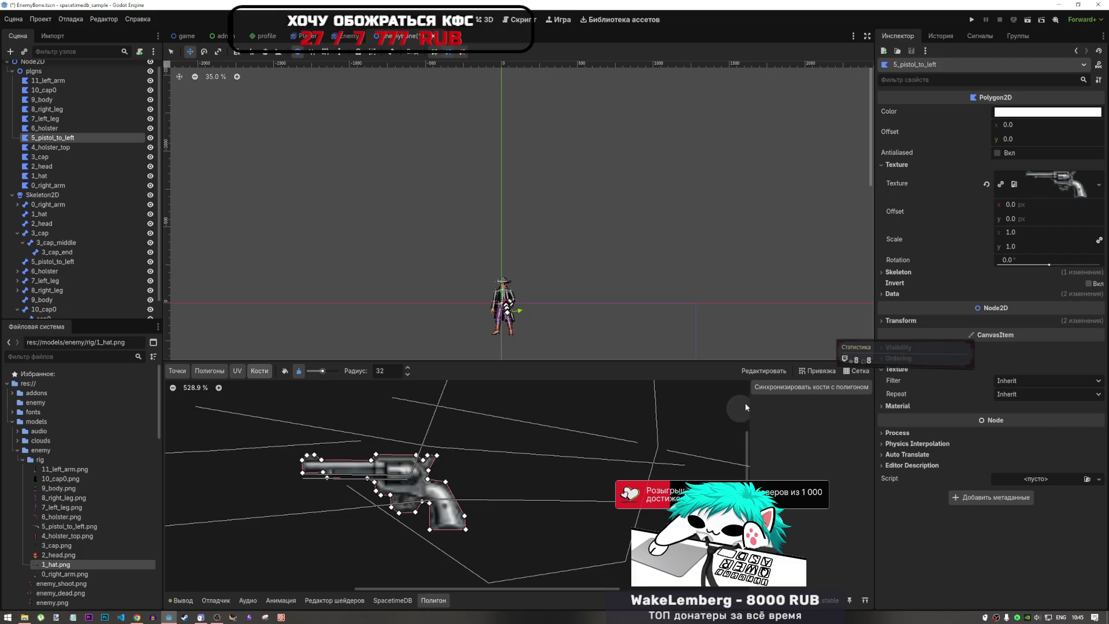
# - Sync bones and click through LeftFoot, 8_right_leg and others to identify their lines
pyautogui.click(778, 387)
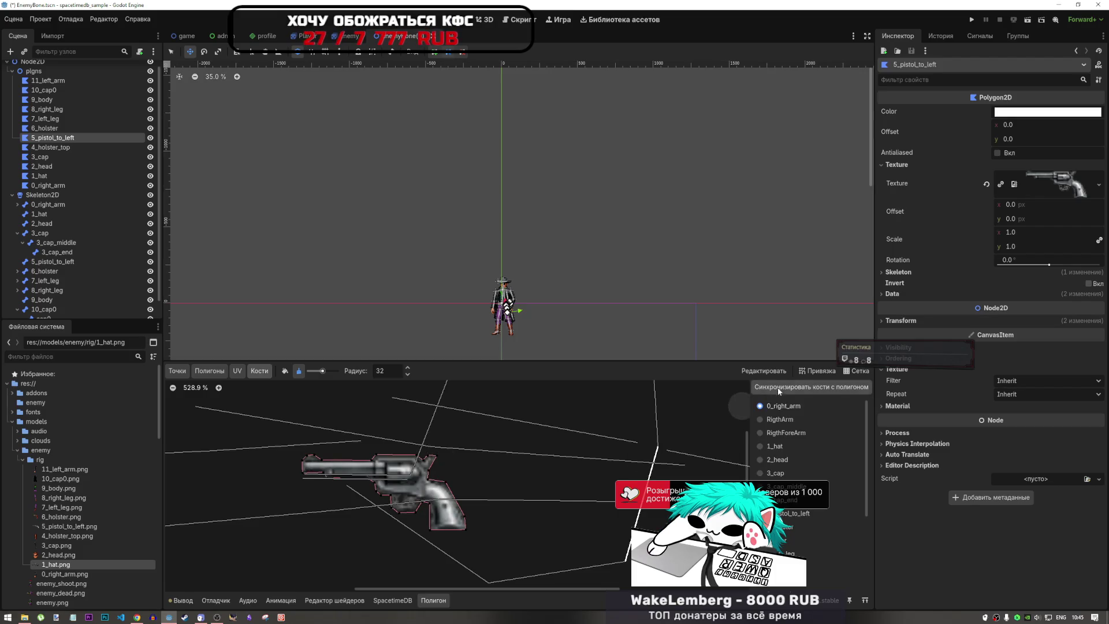
pyautogui.scroll(-4, 786, 467)
pyautogui.click(786, 463)
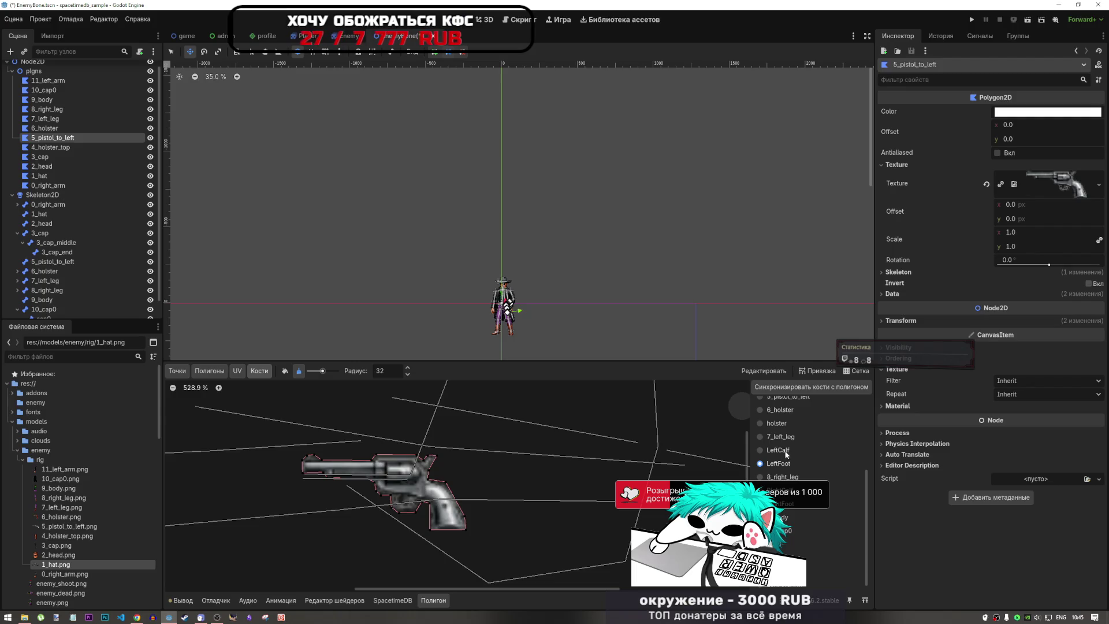
pyautogui.click(782, 477)
pyautogui.click(777, 490)
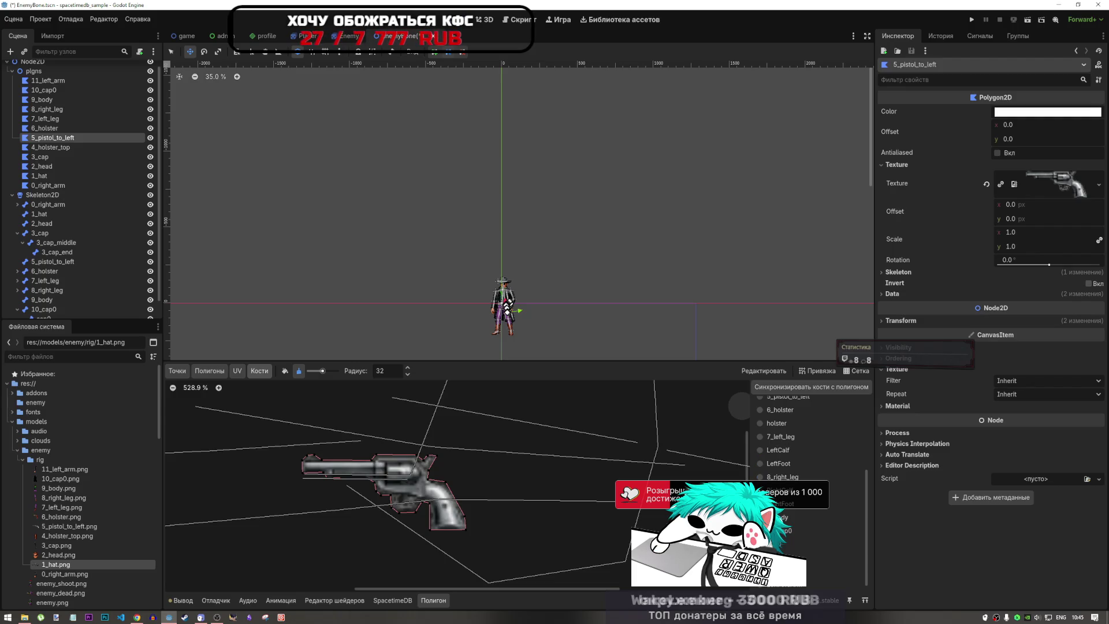
pyautogui.click(776, 501)
pyautogui.click(777, 514)
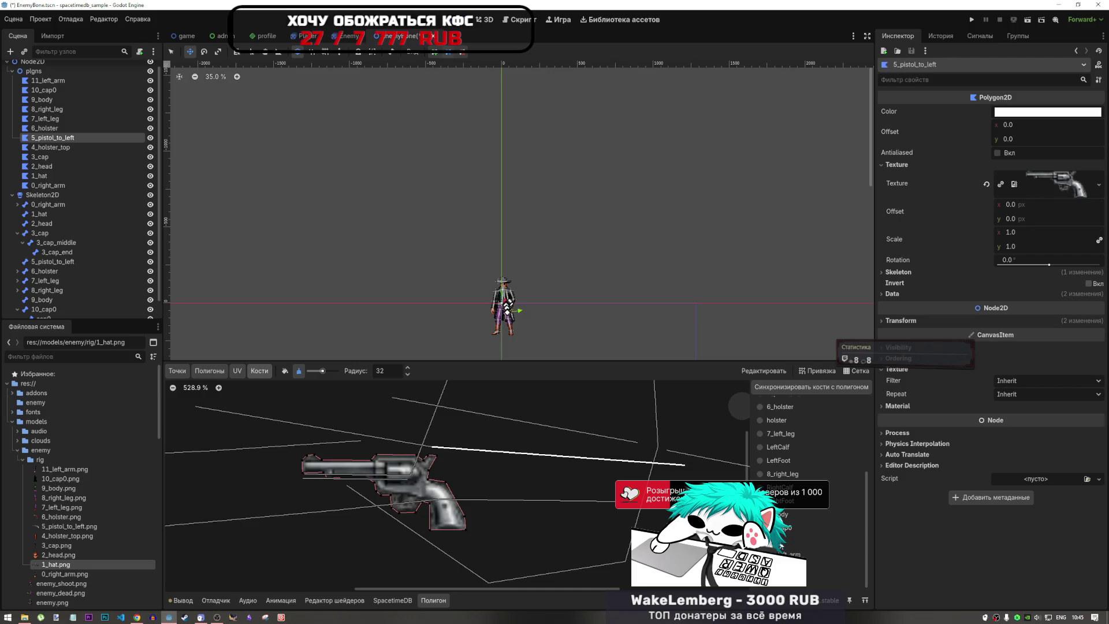
pyautogui.click(781, 544)
pyautogui.click(780, 514)
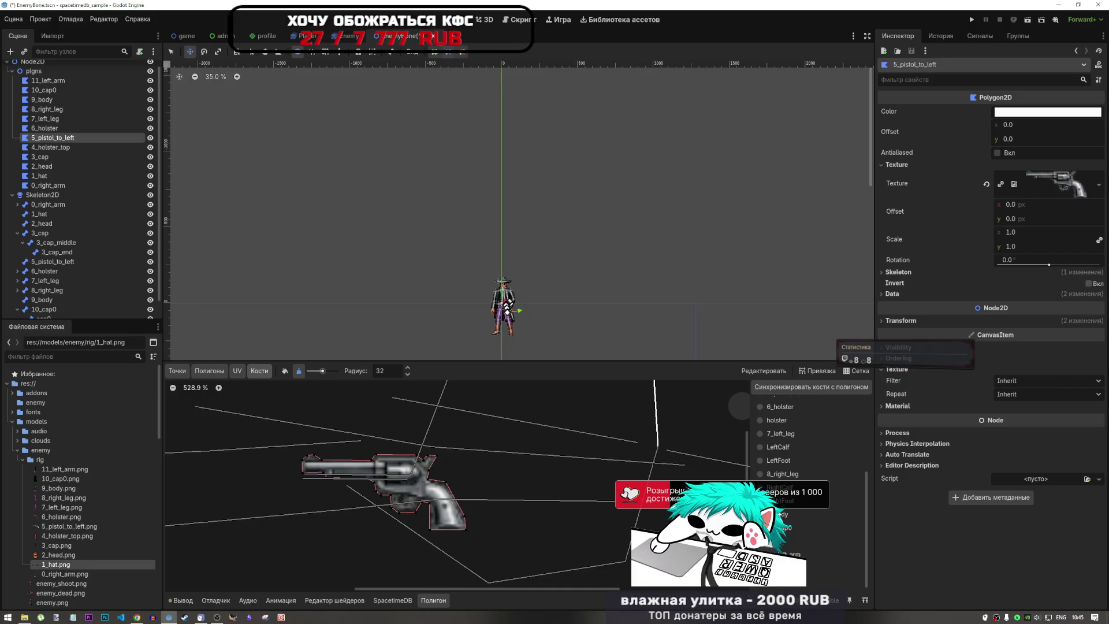
pyautogui.click(780, 527)
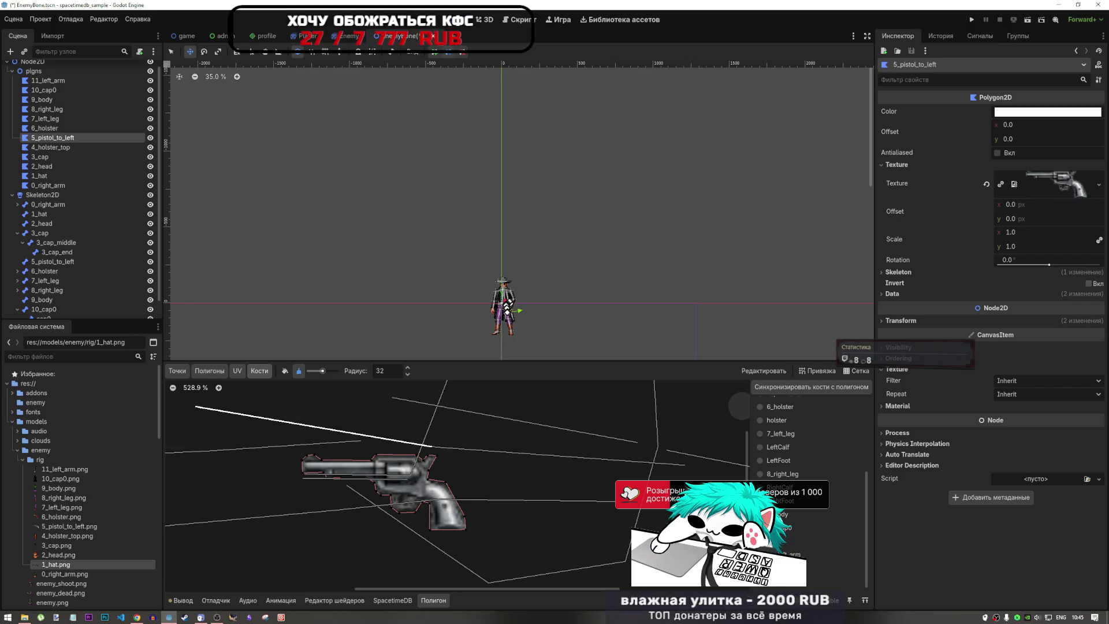
# - Compare the holster bone's line with the bones lying over the gun grip
pyautogui.scroll(3, 783, 439)
pyautogui.click(775, 428)
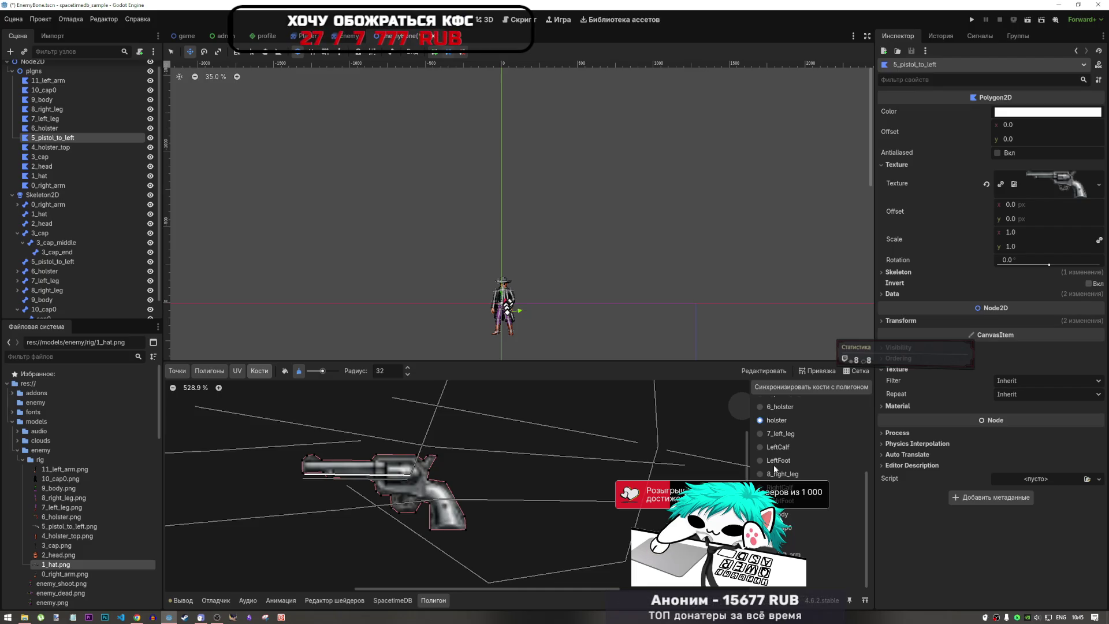
pyautogui.click(776, 488)
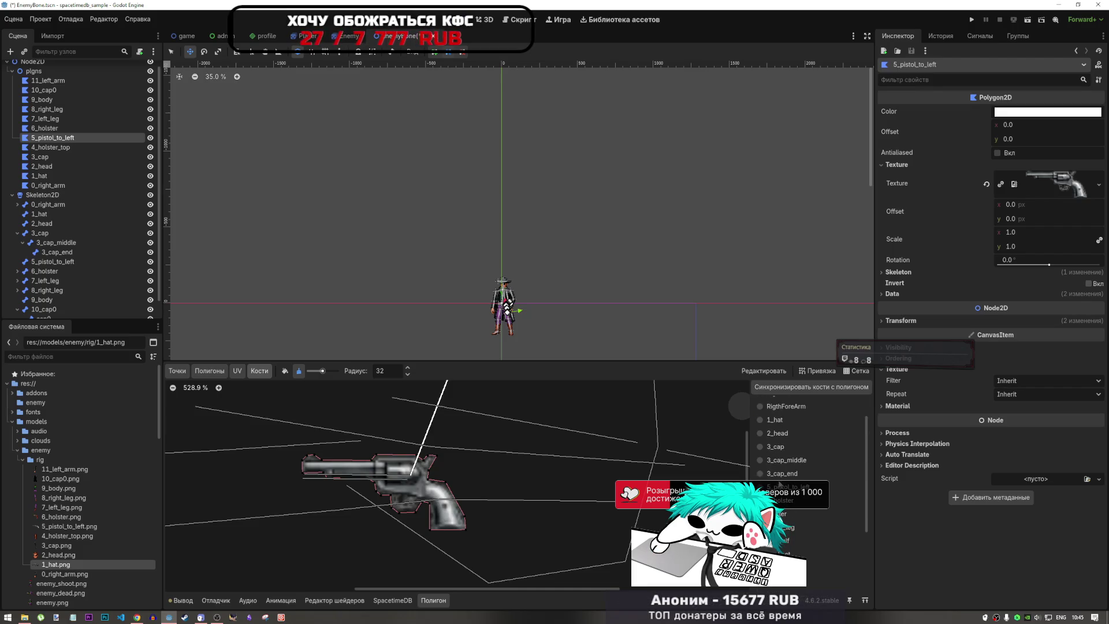
pyautogui.click(784, 511)
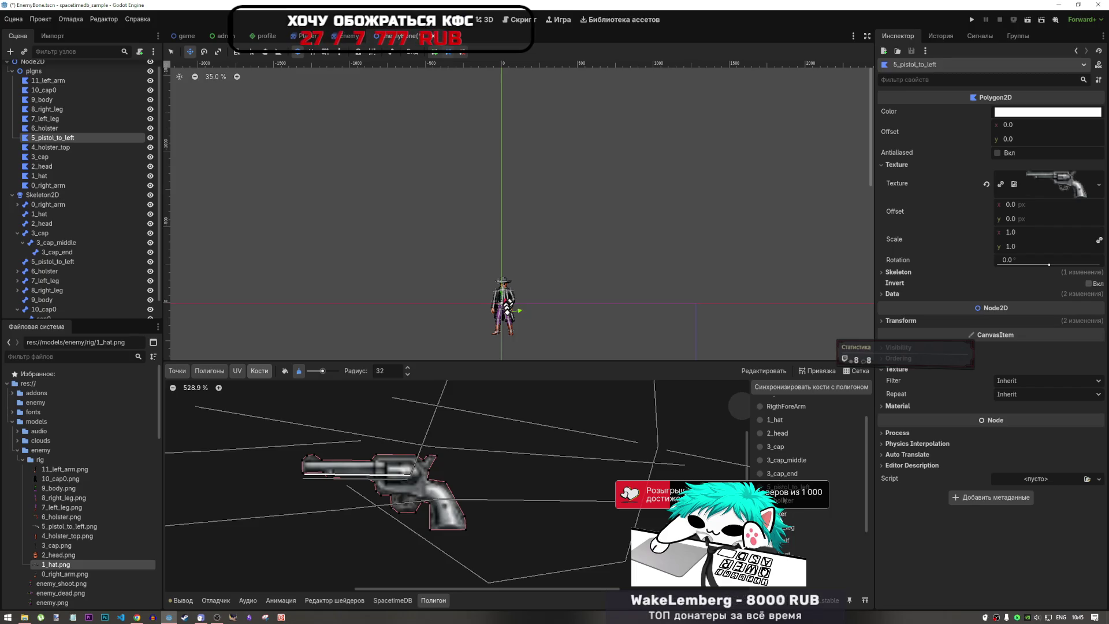
pyautogui.scroll(-3, 786, 511)
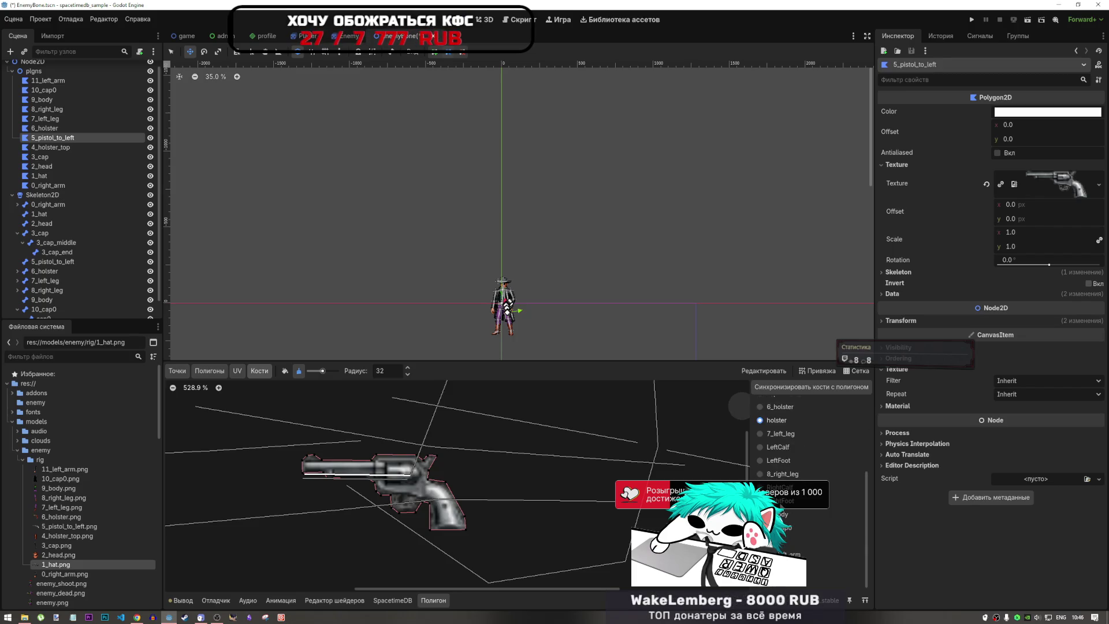
pyautogui.scroll(3, 808, 473)
pyautogui.click(779, 502)
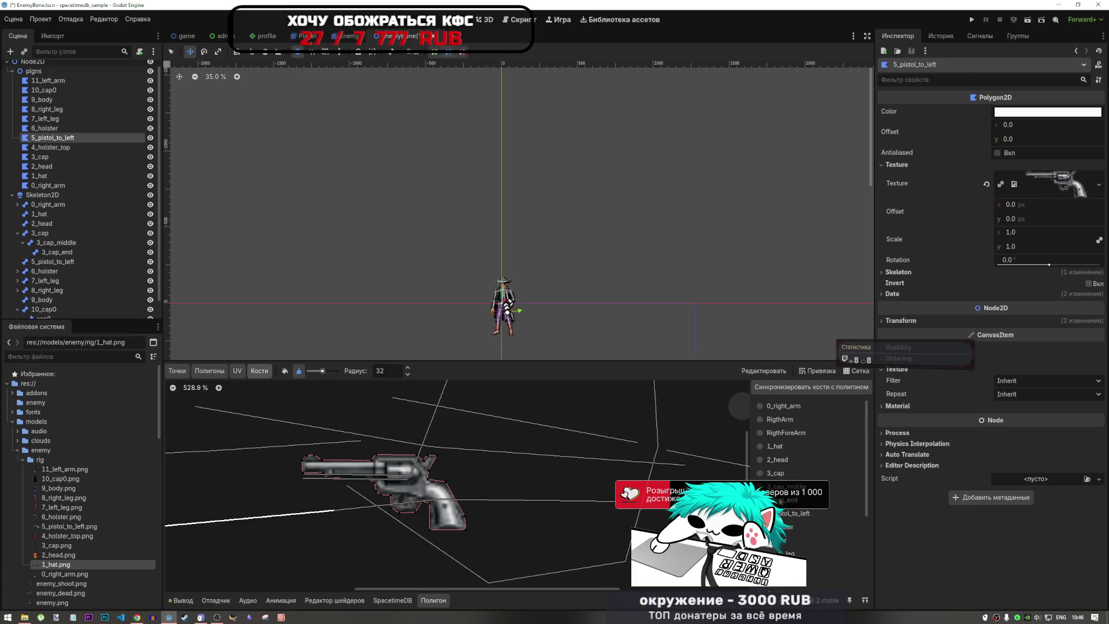
pyautogui.click(780, 499)
pyautogui.click(780, 487)
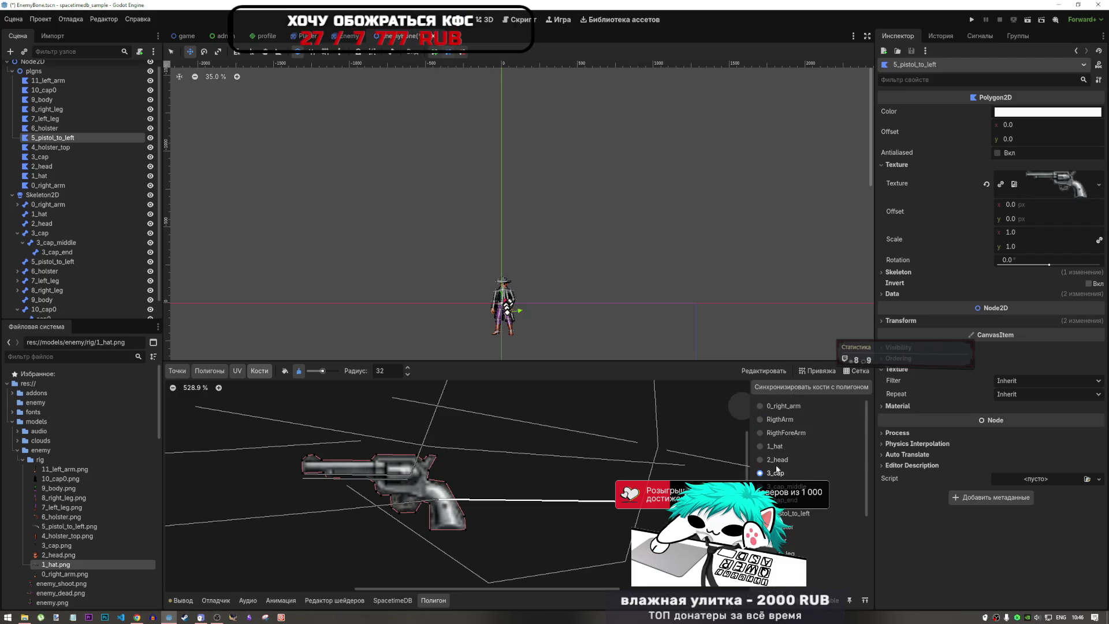
# - Check the 2_head and 1_hat bones, then switch the brush to Unpaint Weights
pyautogui.click(777, 460)
pyautogui.click(774, 448)
pyautogui.scroll(-2, 781, 475)
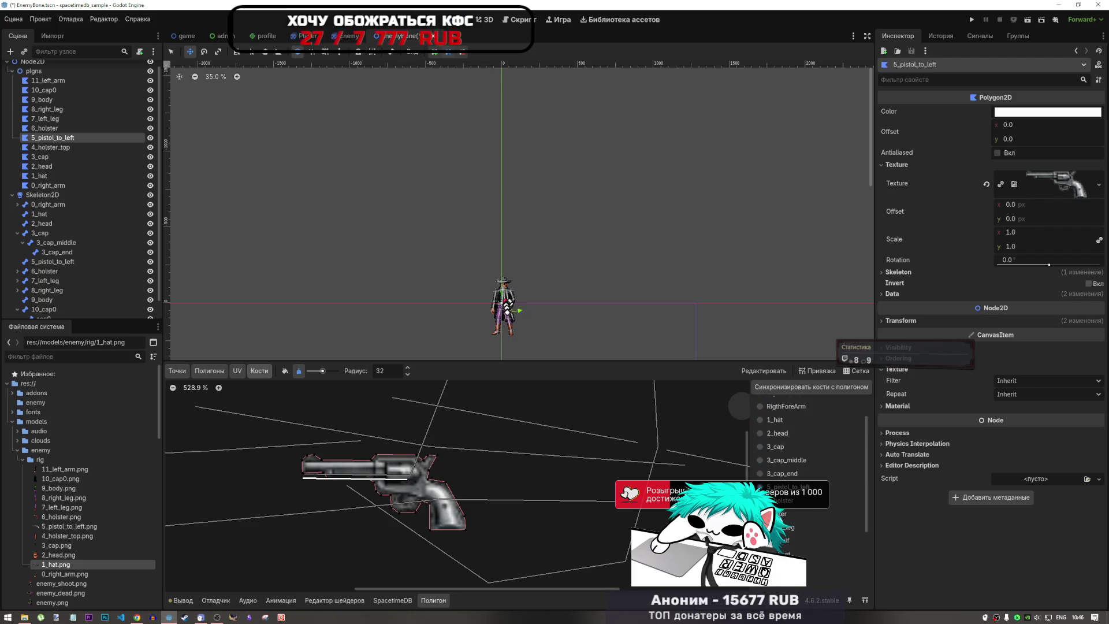
pyautogui.scroll(2, 319, 472)
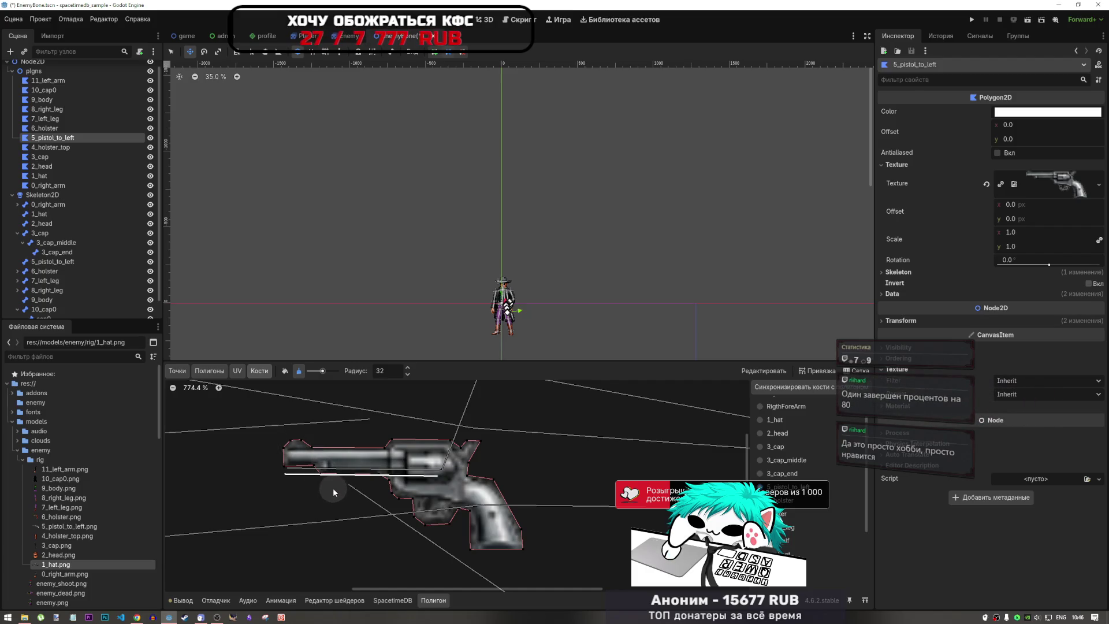
pyautogui.click(284, 372)
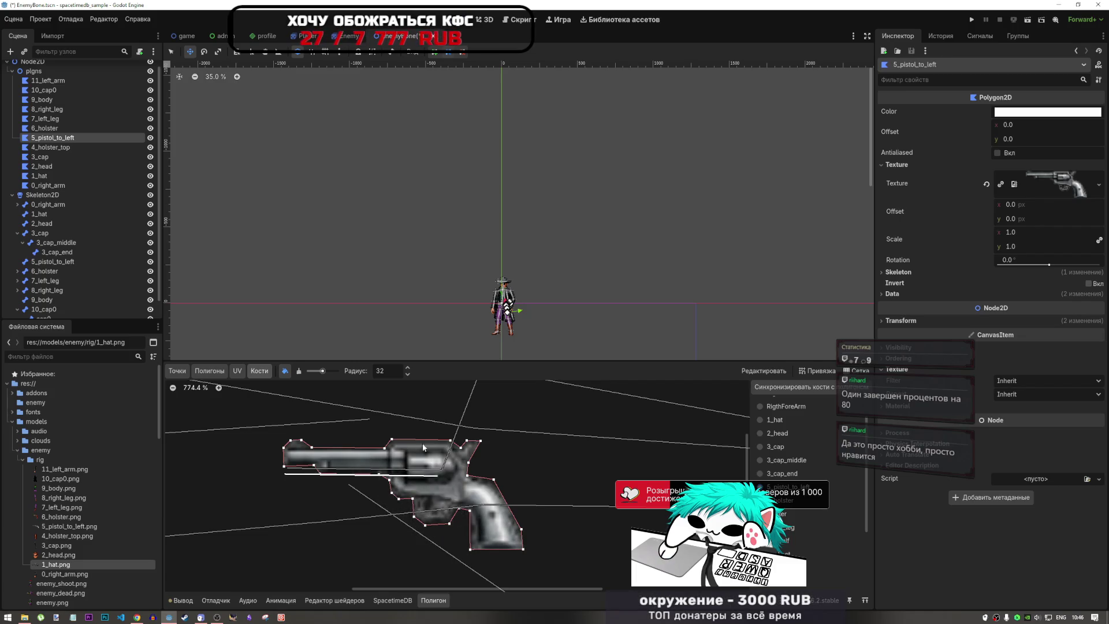
pyautogui.scroll(-3, 580, 462)
pyautogui.scroll(2, 580, 462)
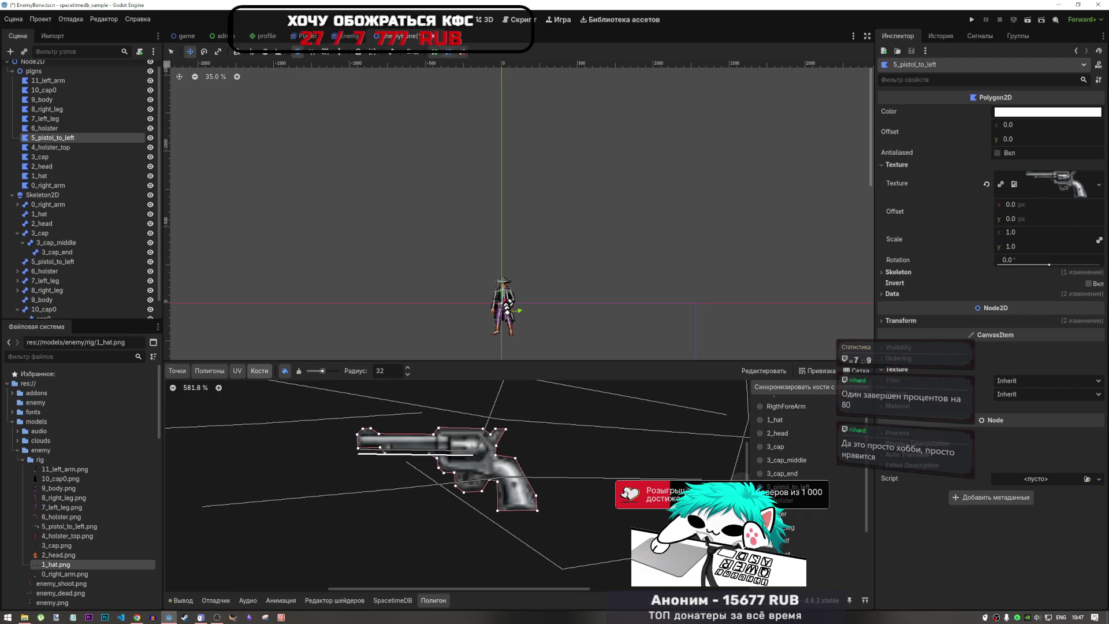
pyautogui.scroll(-5, 532, 452)
pyautogui.scroll(5, 501, 454)
pyautogui.scroll(-3, 501, 454)
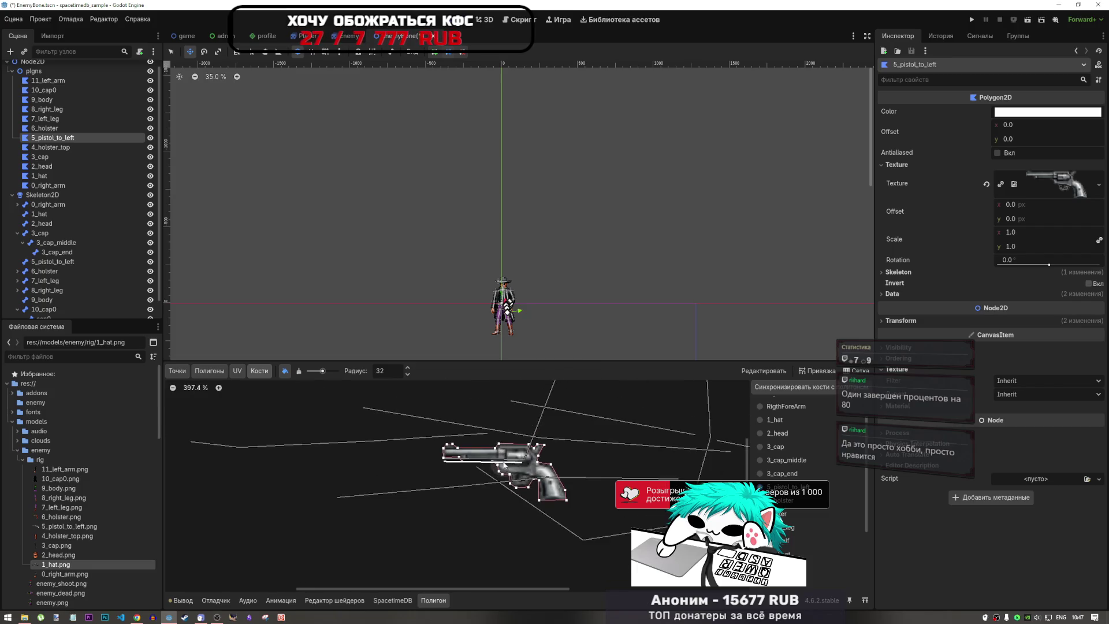
pyautogui.scroll(-2, 491, 456)
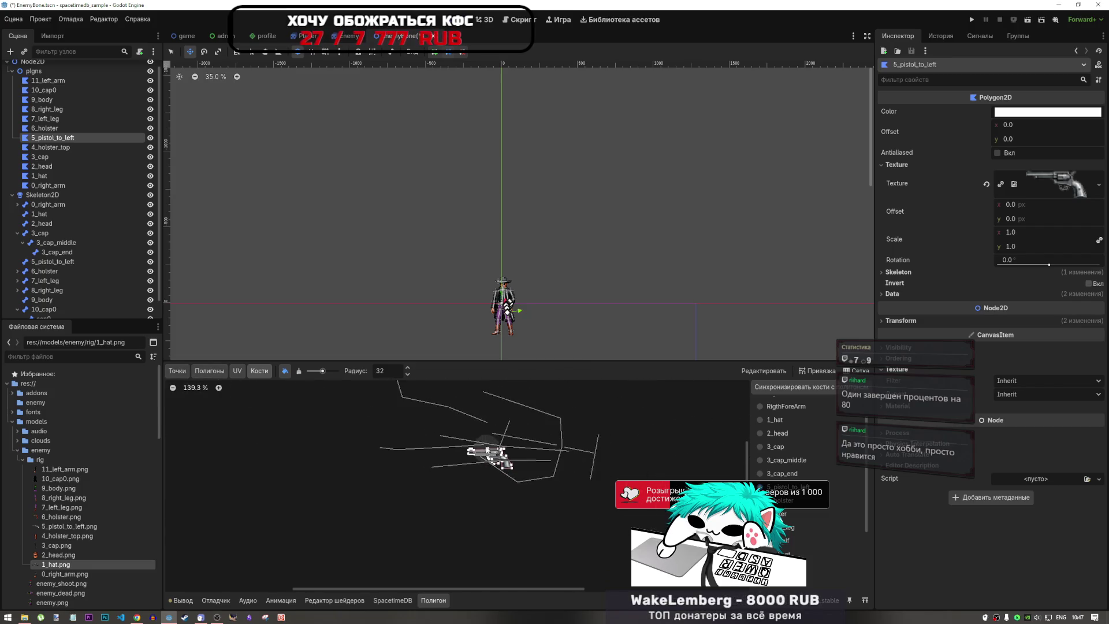
pyautogui.scroll(4, 491, 456)
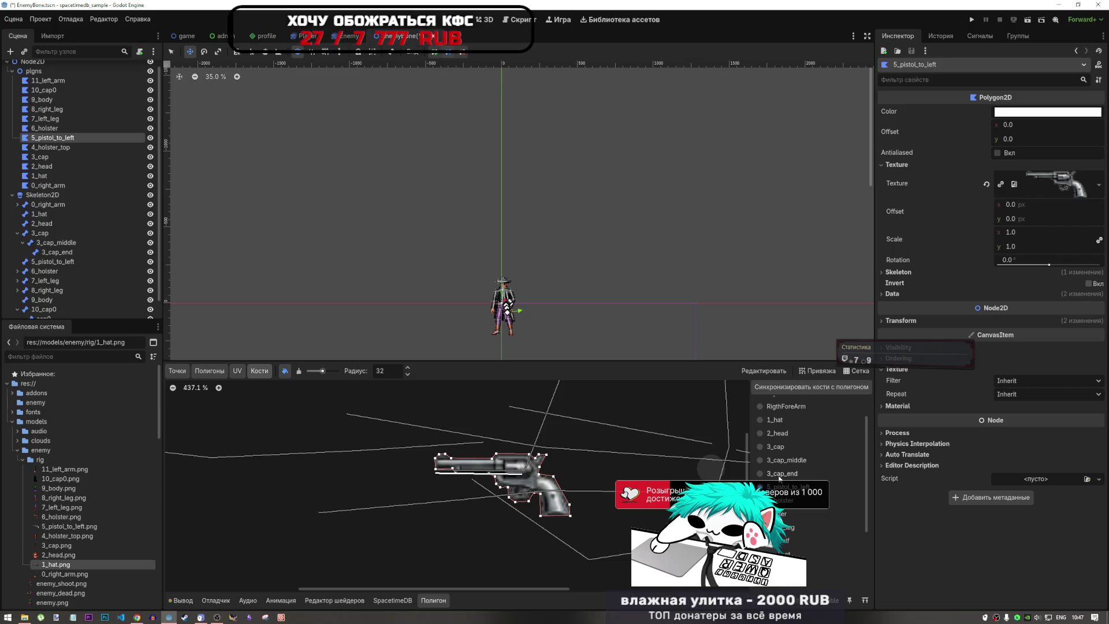
pyautogui.scroll(9, 500, 298)
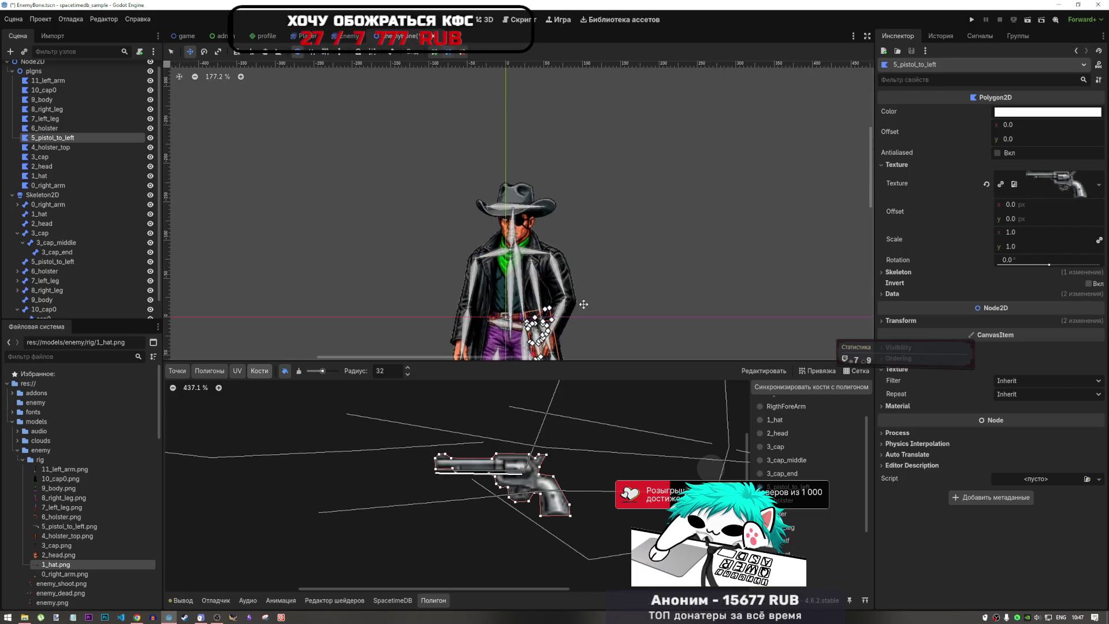
# - Choose the 3_cap_end bone in the bone list for the pistol's weights
pyautogui.scroll(-2, 583, 304)
pyautogui.scroll(4, 596, 263)
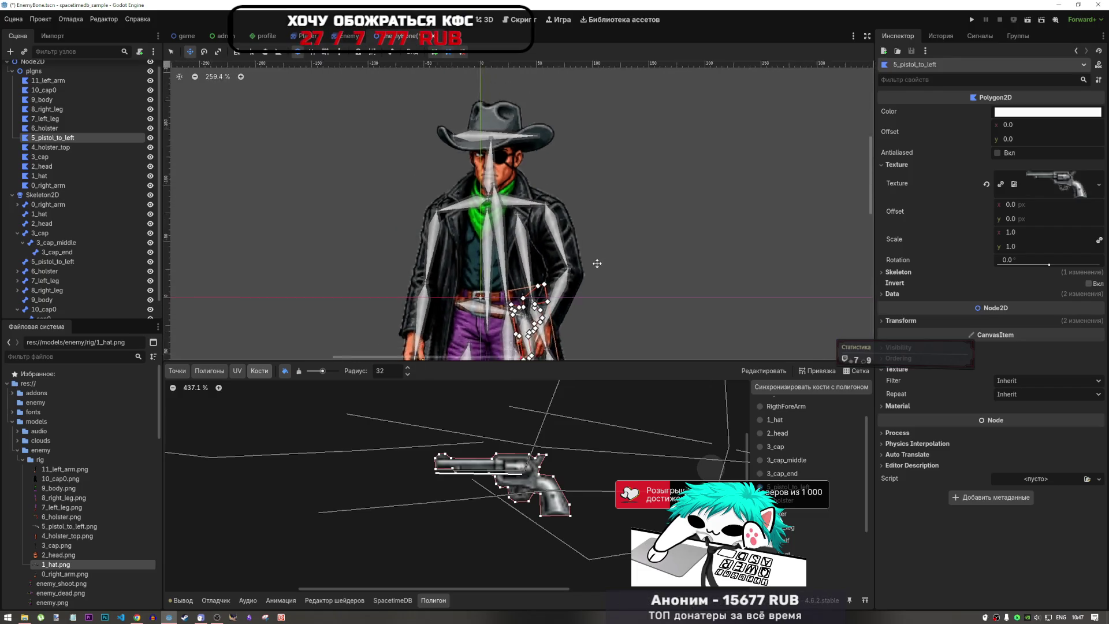
pyautogui.scroll(-15, 597, 263)
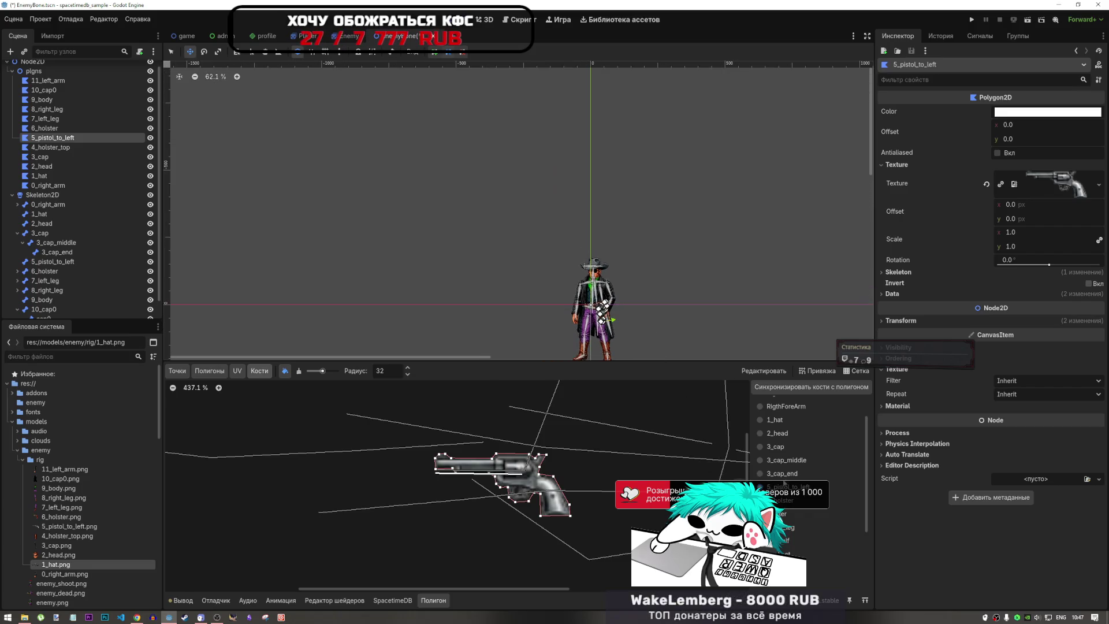
pyautogui.click(784, 475)
pyautogui.scroll(4, 554, 470)
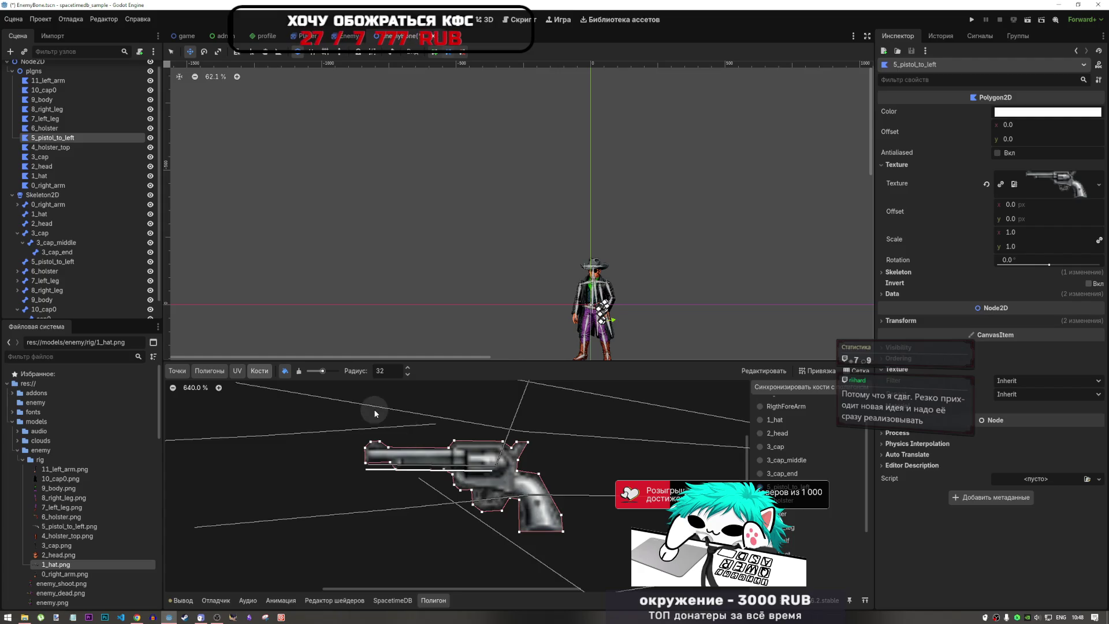
# - Zoom in on the pistol, then switch to Visual Studio Code
pyautogui.scroll(-5, 514, 460)
pyautogui.scroll(5, 514, 461)
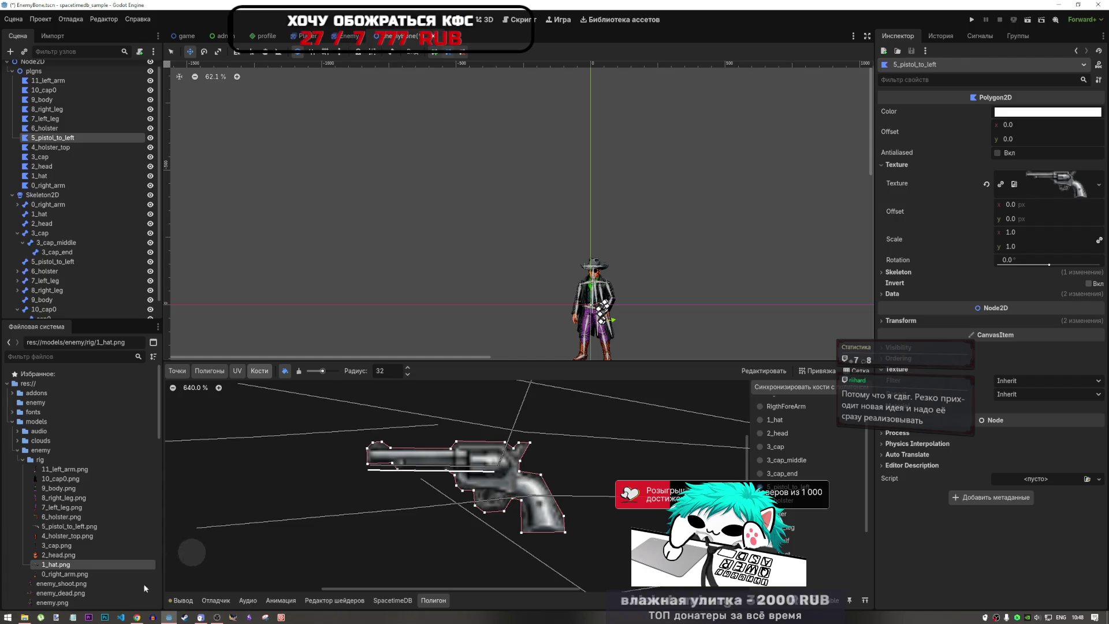
pyautogui.click(120, 617)
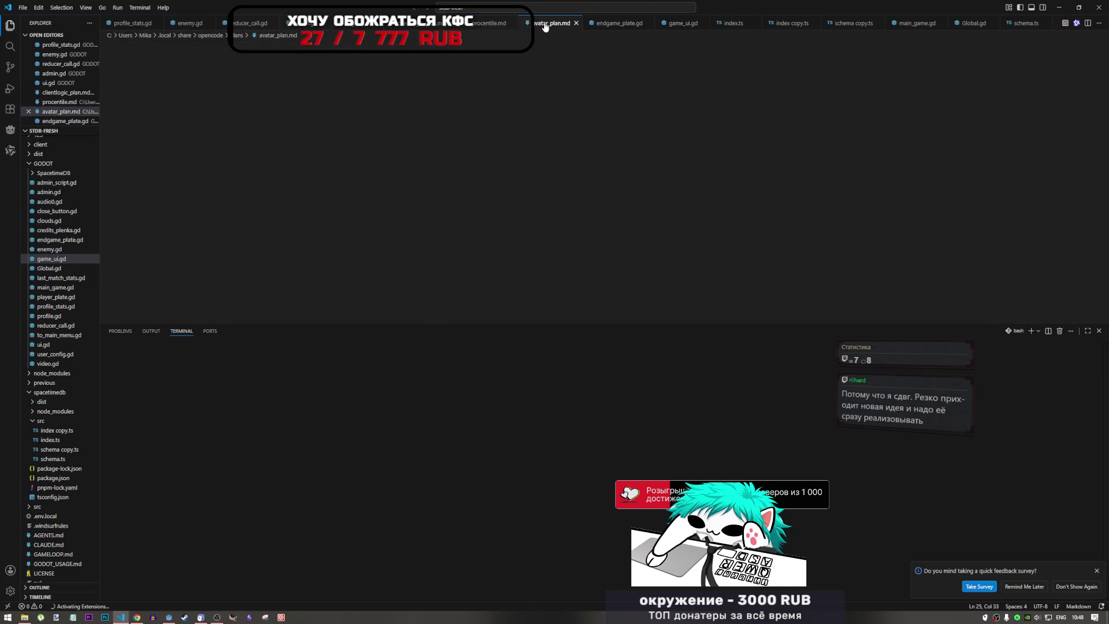
# - Scroll through the clientlogic_plan.md, procentile.md and avatar_plan.md plan notes
pyautogui.click(423, 24)
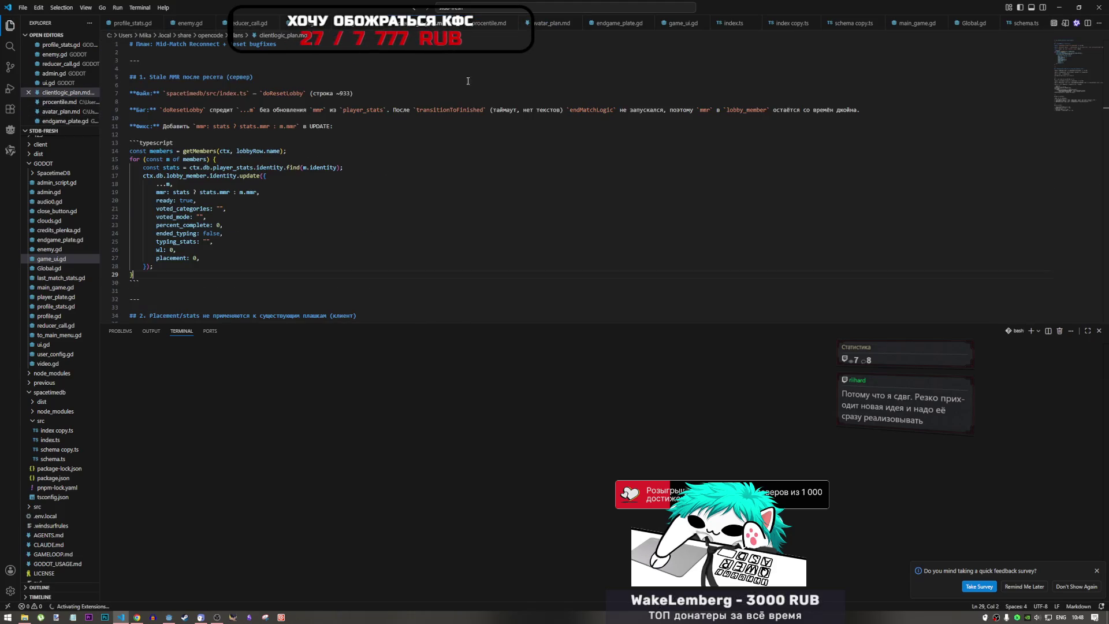
pyautogui.scroll(-3, 496, 274)
pyautogui.scroll(-10, 497, 274)
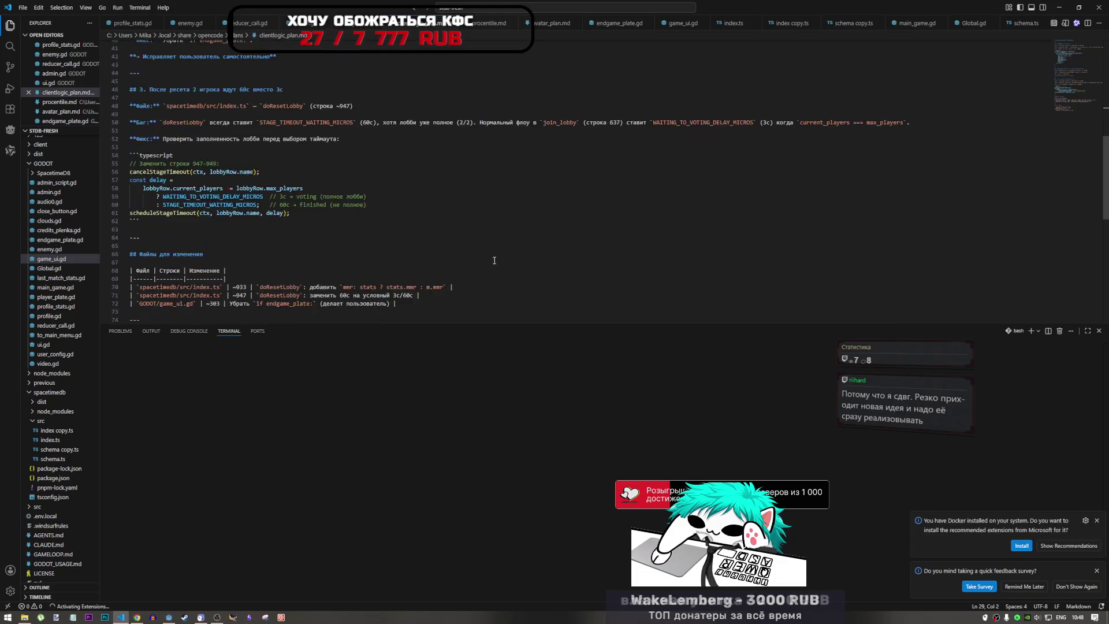
pyautogui.scroll(4, 443, 197)
pyautogui.scroll(13, 443, 197)
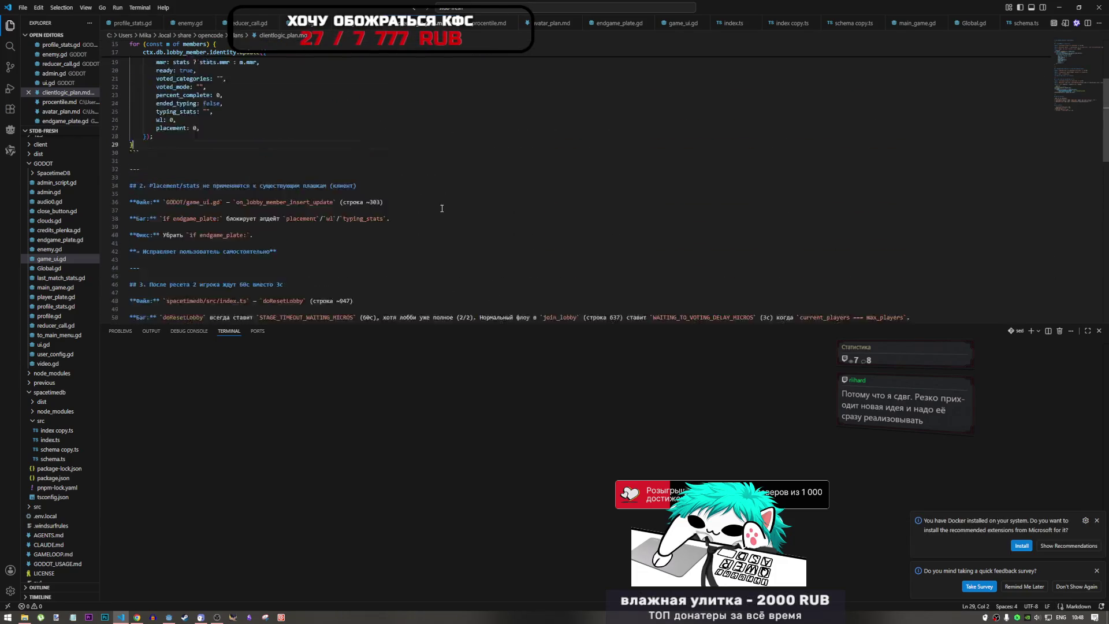
pyautogui.click(485, 24)
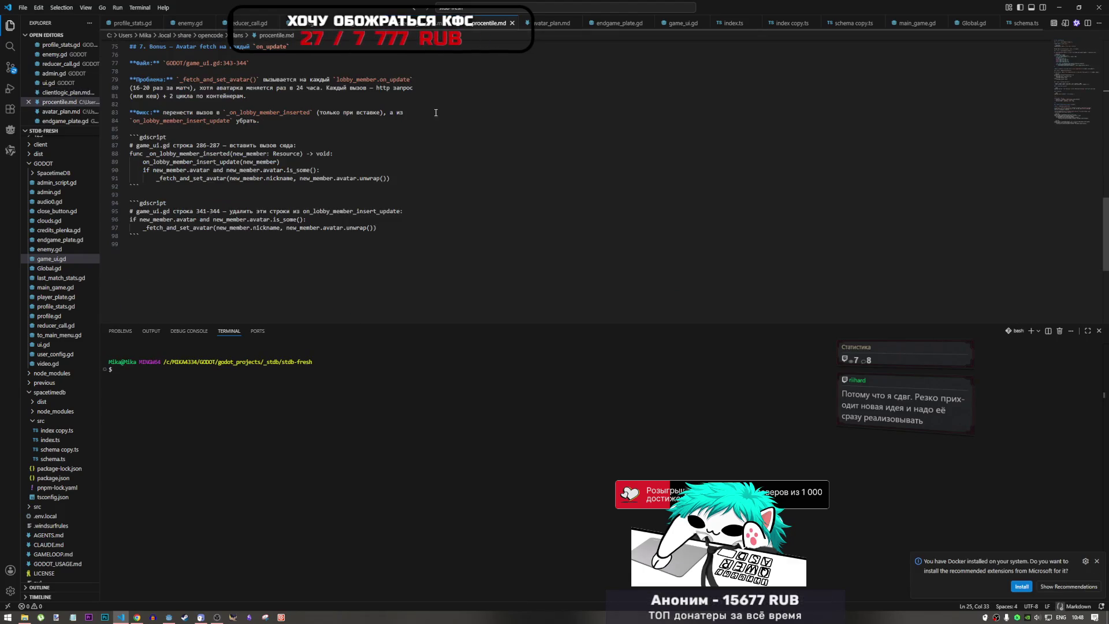
pyautogui.scroll(5, 442, 269)
pyautogui.scroll(5, 442, 269)
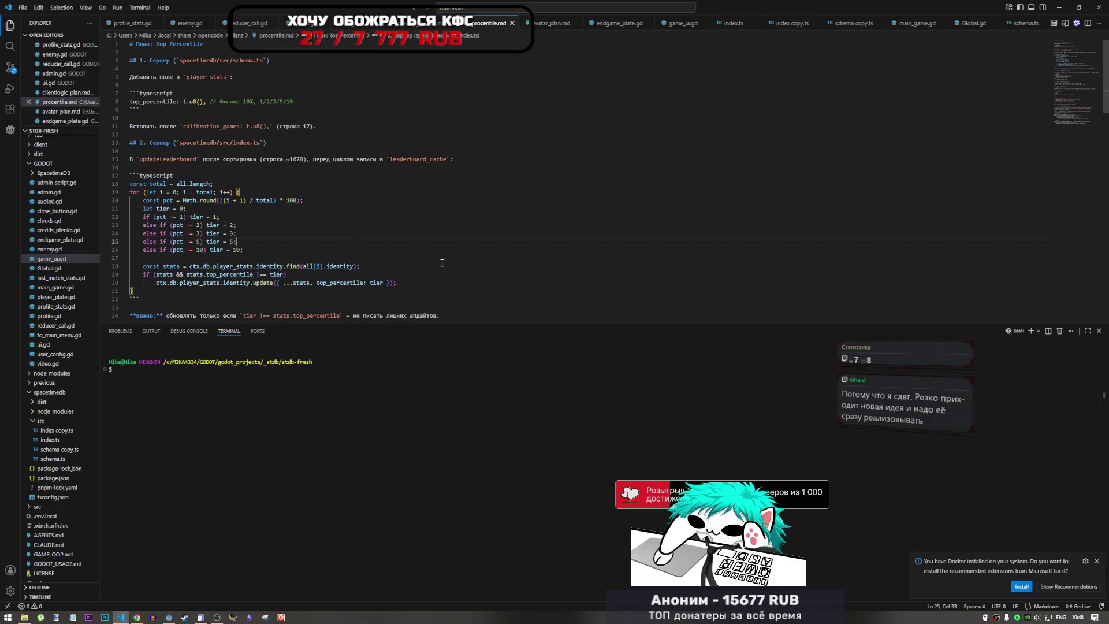
pyautogui.click(548, 24)
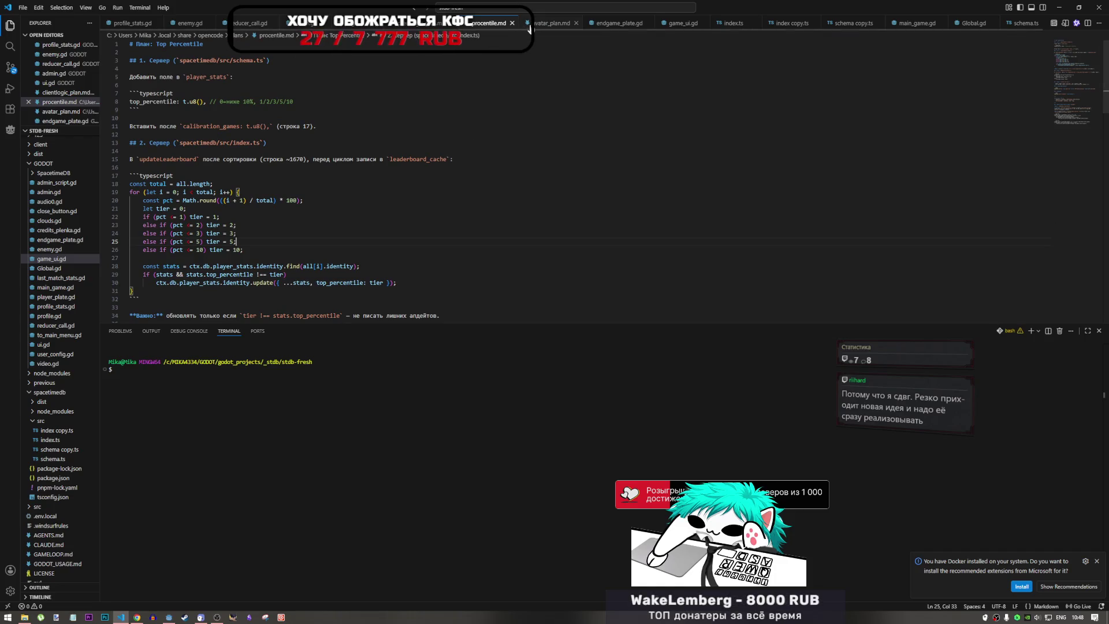
pyautogui.scroll(-13, 480, 210)
pyautogui.scroll(8, 479, 211)
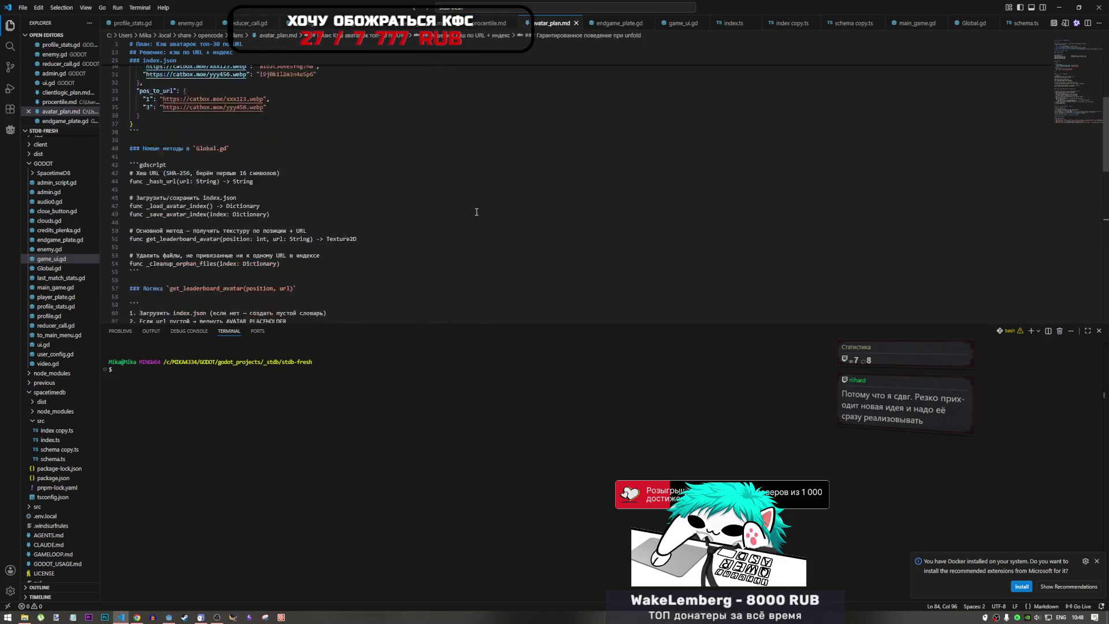
pyautogui.scroll(-8, 187, 170)
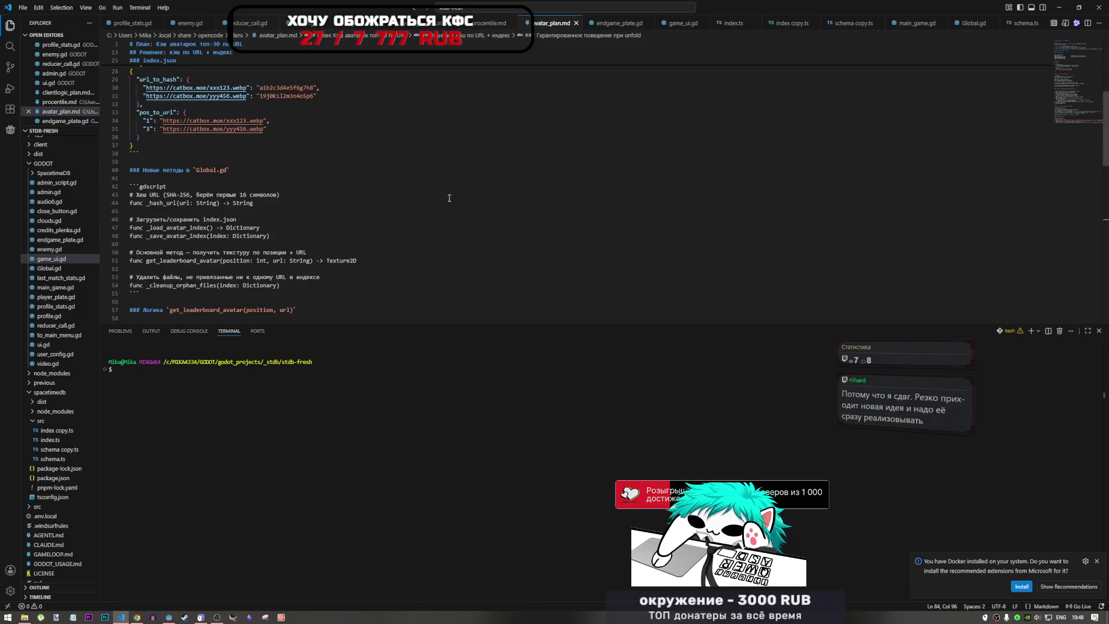
pyautogui.moveTo(131, 217); pyautogui.dragTo(239, 176)
pyautogui.scroll(4, 413, 81)
# - Select the mmr-through-ended_typing update fields in clientlogic_plan.md and compare them with procentile.md
pyautogui.click(425, 23)
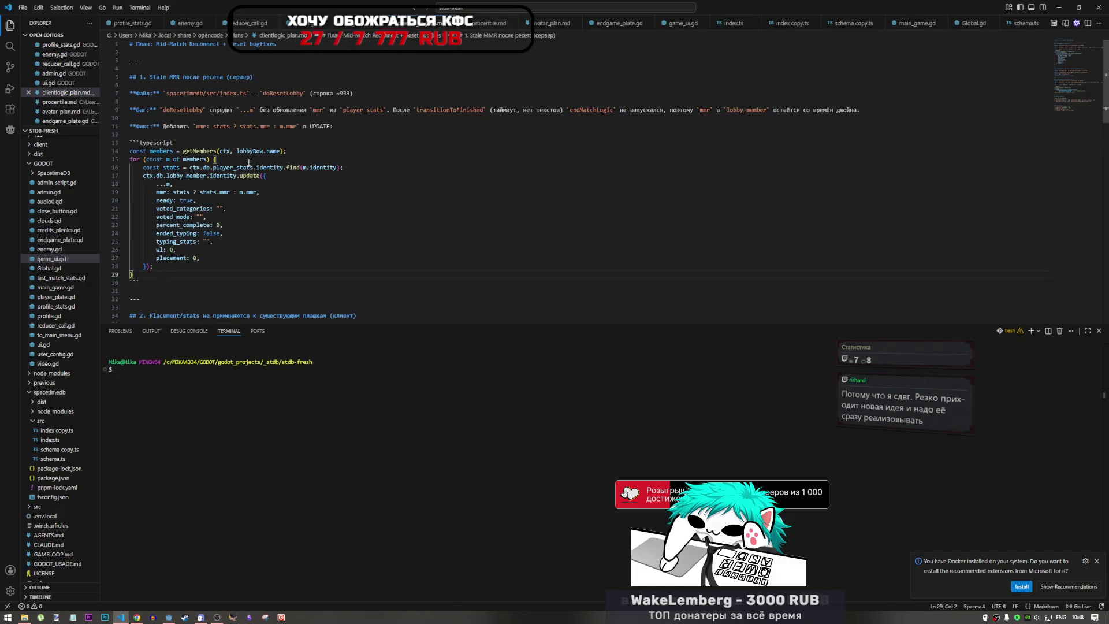
pyautogui.click(303, 186)
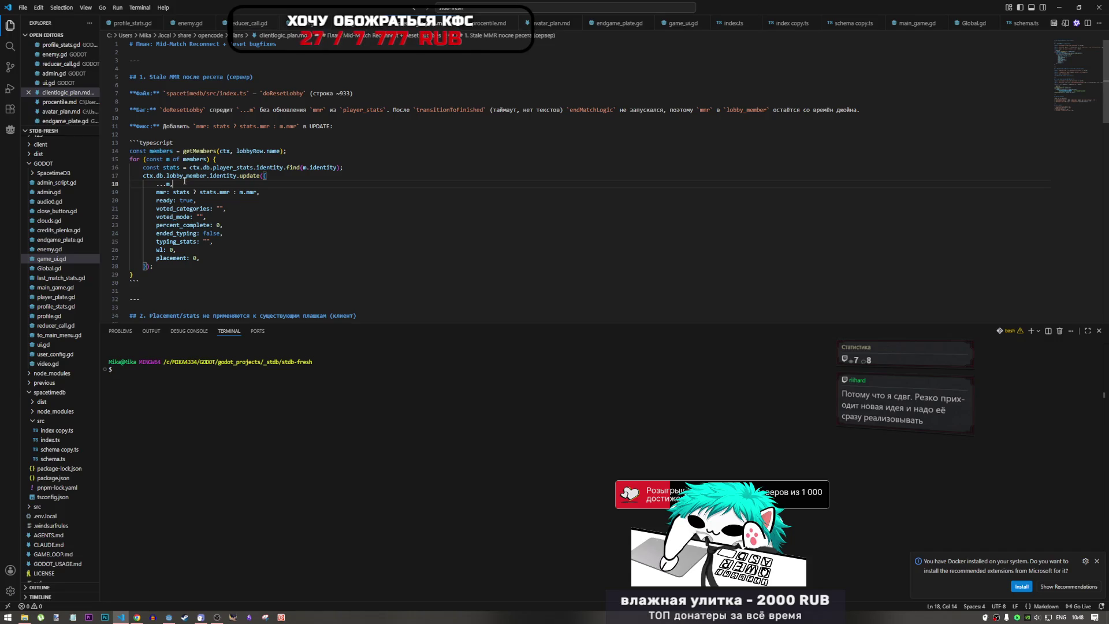
pyautogui.moveTo(184, 182)
pyautogui.mouseDown()
pyautogui.moveTo(205, 217)
pyautogui.moveTo(201, 233)
pyautogui.mouseUp()
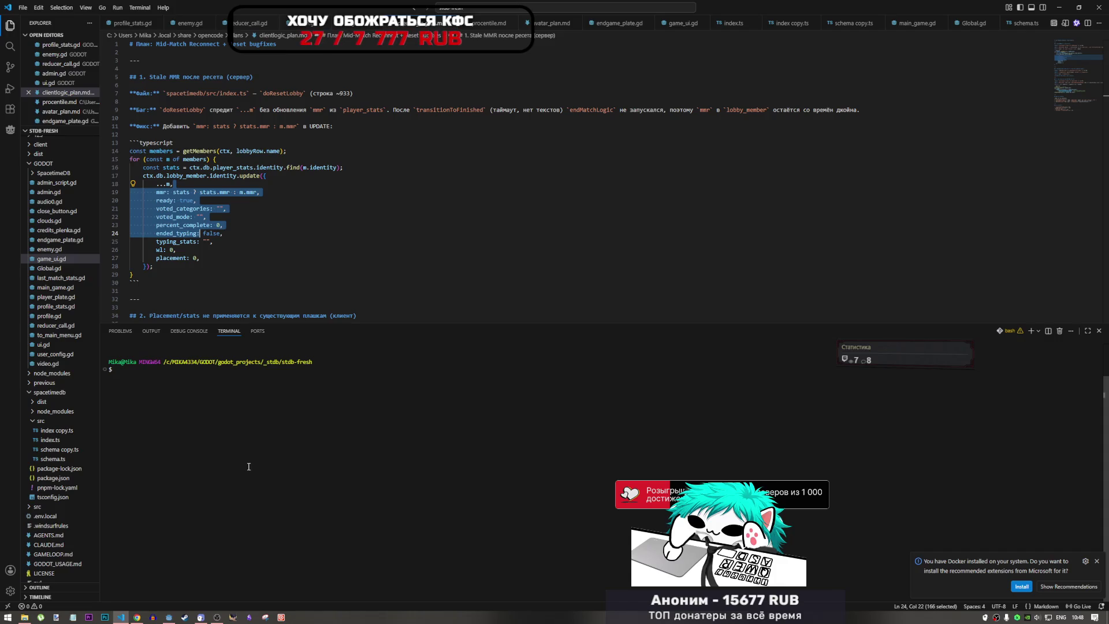
pyautogui.click(495, 24)
pyautogui.click(427, 24)
pyautogui.click(495, 24)
pyautogui.click(421, 27)
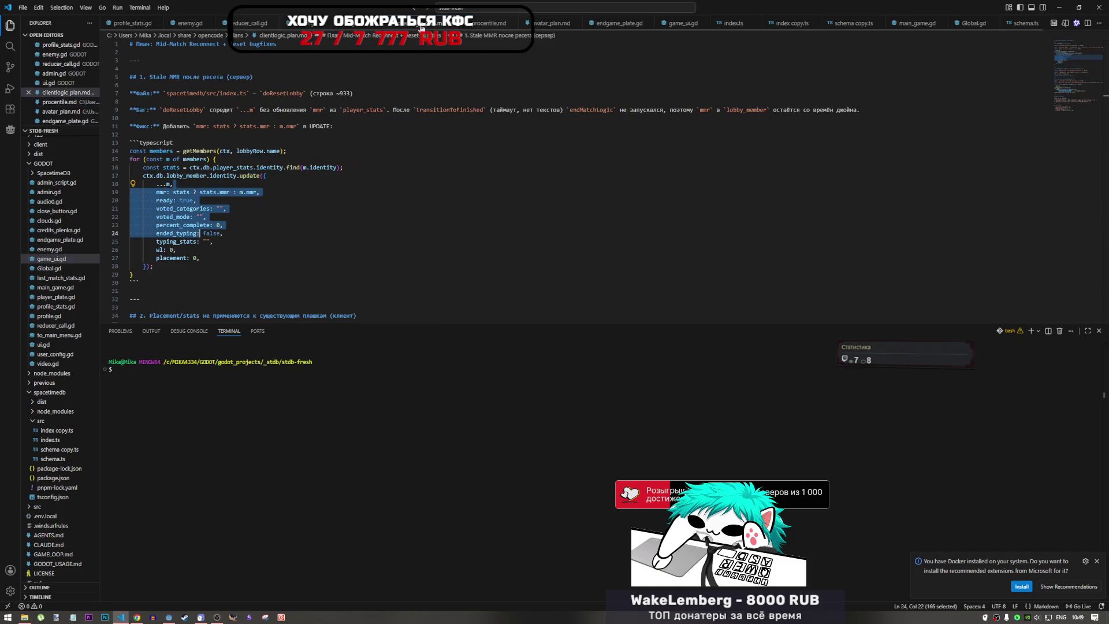
pyautogui.click(488, 26)
pyautogui.click(427, 24)
pyautogui.click(495, 24)
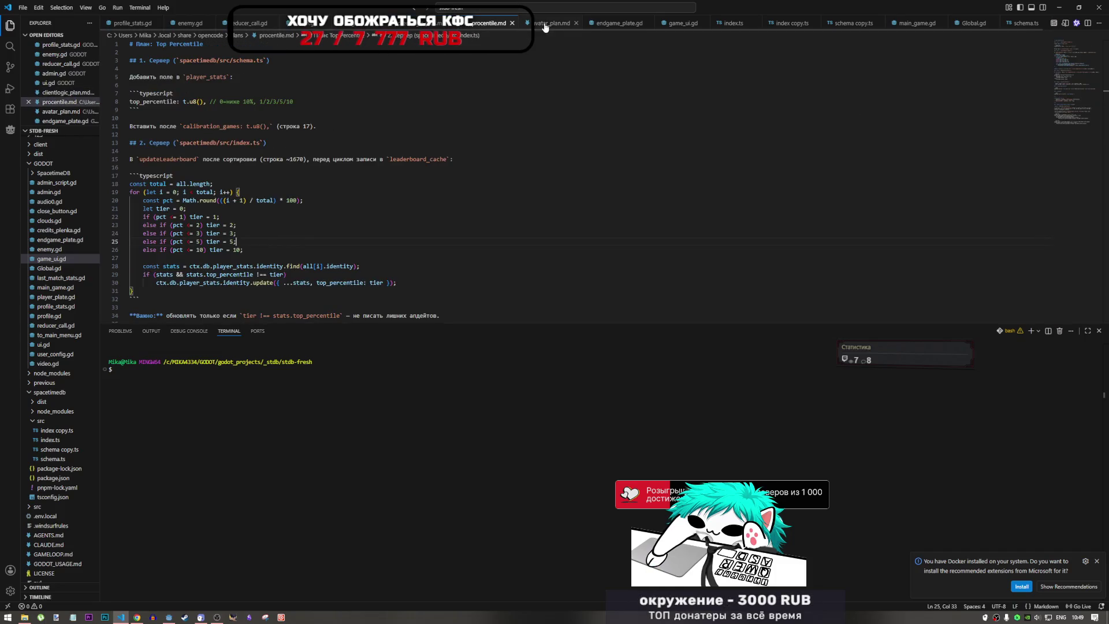
# - Highlight the new Global.gd methods section in avatar_plan.md, then return to Godot
pyautogui.click(551, 23)
pyautogui.moveTo(344, 285); pyautogui.dragTo(288, 170)
pyautogui.click(282, 219)
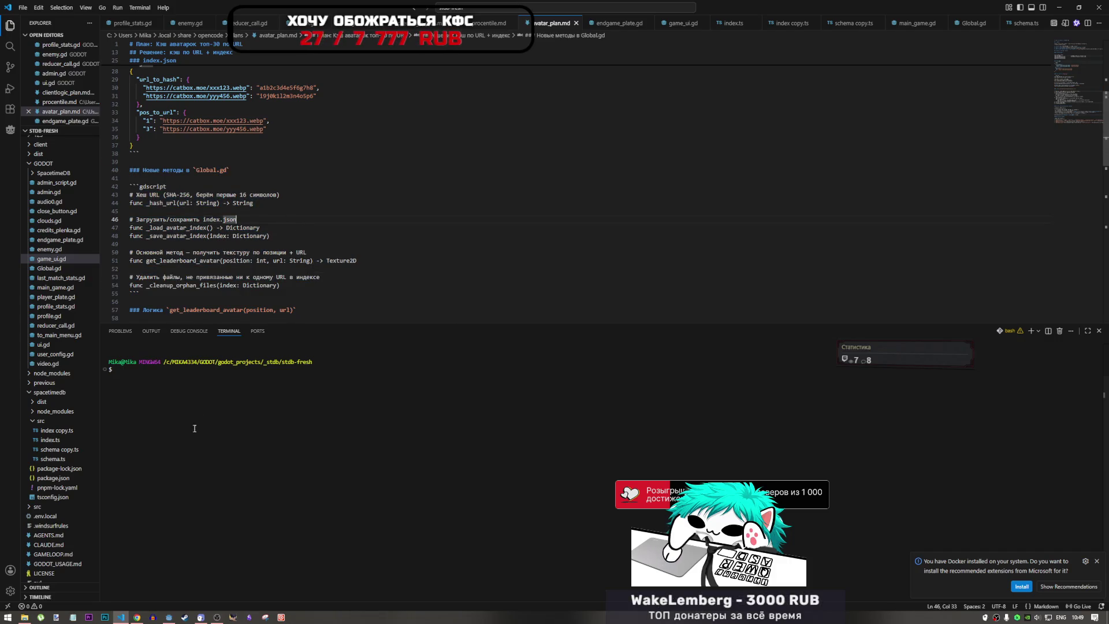
pyautogui.moveTo(169, 617)
pyautogui.click(198, 564)
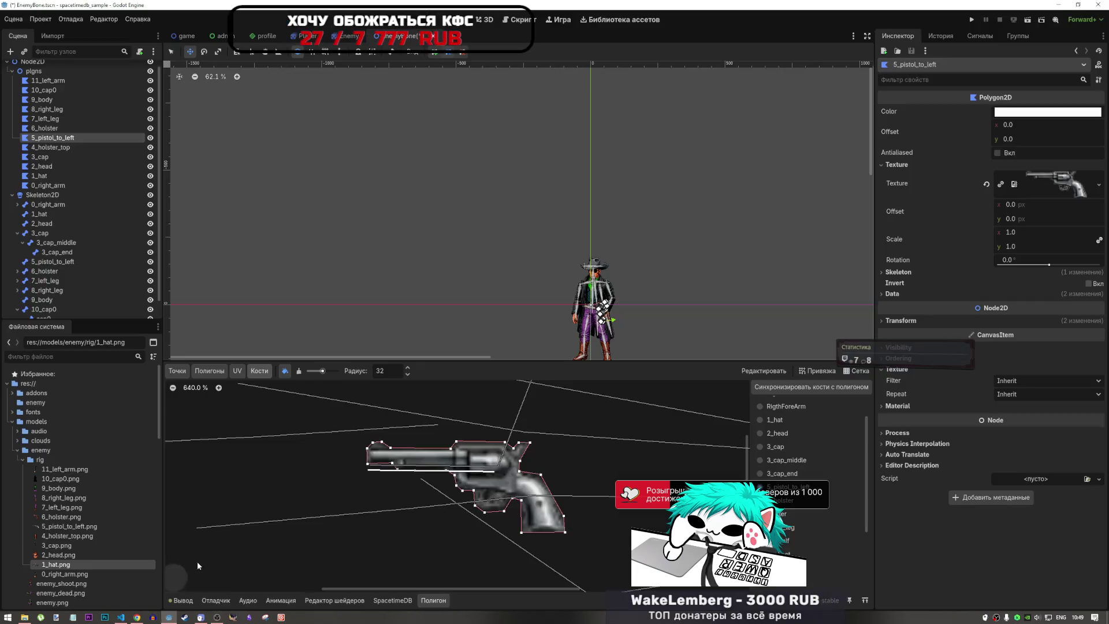
# - Select 7_left_leg instead of 6_holster and zoom the Polygon editor onto the leg
pyautogui.scroll(5, 639, 309)
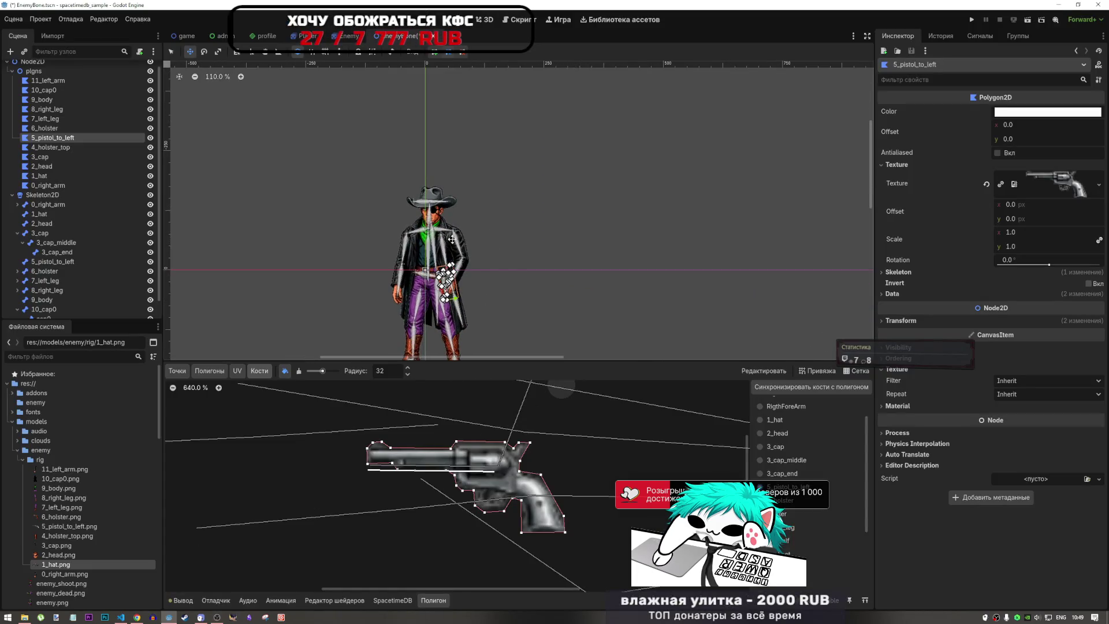
pyautogui.scroll(3, 452, 238)
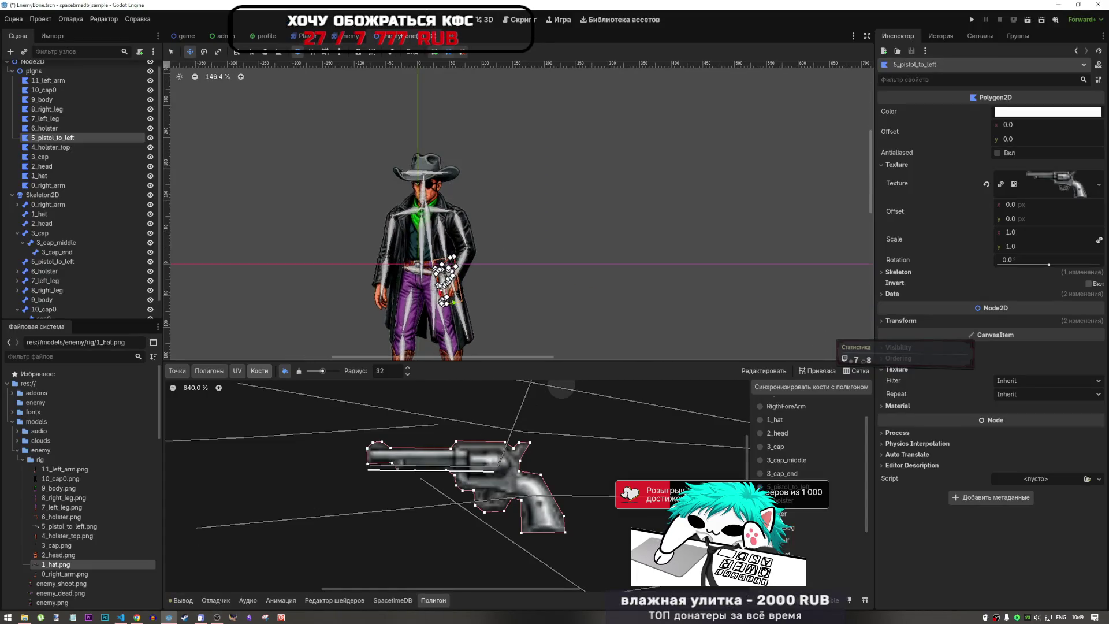
pyautogui.click(56, 129)
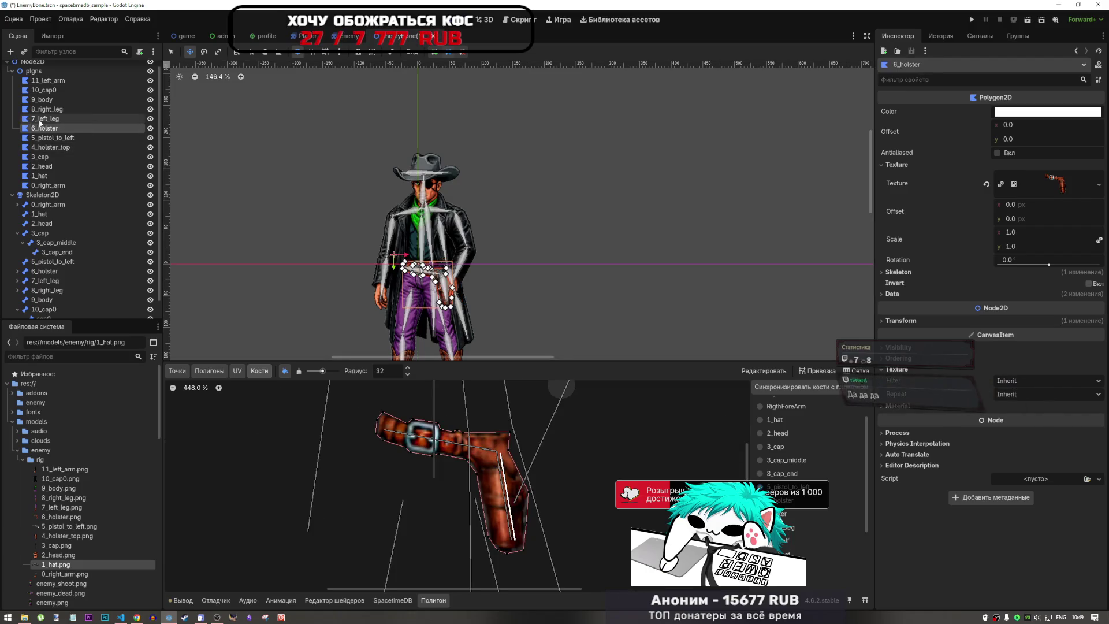
pyautogui.click(44, 120)
pyautogui.scroll(-4, 485, 235)
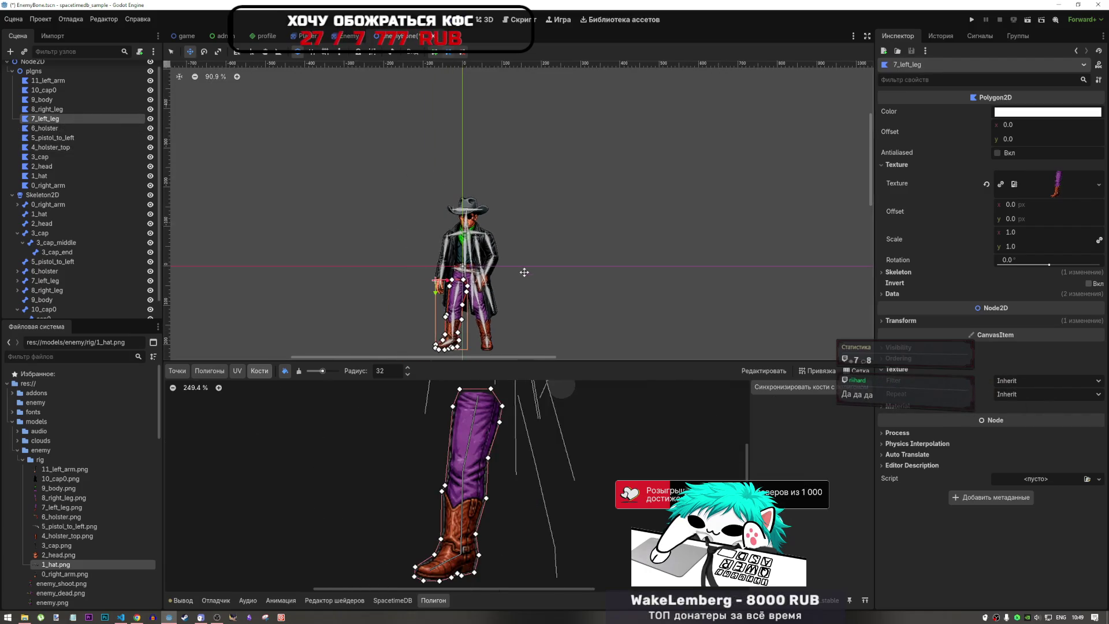
pyautogui.scroll(10, 485, 235)
pyautogui.scroll(-4, 484, 234)
pyautogui.scroll(5, 483, 244)
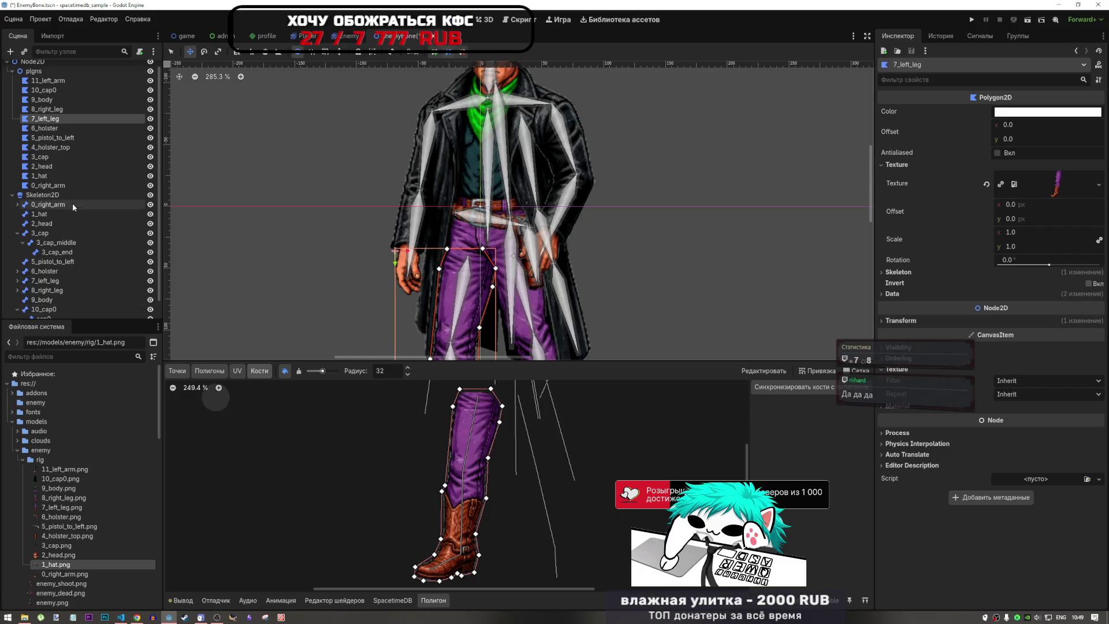
pyautogui.scroll(2, 600, 408)
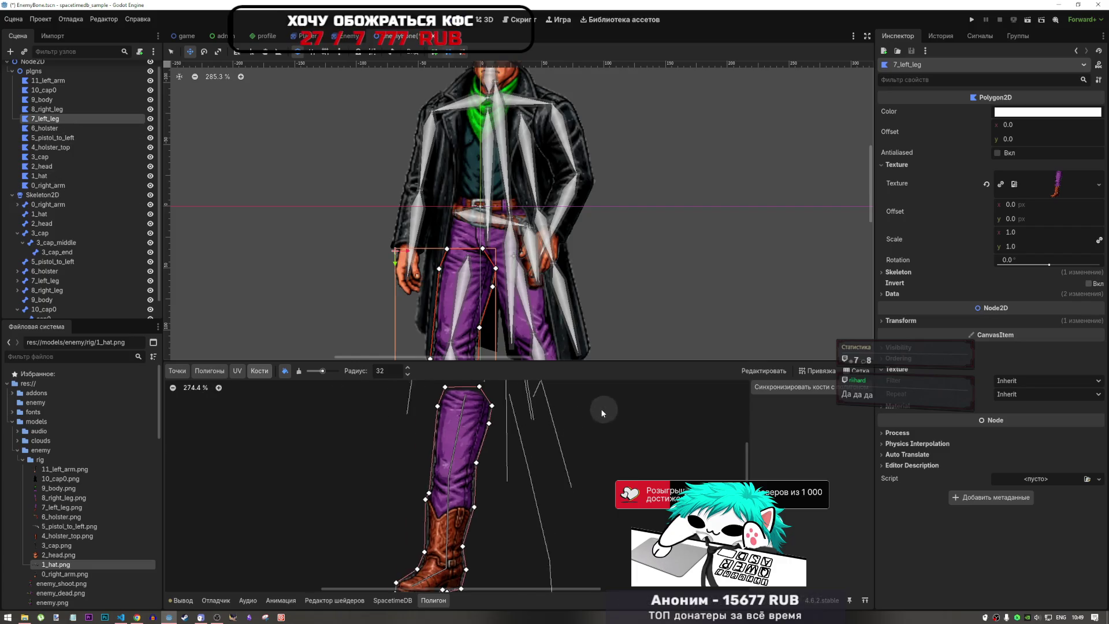
pyautogui.scroll(-2, 566, 439)
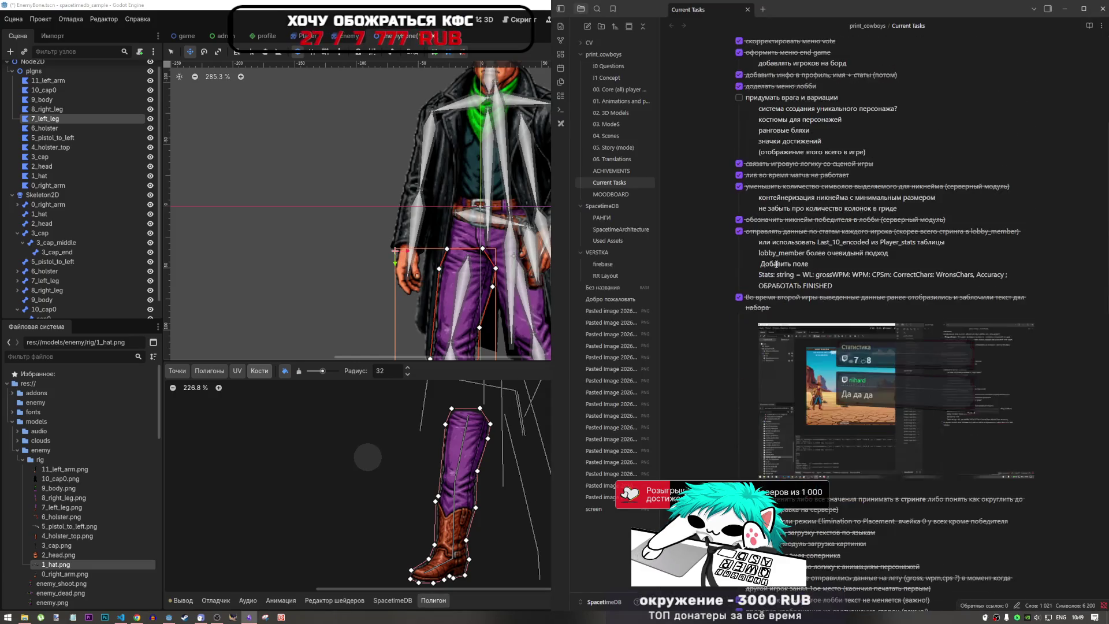
# - Read the Current Tasks list, highlighting the PeregonStream through avatar-cache tasks, then return to Godot
pyautogui.scroll(-3, 780, 265)
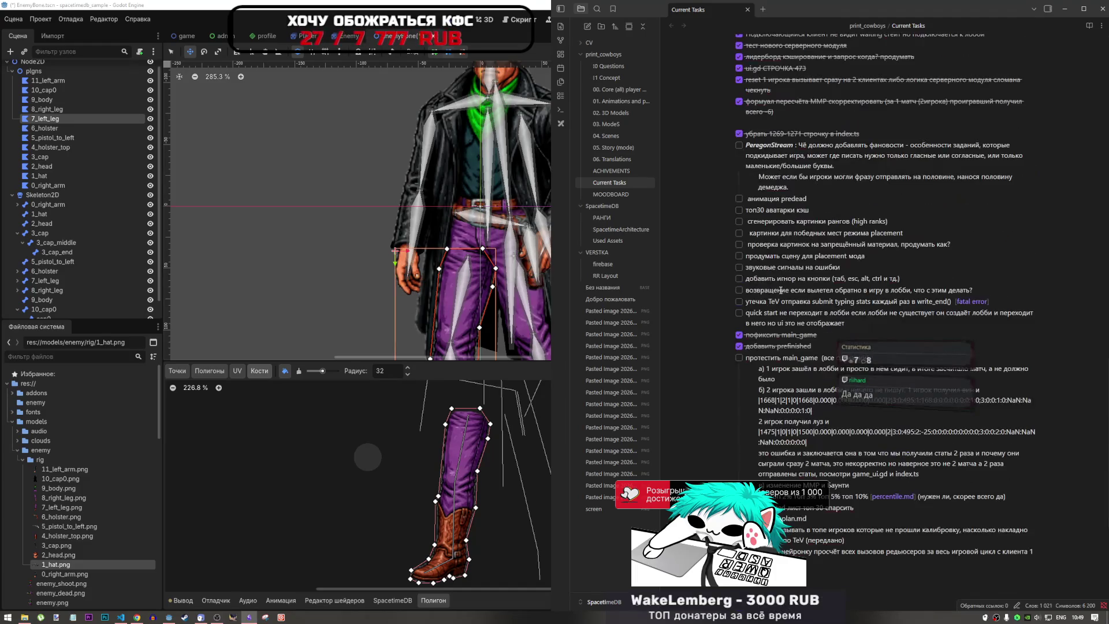
pyautogui.scroll(-4, 780, 285)
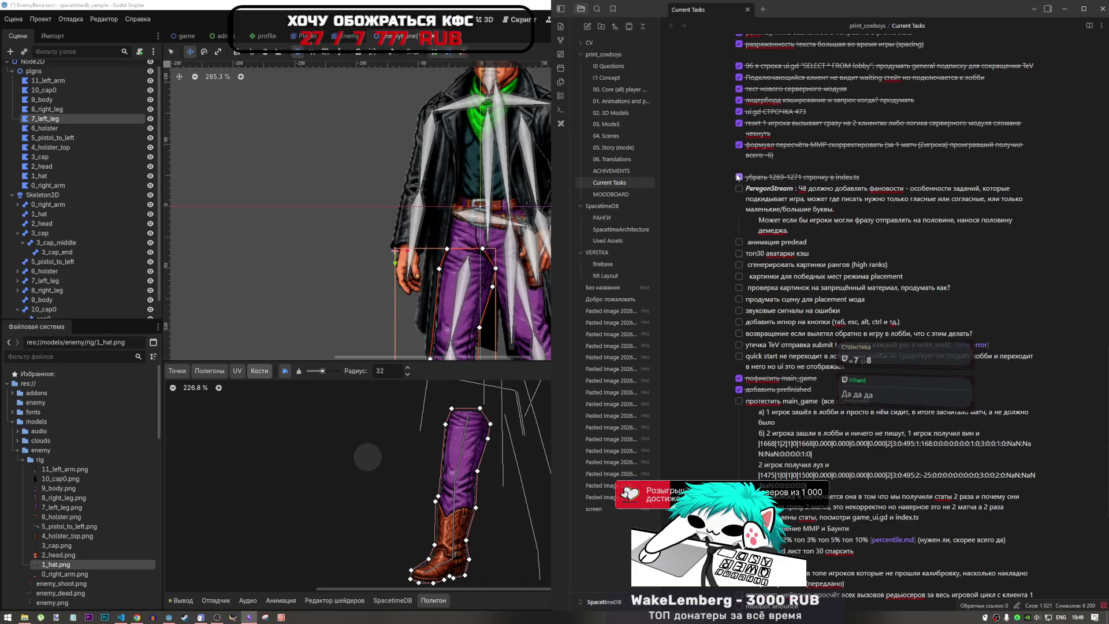
pyautogui.moveTo(768, 184)
pyautogui.mouseDown()
pyautogui.moveTo(786, 279)
pyautogui.moveTo(822, 255)
pyautogui.mouseUp()
pyautogui.click(809, 265)
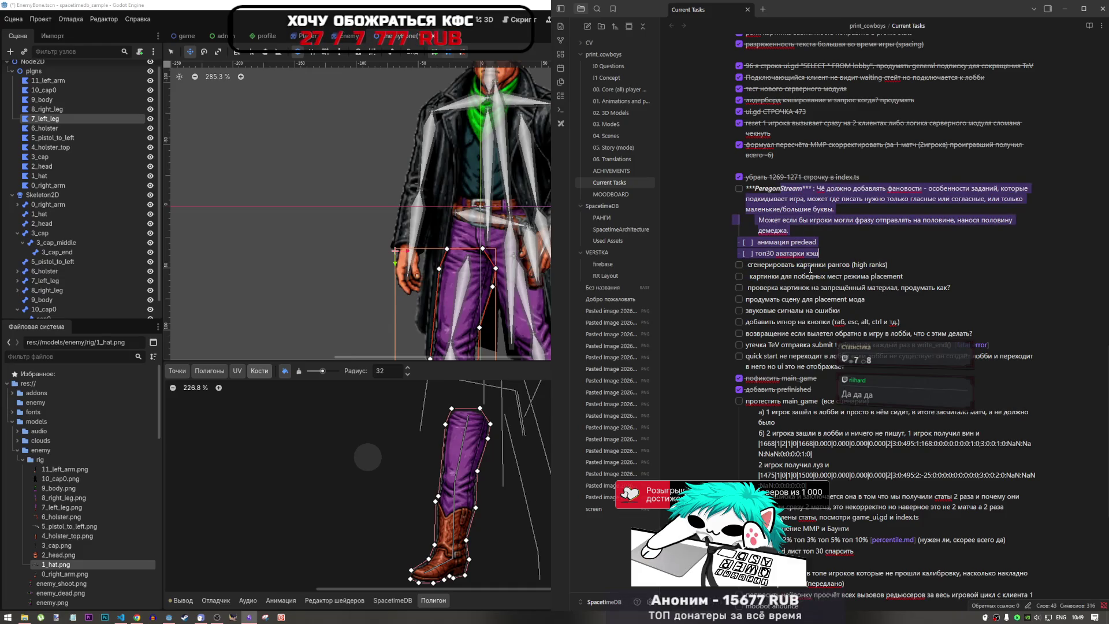
pyautogui.moveTo(749, 264)
pyautogui.mouseDown()
pyautogui.moveTo(809, 323)
pyautogui.moveTo(813, 304)
pyautogui.mouseUp()
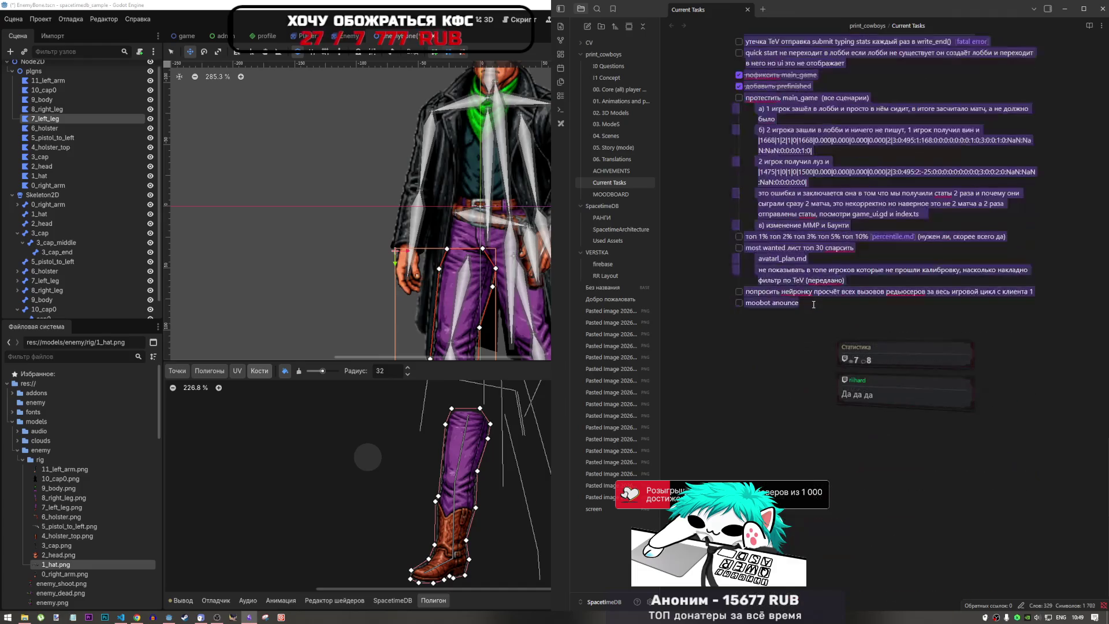
pyautogui.click(814, 306)
pyautogui.scroll(4, 802, 317)
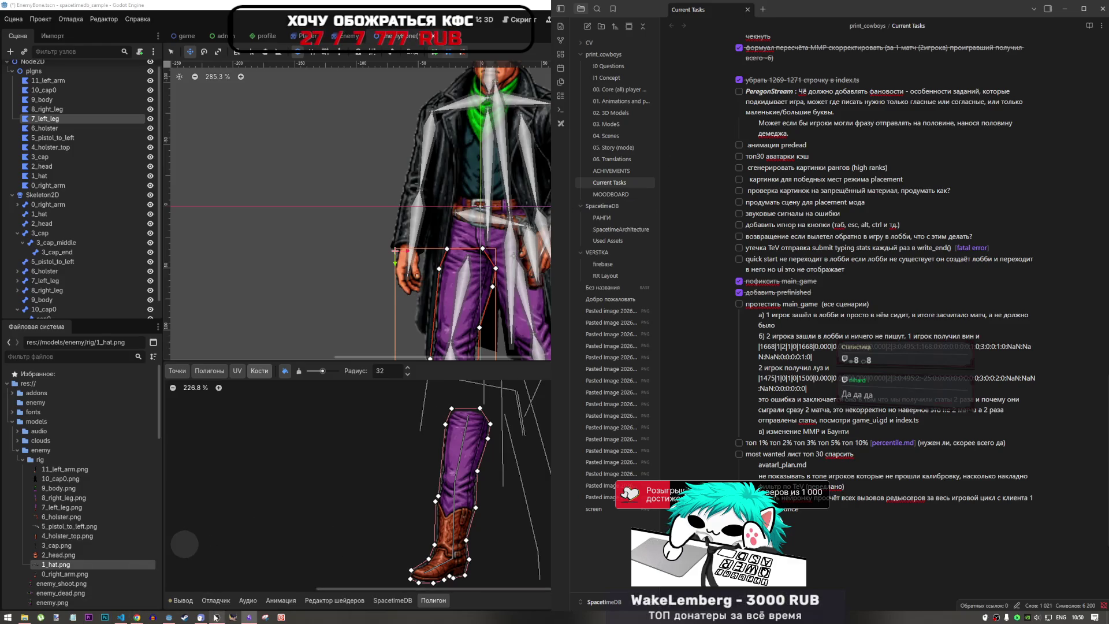
pyautogui.click(170, 617)
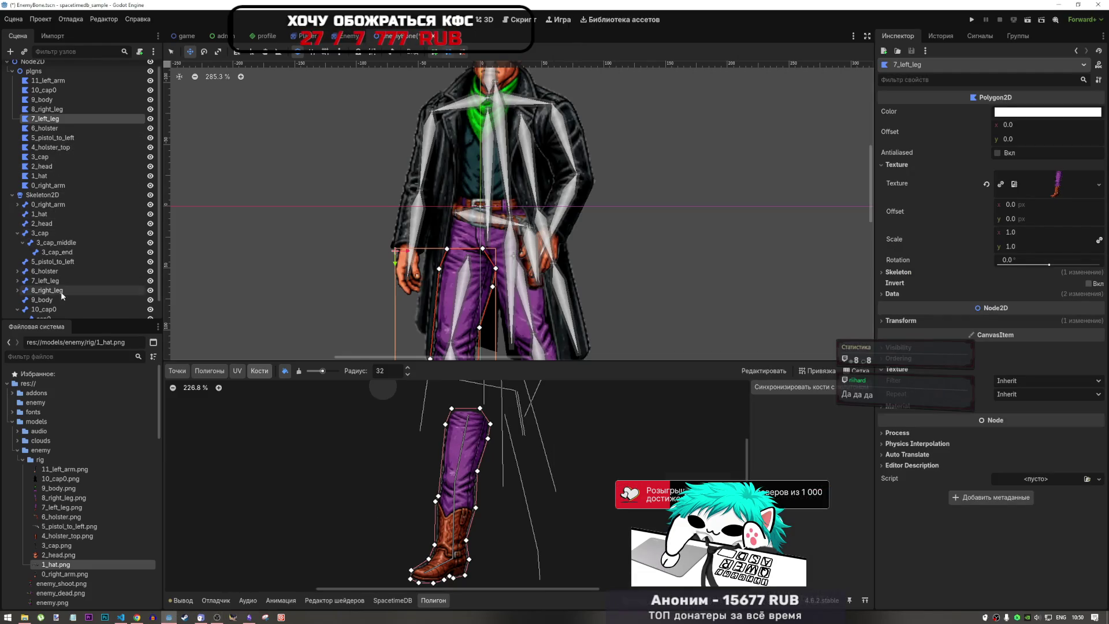
# - Inspect the rest values of the cap0, 10_cap0 and 9_body bones
pyautogui.scroll(-1, 68, 289)
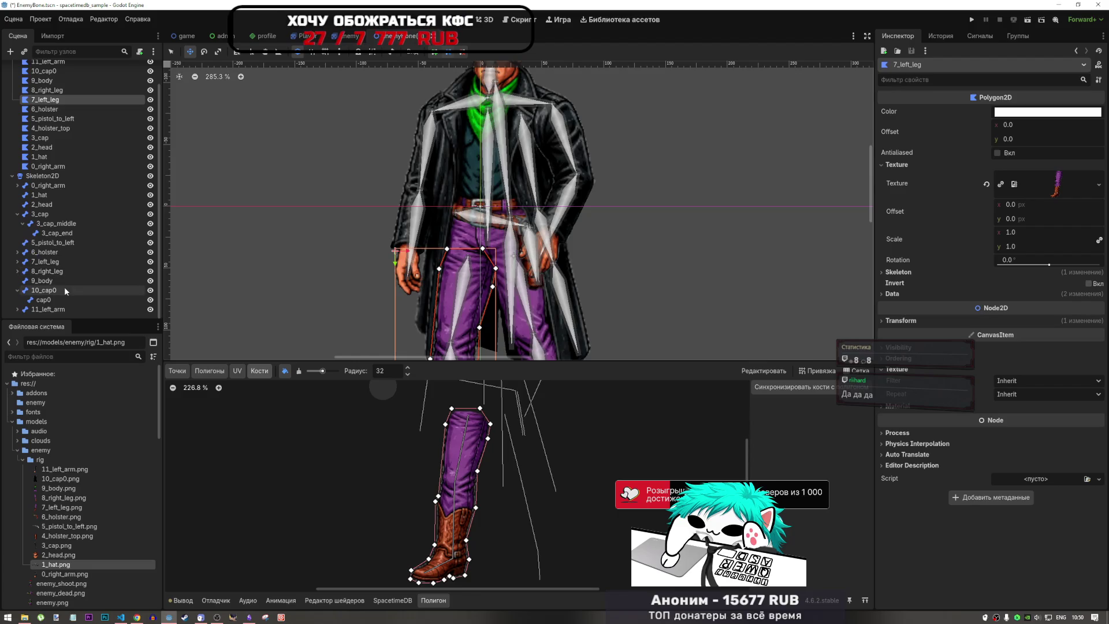
pyautogui.click(37, 301)
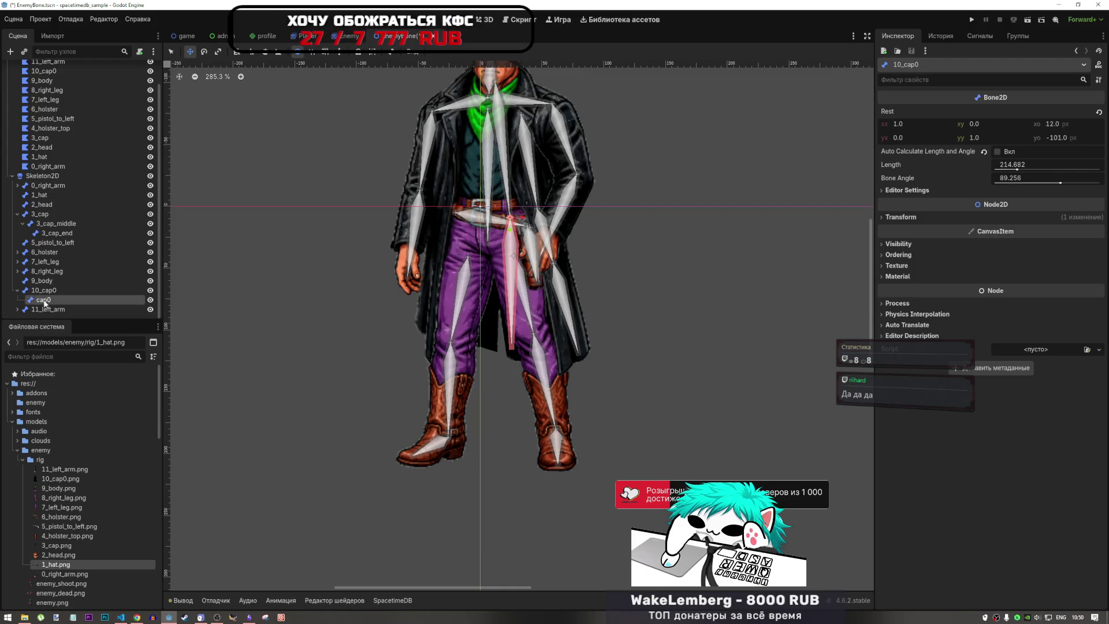
pyautogui.click(48, 290)
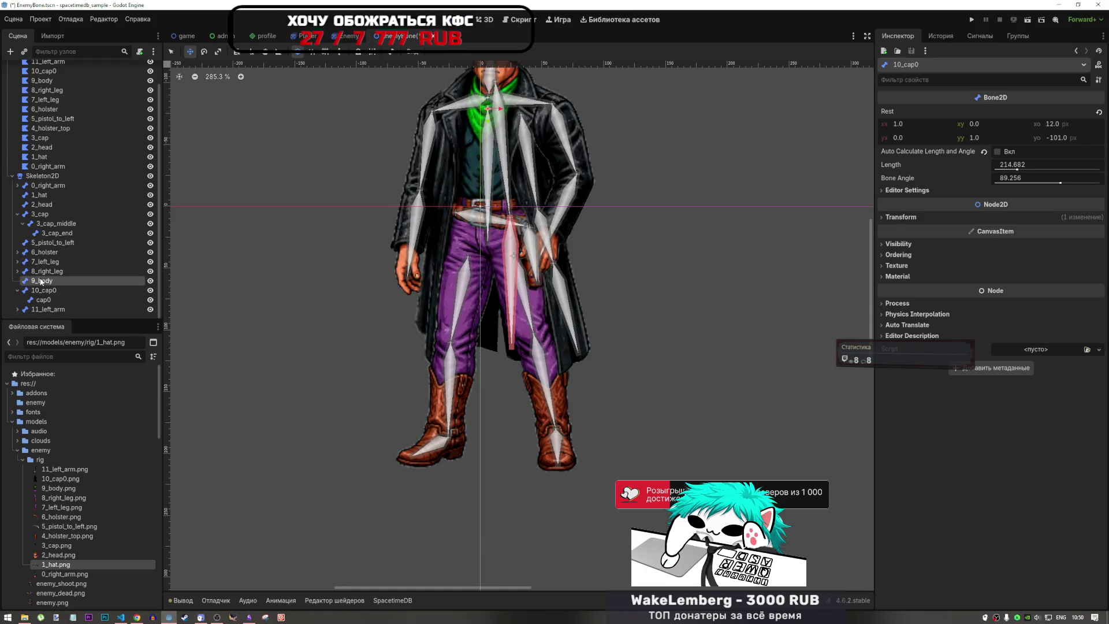
pyautogui.click(45, 281)
pyautogui.click(42, 291)
pyautogui.click(41, 296)
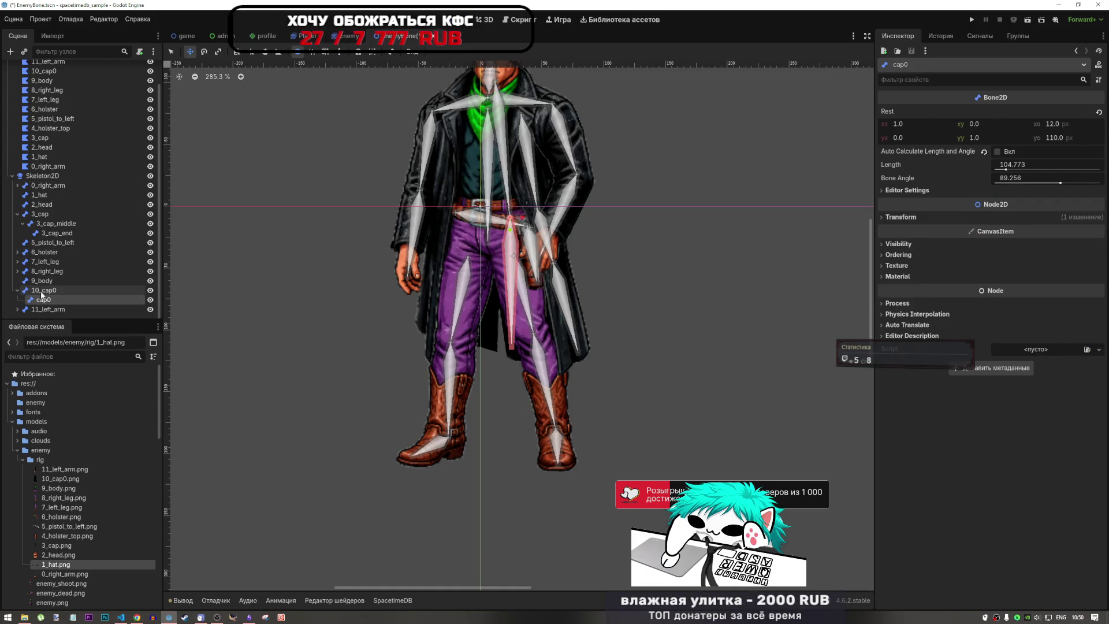
pyautogui.scroll(2, 41, 294)
# - Check the 2_head, 1_hat and 0_right_arm bones, then select the 5_pistol_to_left polygon
pyautogui.click(44, 231)
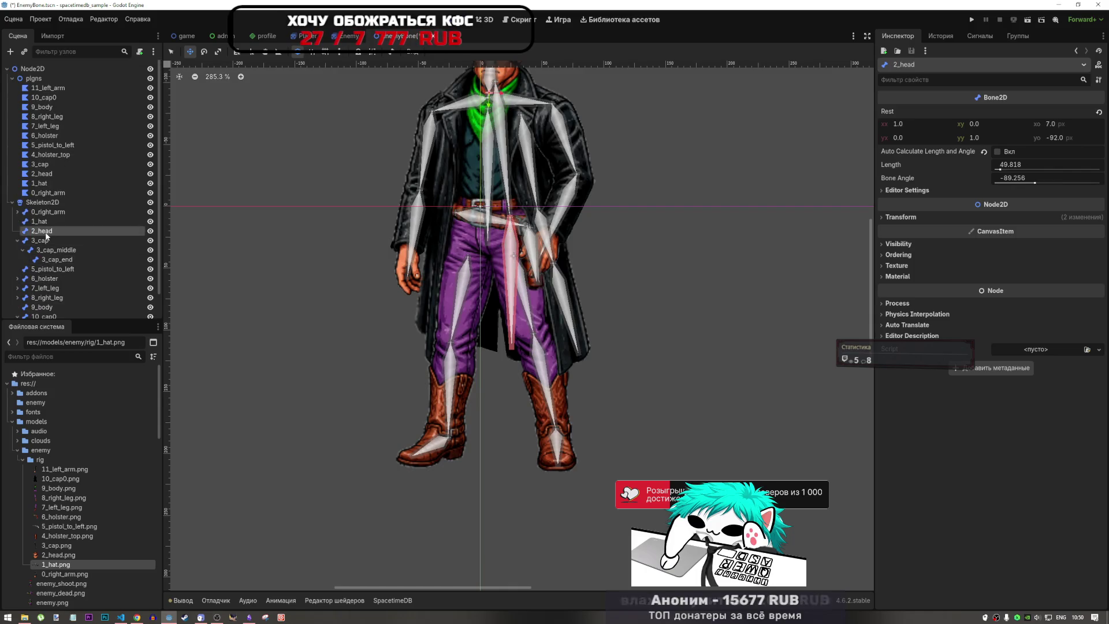
pyautogui.click(46, 224)
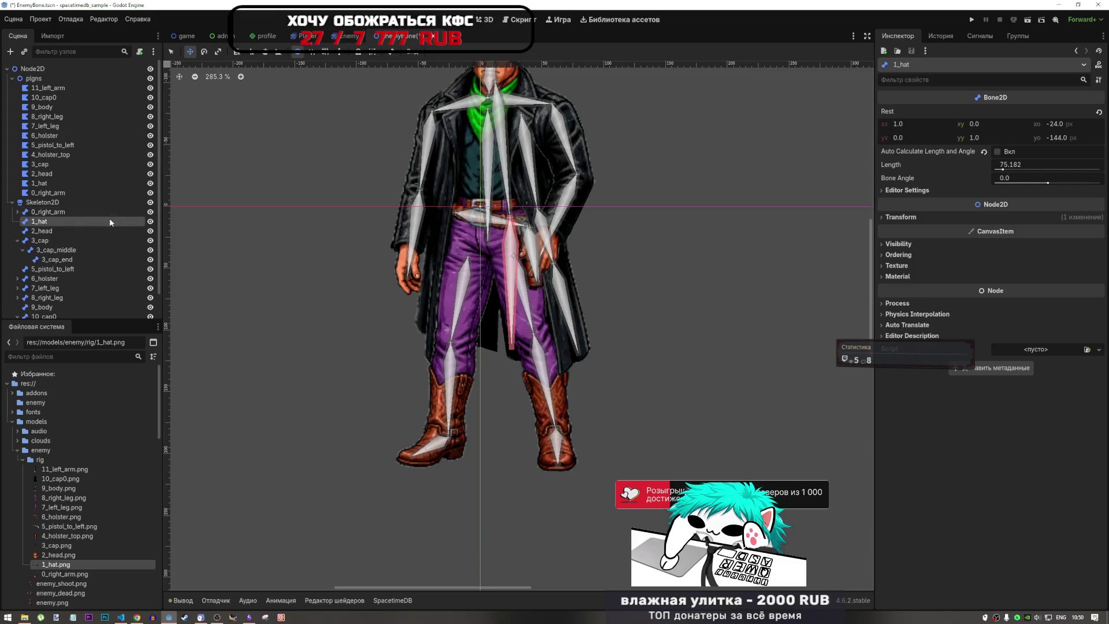
pyautogui.click(73, 213)
pyautogui.click(67, 223)
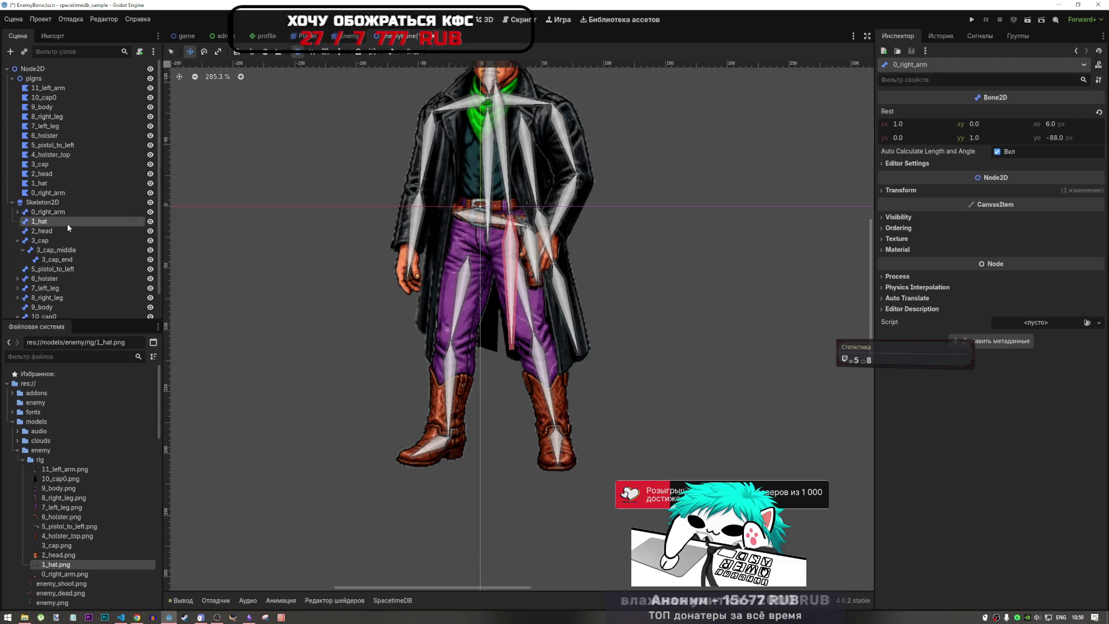
pyautogui.click(60, 231)
pyautogui.scroll(2, 60, 245)
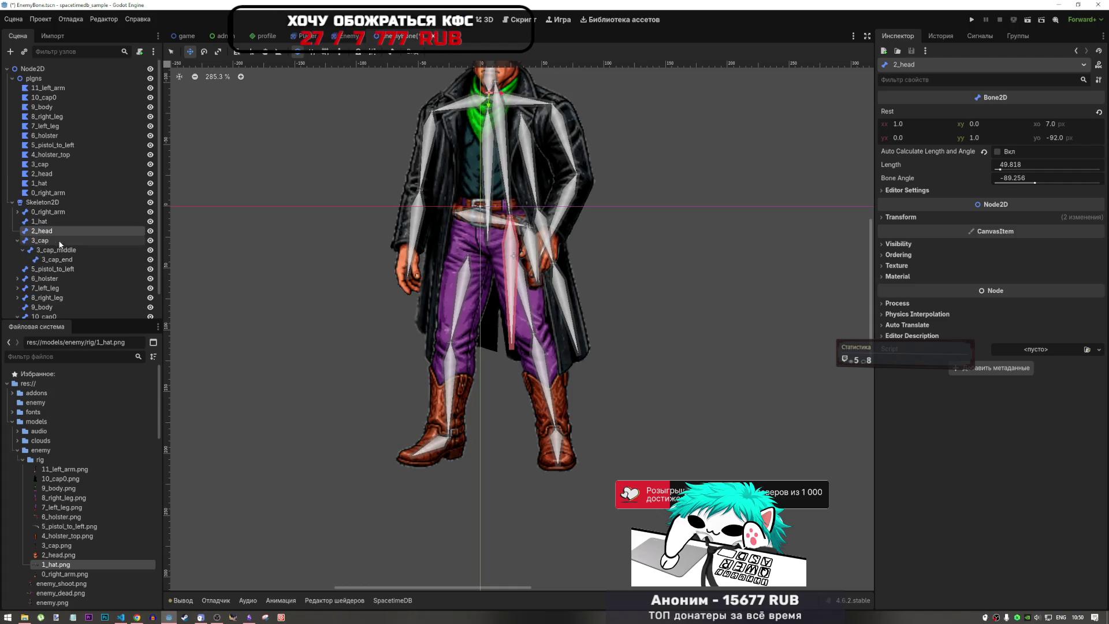
pyautogui.click(51, 145)
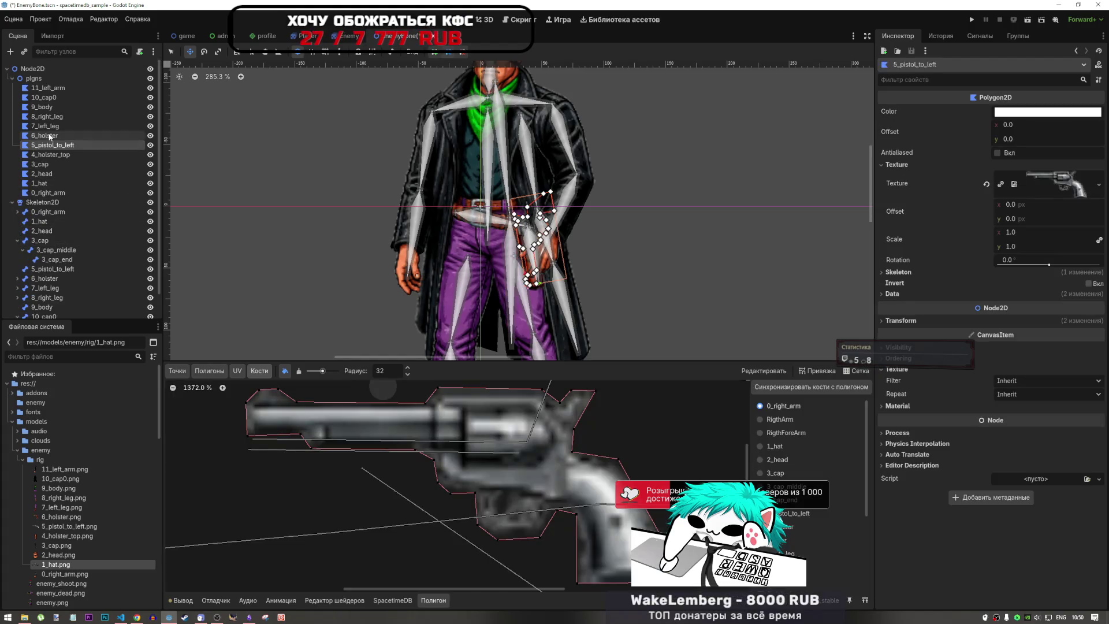
# - Select the 7_left_leg polygon and show its Полигоны tab in the Polygon editor
pyautogui.click(50, 137)
pyautogui.scroll(-2, 298, 205)
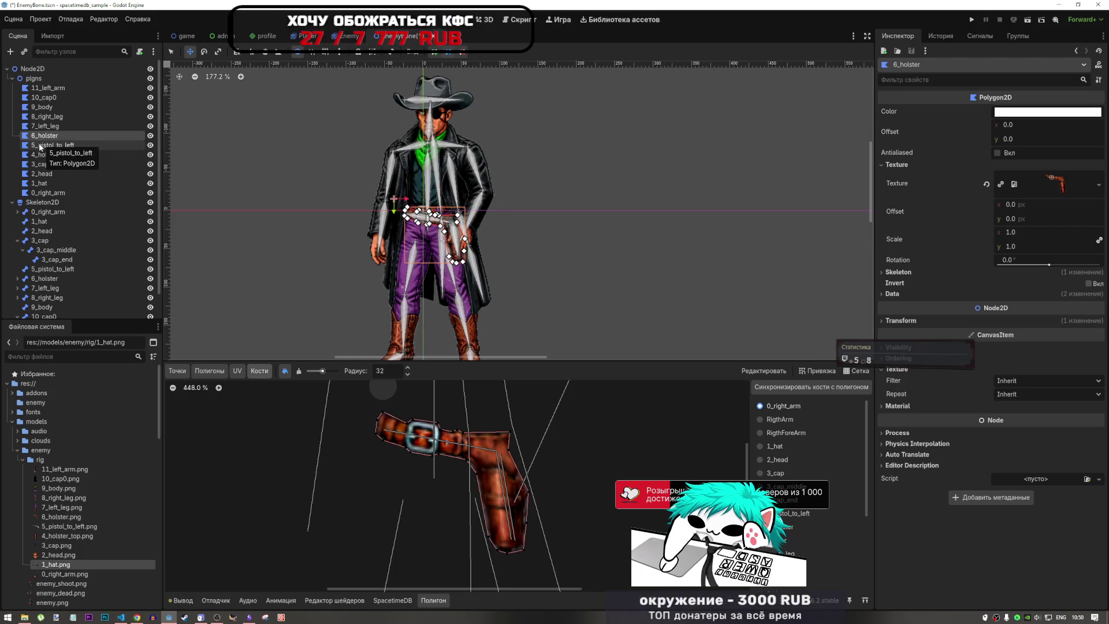
pyautogui.click(43, 126)
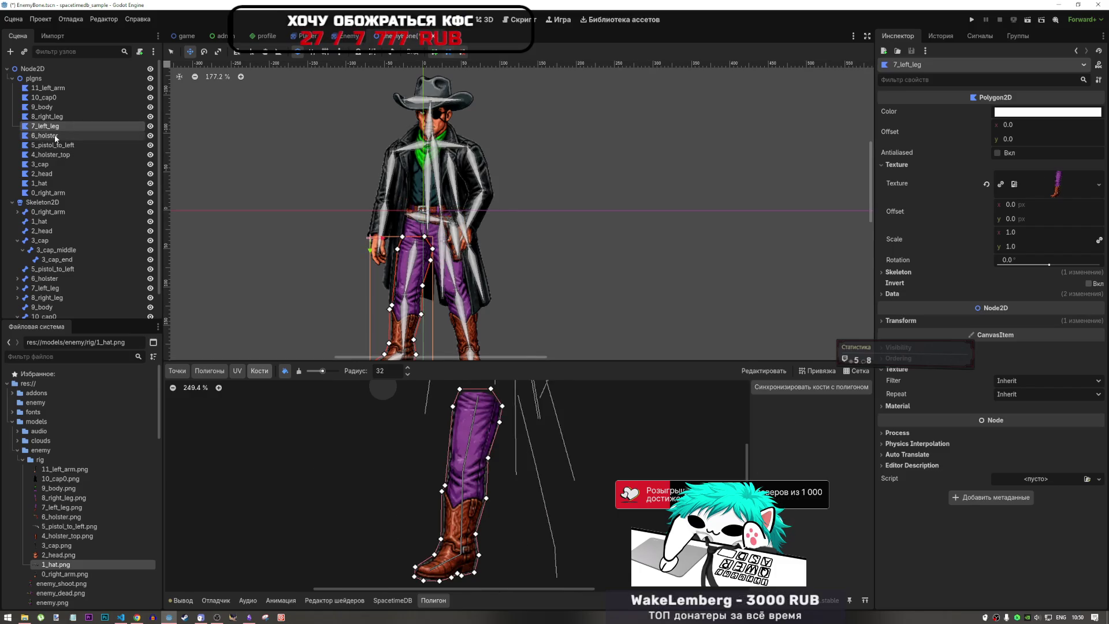
pyautogui.click(49, 117)
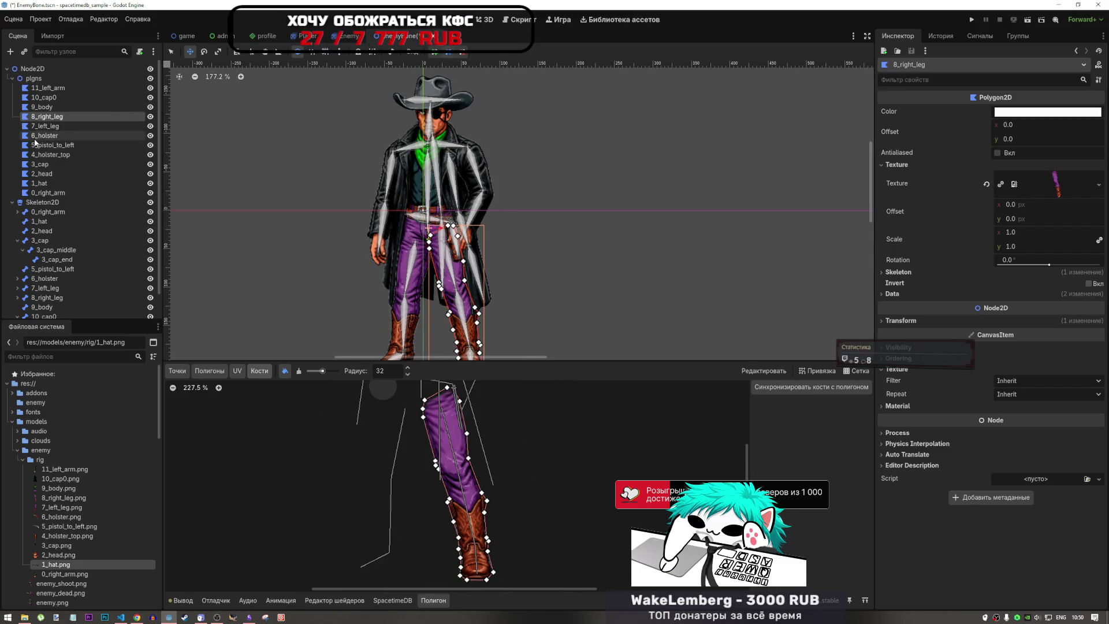
pyautogui.click(43, 126)
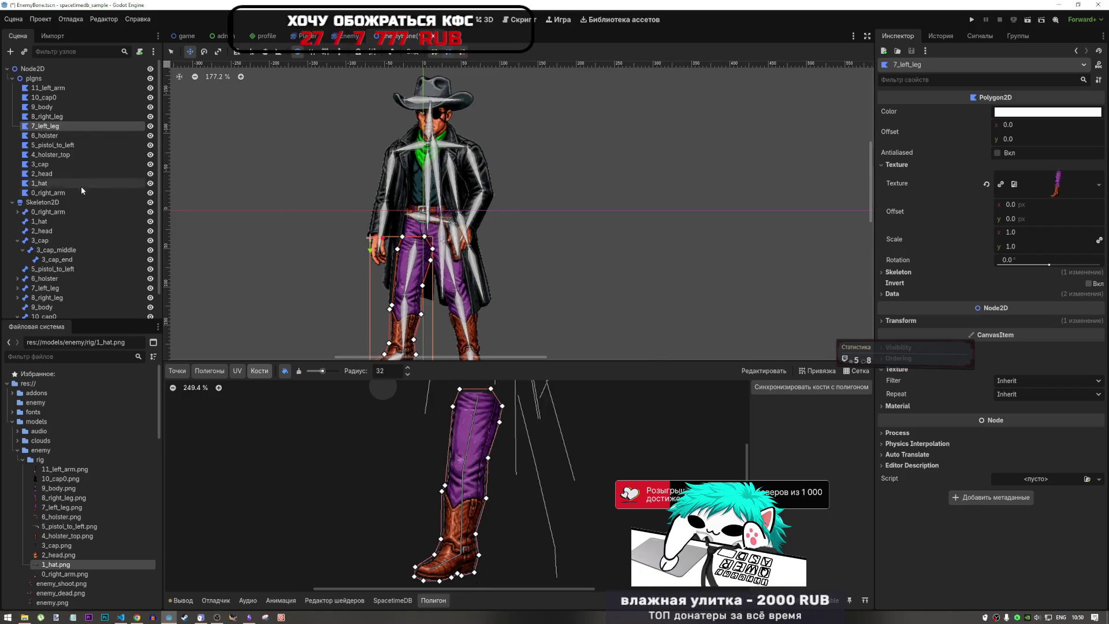
pyautogui.click(217, 372)
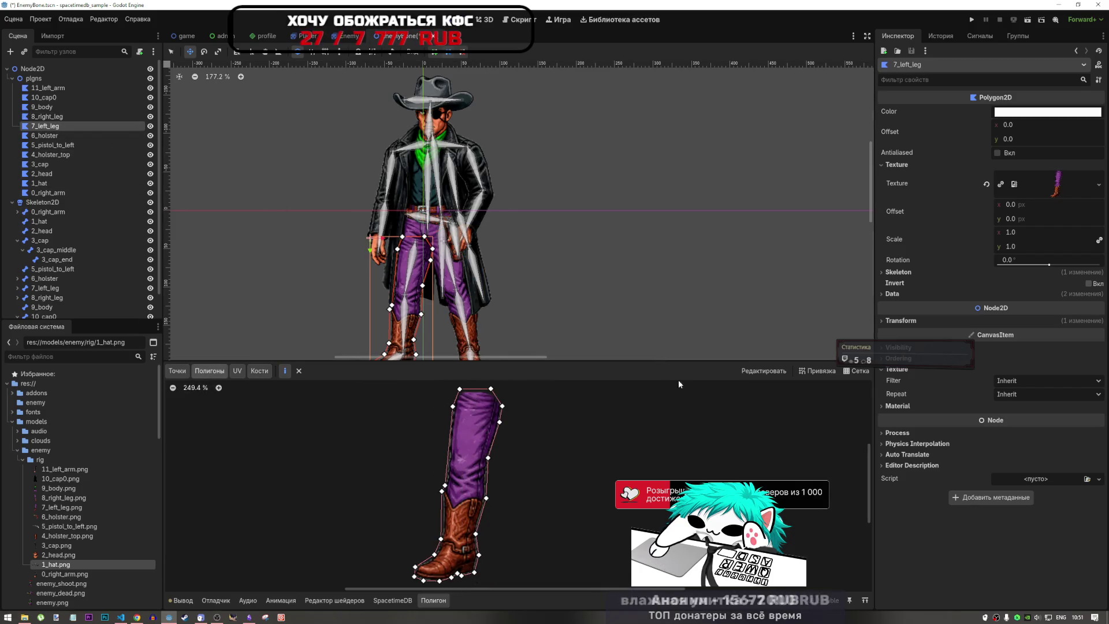
# - Using the add-point tool in Точки, place three internal vertices down the trouser leg
pyautogui.click(177, 371)
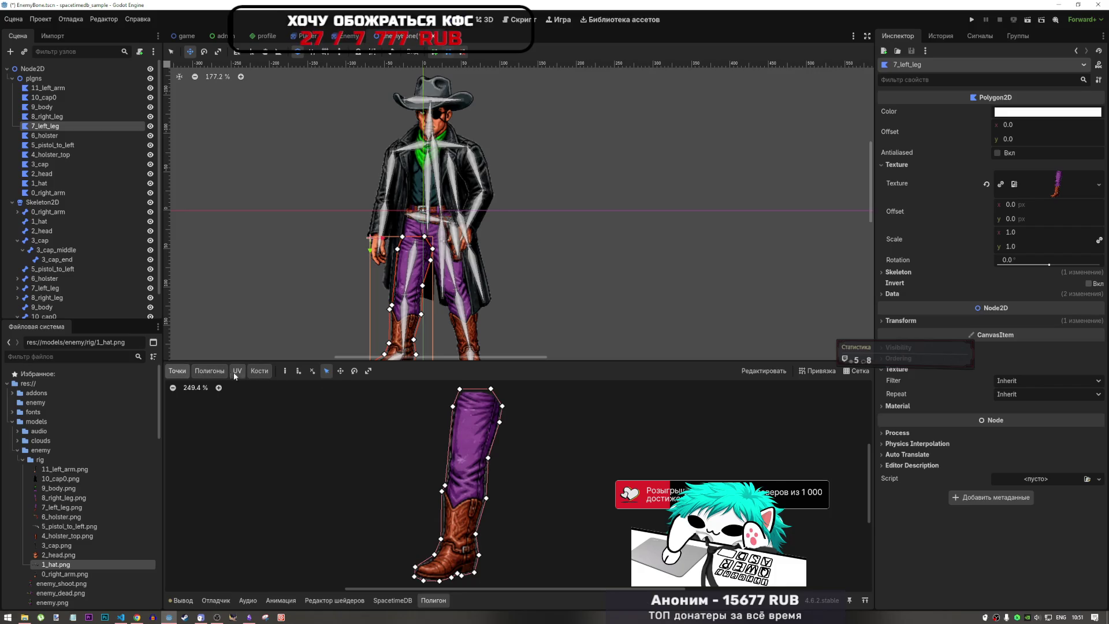
pyautogui.click(295, 373)
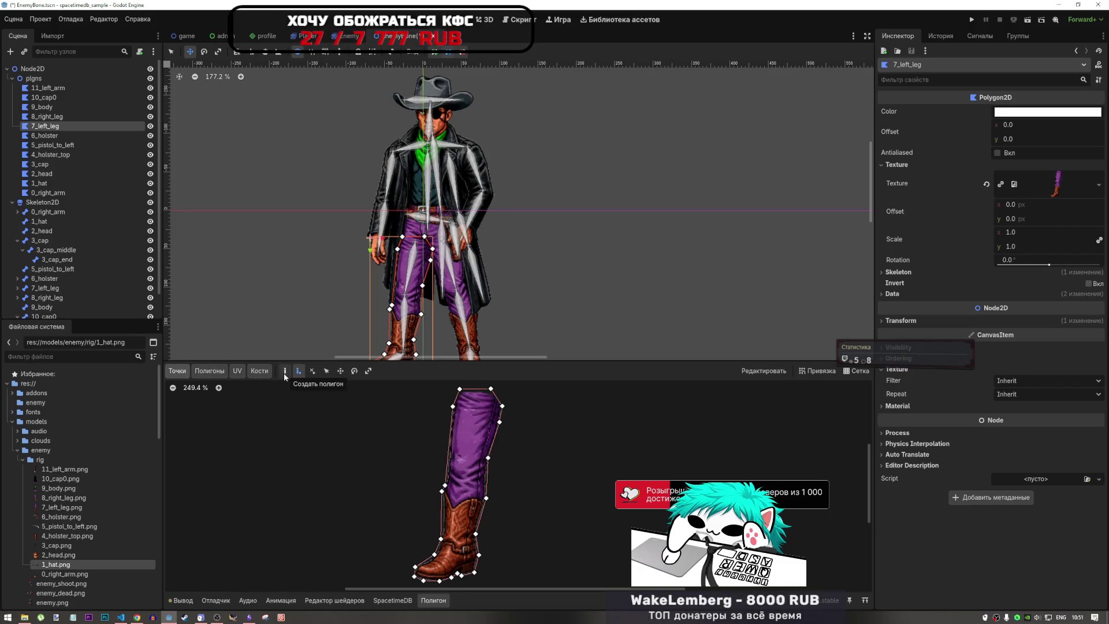
pyautogui.scroll(5, 506, 411)
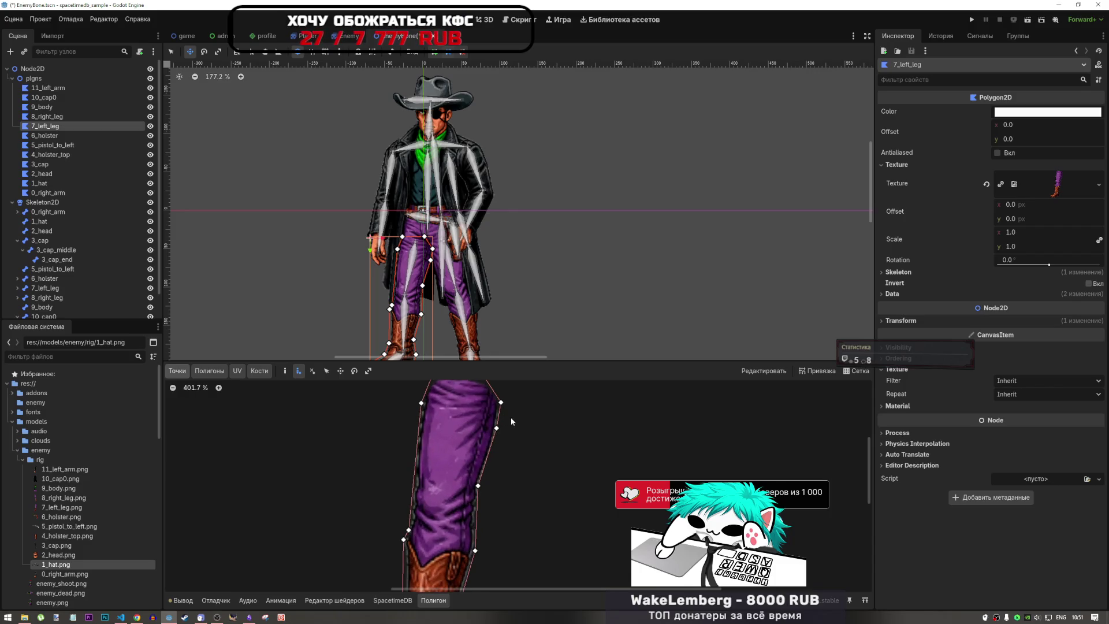
pyautogui.scroll(-2, 507, 446)
pyautogui.scroll(2, 484, 438)
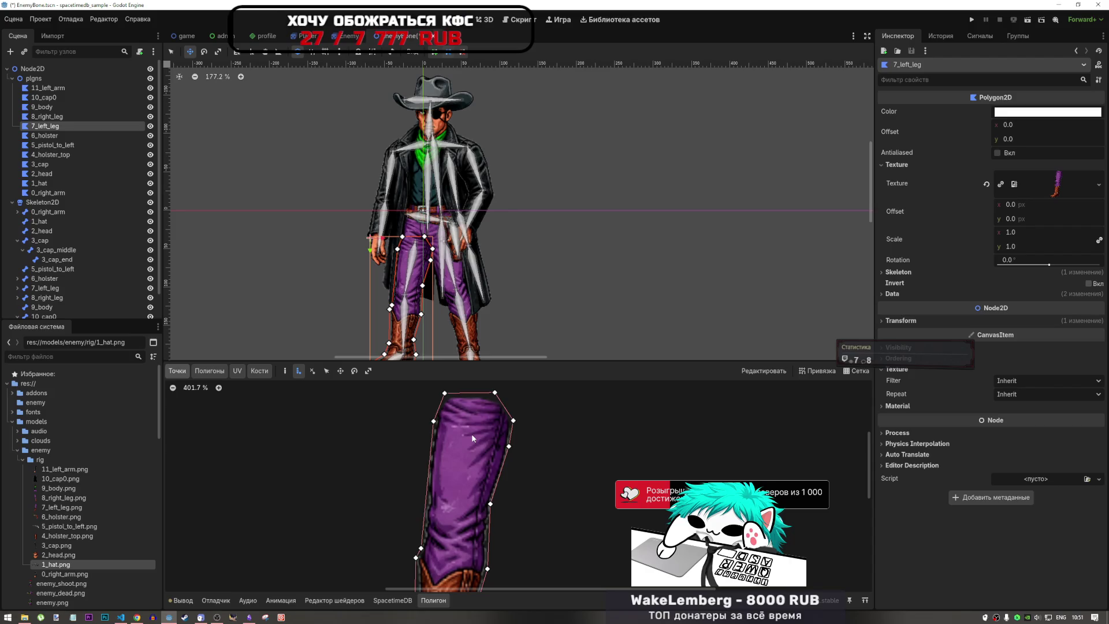
pyautogui.scroll(-3, 472, 438)
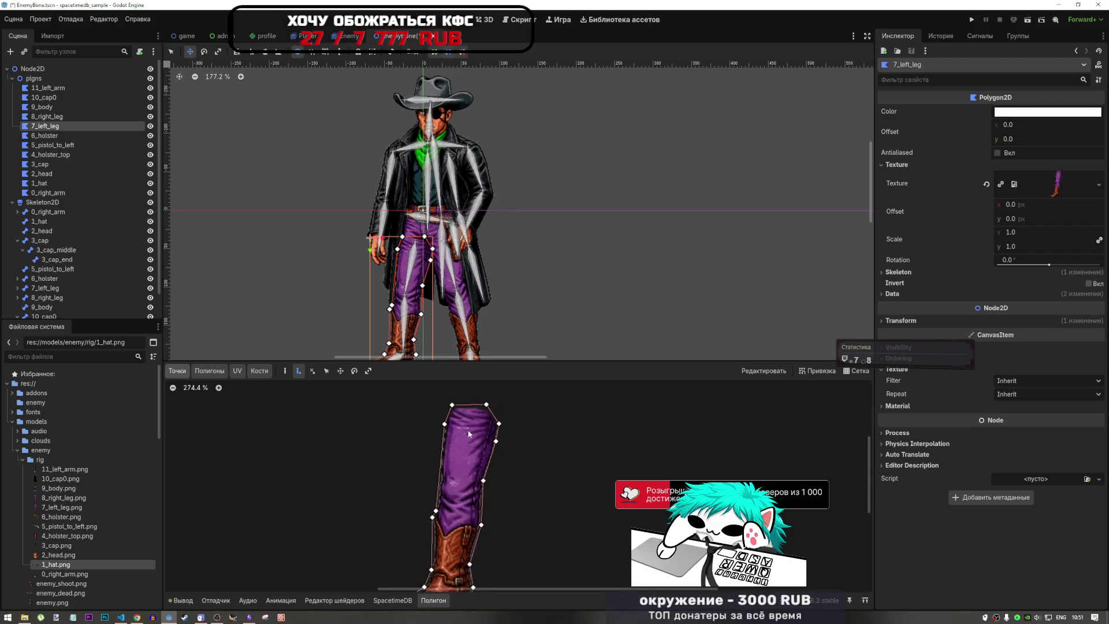
pyautogui.scroll(2, 473, 436)
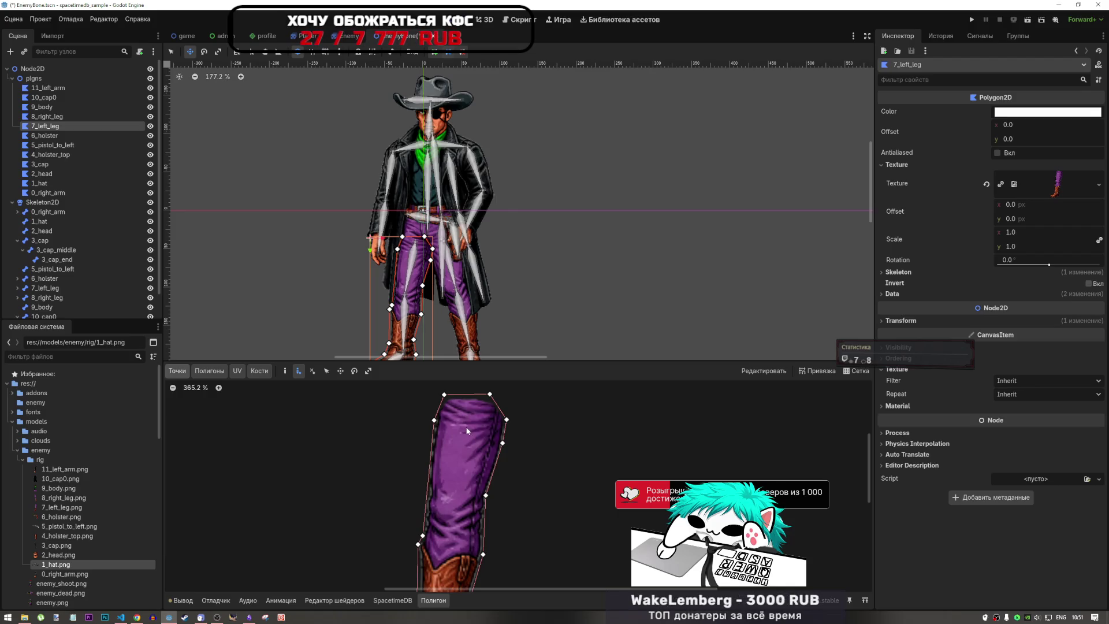
pyautogui.click(468, 429)
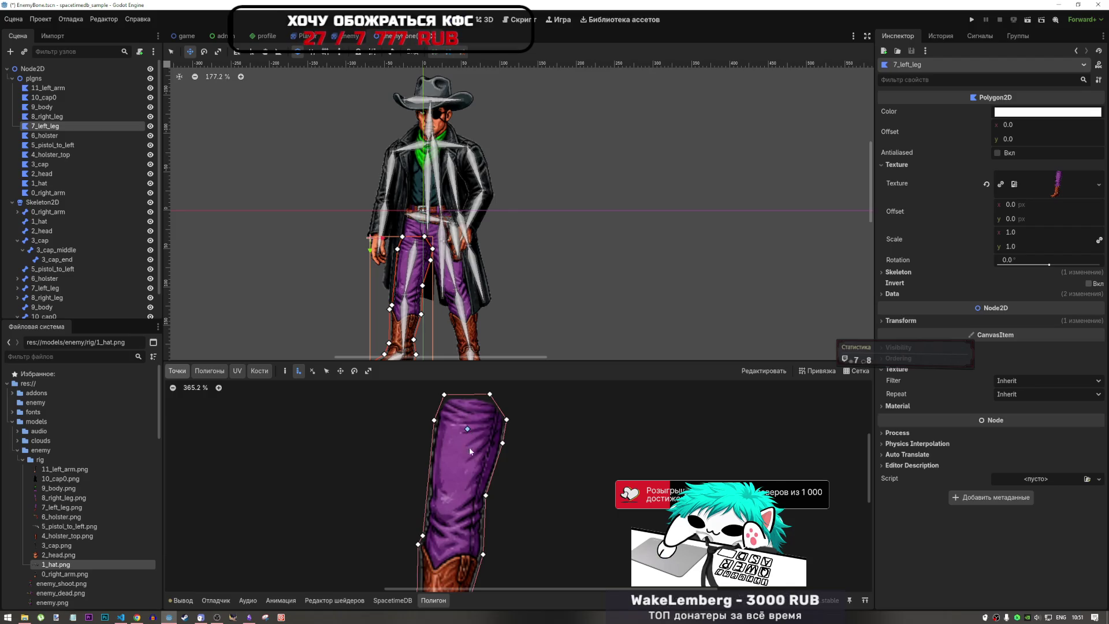
pyautogui.click(459, 490)
pyautogui.click(454, 523)
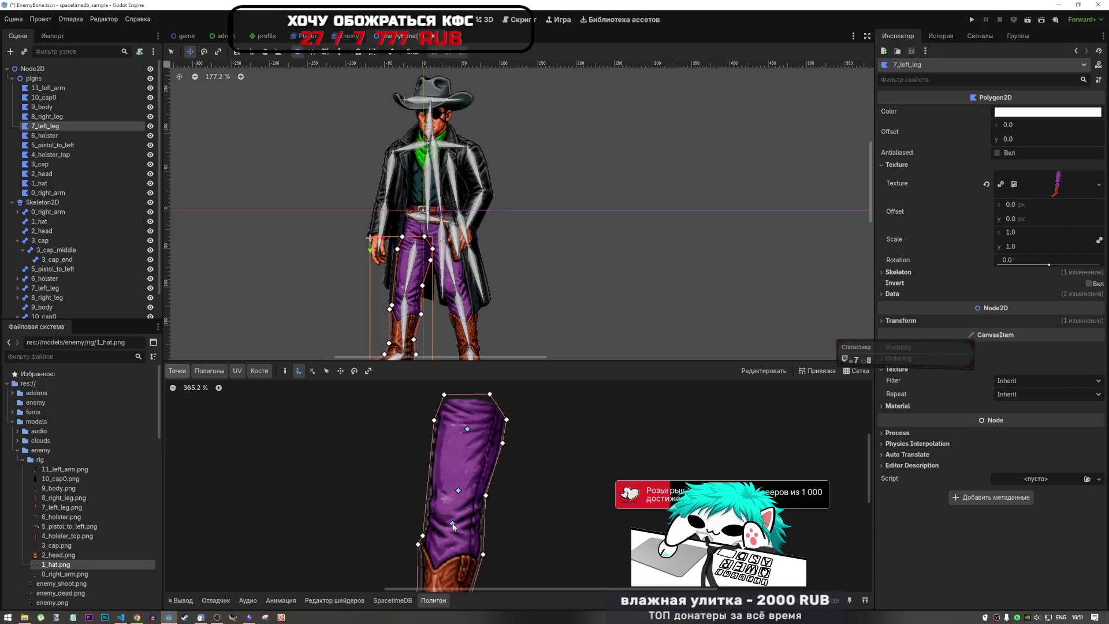
# - Add an internal vertex inside the boot and switch to the Полигоны tab
pyautogui.scroll(-2, 469, 508)
pyautogui.scroll(3, 457, 559)
pyautogui.scroll(-2, 471, 490)
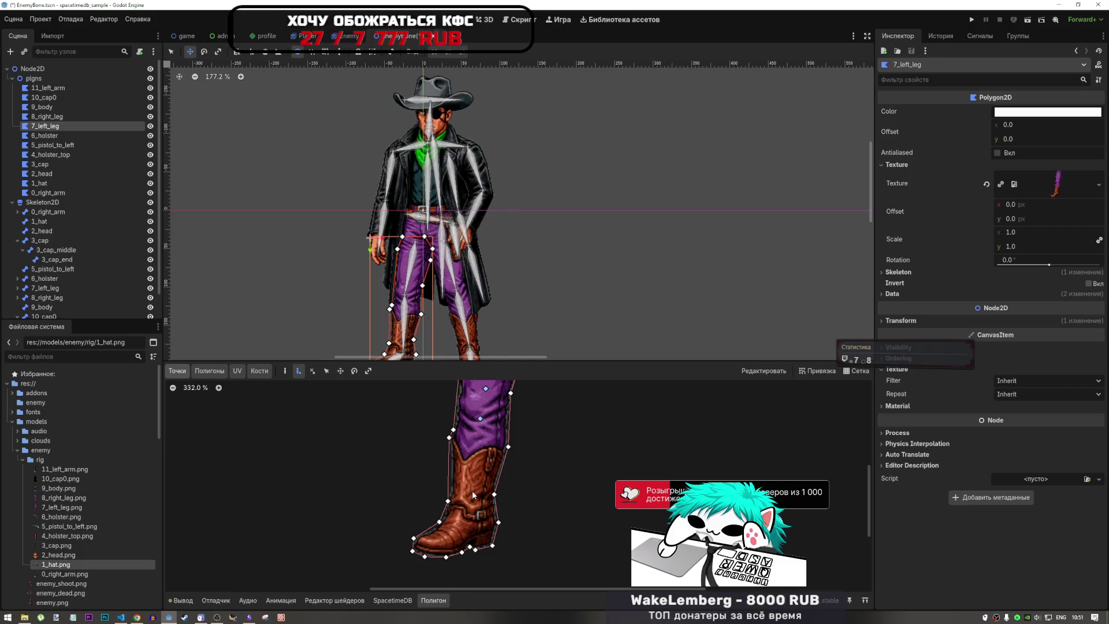
pyautogui.click(475, 467)
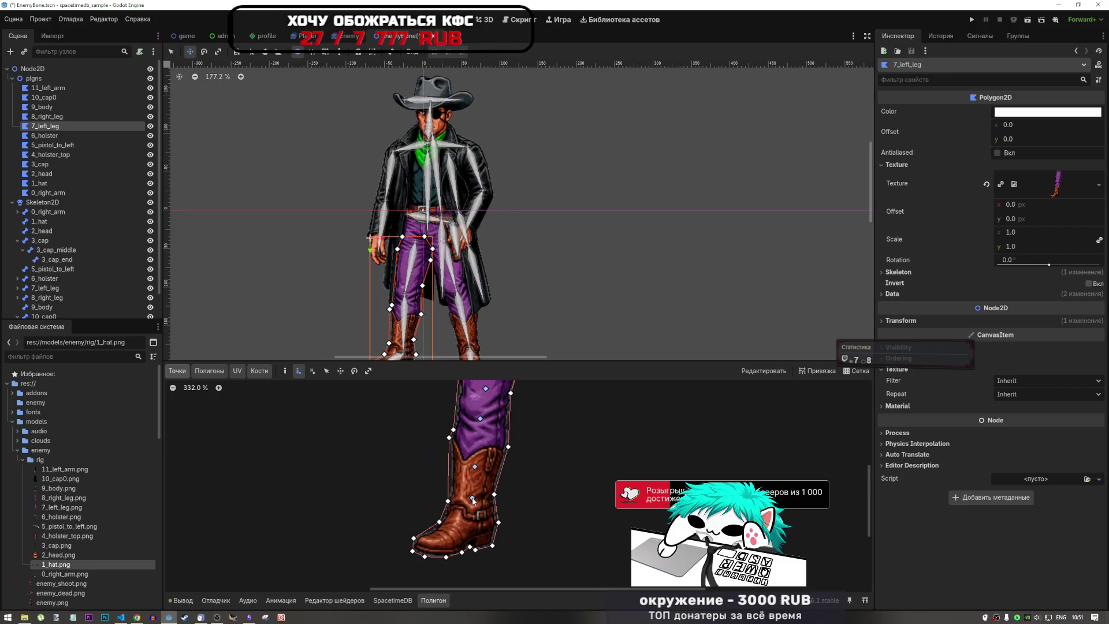
pyautogui.scroll(-5, 555, 466)
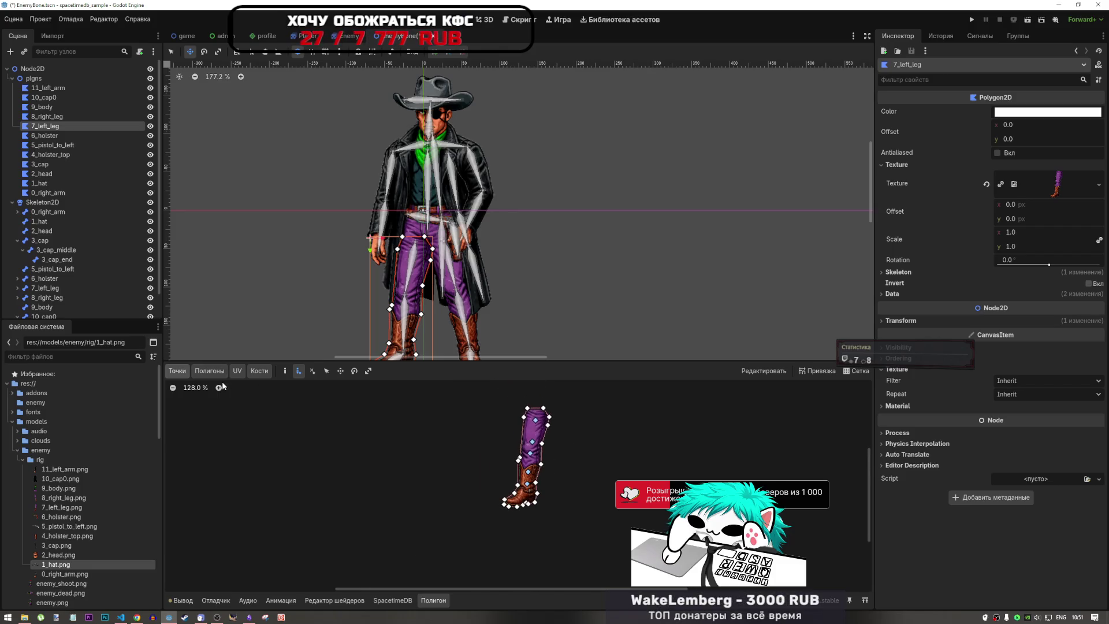
pyautogui.click(209, 371)
pyautogui.scroll(6, 491, 449)
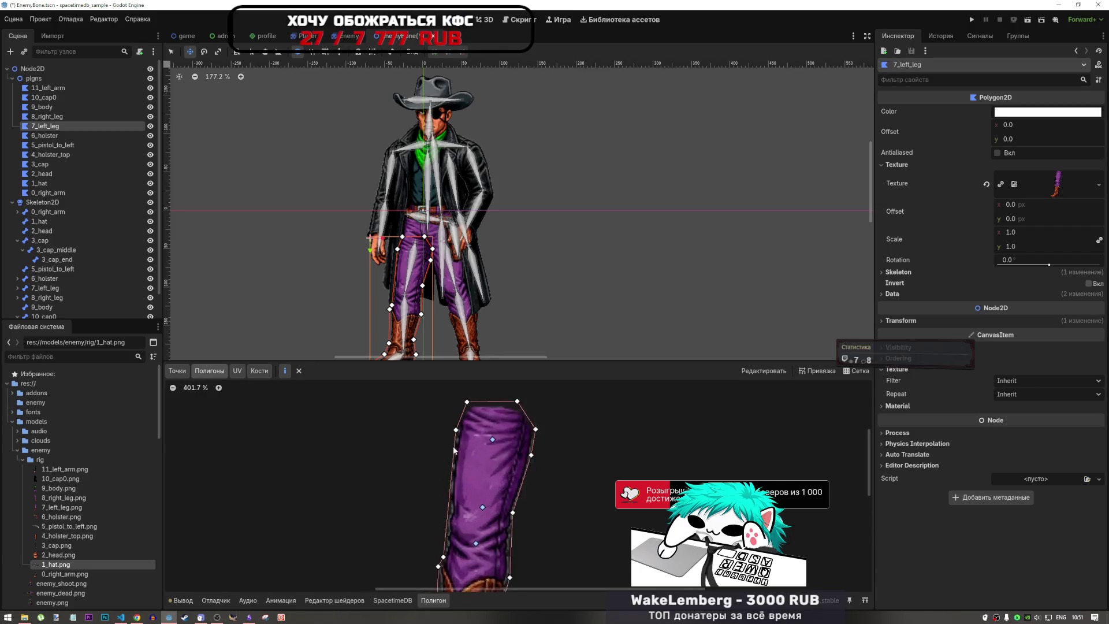
# - Delete the unwanted internal vertex on the leg with the remove-point tool, then return to Полигоны
pyautogui.scroll(-1, 454, 450)
pyautogui.scroll(-4, 494, 413)
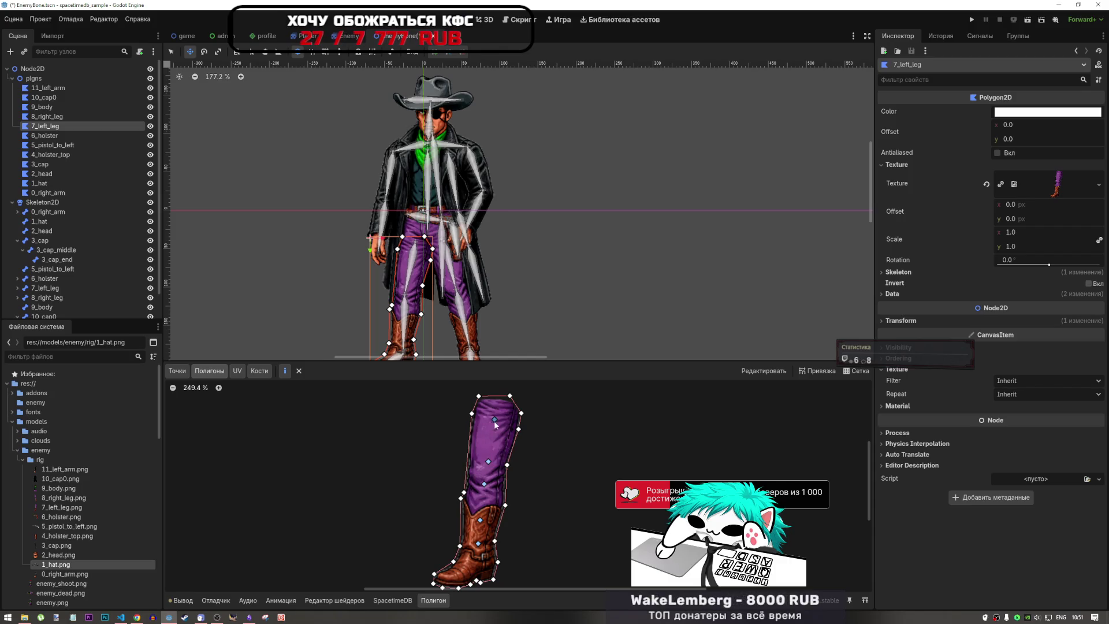
pyautogui.click(177, 371)
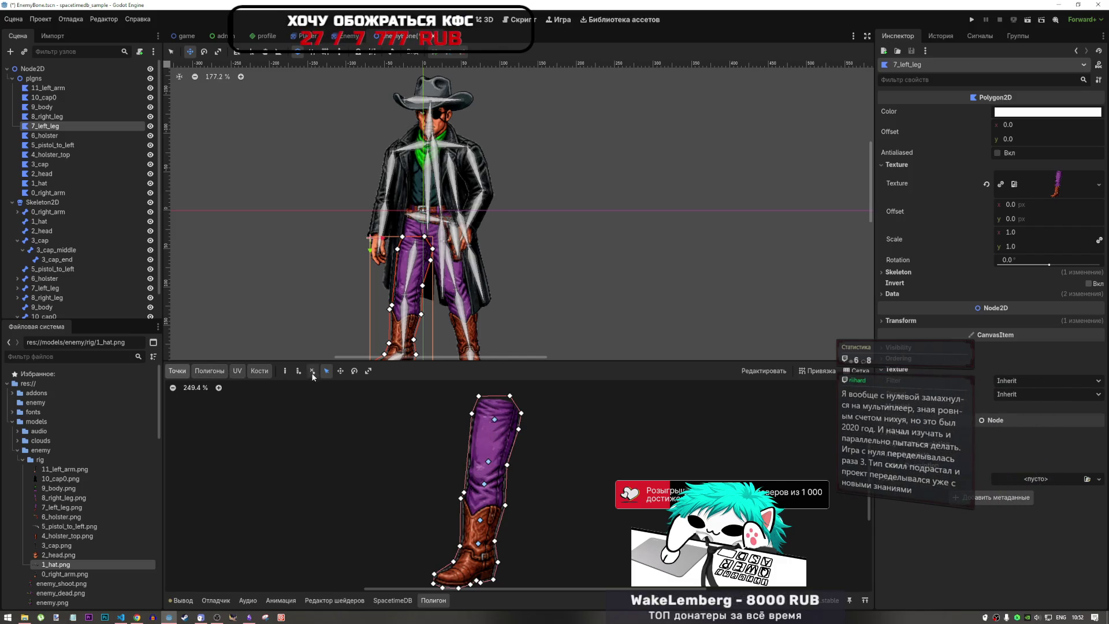
pyautogui.click(312, 371)
pyautogui.click(494, 418)
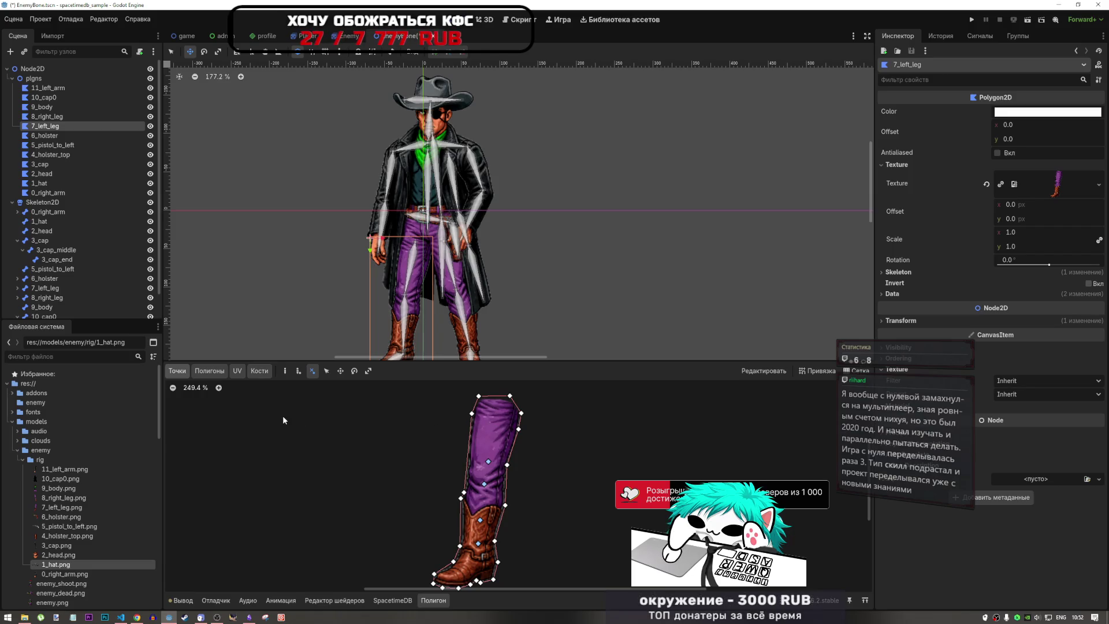
pyautogui.click(178, 370)
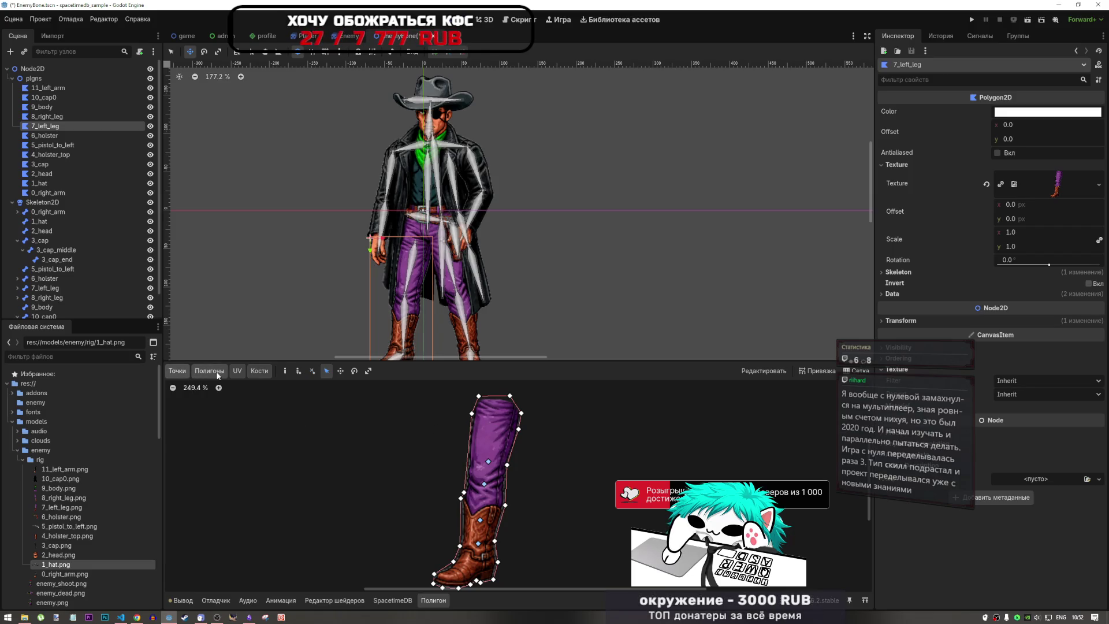
pyautogui.click(297, 372)
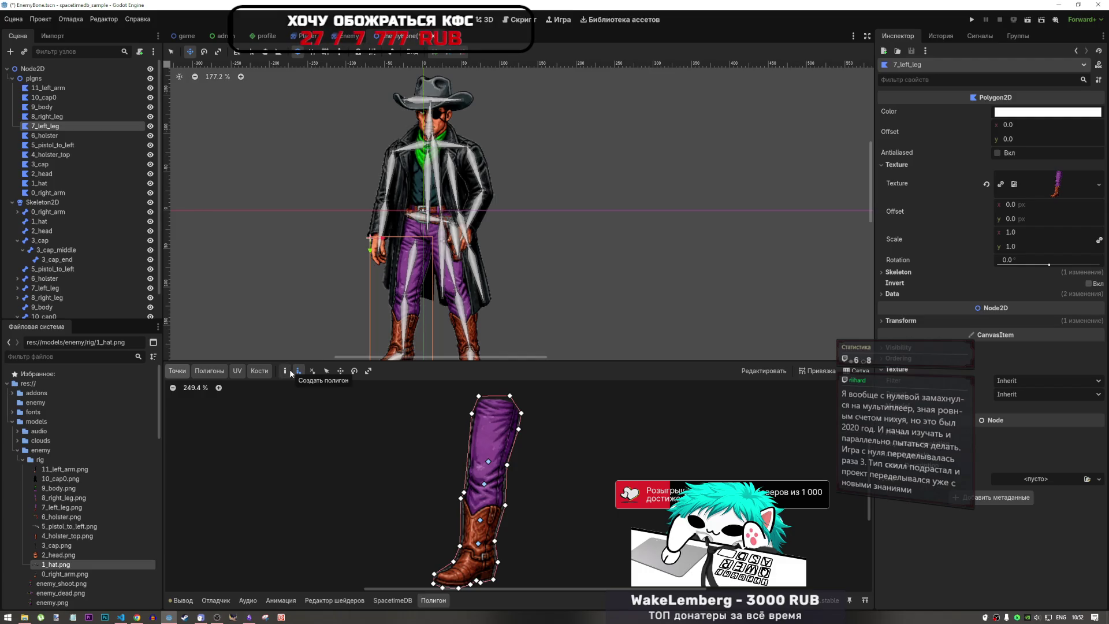
pyautogui.click(210, 371)
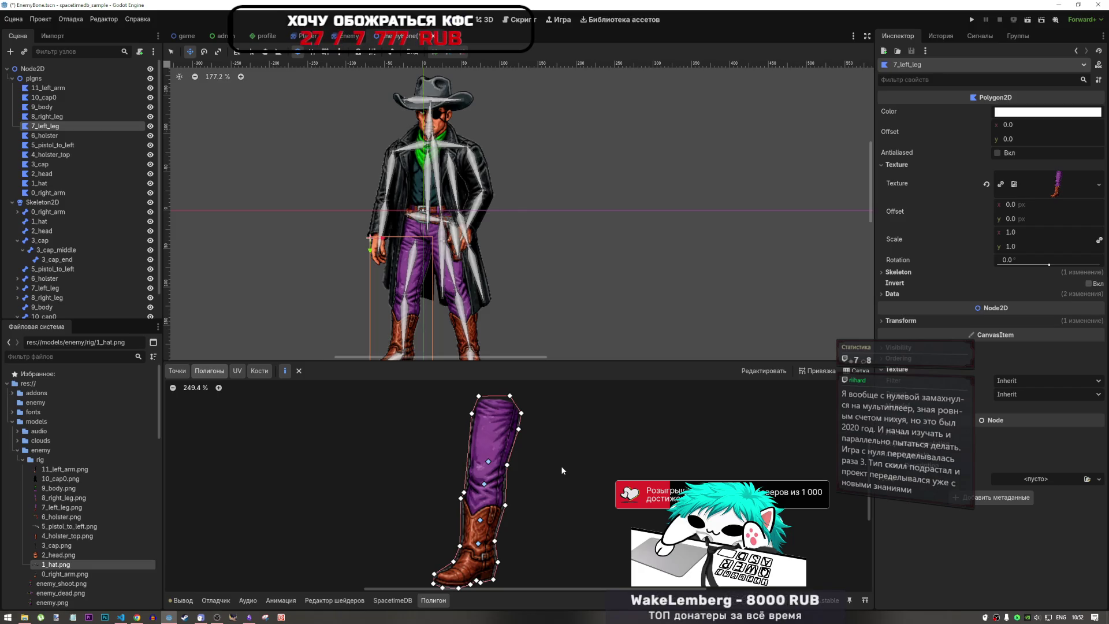
pyautogui.scroll(-3, 482, 503)
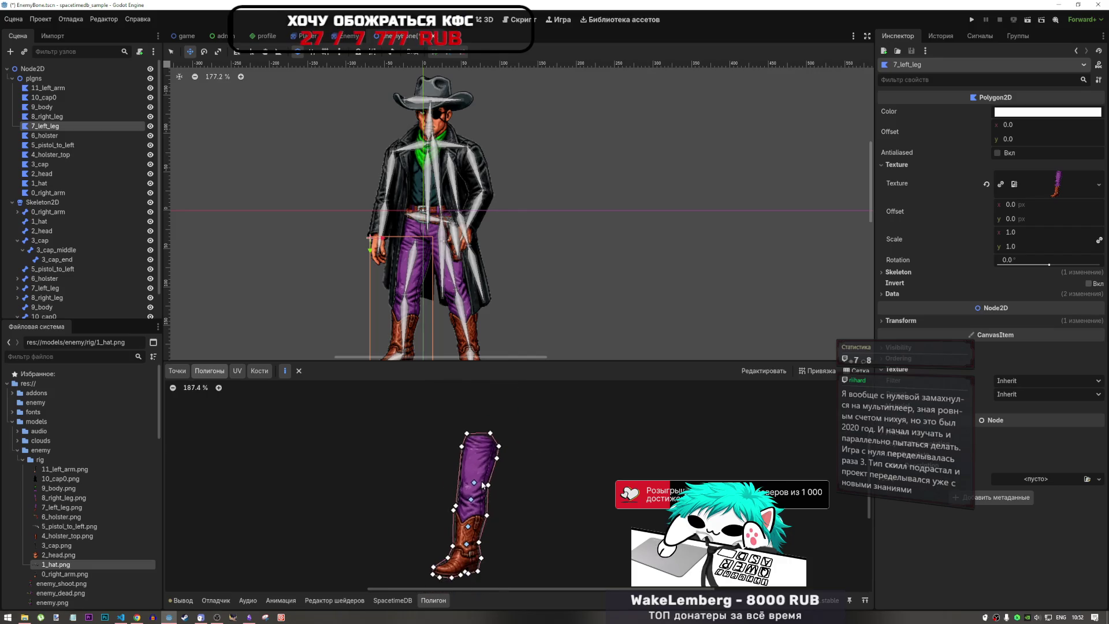
# - Draw internal polygons over the upper thigh and along the left side of the trouser leg
pyautogui.scroll(6, 479, 462)
pyautogui.scroll(3, 478, 463)
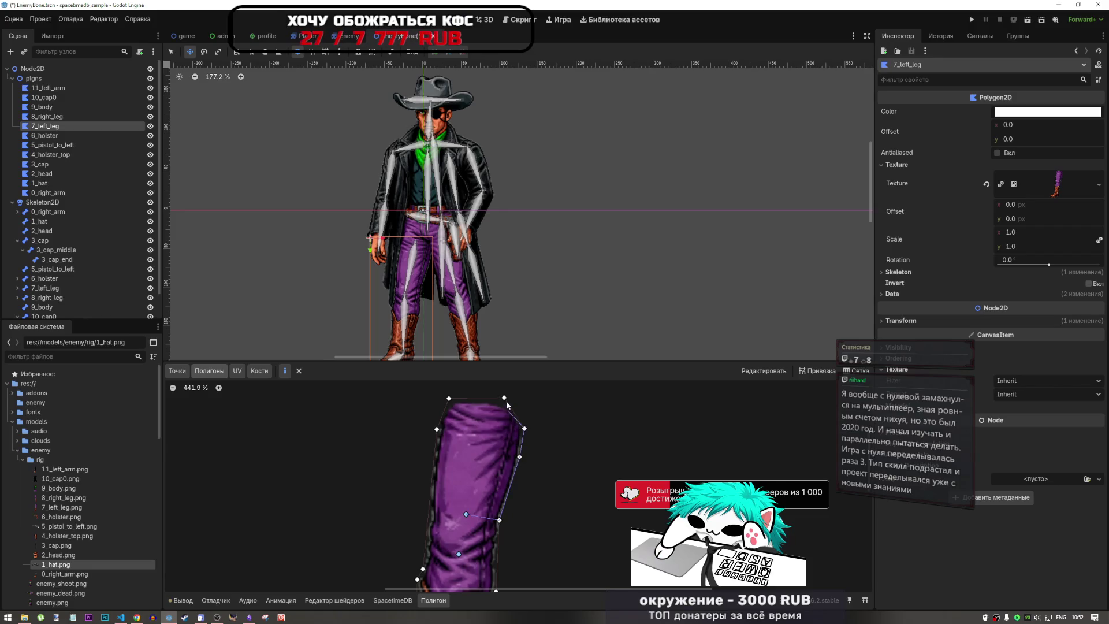
pyautogui.click(448, 398)
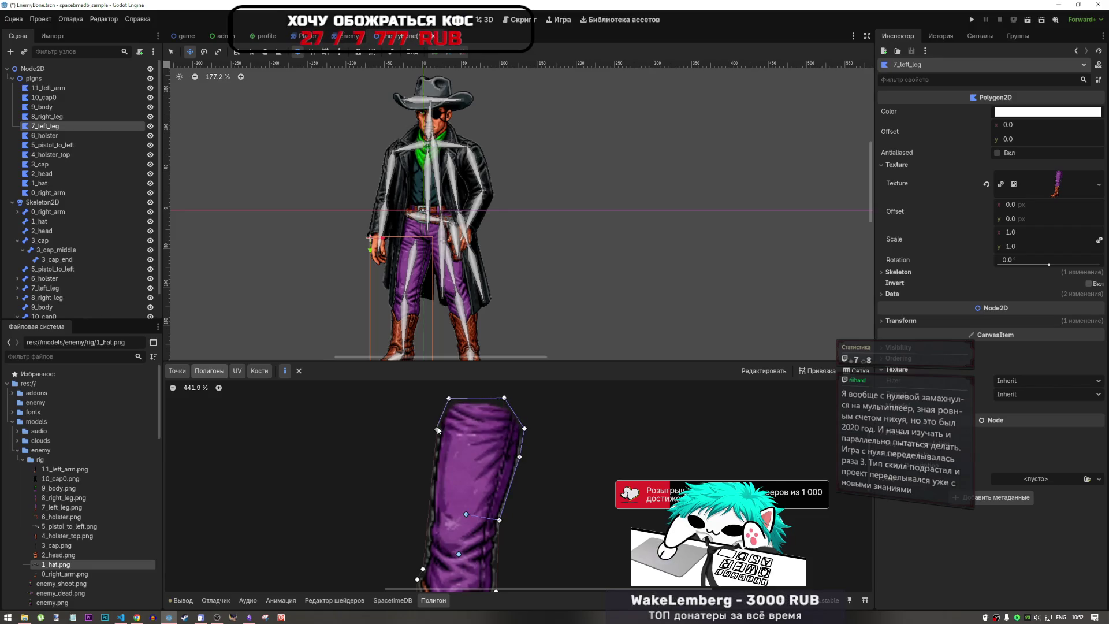
pyautogui.click(436, 429)
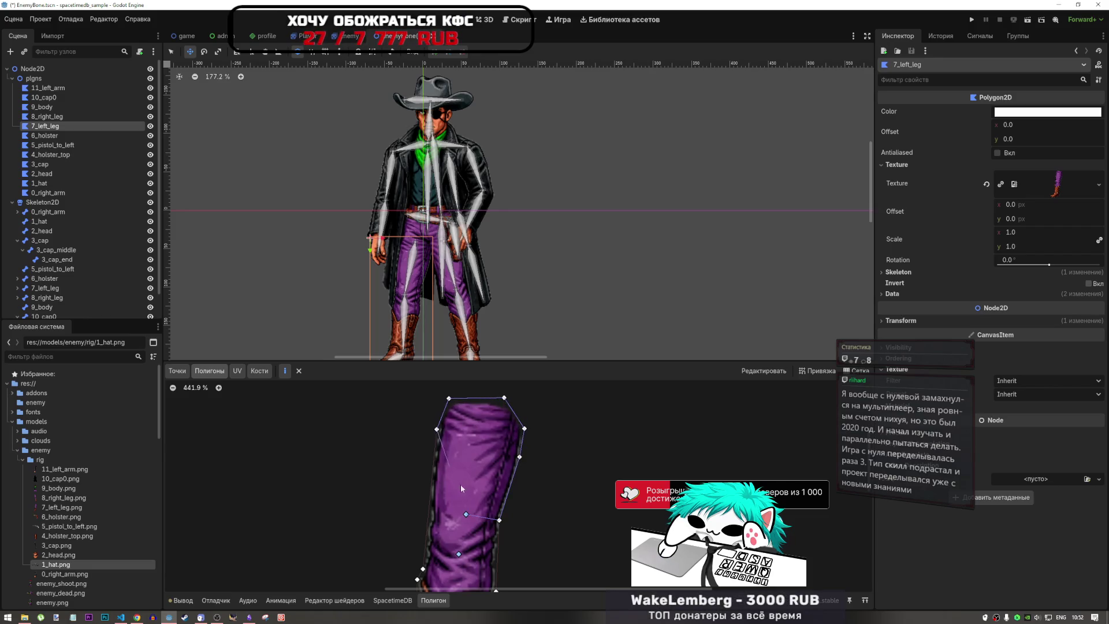
pyautogui.click(465, 514)
pyautogui.scroll(-5, 476, 433)
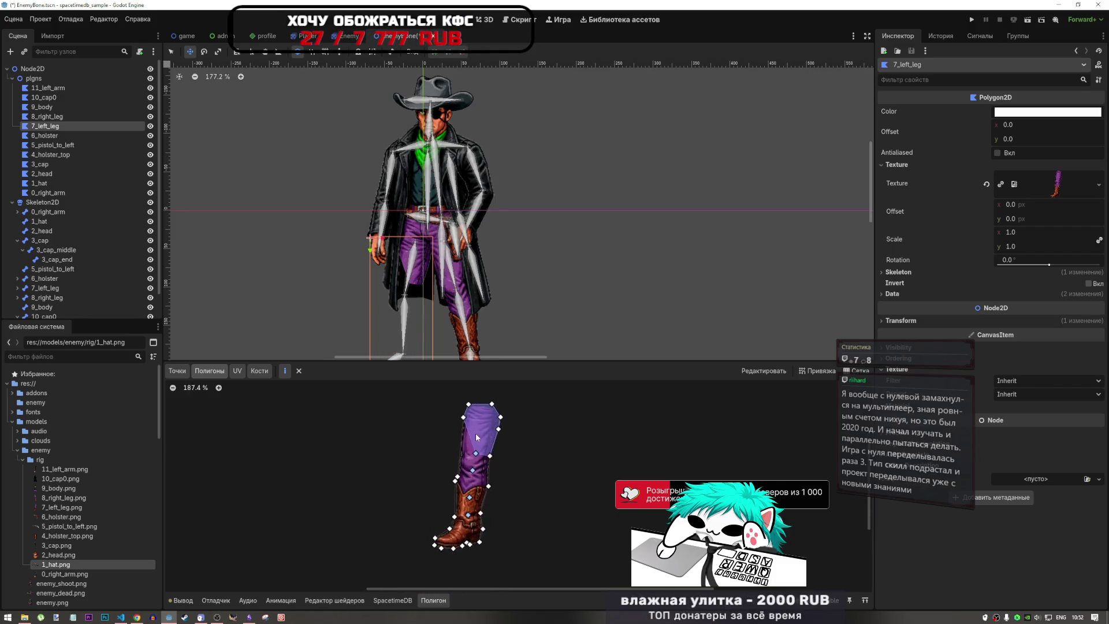
pyautogui.scroll(3, 476, 433)
pyautogui.scroll(1, 474, 433)
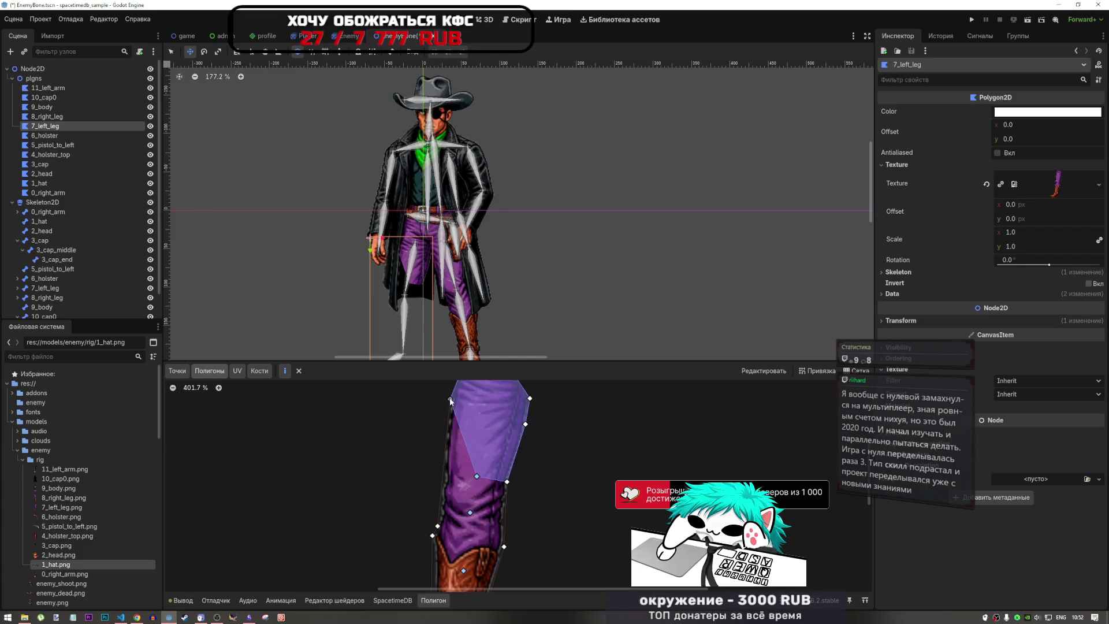
pyautogui.click(476, 477)
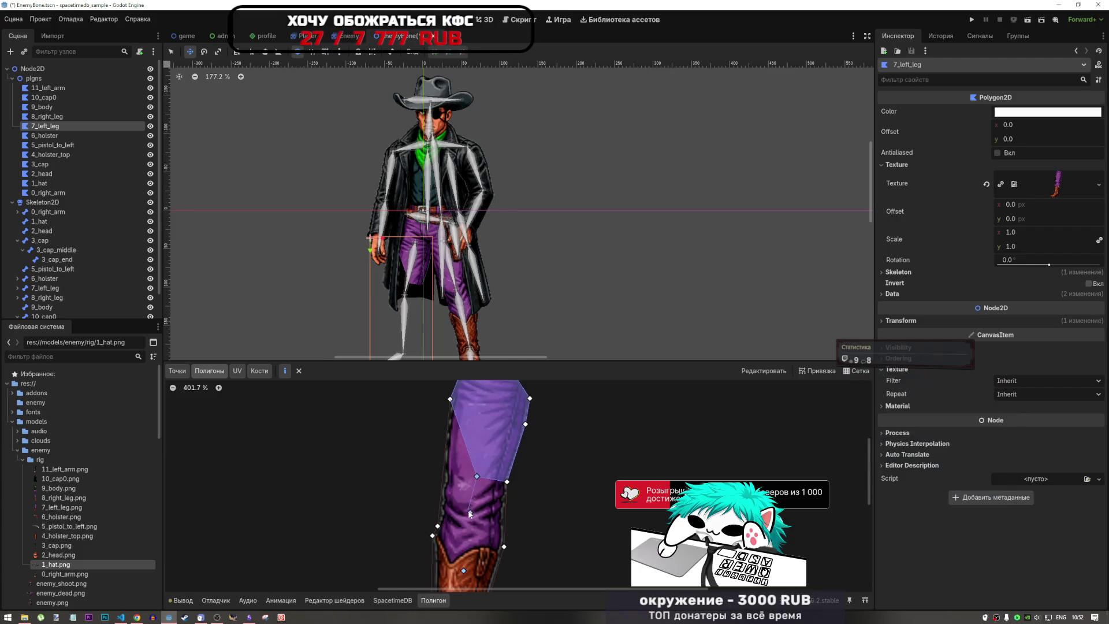
pyautogui.click(437, 526)
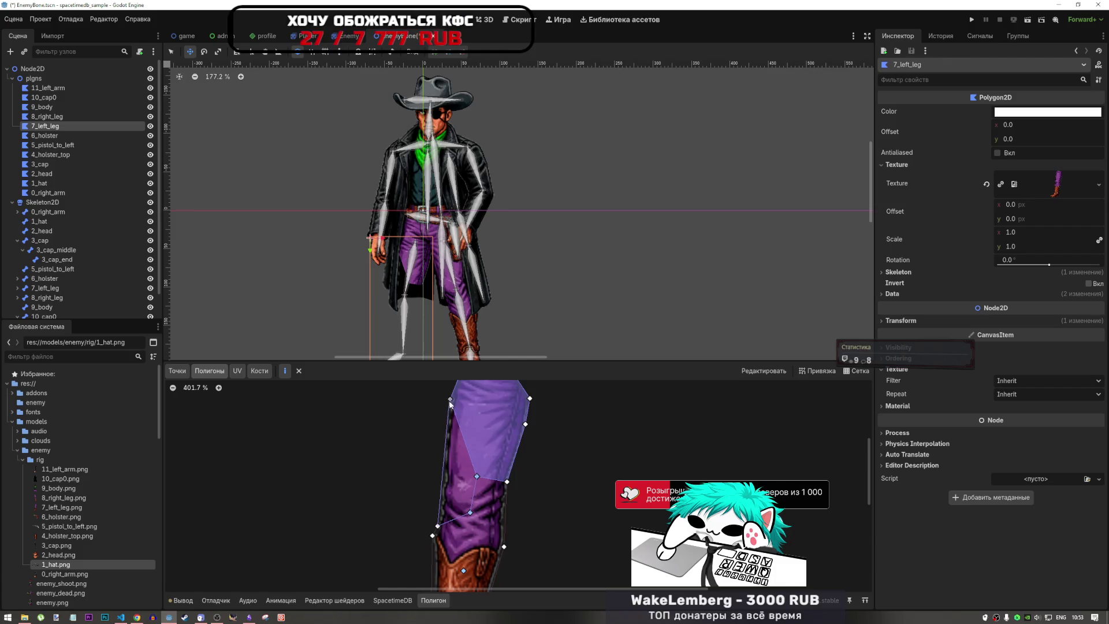
pyautogui.click(451, 399)
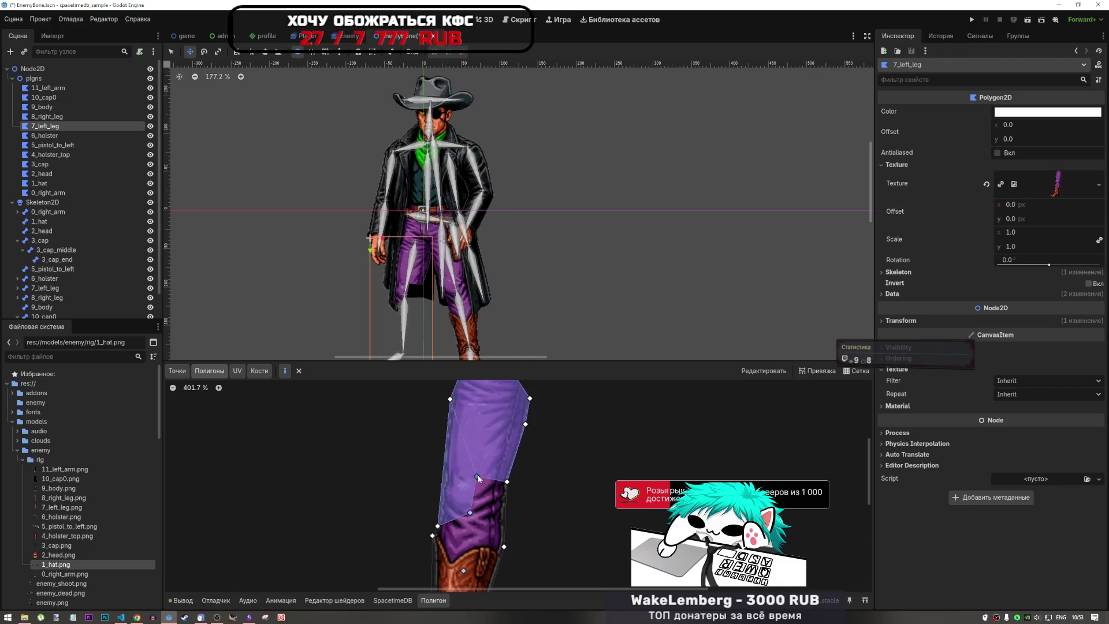
# - Add two small triangles on the lower trouser leg where it meets the boot
pyautogui.click(476, 476)
pyautogui.click(507, 481)
pyautogui.click(469, 512)
pyautogui.click(476, 476)
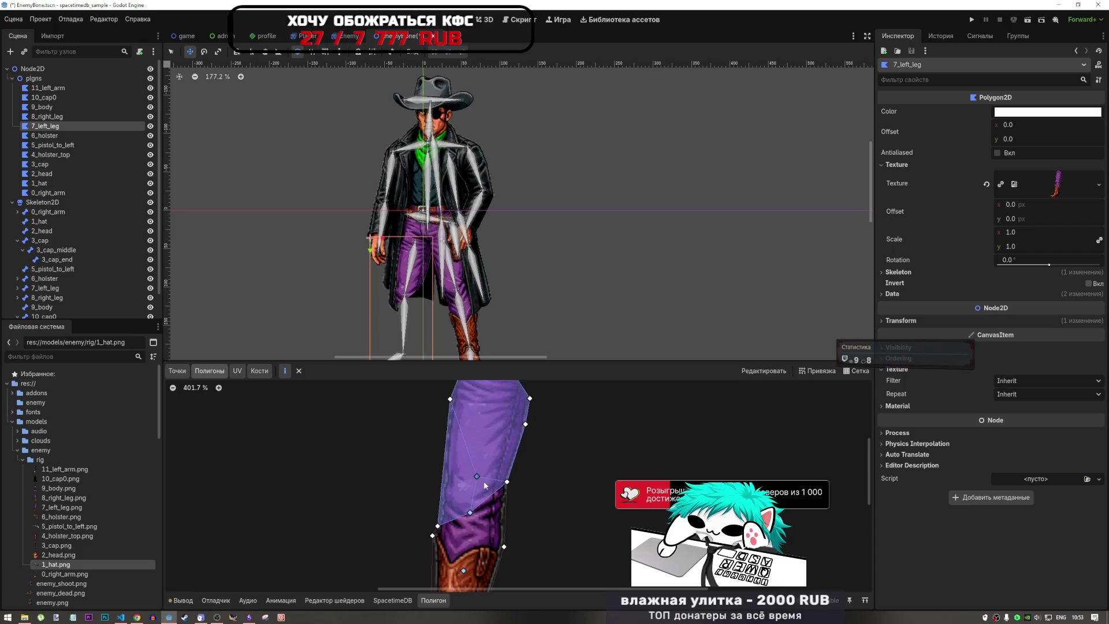
pyautogui.scroll(-3, 484, 485)
pyautogui.scroll(6, 517, 477)
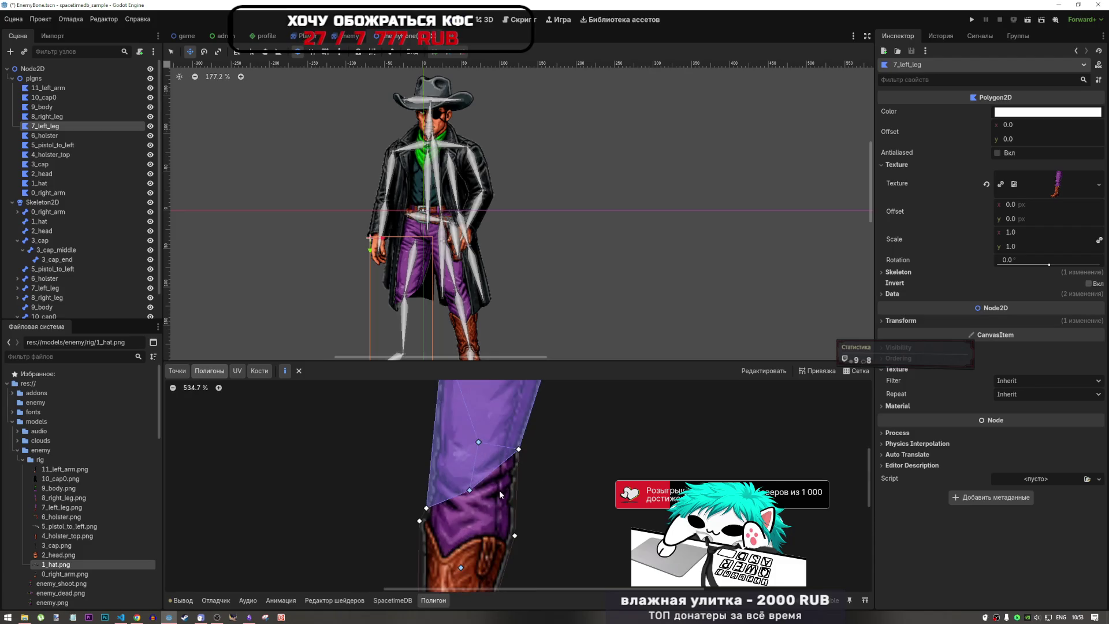
pyautogui.click(469, 491)
pyautogui.click(515, 535)
pyautogui.click(518, 449)
pyautogui.click(469, 490)
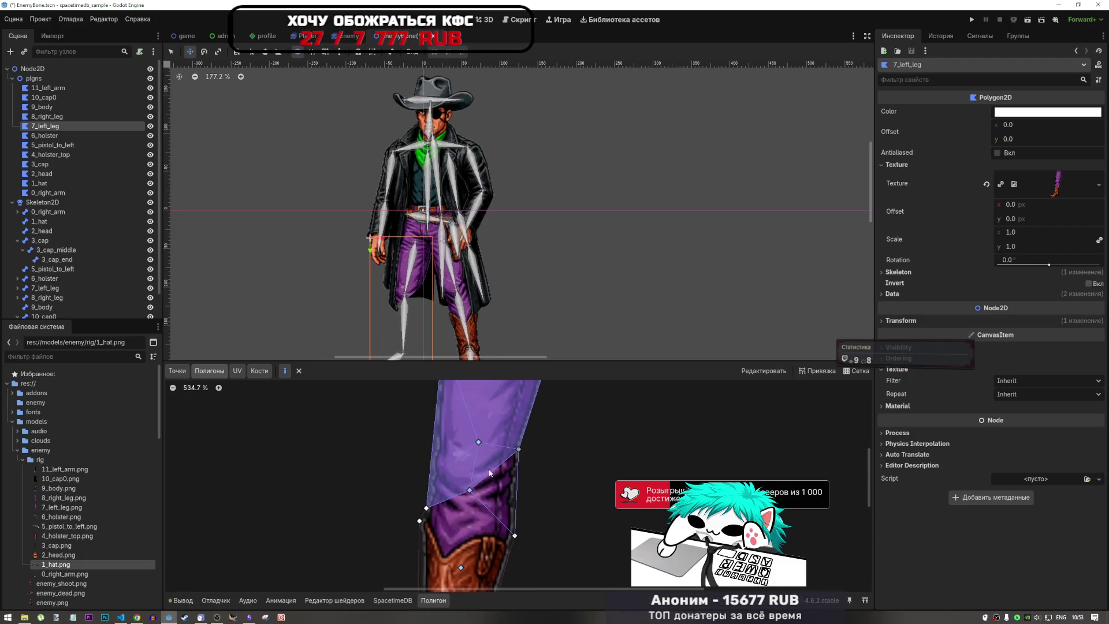
pyautogui.click(469, 490)
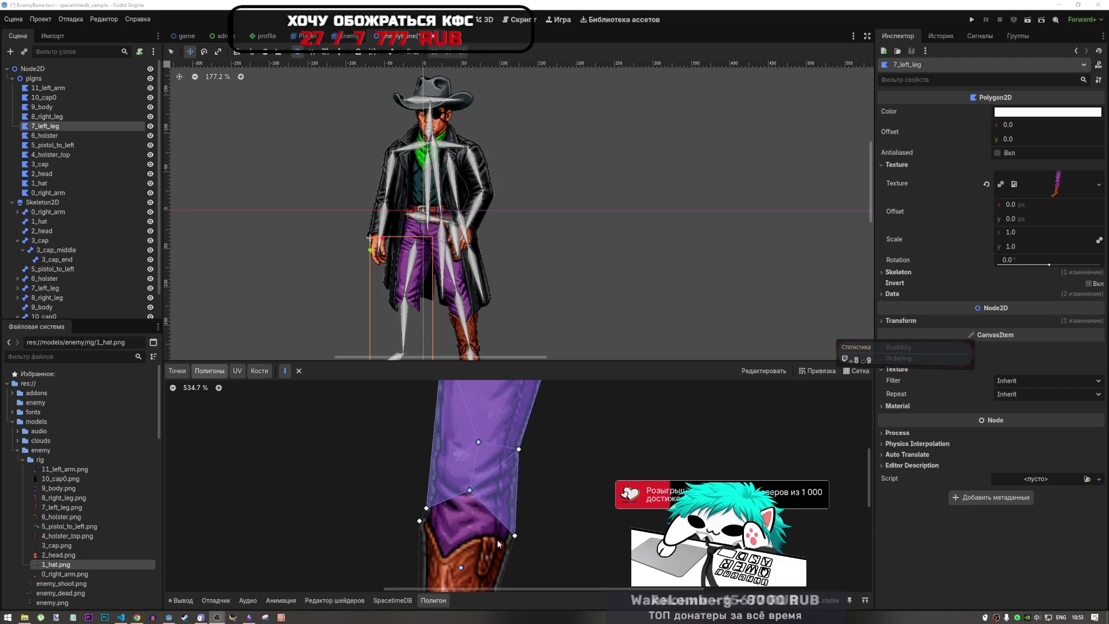
pyautogui.scroll(-3, 581, 431)
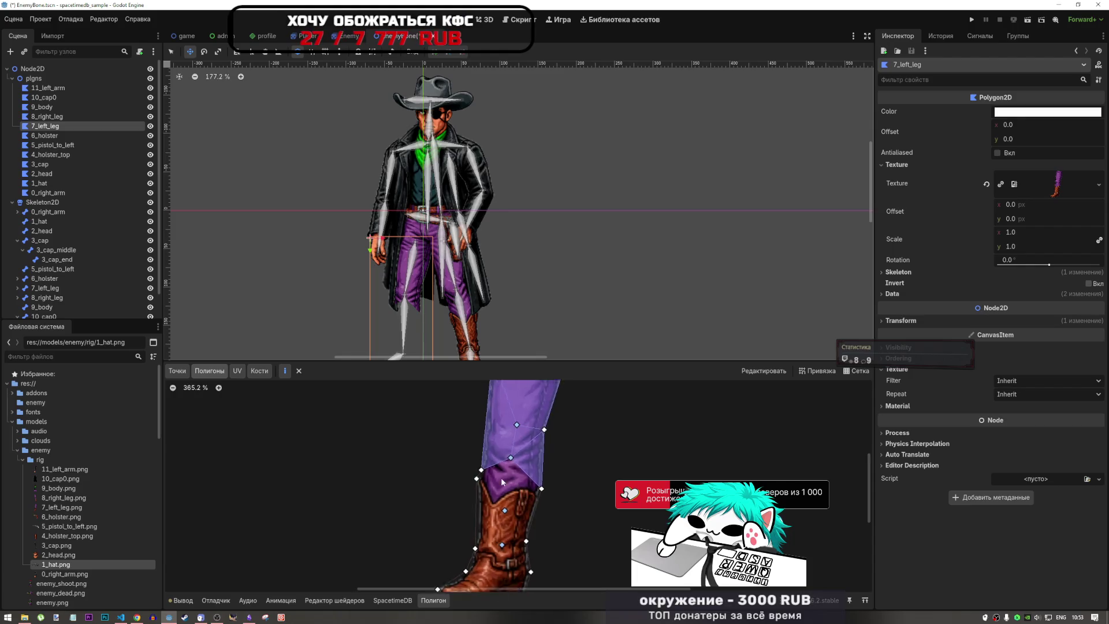
# - Create a triangle polygon joining the boot's left, right and top vertices, closing the leg polygon
pyautogui.scroll(5, 496, 474)
pyautogui.click(461, 460)
pyautogui.click(590, 502)
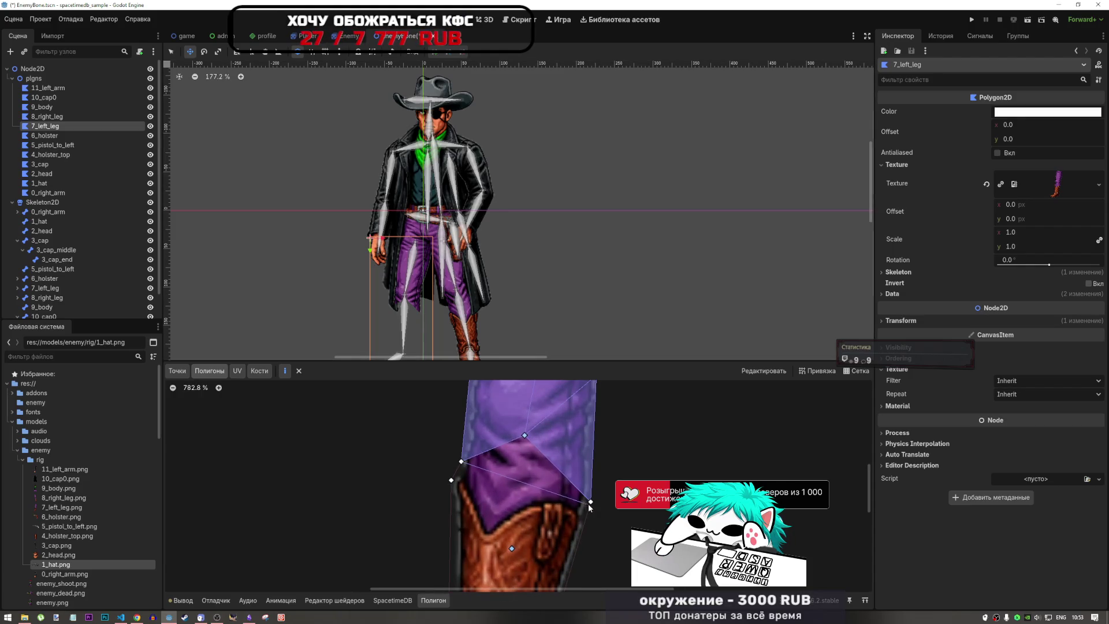
pyautogui.click(525, 437)
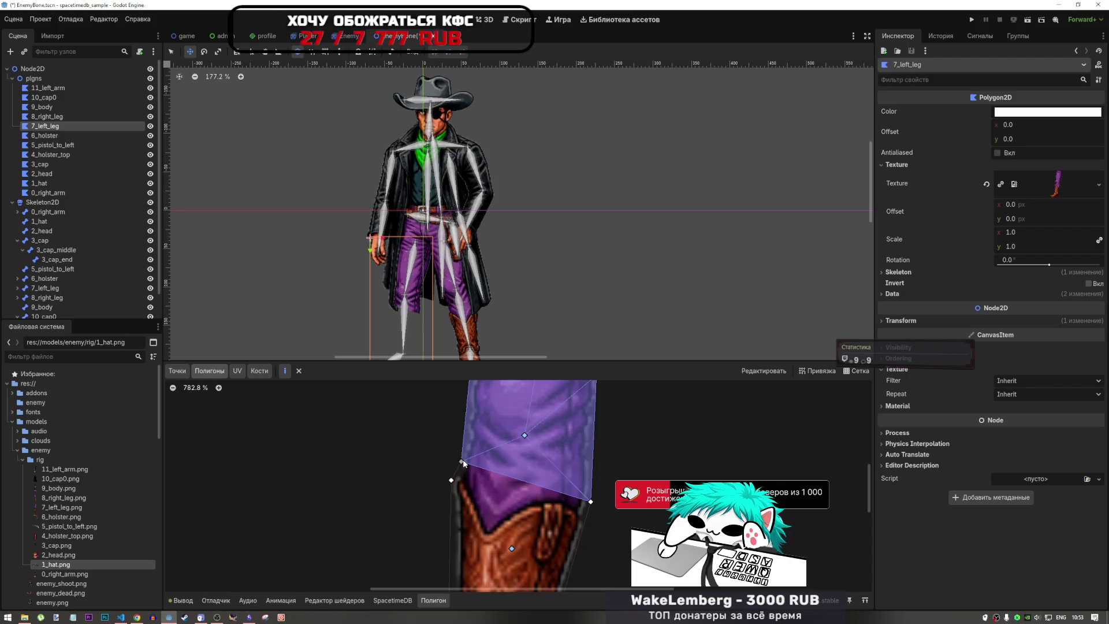
pyautogui.scroll(-6, 642, 426)
pyautogui.scroll(3, 632, 442)
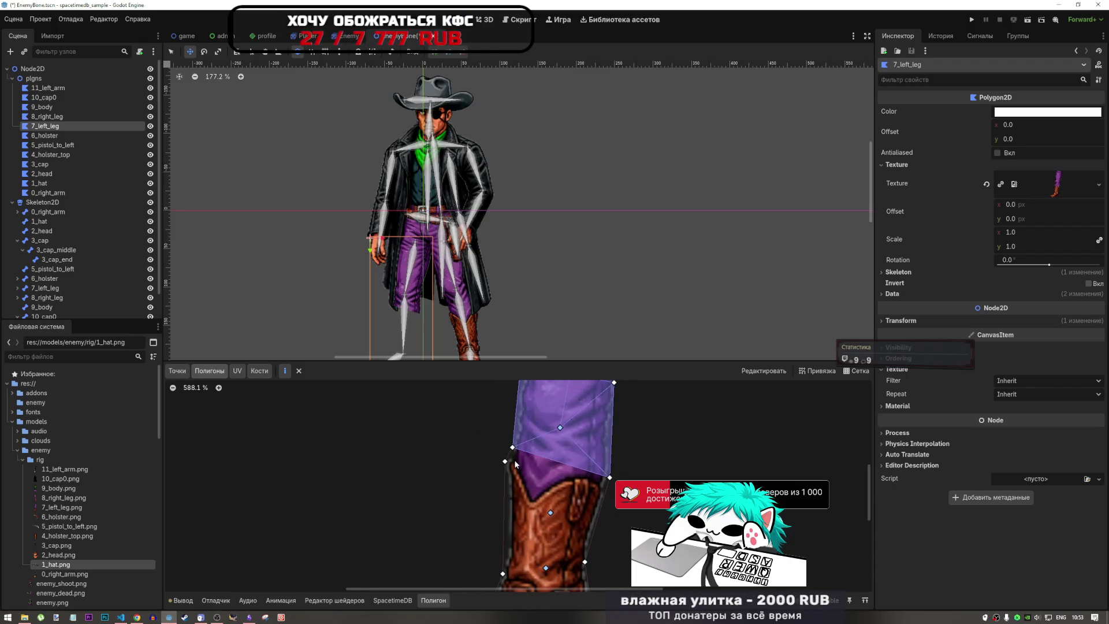
pyautogui.scroll(-10, 514, 459)
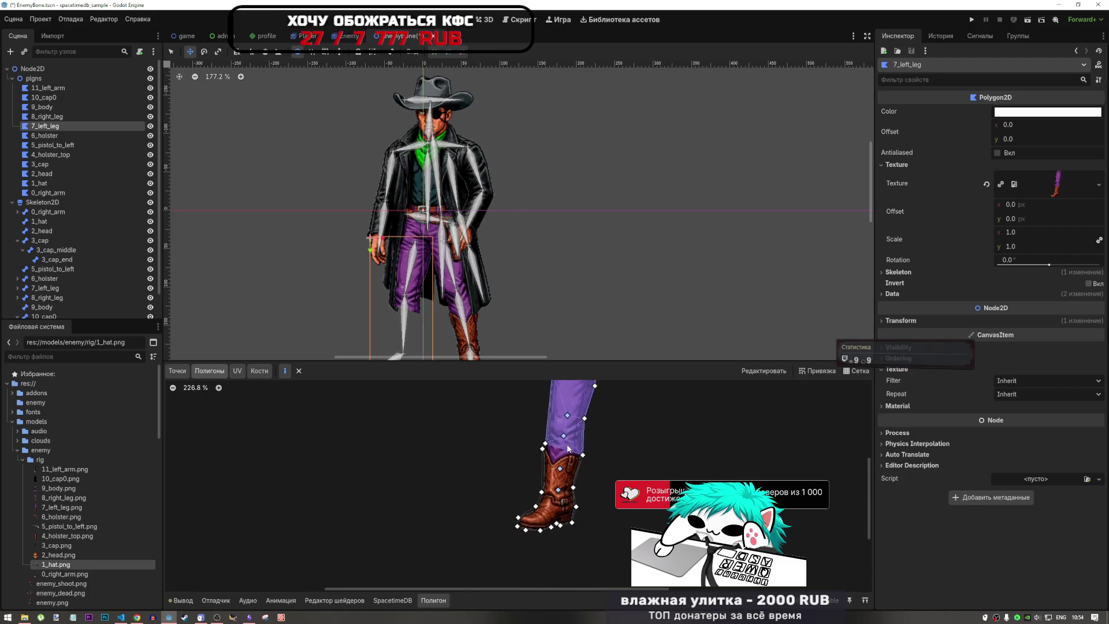
pyautogui.scroll(7, 568, 448)
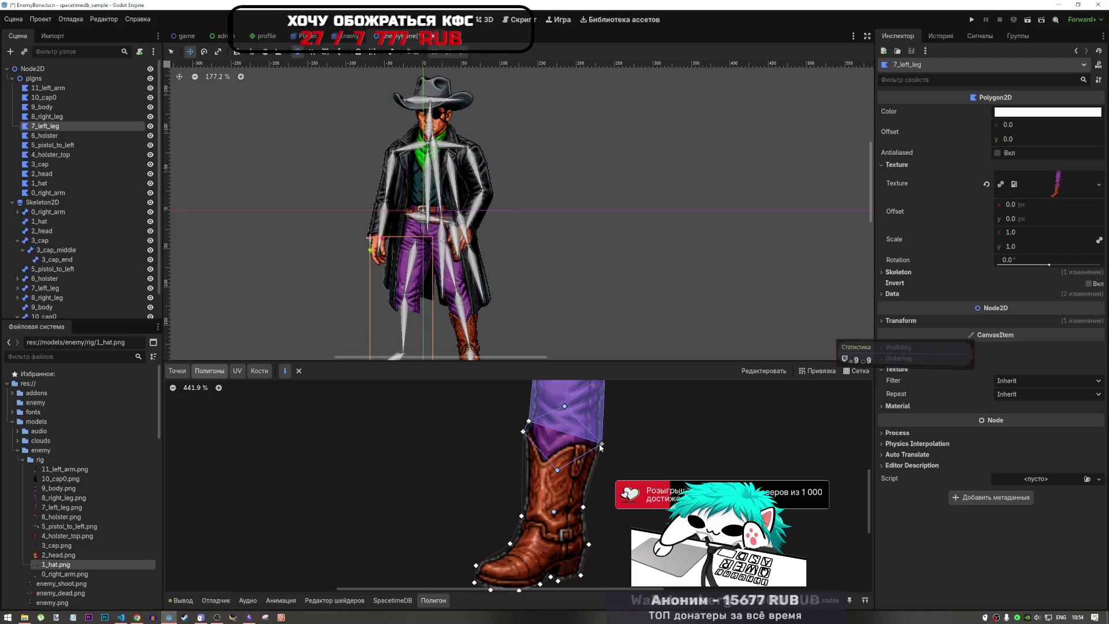
pyautogui.click(528, 422)
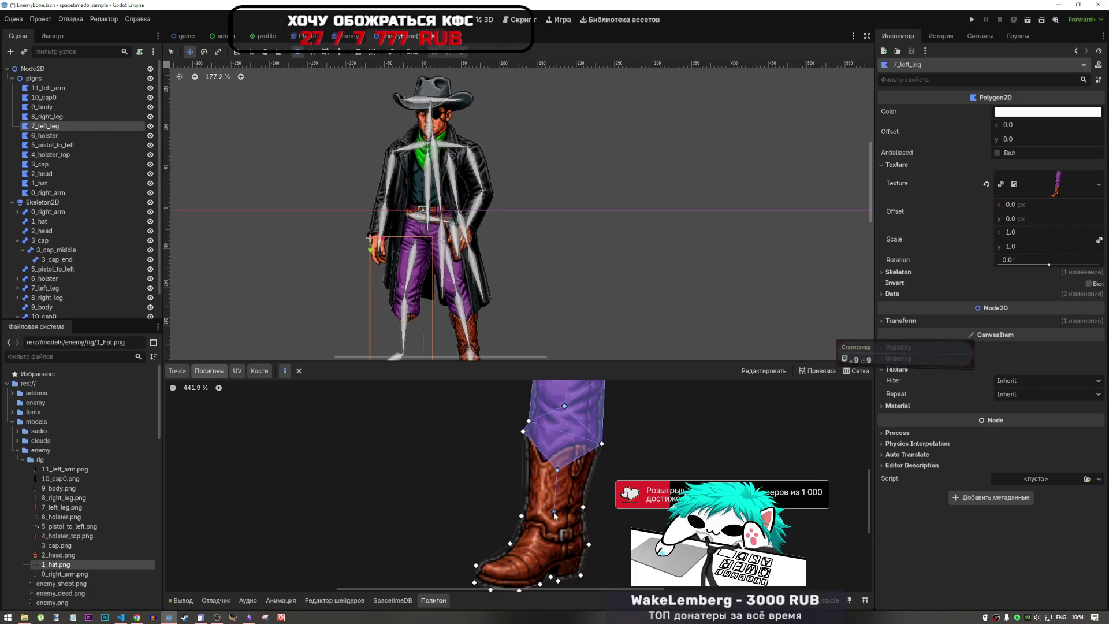
# - Add one polygon over the boot top and another along the boot's left side
pyautogui.click(583, 507)
pyautogui.click(601, 443)
pyautogui.click(602, 444)
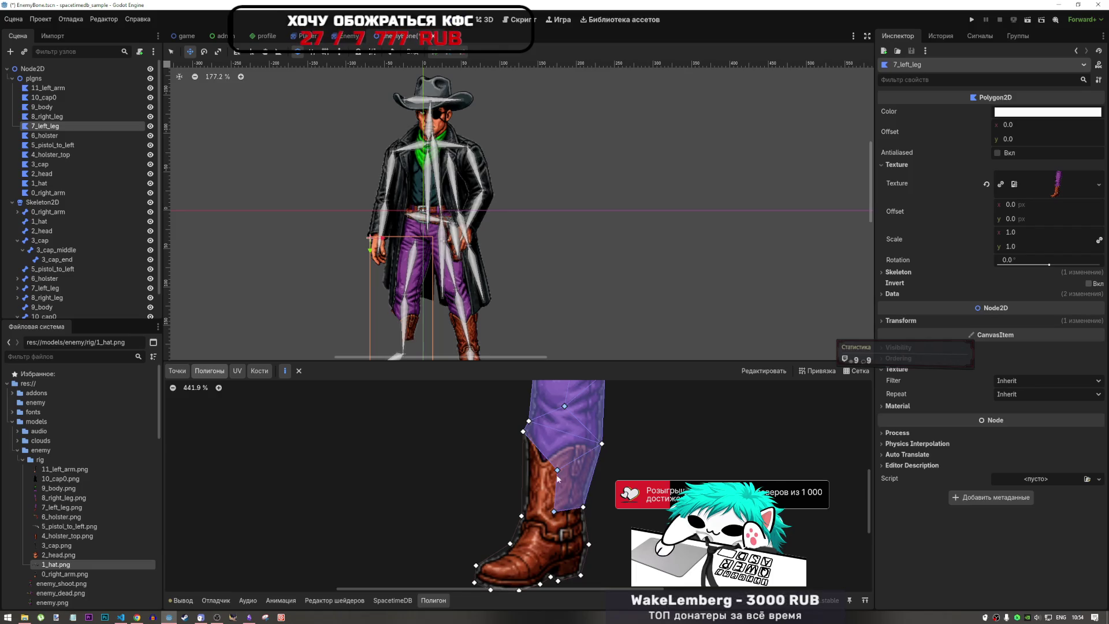
pyautogui.click(557, 470)
pyautogui.click(553, 512)
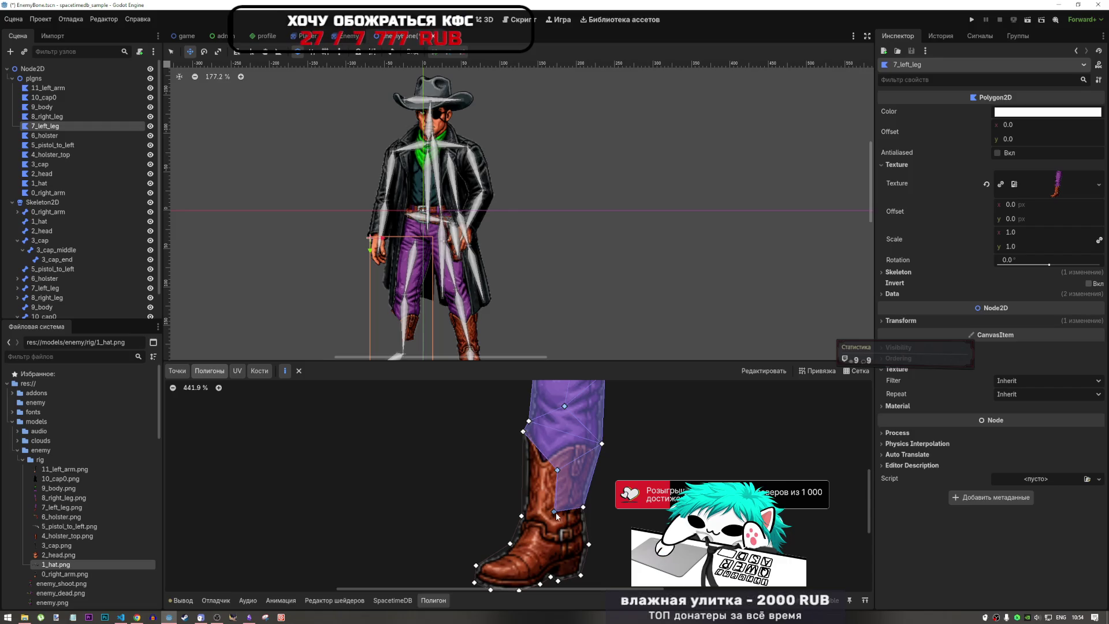
pyautogui.click(521, 515)
pyautogui.click(523, 431)
pyautogui.click(523, 431)
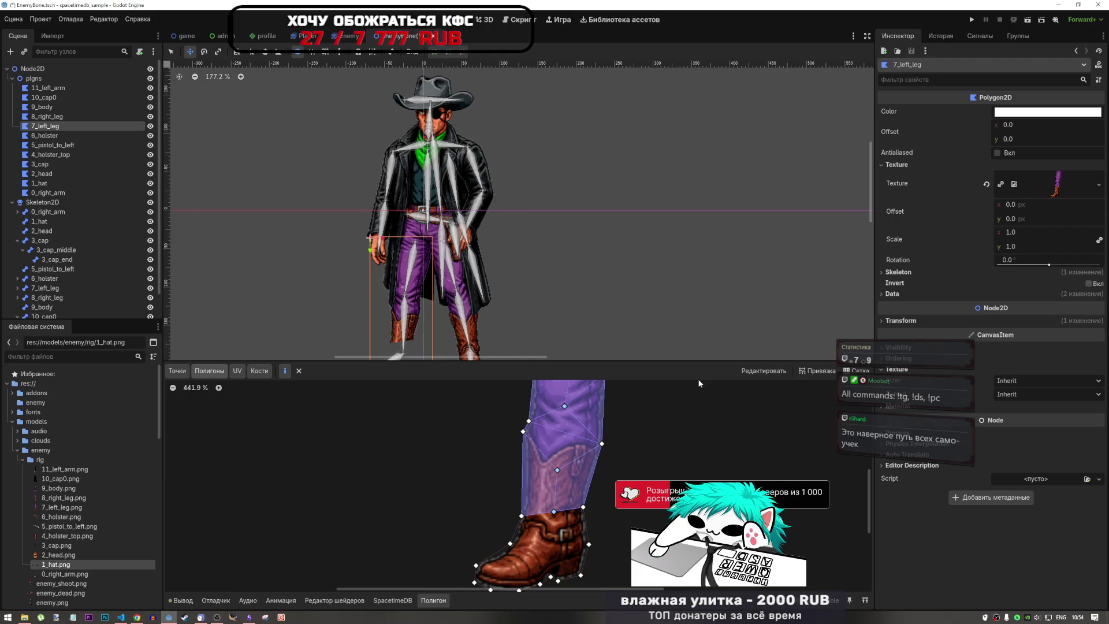
# - Add two polygons across the boot's upper vertices and its right vertex
pyautogui.scroll(-3, 581, 539)
pyautogui.scroll(5, 580, 473)
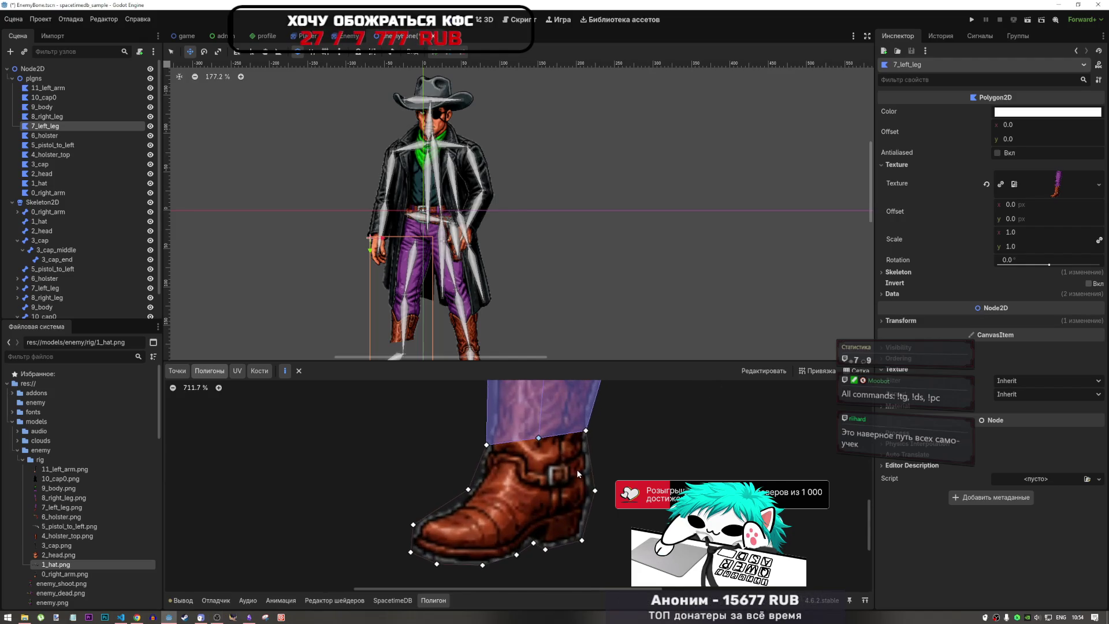
pyautogui.click(486, 446)
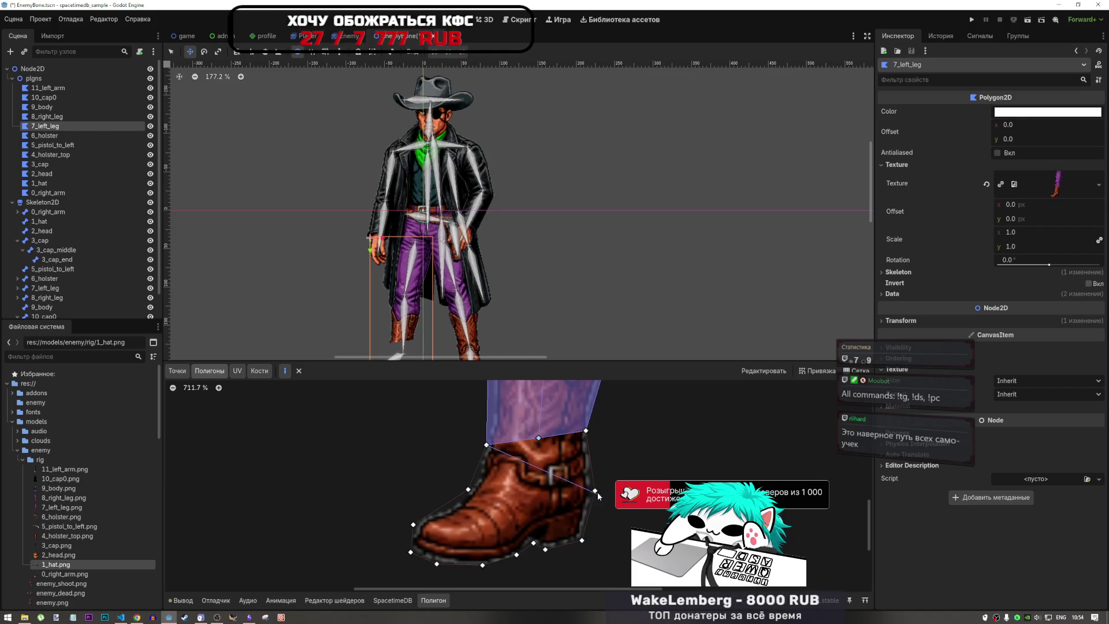
pyautogui.click(585, 431)
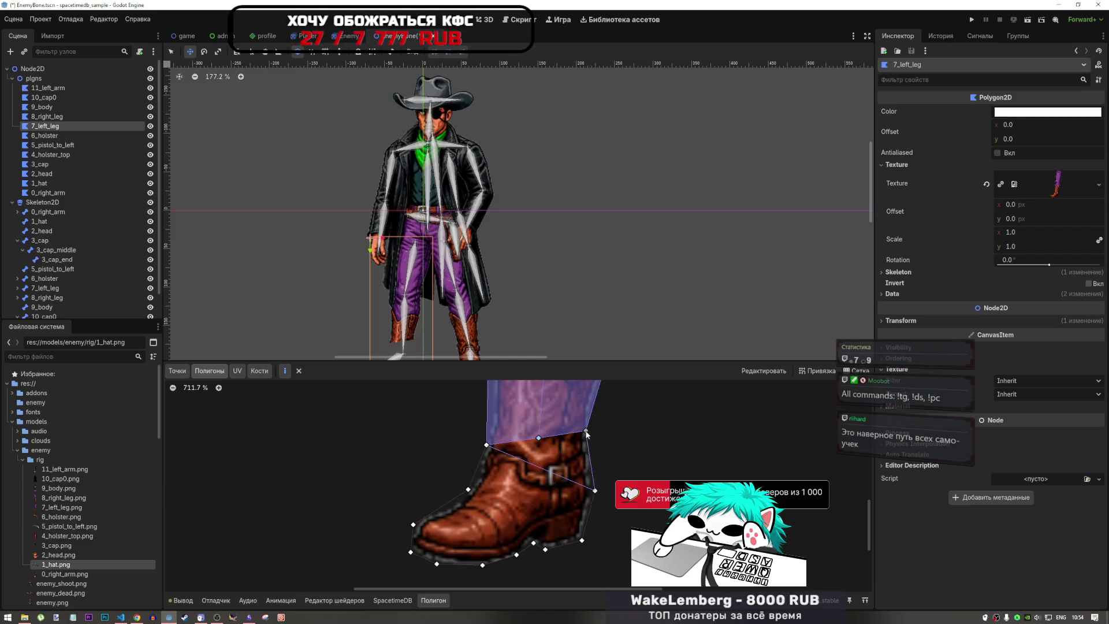
pyautogui.click(538, 438)
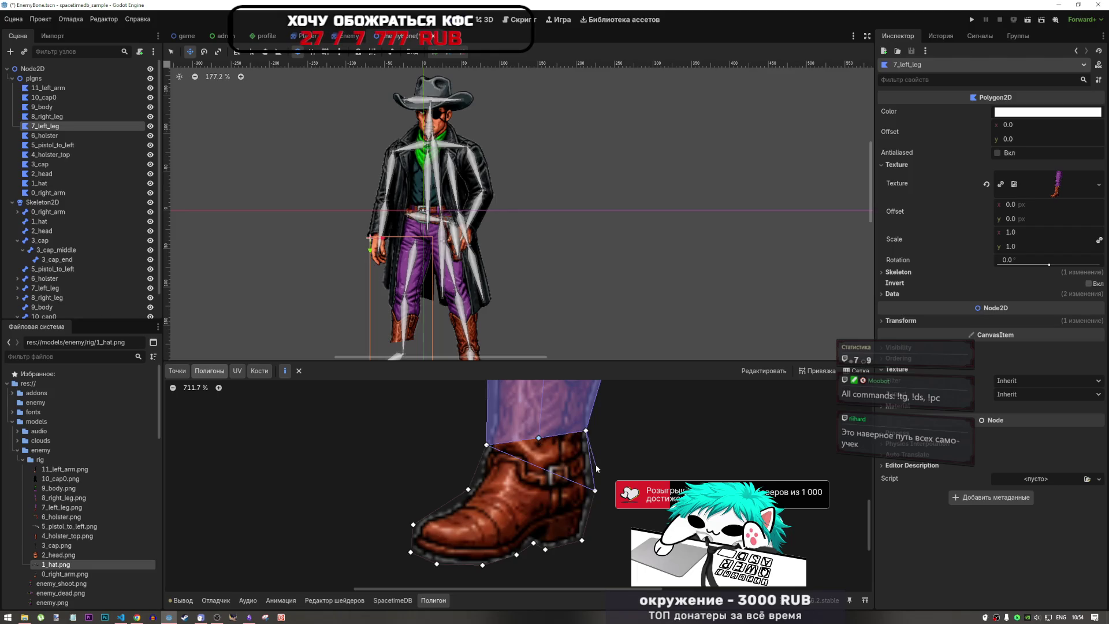
pyautogui.click(539, 438)
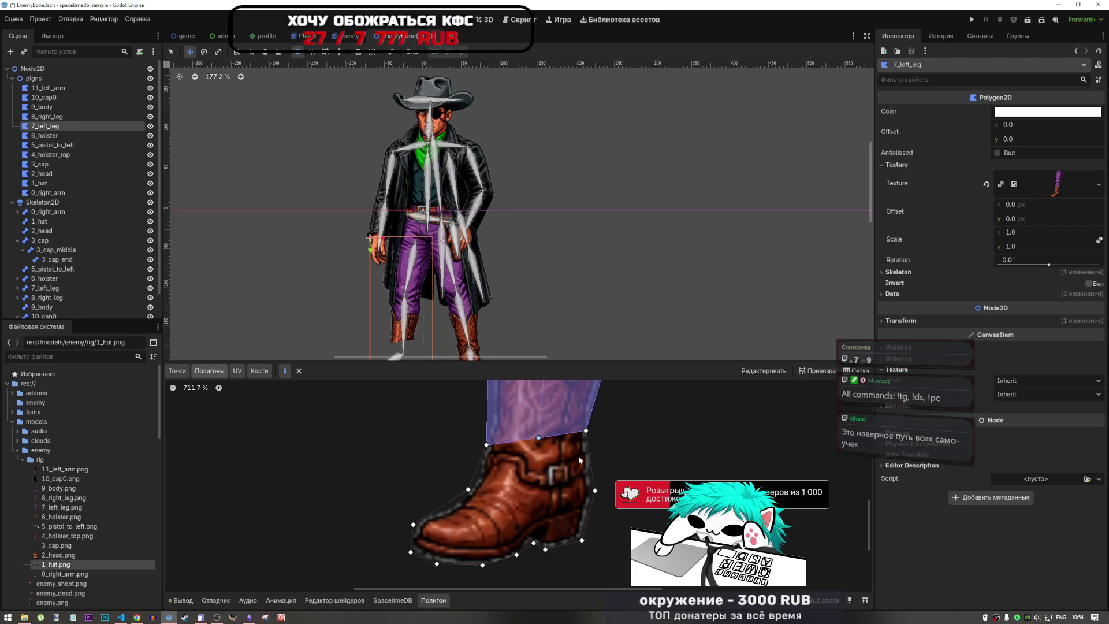
pyautogui.click(539, 439)
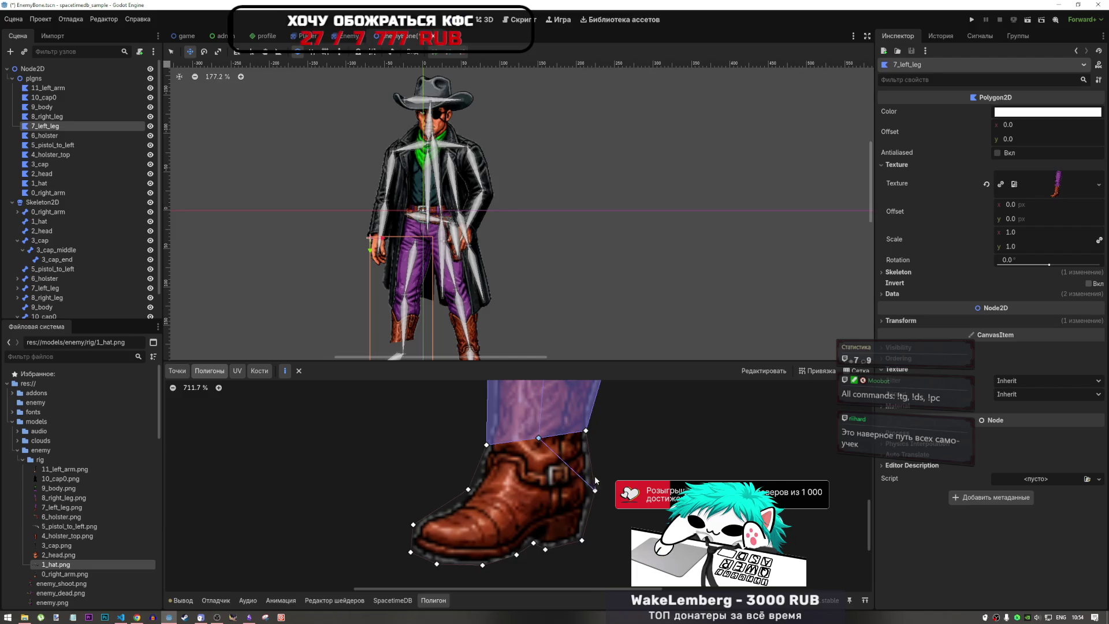
pyautogui.click(595, 491)
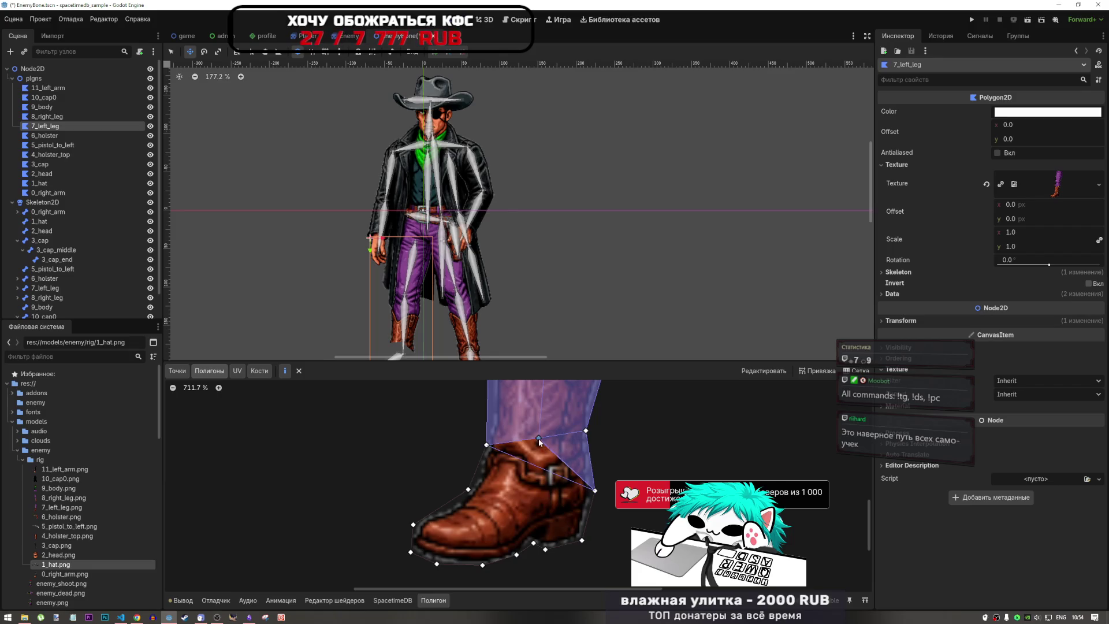
pyautogui.click(486, 445)
# - Trace one polygon around the whole boot foot: front, toe, sole, heel and right side
pyautogui.click(486, 445)
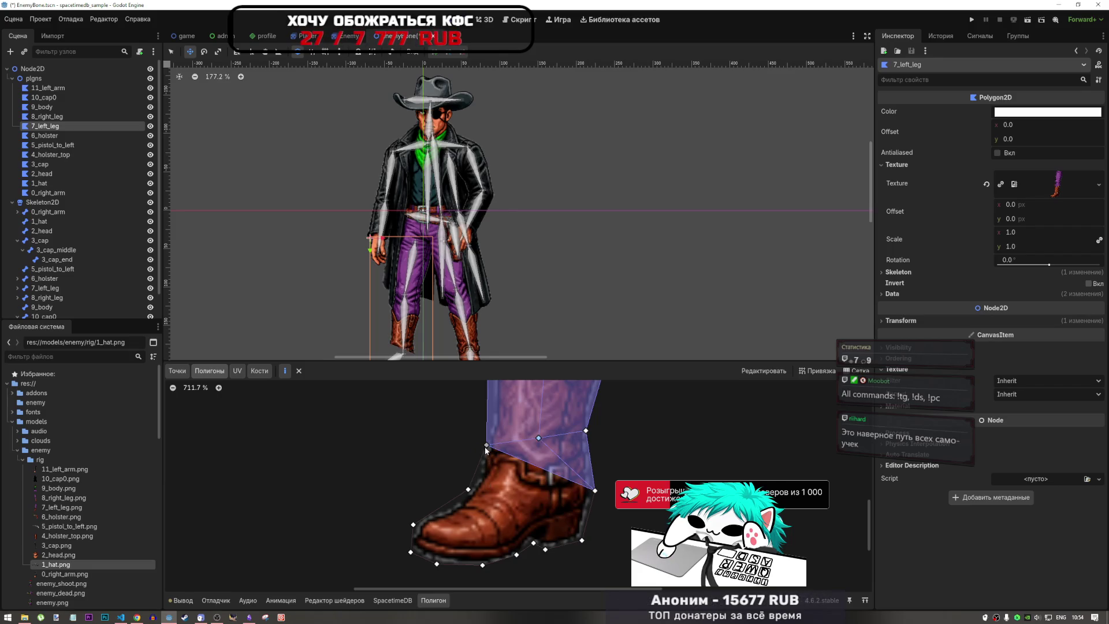
pyautogui.click(468, 489)
pyautogui.click(413, 524)
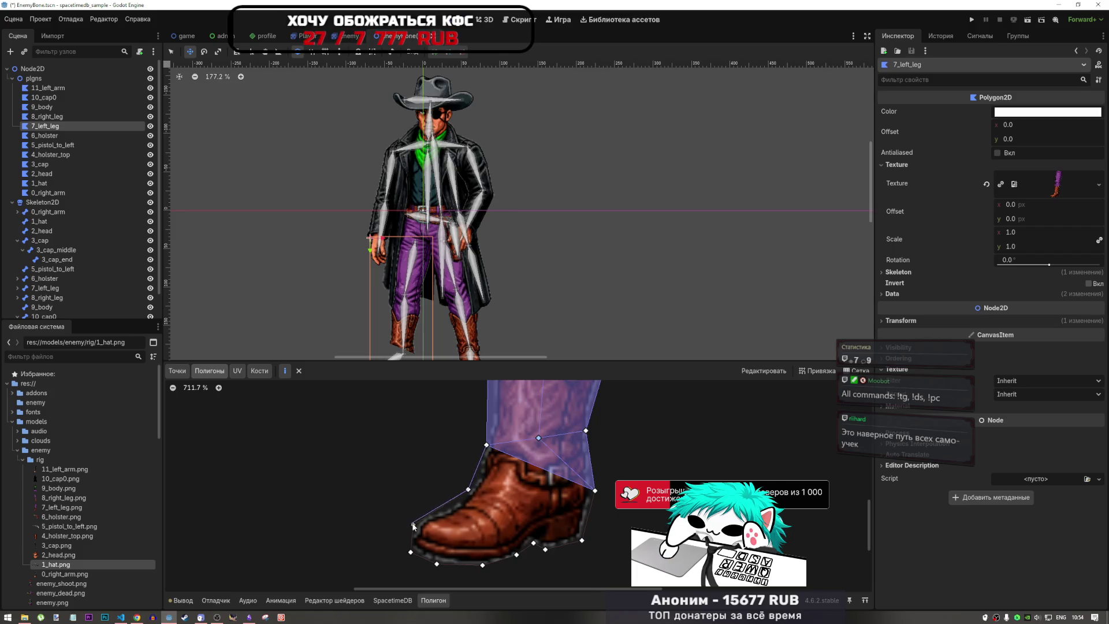
pyautogui.click(410, 552)
pyautogui.click(437, 564)
pyautogui.click(482, 565)
pyautogui.click(516, 555)
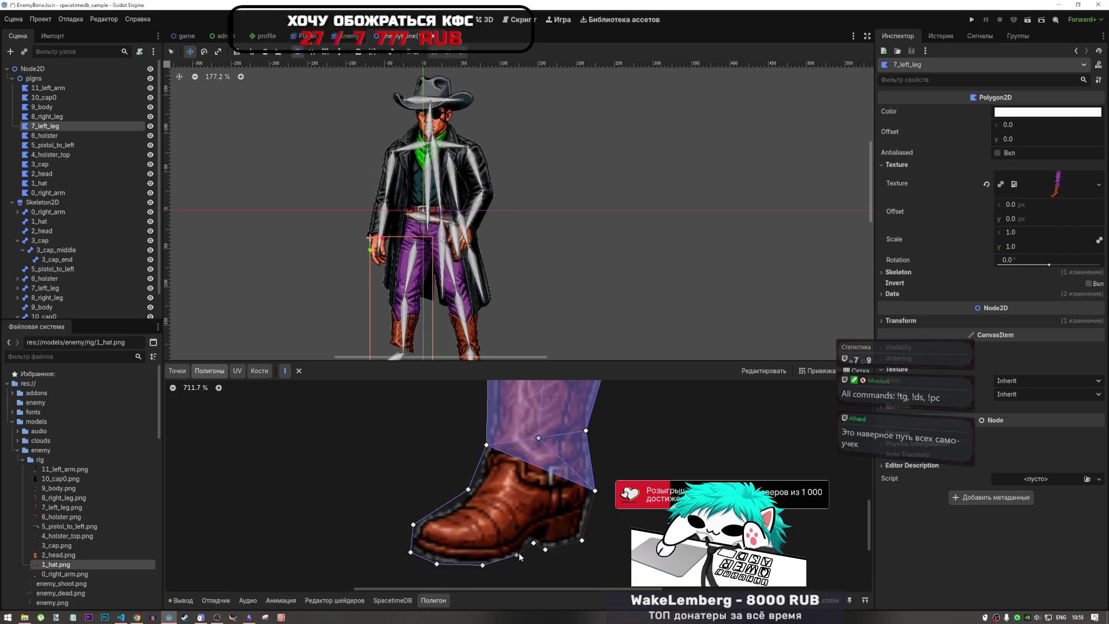
pyautogui.click(533, 543)
pyautogui.click(581, 540)
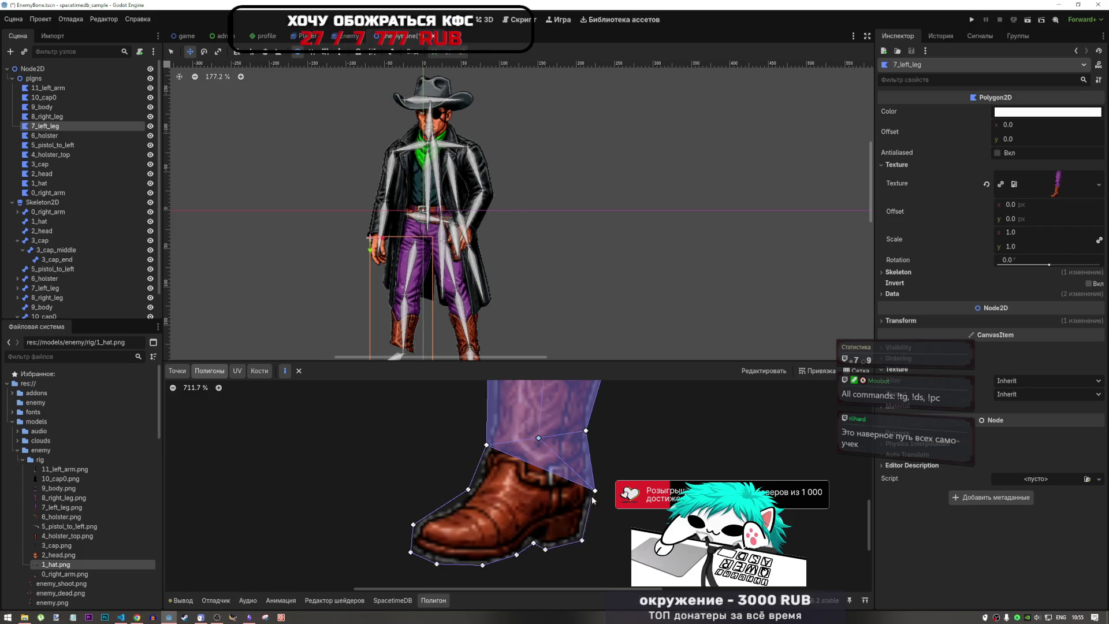
pyautogui.click(595, 490)
pyautogui.click(486, 445)
pyautogui.scroll(-15, 490, 450)
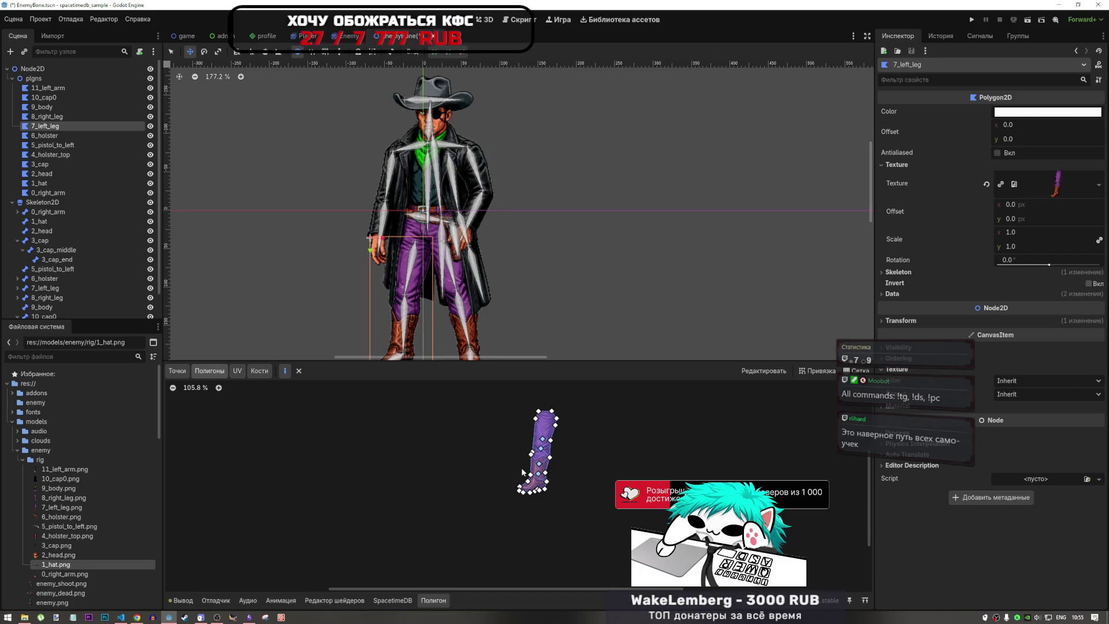
# - Switch the 7_left_leg polygon editor to the Bones tab and load the skeleton's bones
pyautogui.scroll(7, 566, 456)
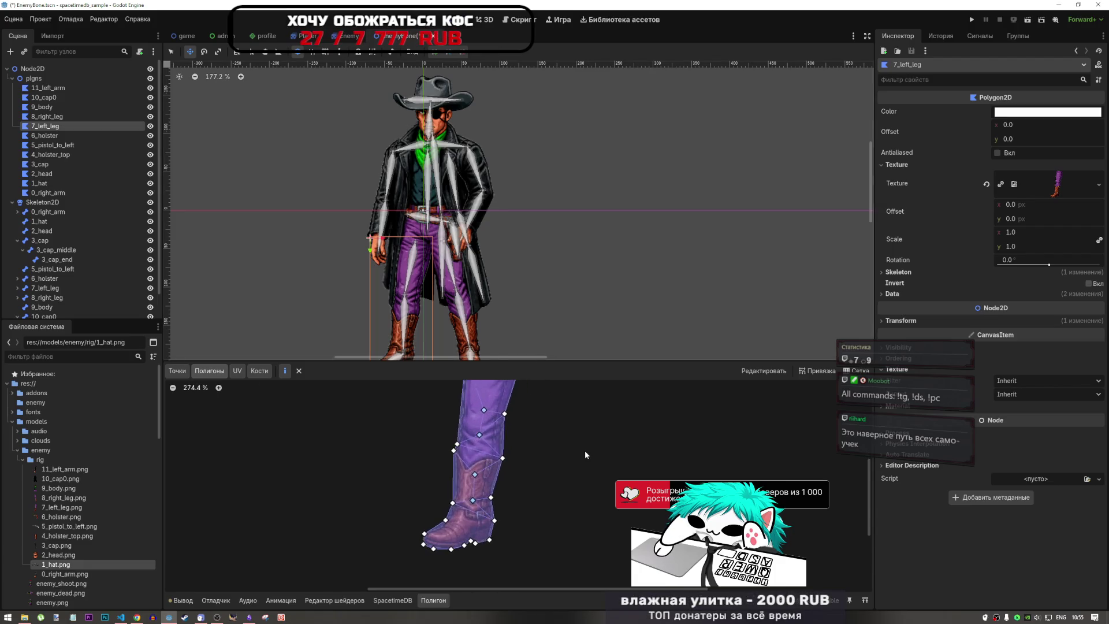
pyautogui.scroll(-2, 566, 441)
pyautogui.scroll(3, 542, 431)
pyautogui.scroll(-3, 520, 468)
pyautogui.scroll(3, 500, 503)
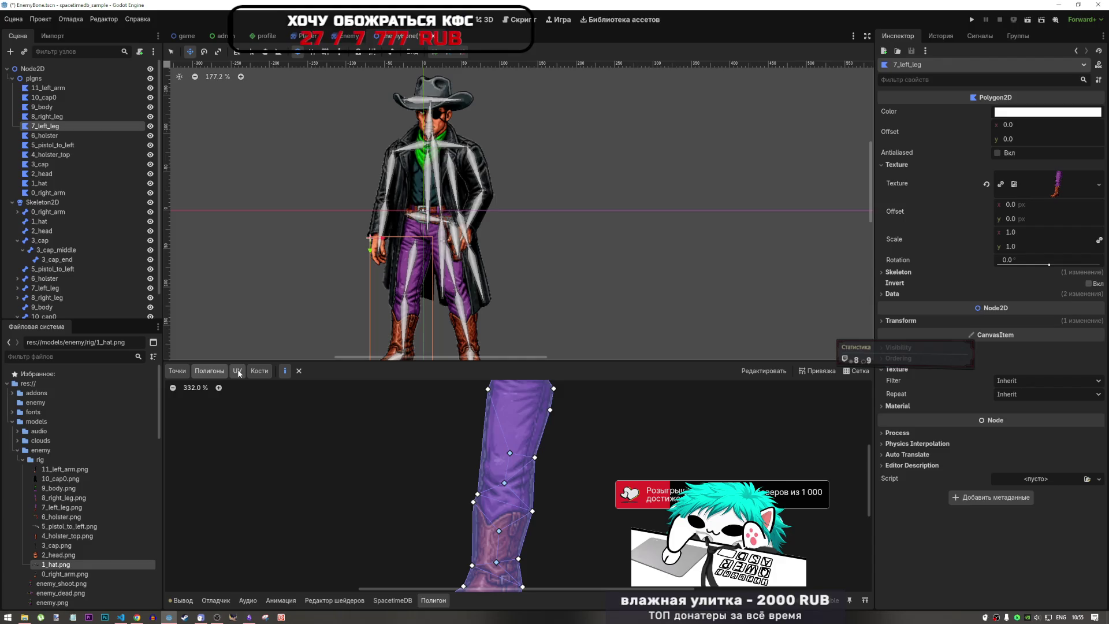
pyautogui.click(259, 370)
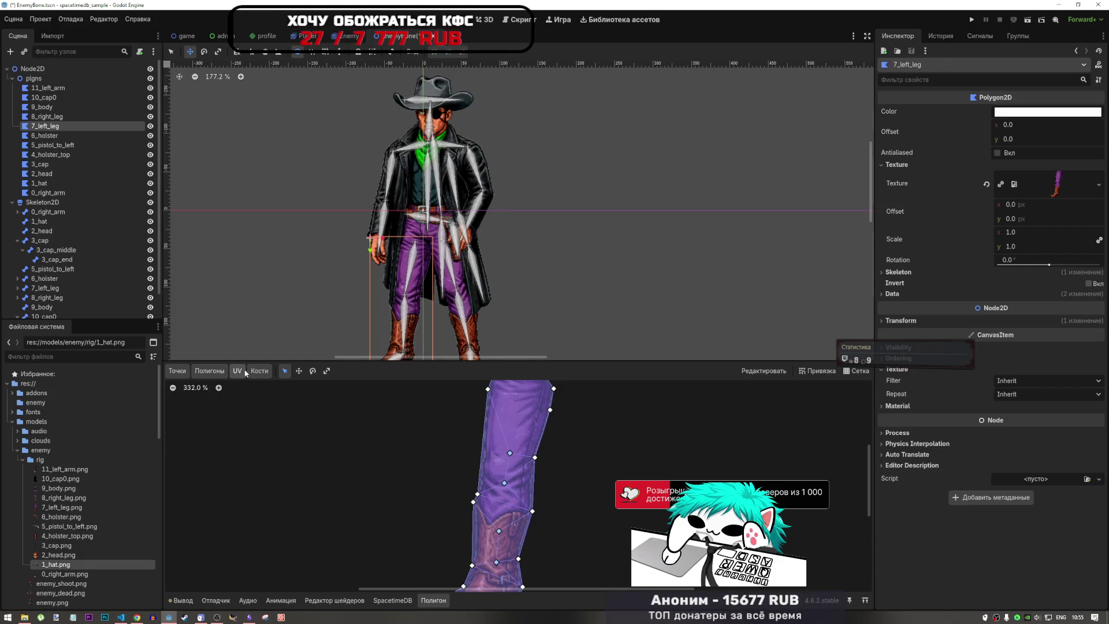
pyautogui.scroll(-8, 379, 432)
pyautogui.scroll(2, 667, 440)
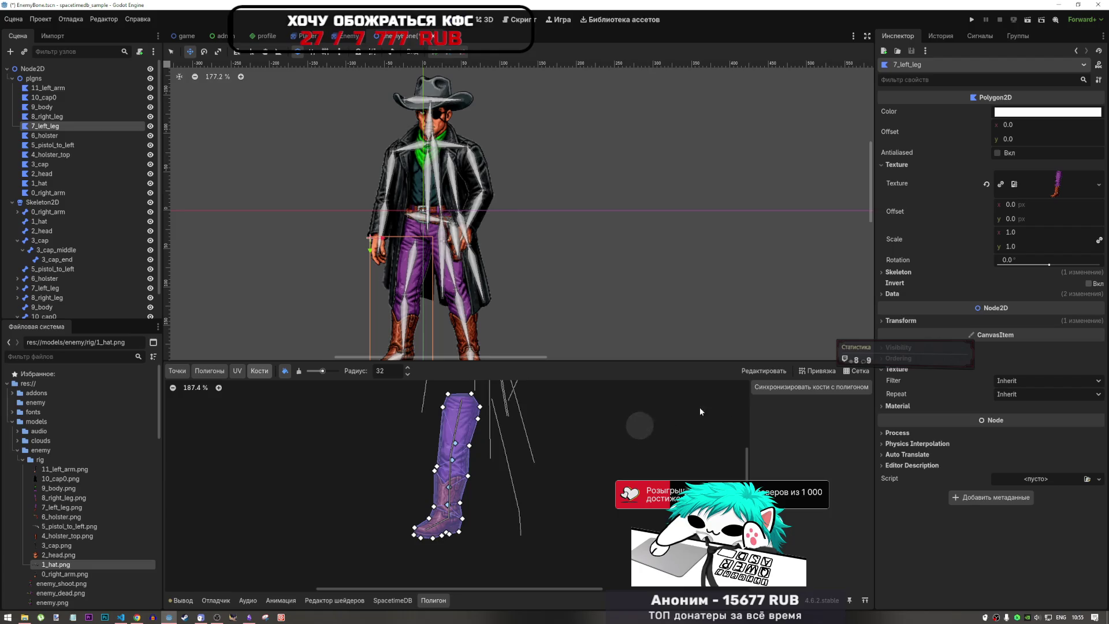
pyautogui.click(821, 388)
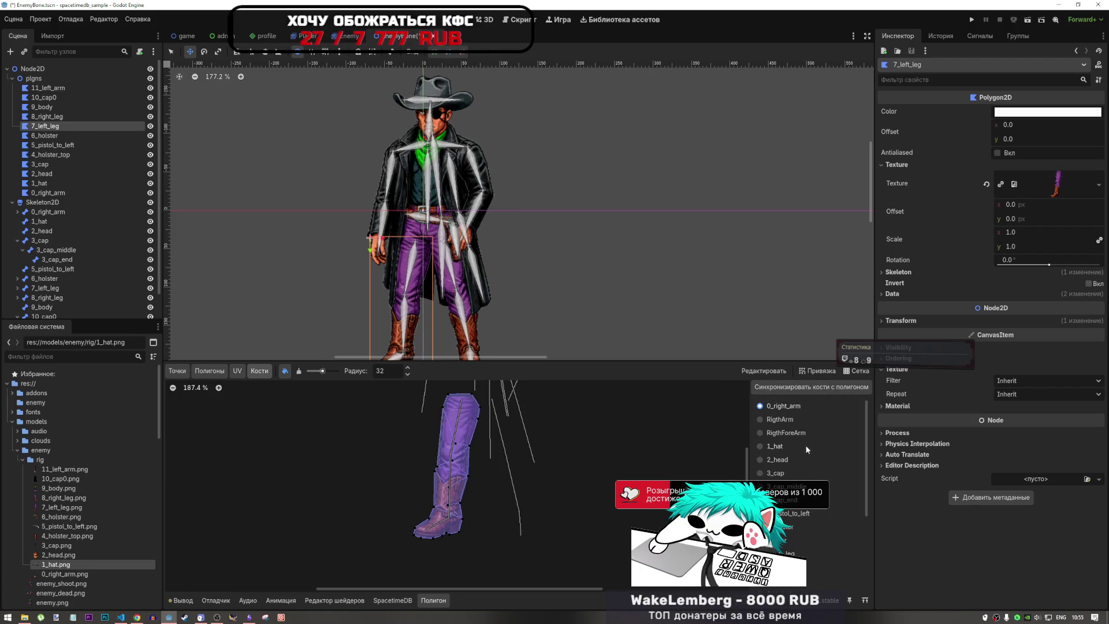
# - Select the left leg's thigh bone and paint its weight onto the leg
pyautogui.scroll(-2, 800, 469)
pyautogui.click(789, 536)
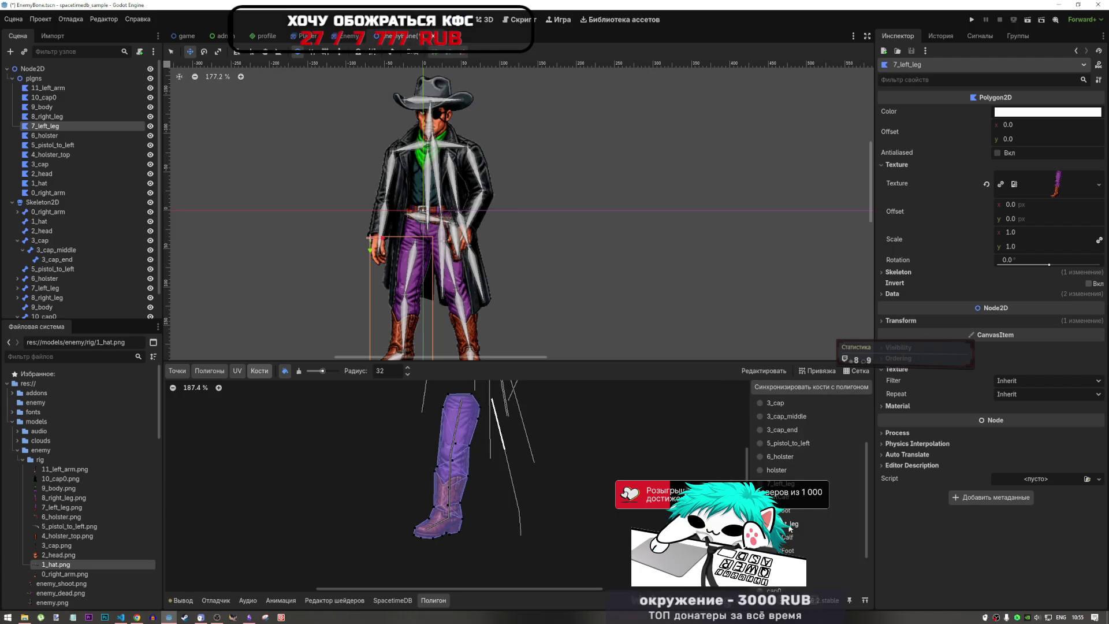
pyautogui.click(789, 500)
pyautogui.moveTo(485, 472); pyautogui.dragTo(526, 518)
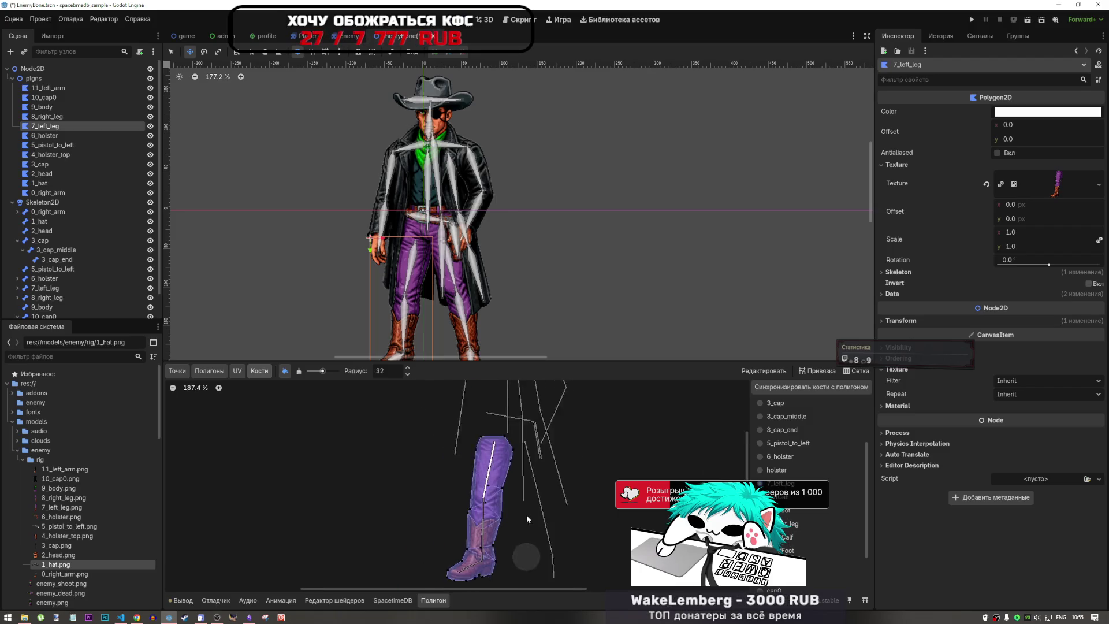
pyautogui.scroll(5, 516, 464)
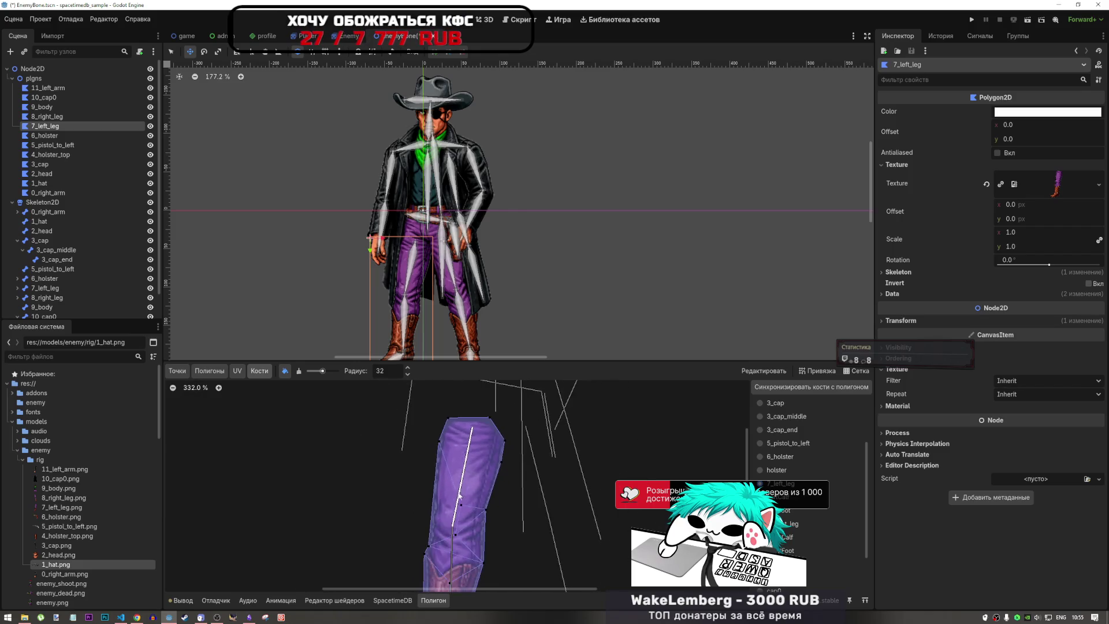
pyautogui.scroll(3, 459, 495)
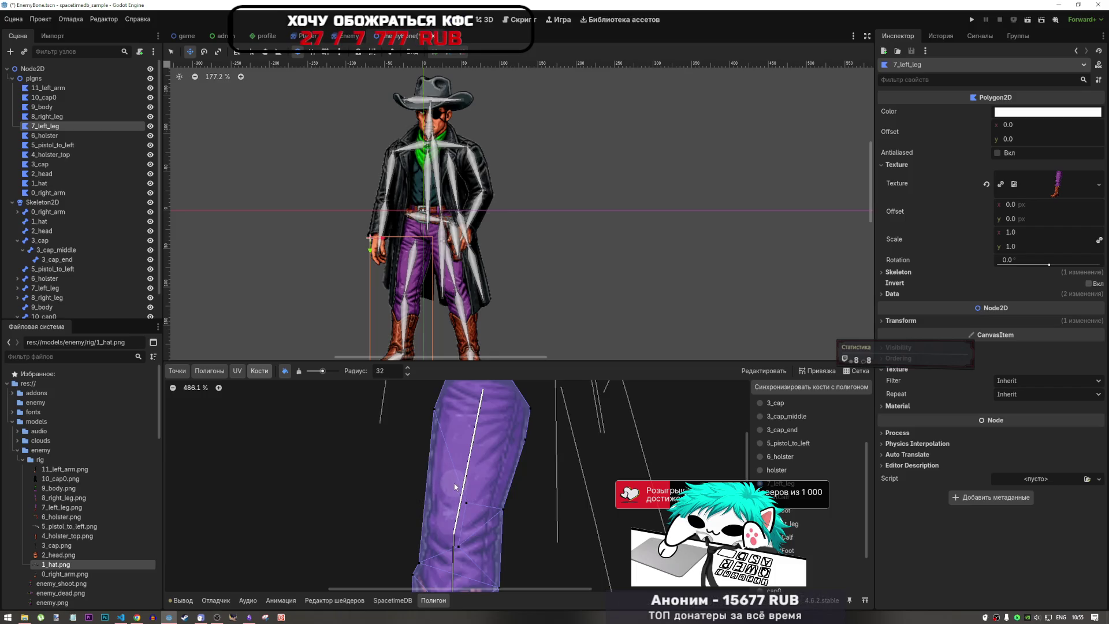
pyautogui.moveTo(455, 502)
pyautogui.mouseDown()
pyautogui.moveTo(507, 509)
pyautogui.moveTo(528, 416)
pyautogui.moveTo(532, 478)
pyautogui.mouseUp()
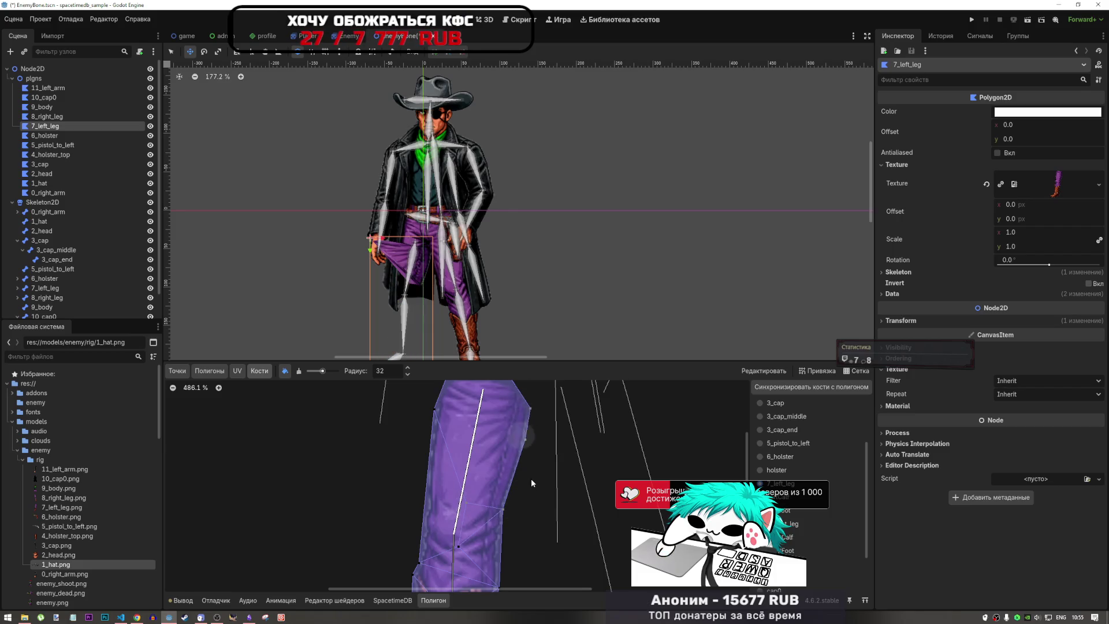
# - Paint more thigh weight over the upper and lower thigh vertices, then pick the LeftCalf bone
pyautogui.scroll(-3, 534, 479)
pyautogui.scroll(1, 503, 446)
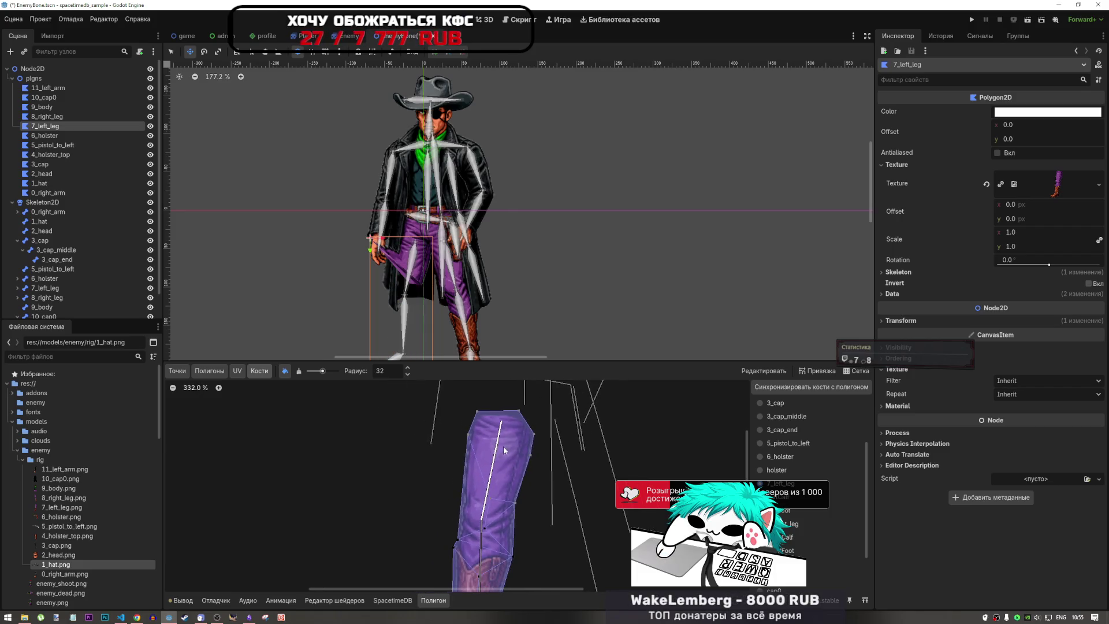
pyautogui.moveTo(536, 461)
pyautogui.mouseDown()
pyautogui.moveTo(499, 412)
pyautogui.moveTo(471, 433)
pyautogui.moveTo(521, 490)
pyautogui.mouseUp()
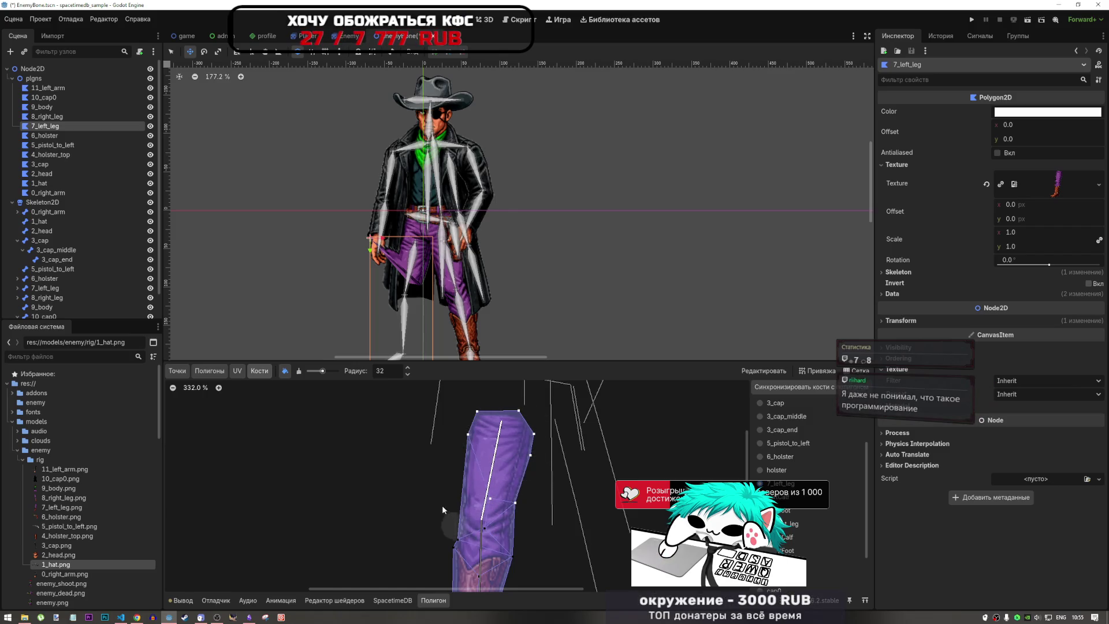
pyautogui.scroll(-6, 484, 500)
pyautogui.scroll(10, 486, 524)
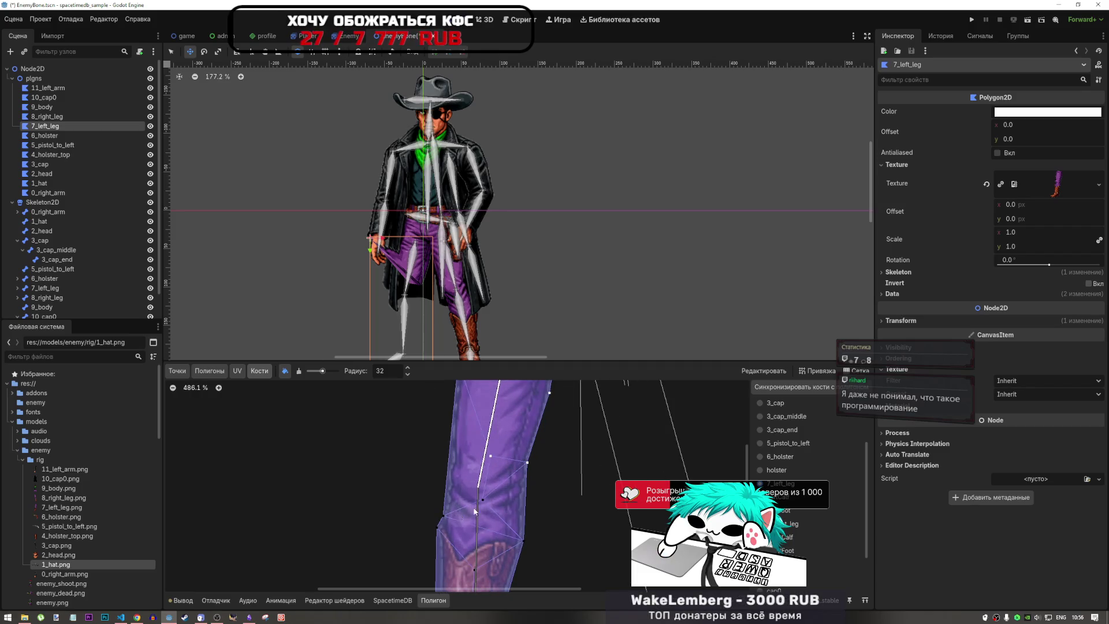
pyautogui.moveTo(441, 514); pyautogui.dragTo(529, 540)
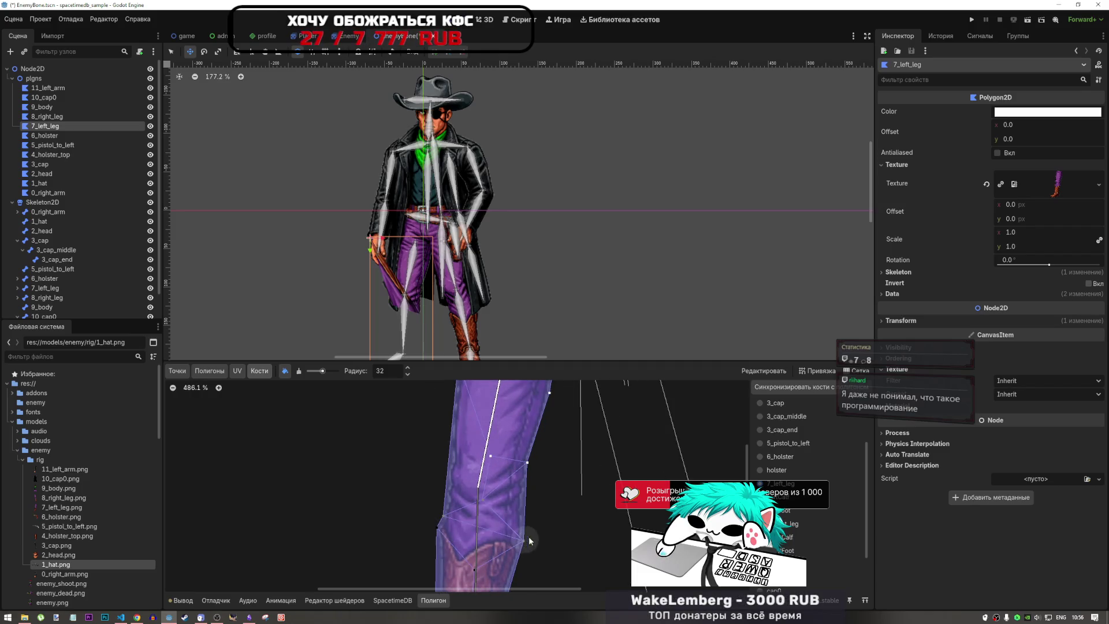
pyautogui.scroll(-10, 565, 422)
pyautogui.scroll(7, 532, 480)
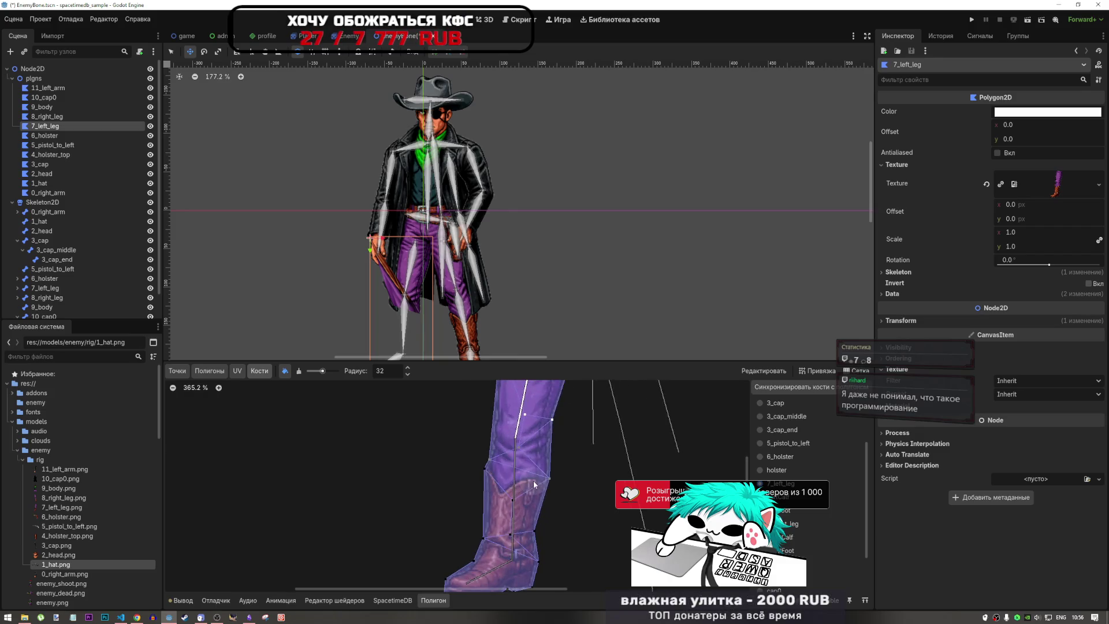
pyautogui.click(784, 499)
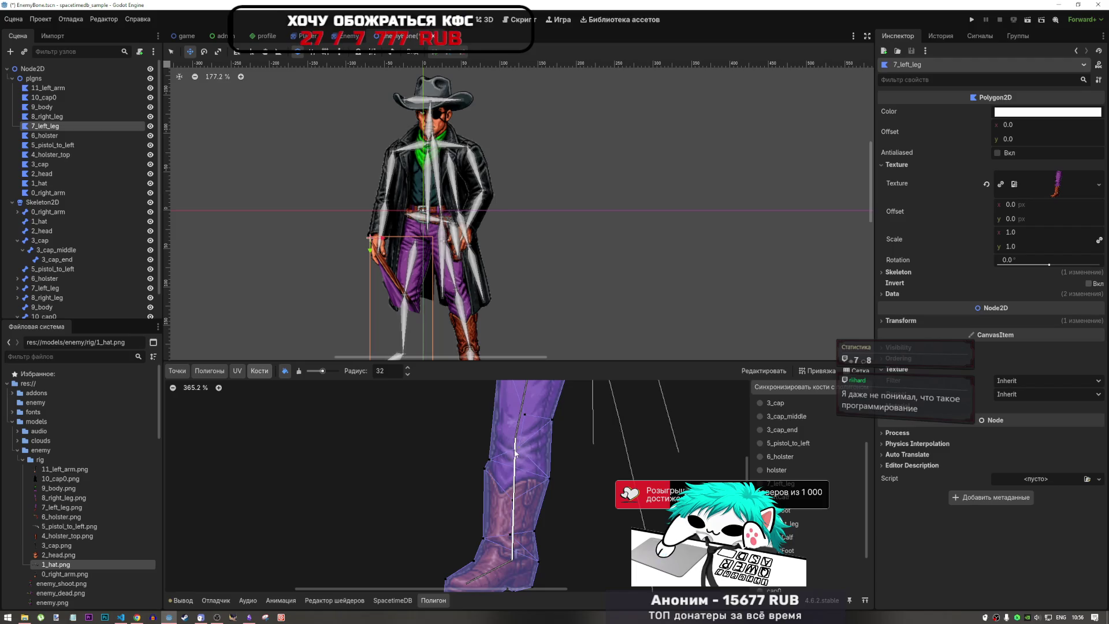
# - Paint calf bone weight onto the lower leg, the boot vertices and the heel
pyautogui.moveTo(515, 452)
pyautogui.mouseDown()
pyautogui.moveTo(488, 470)
pyautogui.moveTo(511, 527)
pyautogui.moveTo(530, 526)
pyautogui.moveTo(537, 553)
pyautogui.moveTo(483, 535)
pyautogui.moveTo(512, 555)
pyautogui.moveTo(486, 534)
pyautogui.moveTo(514, 533)
pyautogui.mouseUp()
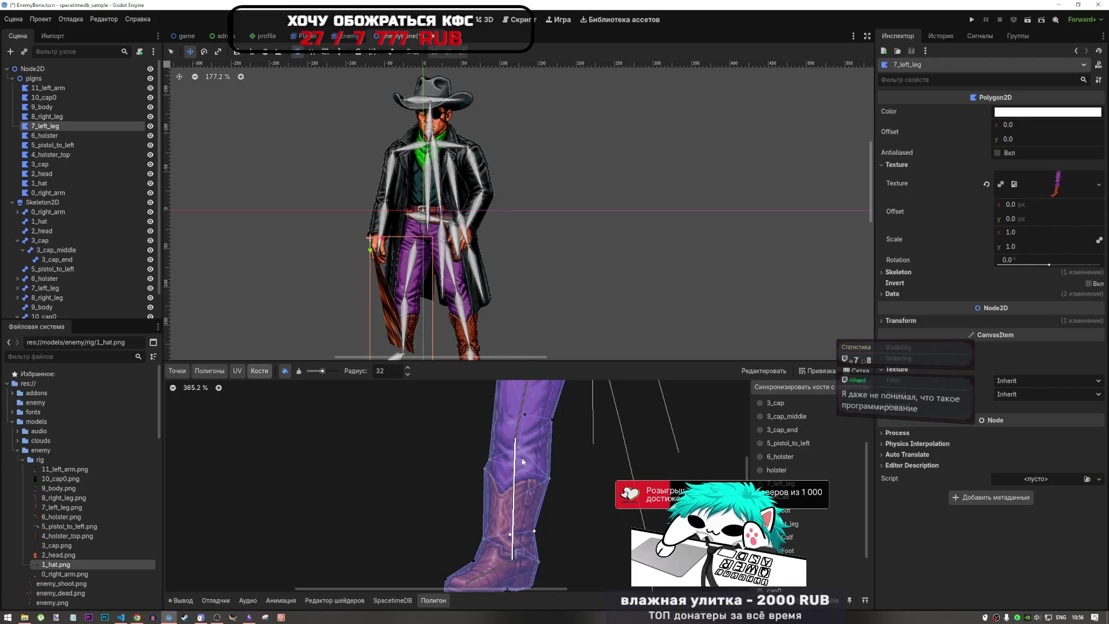
pyautogui.moveTo(518, 459)
pyautogui.mouseDown()
pyautogui.moveTo(481, 467)
pyautogui.moveTo(549, 484)
pyautogui.mouseUp()
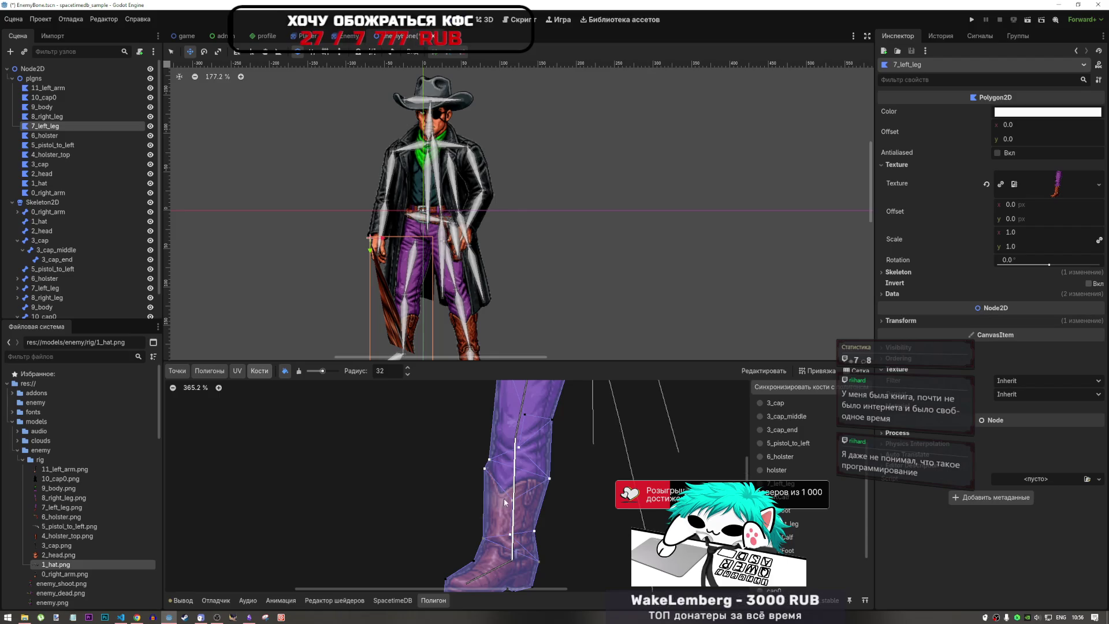
pyautogui.scroll(-1, 511, 514)
pyautogui.scroll(4, 511, 516)
pyautogui.scroll(-2, 510, 514)
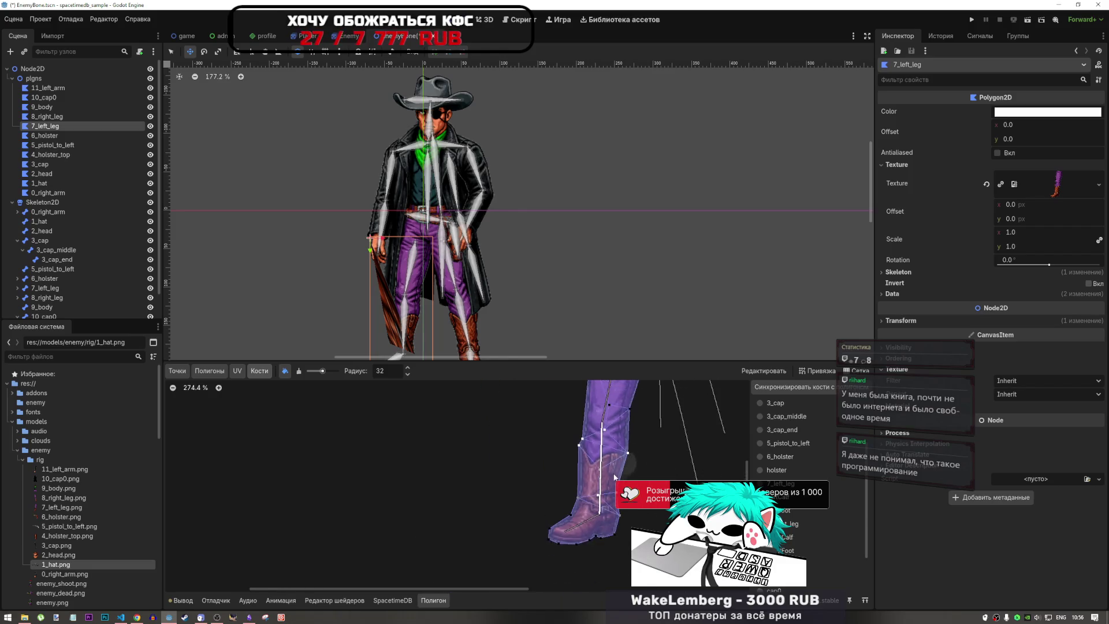
pyautogui.scroll(3, 577, 508)
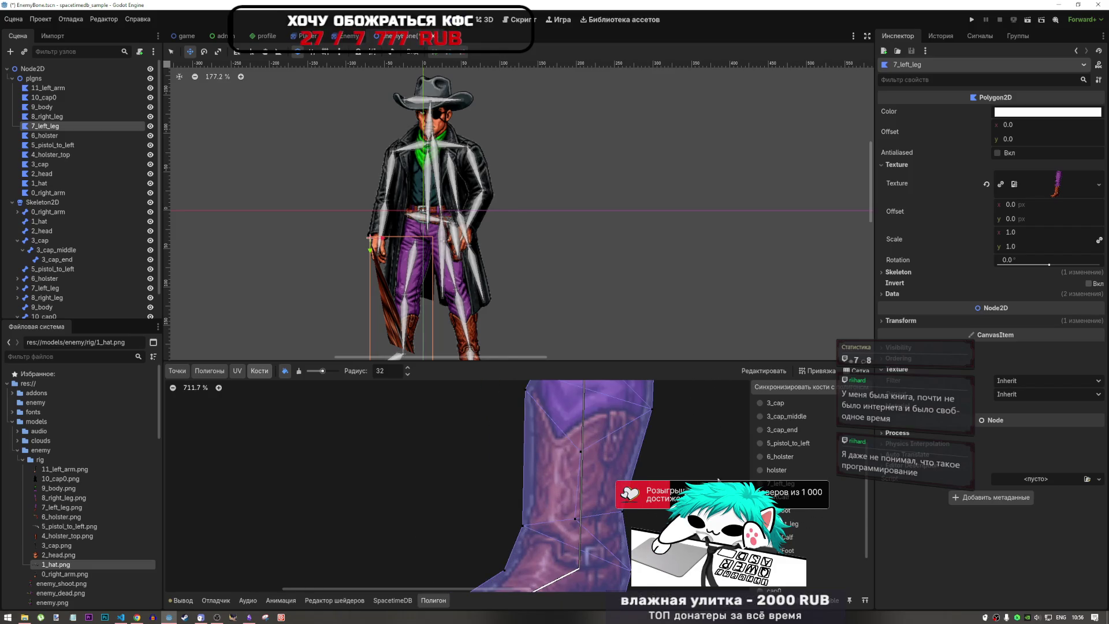
pyautogui.scroll(-2, 608, 438)
pyautogui.scroll(-2, 566, 474)
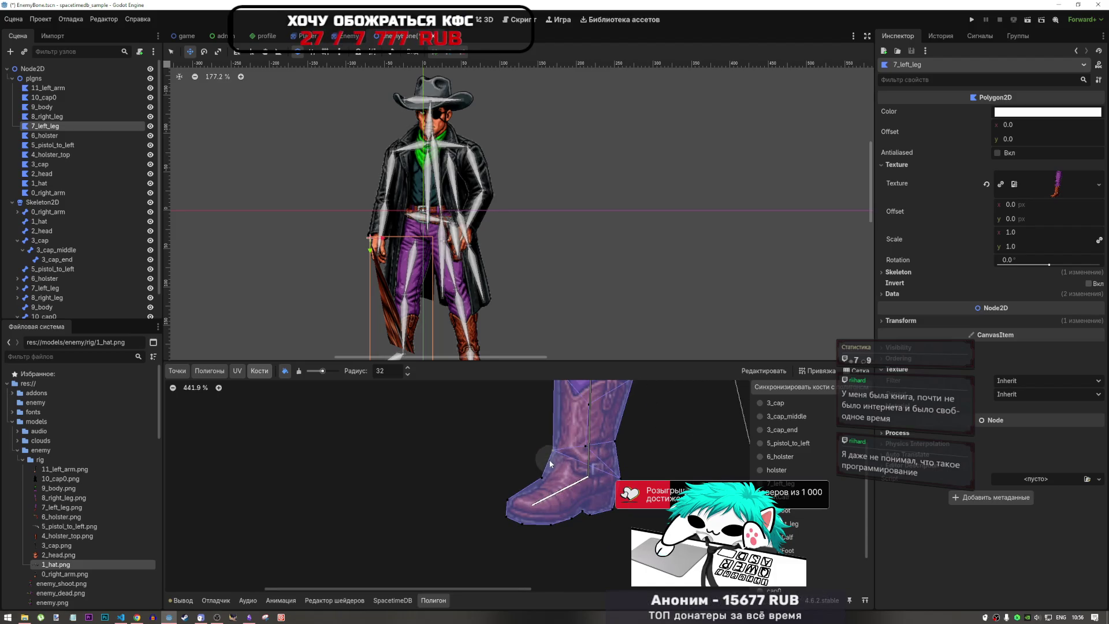
pyautogui.moveTo(614, 508)
pyautogui.mouseDown()
pyautogui.moveTo(504, 521)
pyautogui.moveTo(503, 505)
pyautogui.moveTo(537, 521)
pyautogui.moveTo(602, 515)
pyautogui.mouseUp()
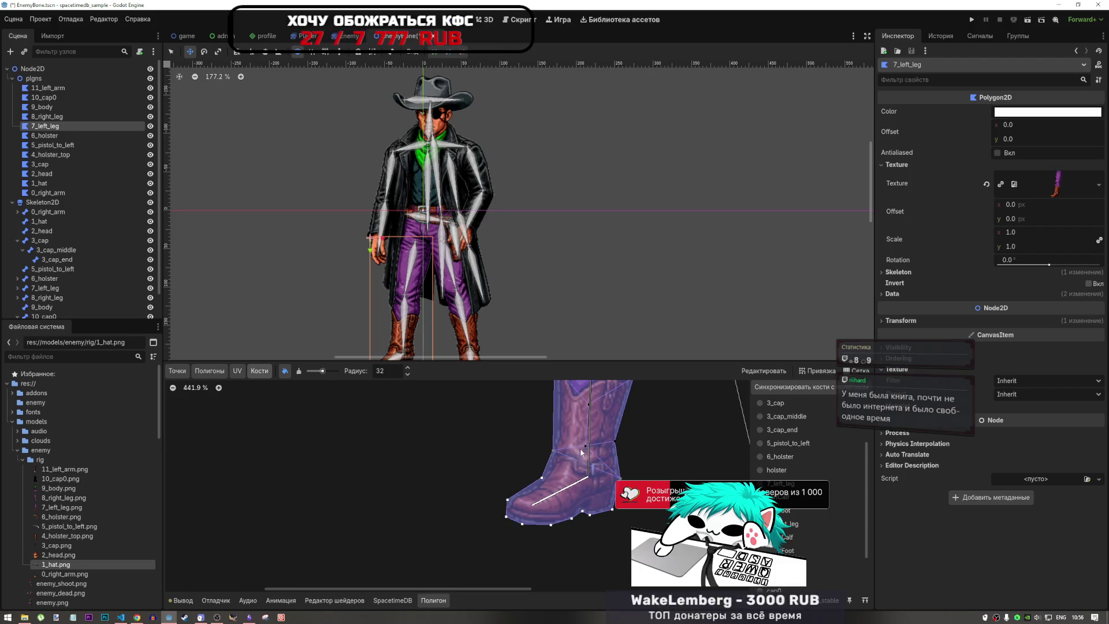
pyautogui.scroll(-5, 583, 453)
pyautogui.scroll(-3, 569, 314)
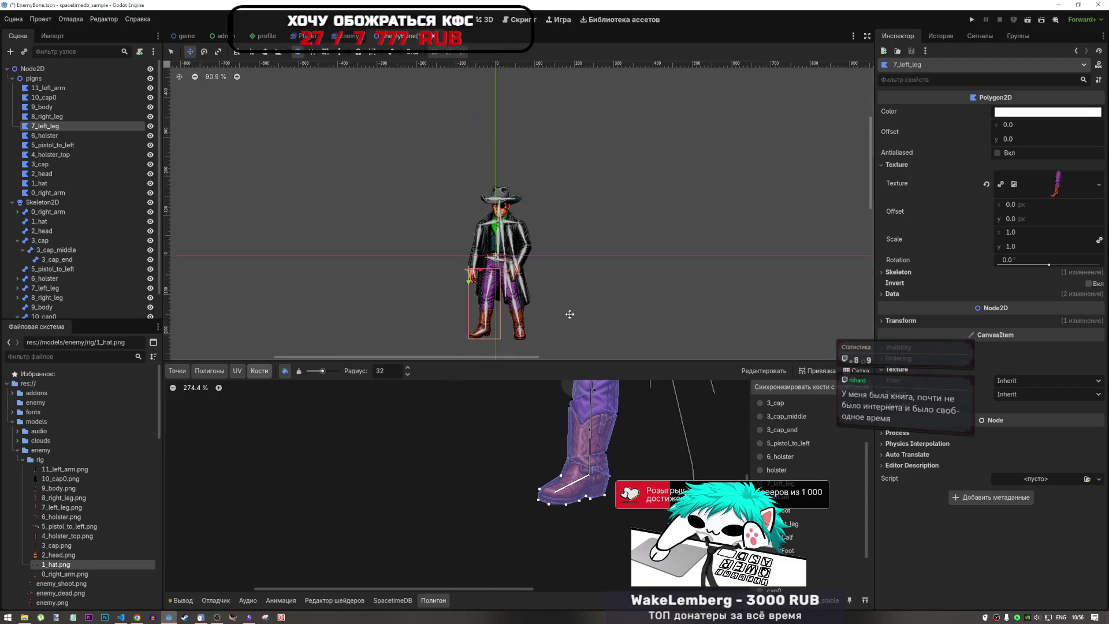
# - Zoom out and save the scene with Ctrl+S
pyautogui.scroll(3, 569, 314)
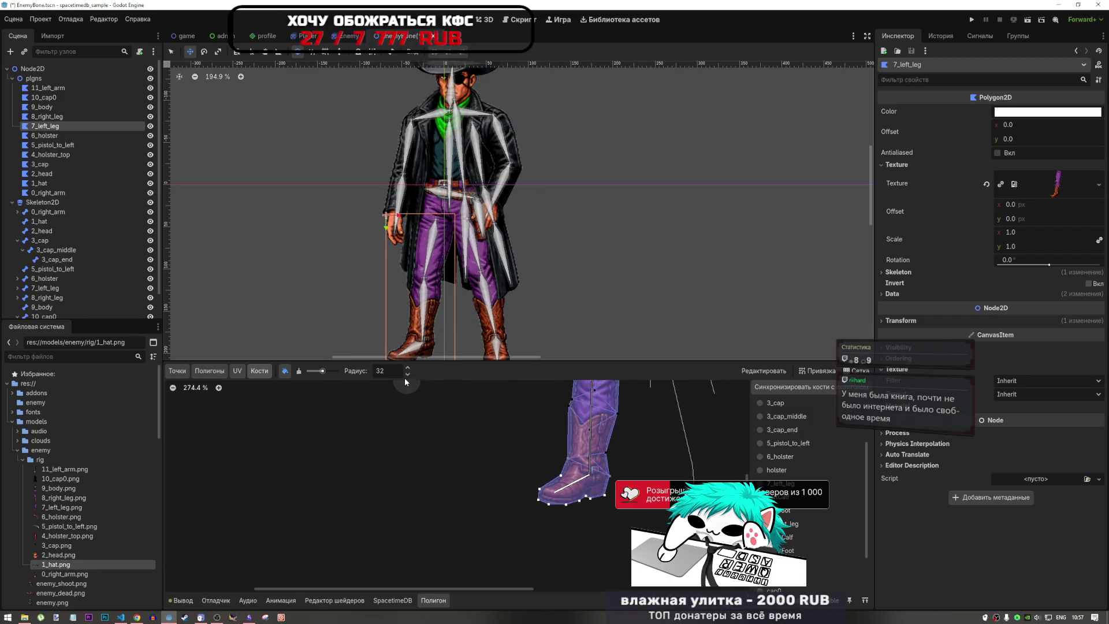
pyautogui.scroll(-7, 535, 481)
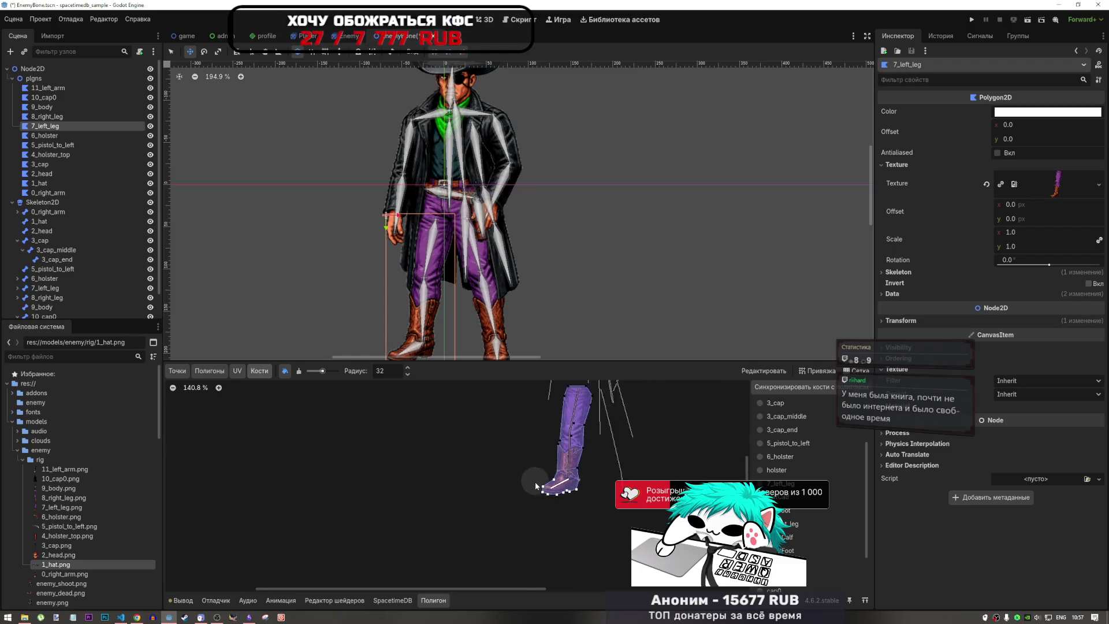
pyautogui.scroll(-5, 535, 482)
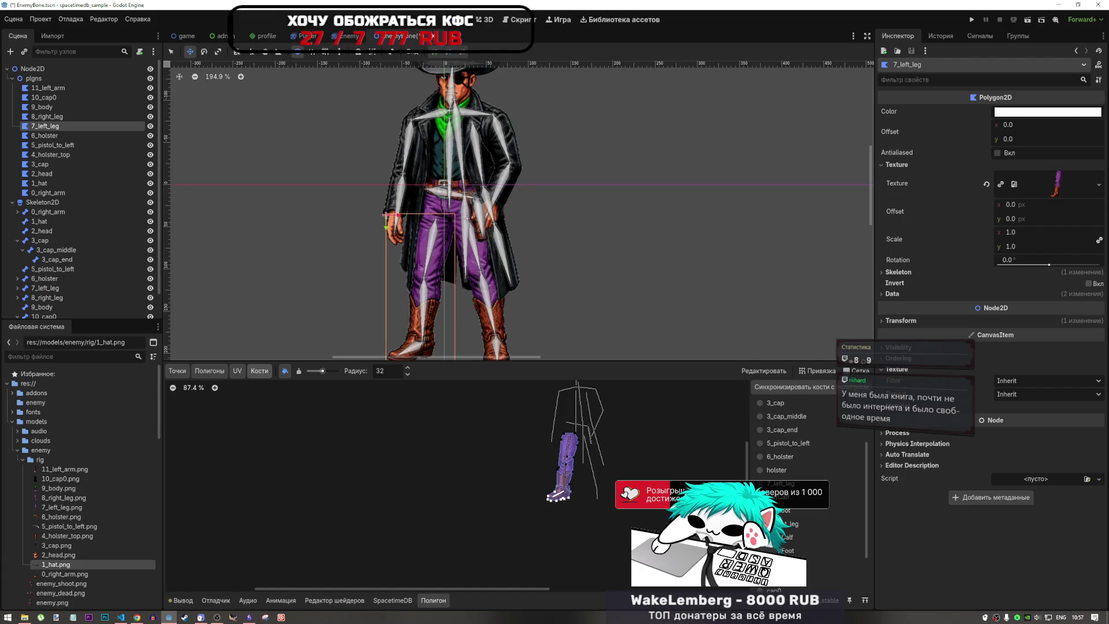
pyautogui.hotkey('ctrl', 's')
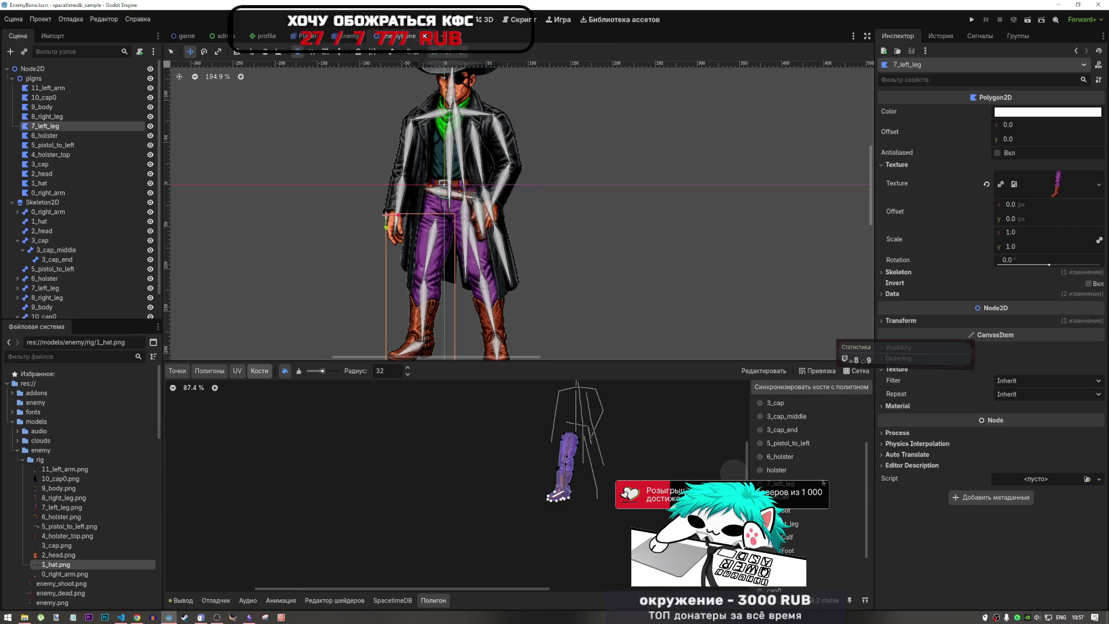
pyautogui.scroll(-5, 469, 401)
# - Compare the 8_right_leg and 6_holster polygons, then return to 7_left_leg
pyautogui.scroll(4, 503, 410)
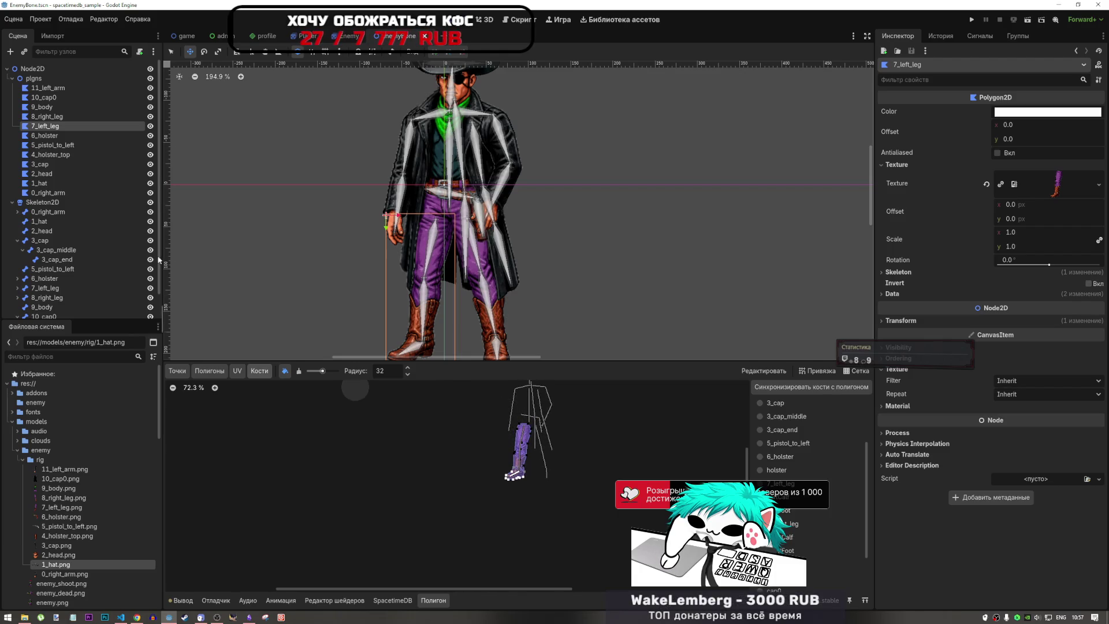
pyautogui.click(55, 116)
pyautogui.click(77, 125)
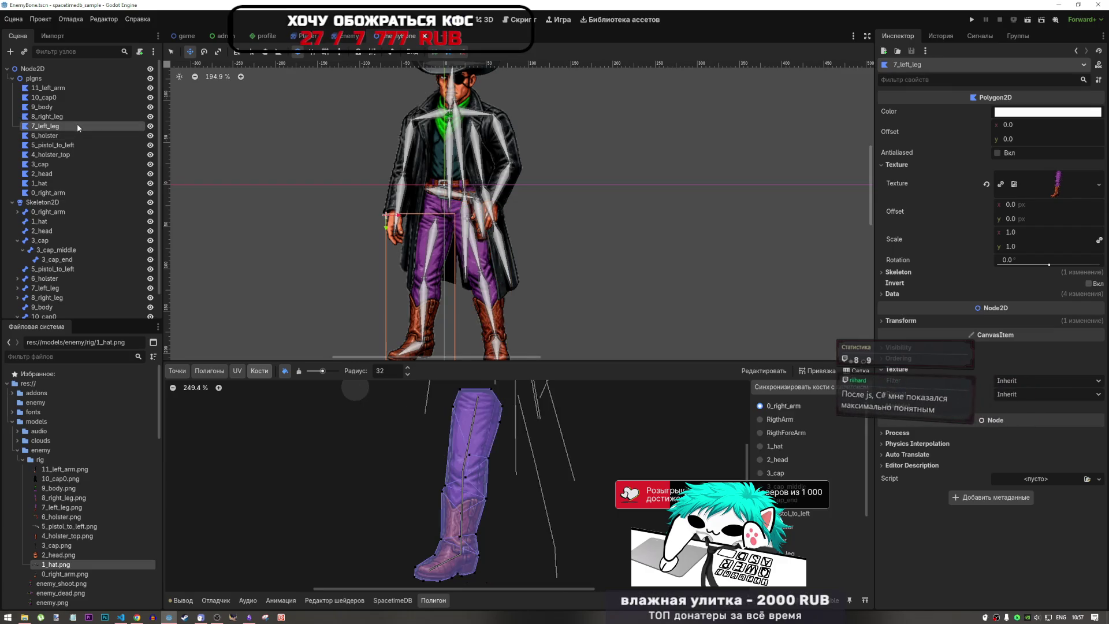
pyautogui.click(64, 136)
pyautogui.click(67, 118)
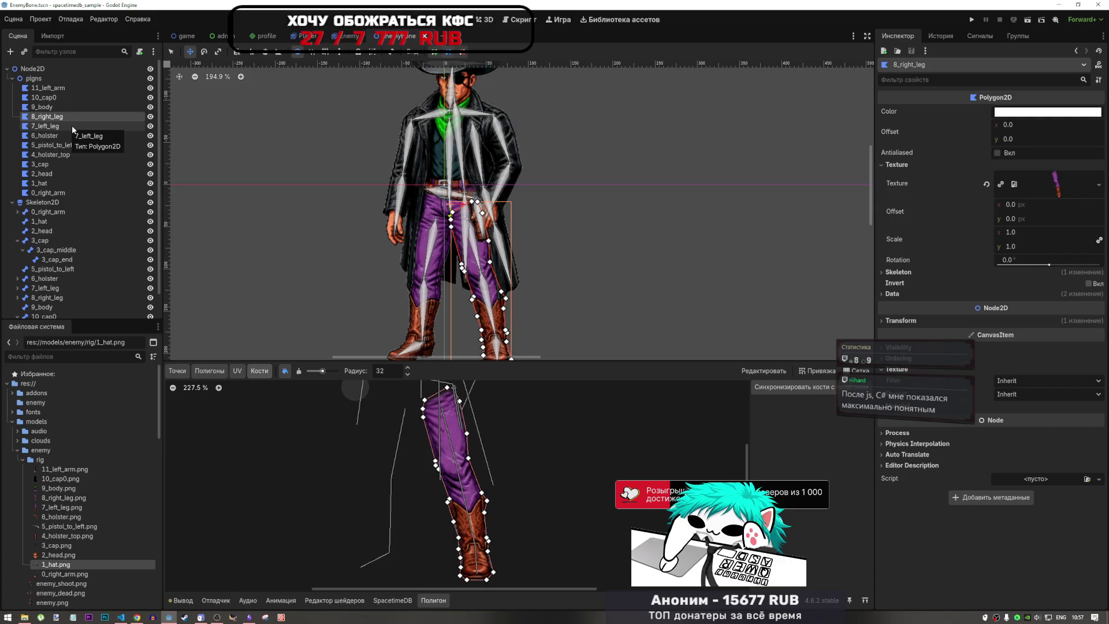
pyautogui.click(55, 126)
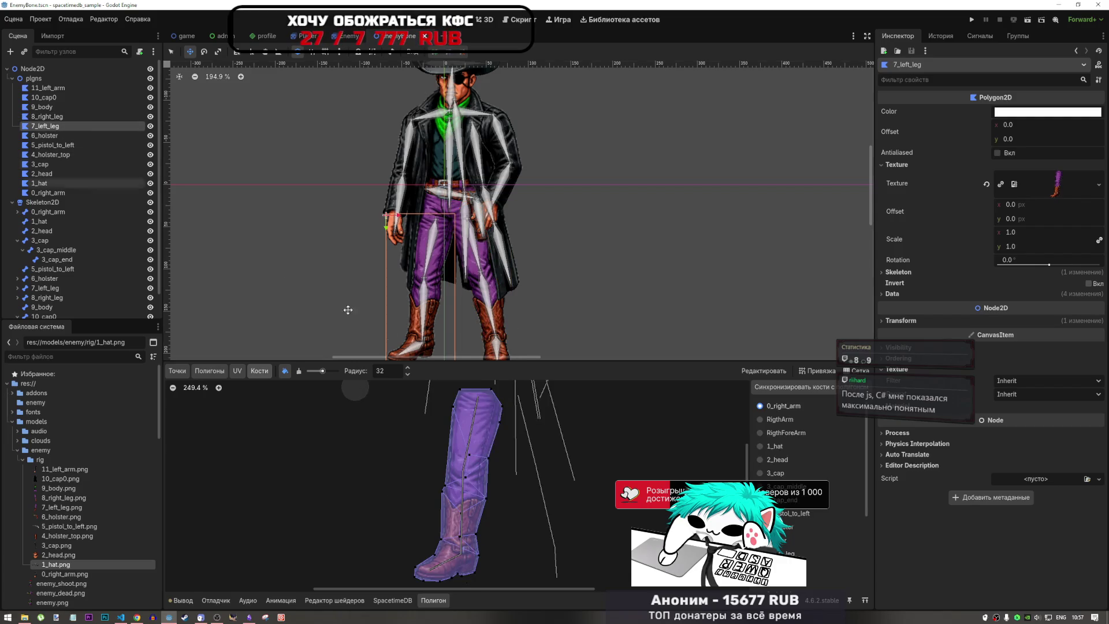
# - Check the left leg polygon's weights for the 8_right_leg and RightCalf bones
pyautogui.scroll(-4, 774, 485)
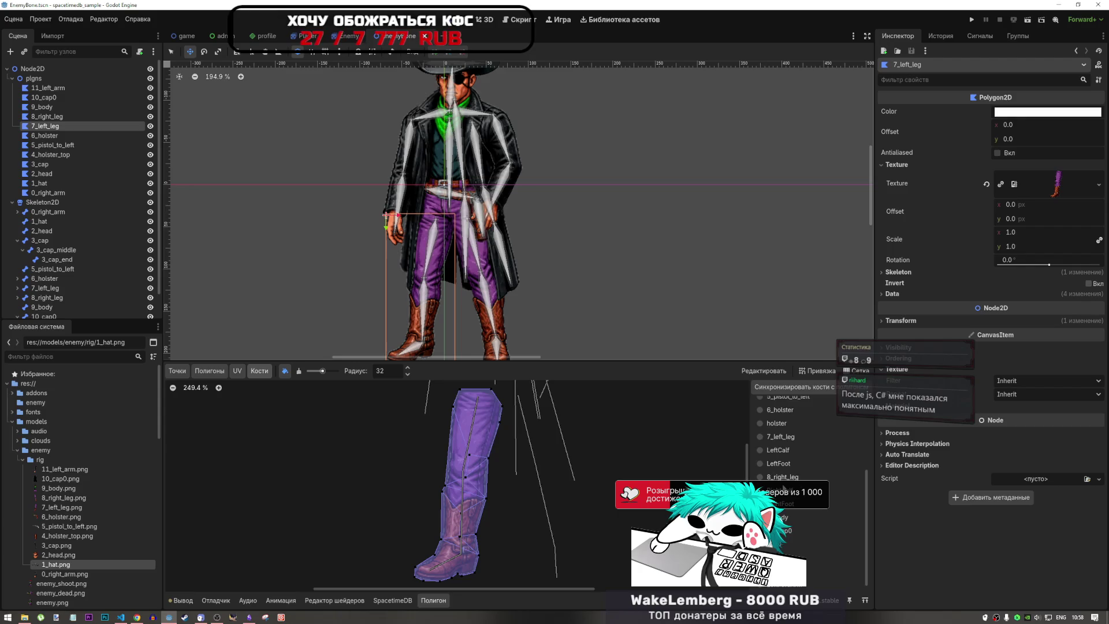
pyautogui.click(783, 477)
pyautogui.click(786, 494)
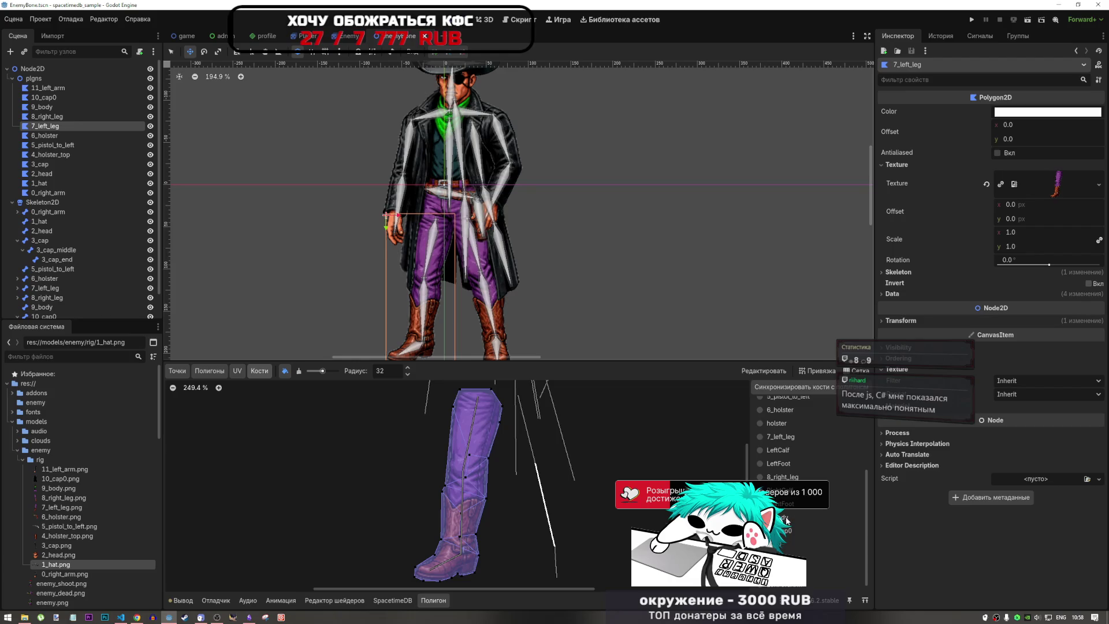
pyautogui.scroll(-2, 49, 236)
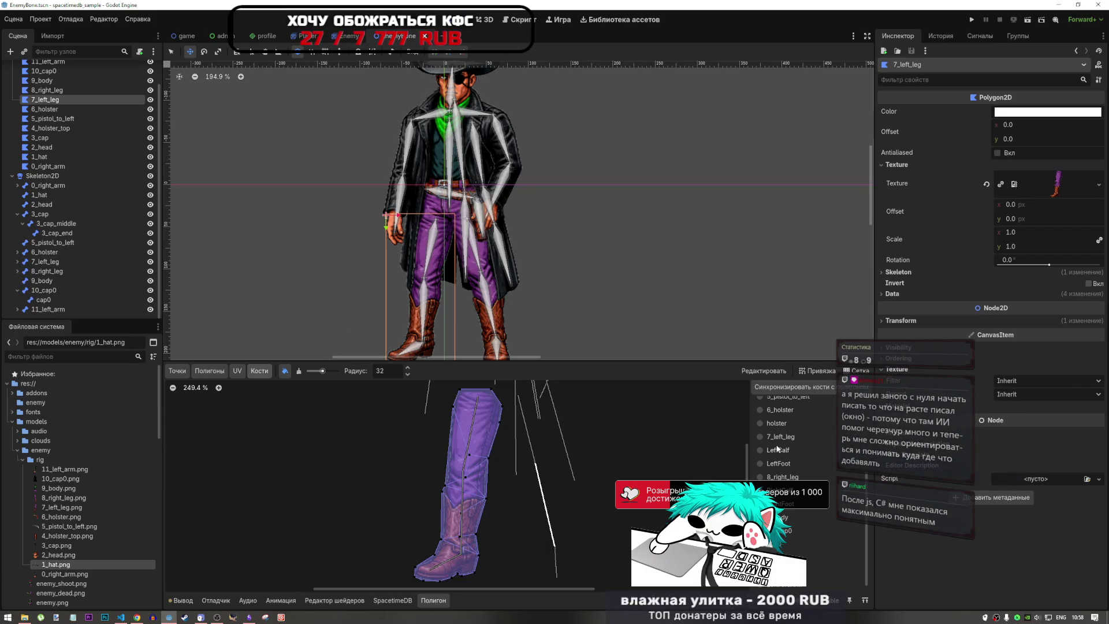
pyautogui.scroll(2, 786, 439)
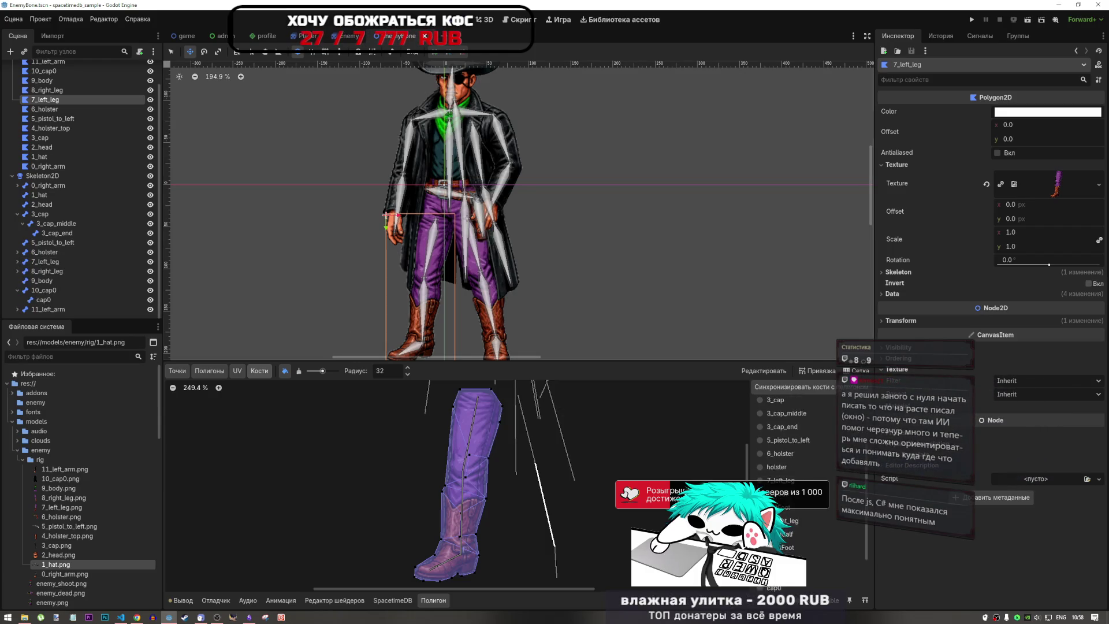
pyautogui.scroll(-2, 782, 429)
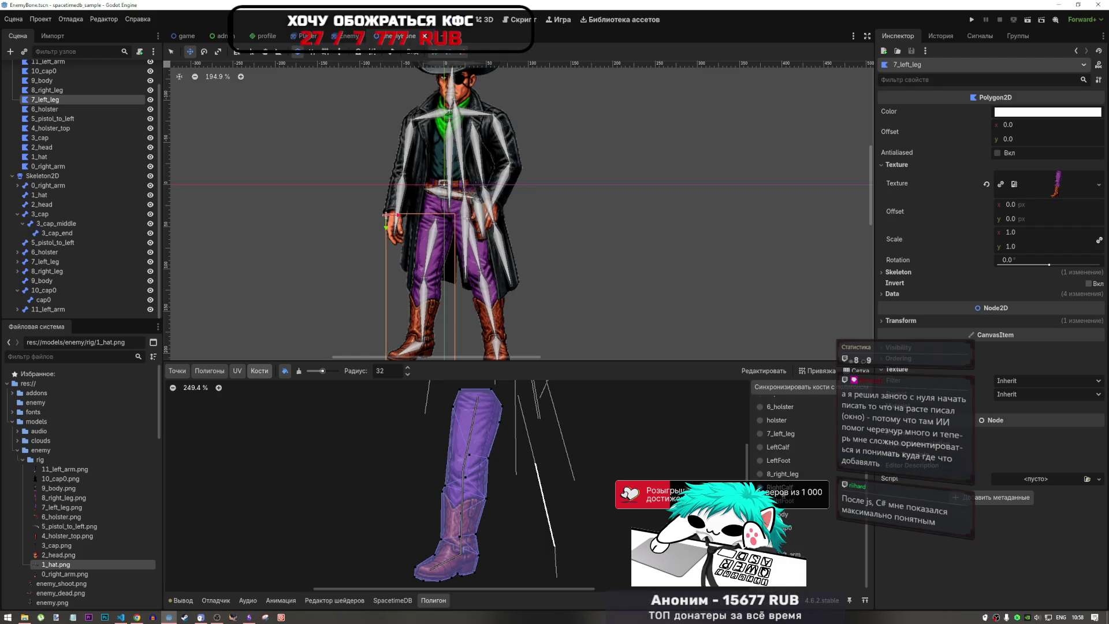
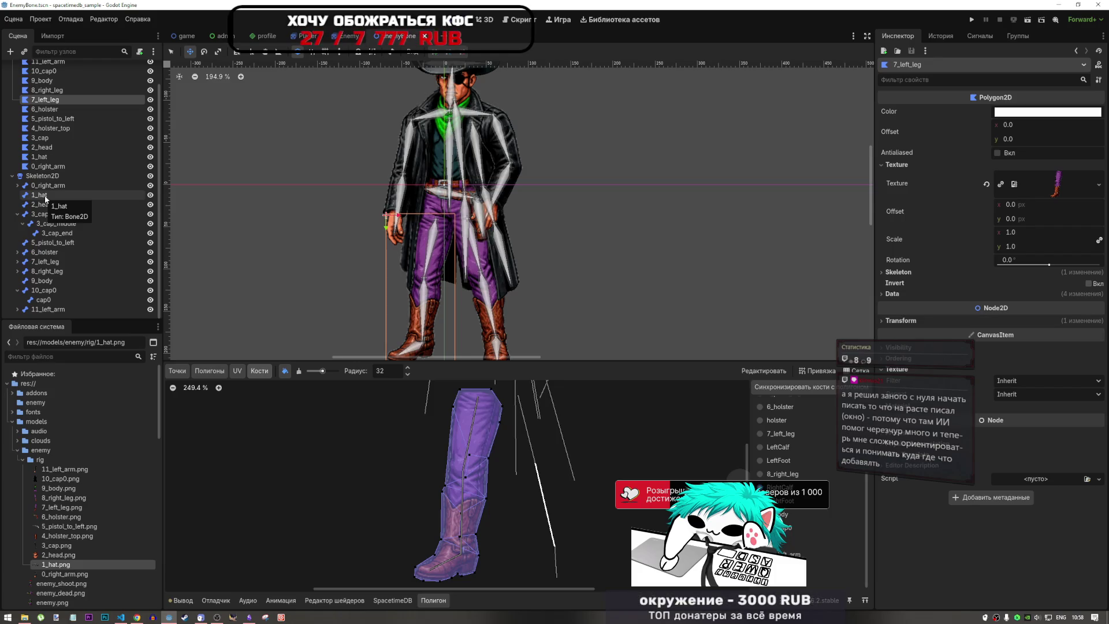
# - Select the 8_right_leg node and zoom in on its trouser leg and boot in the Polygon2D editor
pyautogui.scroll(-4, 519, 444)
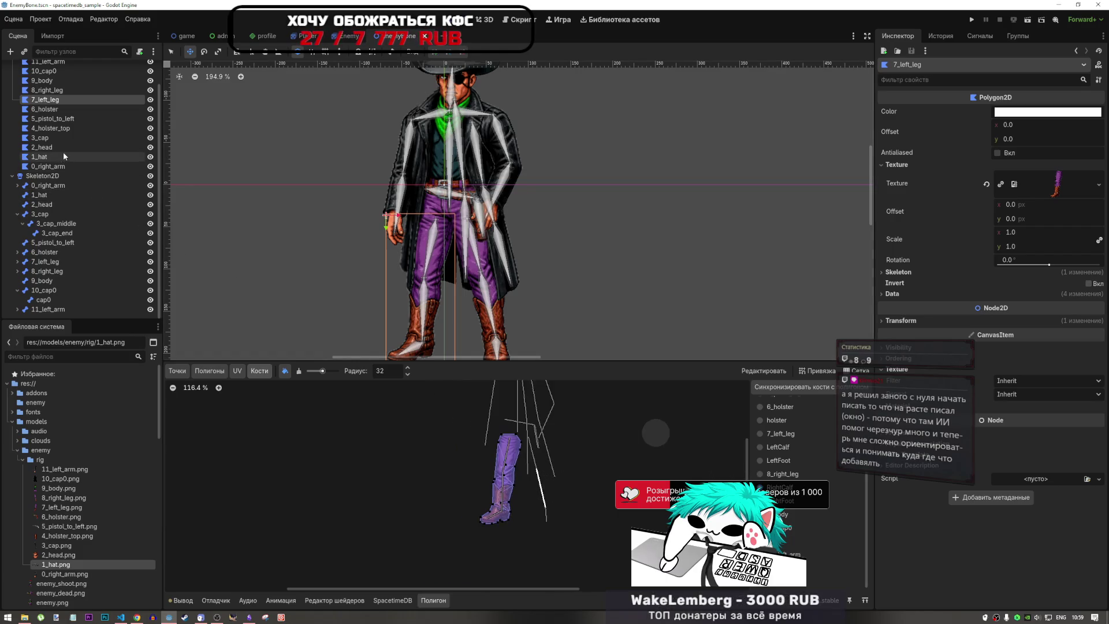
pyautogui.scroll(3, 64, 151)
pyautogui.click(56, 118)
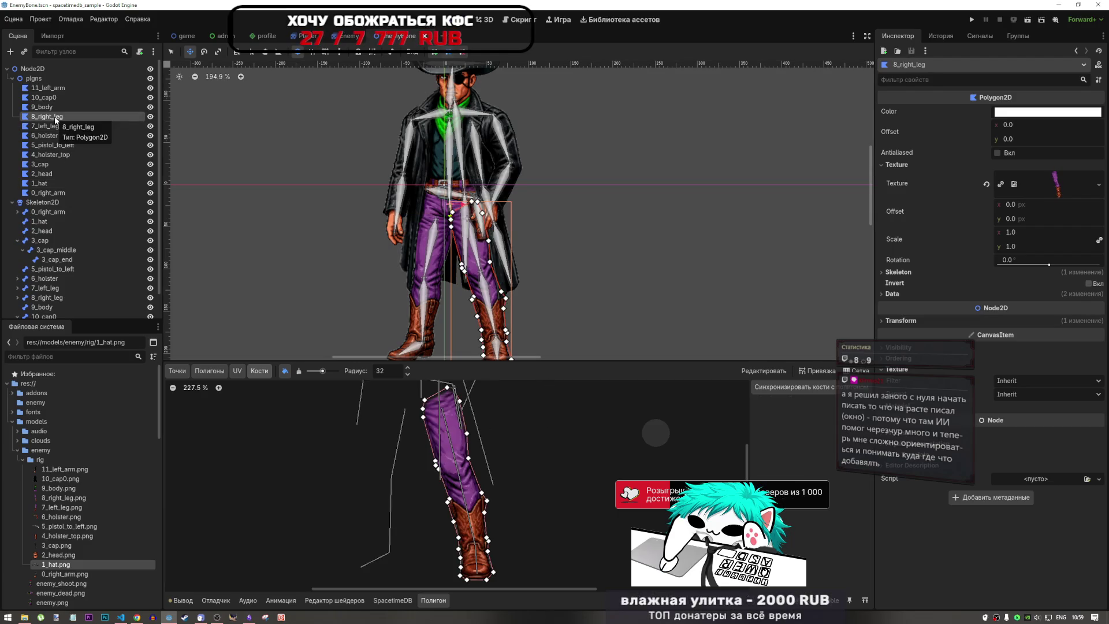
pyautogui.scroll(5, 511, 426)
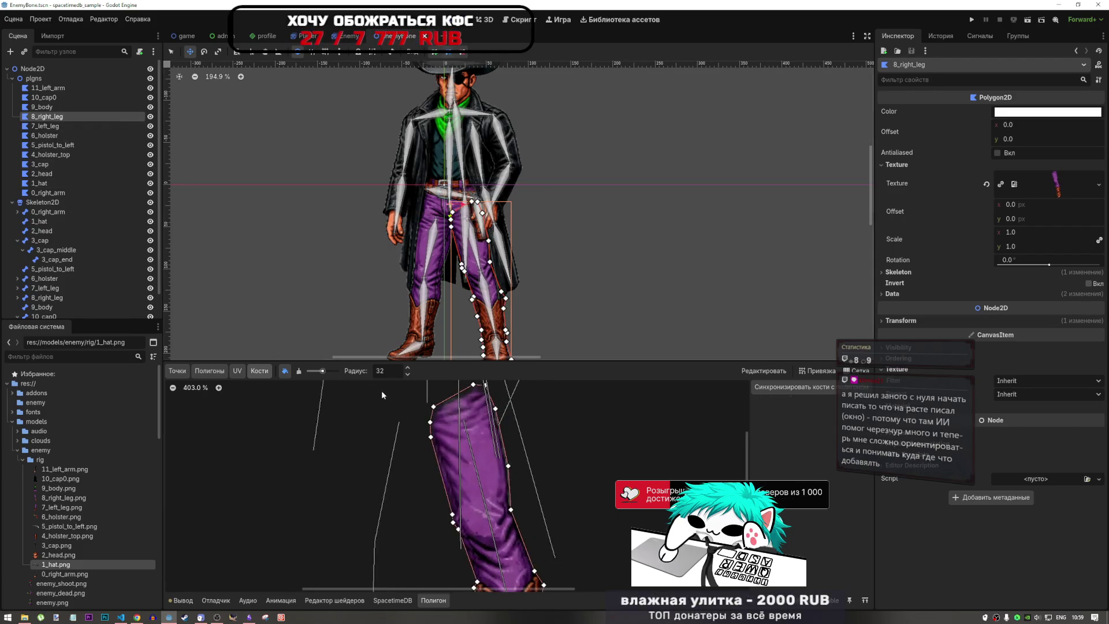
pyautogui.scroll(-5, 490, 487)
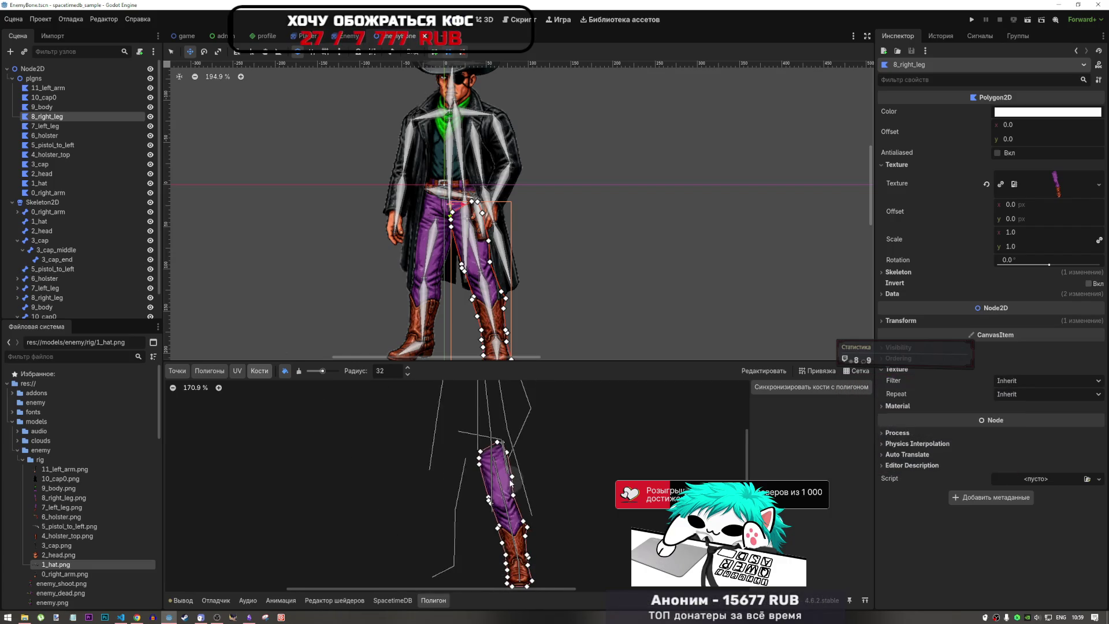
pyautogui.scroll(3, 509, 484)
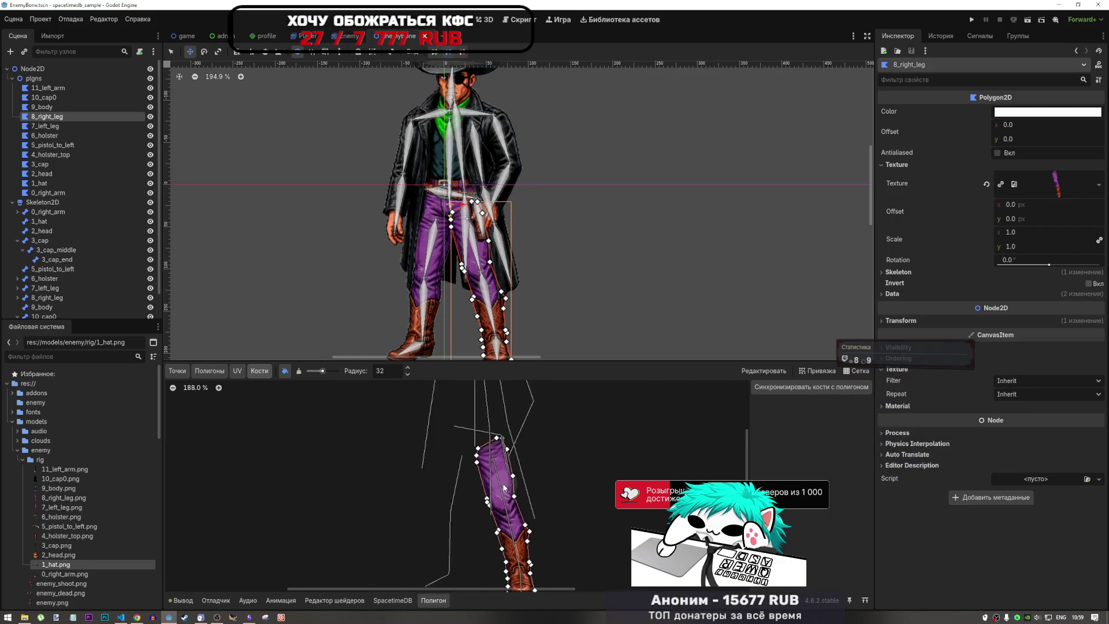
pyautogui.click(221, 374)
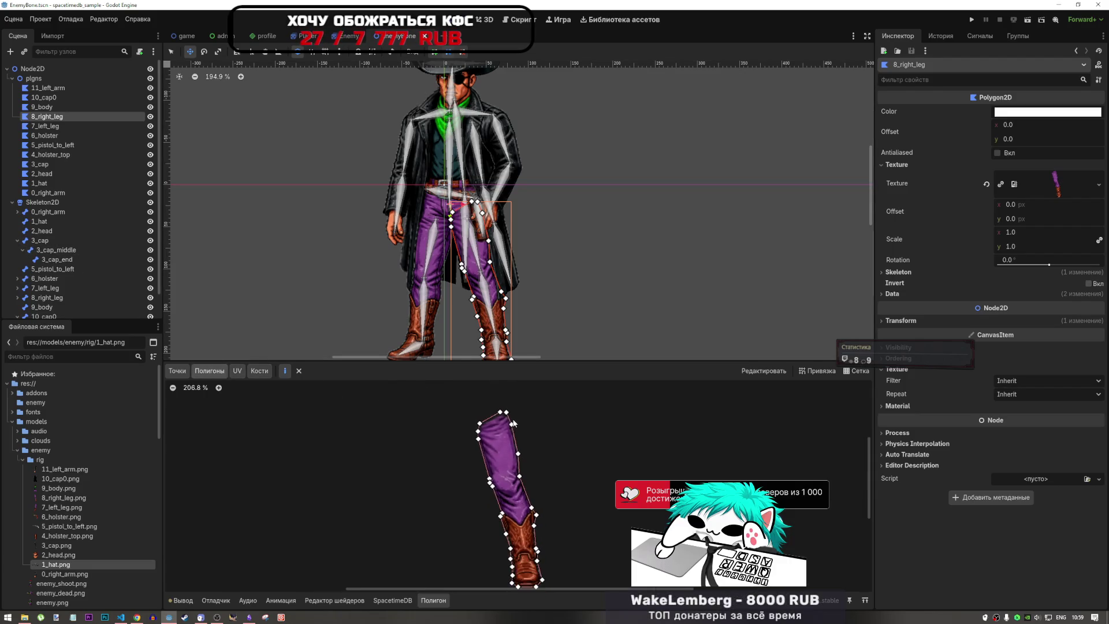
pyautogui.scroll(1, 500, 460)
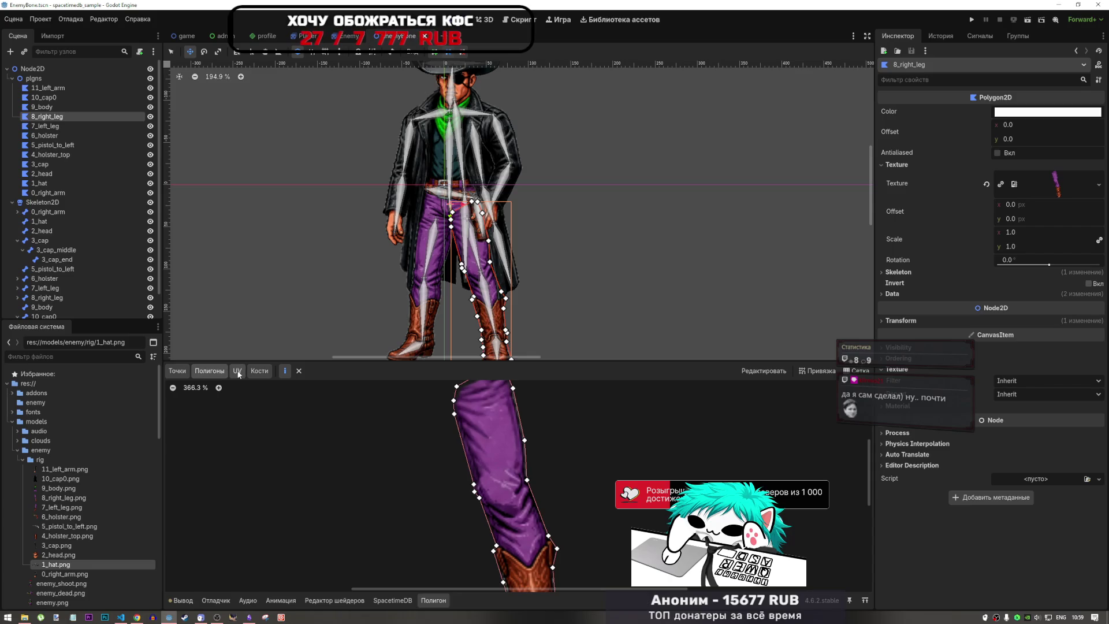
pyautogui.click(177, 371)
# - Add three internal vertices to 8_right_leg: two along the trouser leg and one in the boot
pyautogui.click(299, 370)
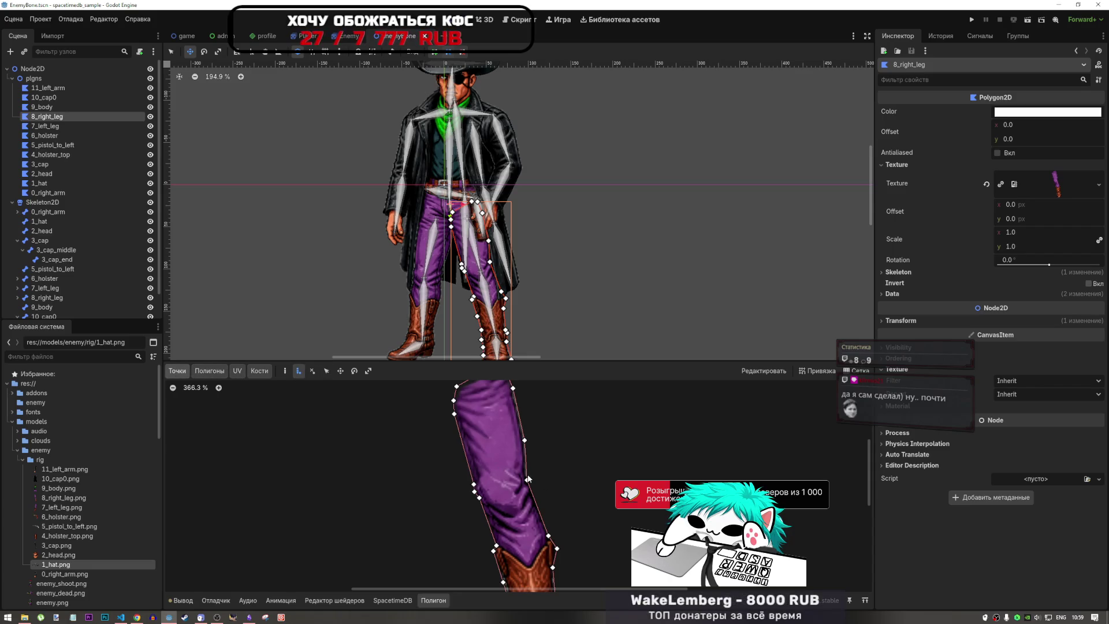
pyautogui.click(494, 457)
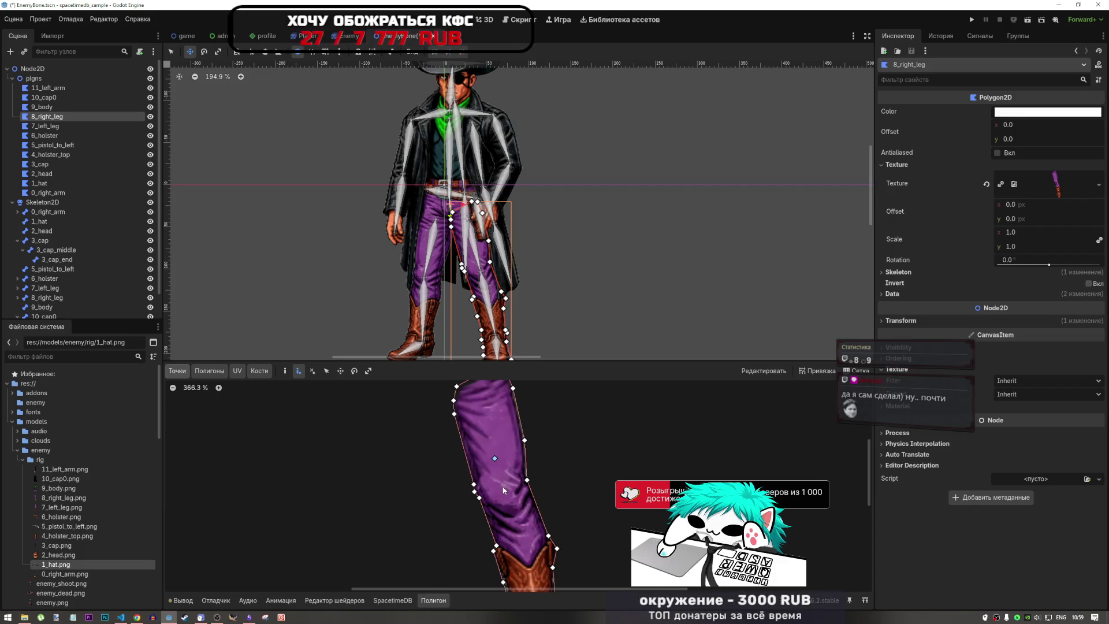
pyautogui.click(502, 487)
pyautogui.scroll(3, 517, 512)
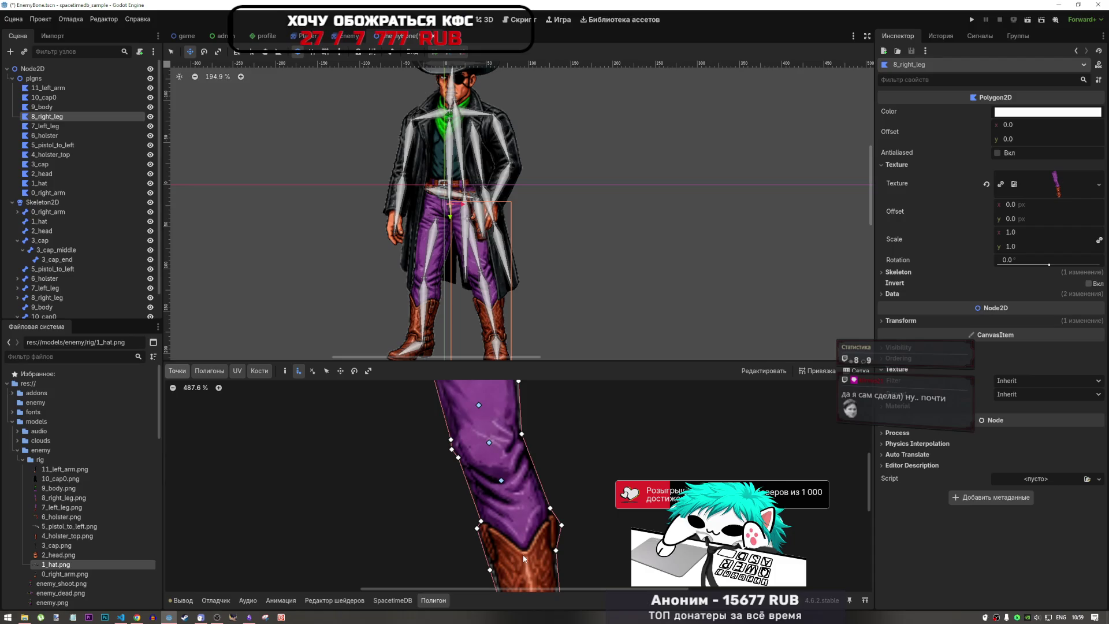
pyautogui.scroll(-2, 552, 451)
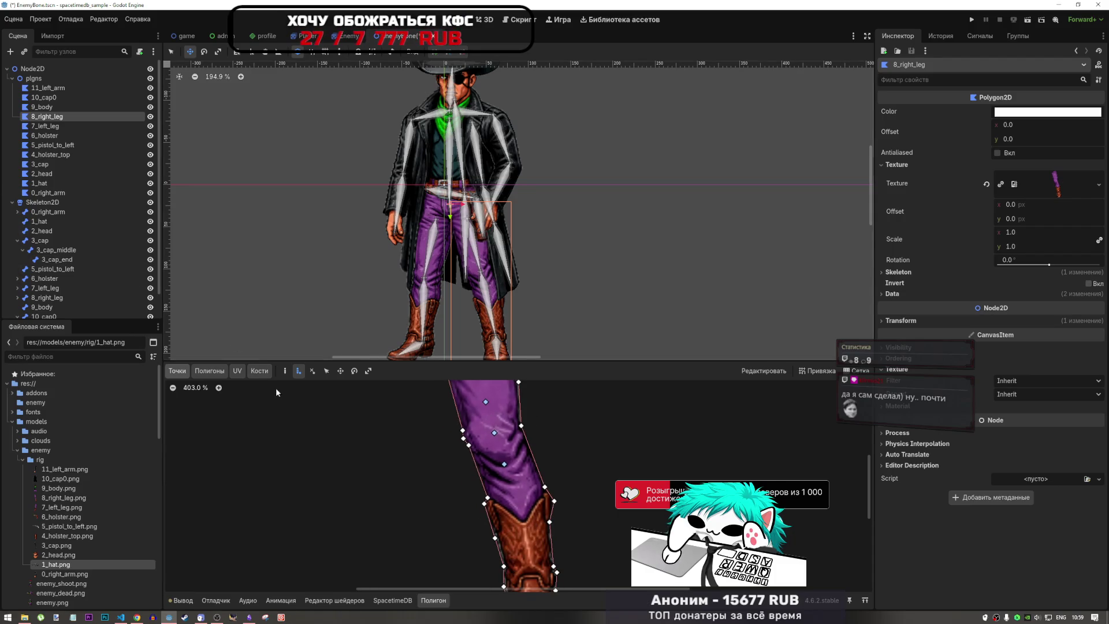
pyautogui.scroll(-8, 560, 456)
pyautogui.scroll(4, 559, 471)
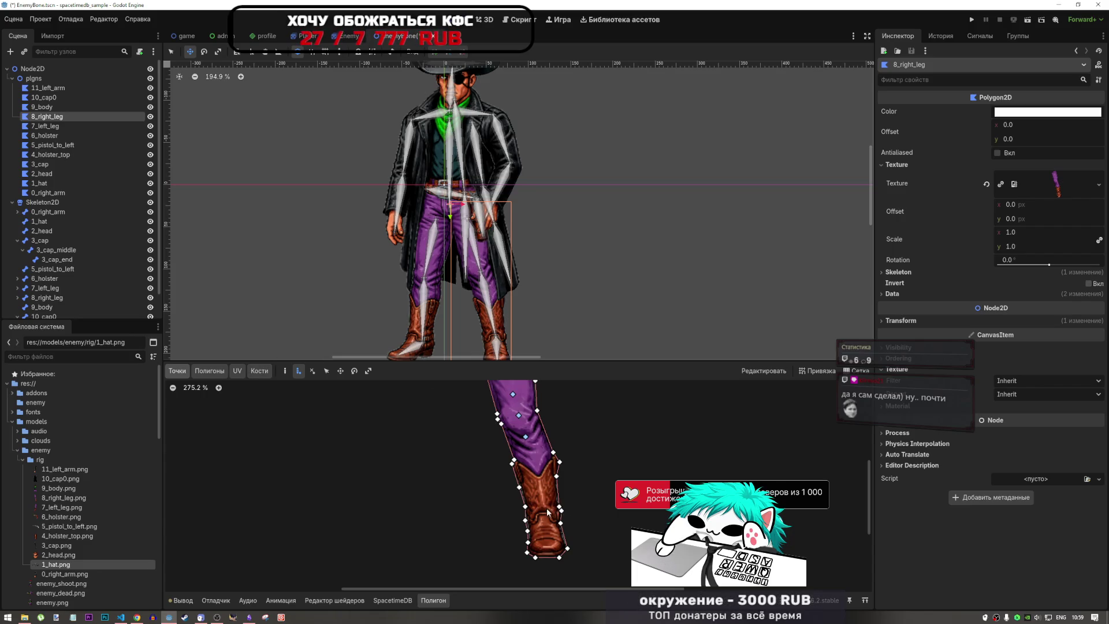
pyautogui.click(543, 507)
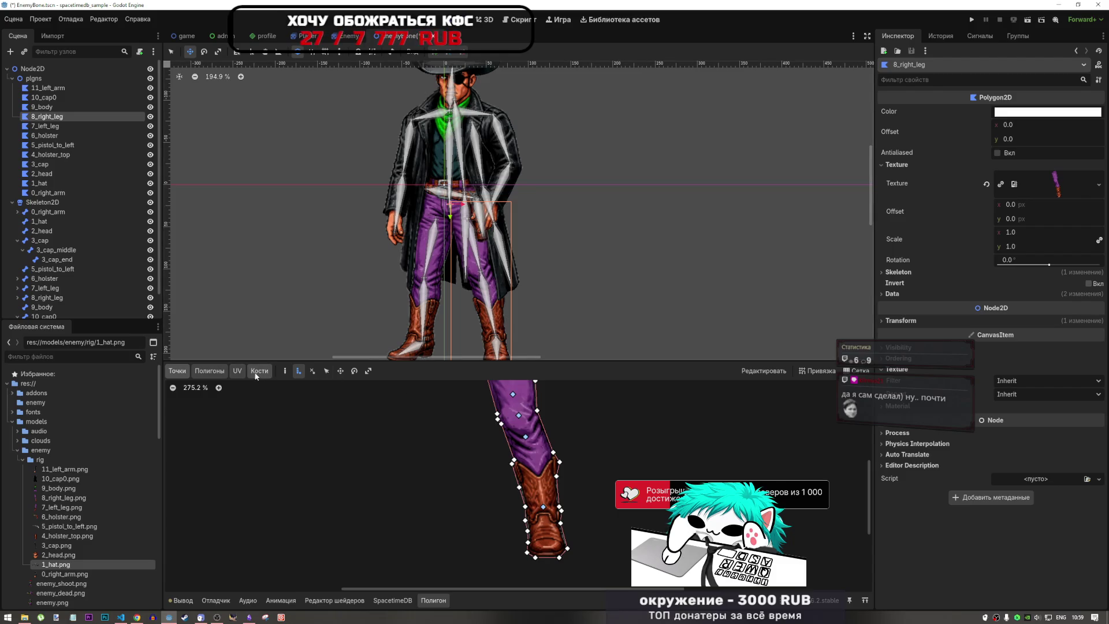
pyautogui.click(209, 371)
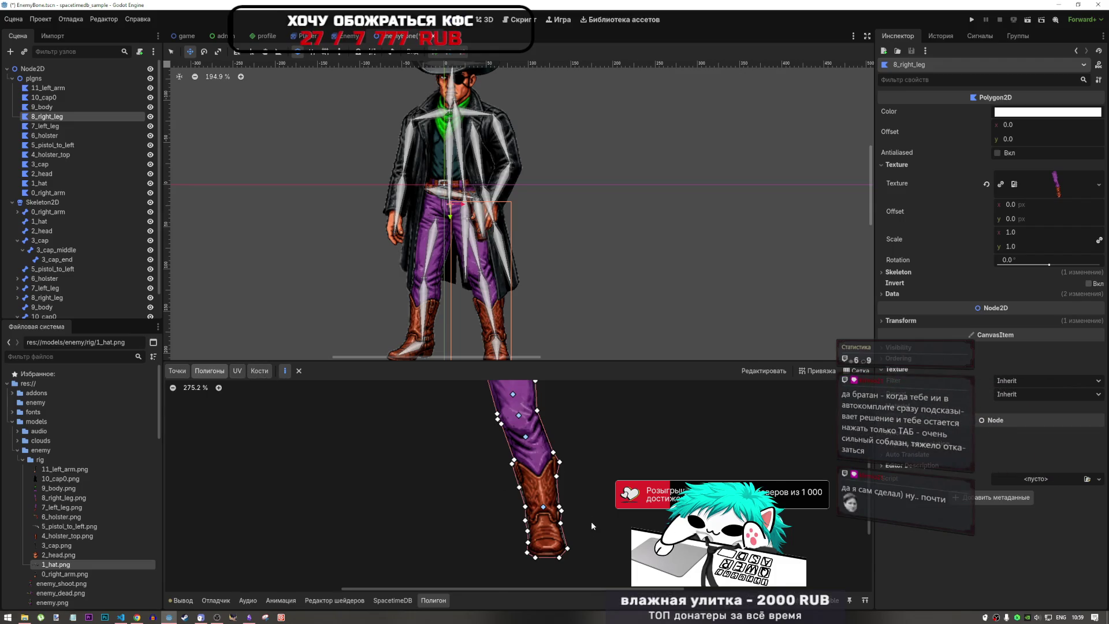
# - Trace a polygon over the upper trouser section through the edge and inner vertices
pyautogui.scroll(-5, 550, 493)
pyautogui.scroll(7, 563, 456)
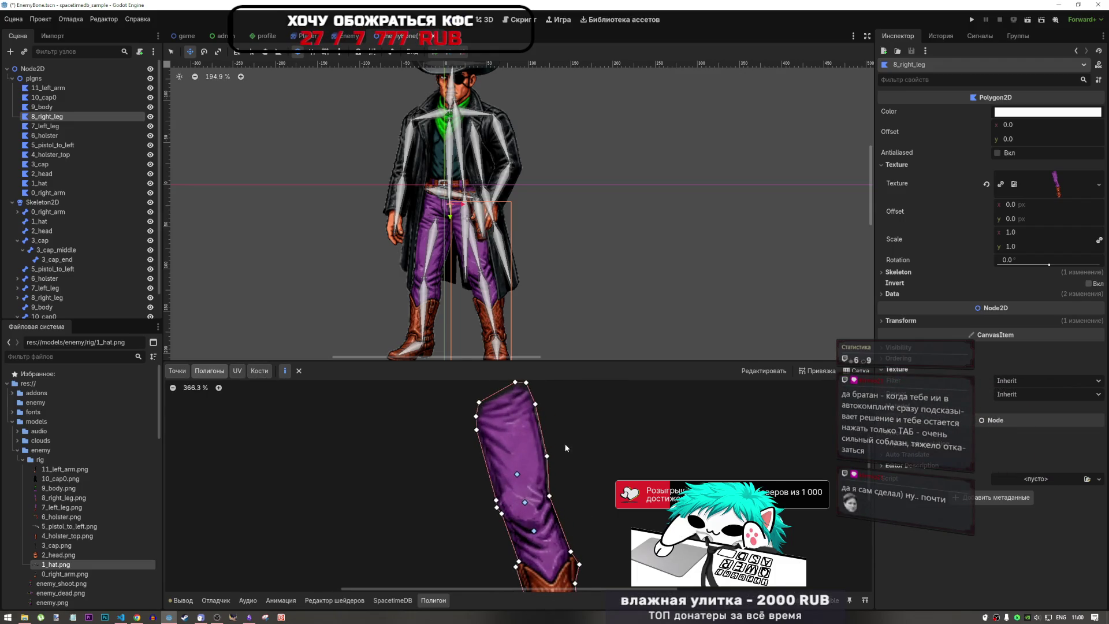
pyautogui.scroll(1, 548, 459)
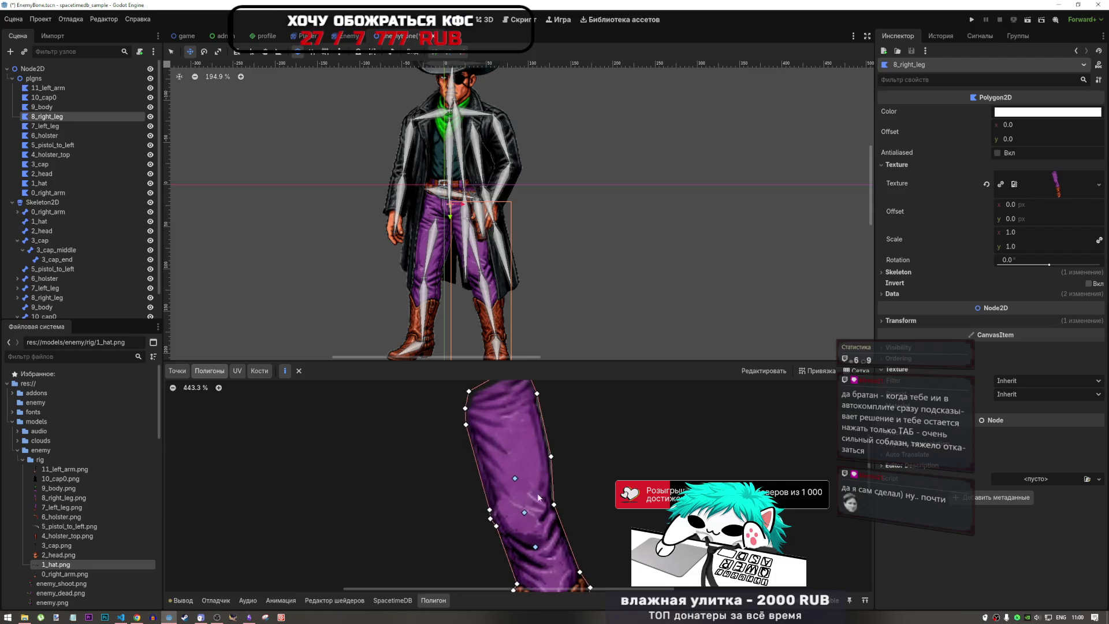
pyautogui.click(489, 509)
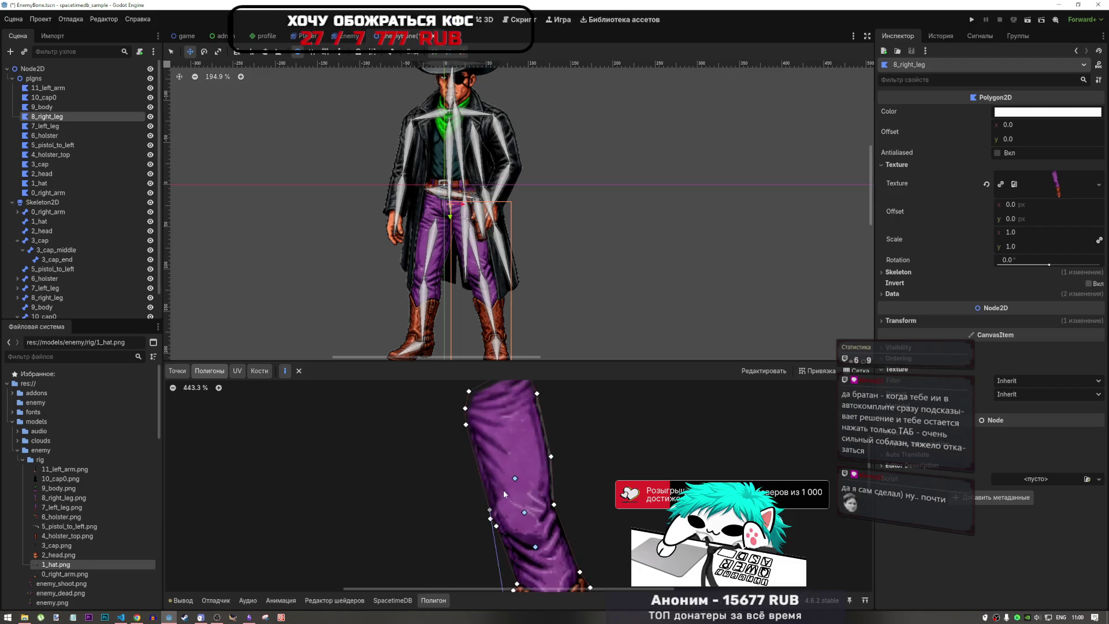
pyautogui.click(515, 478)
pyautogui.click(551, 457)
pyautogui.click(537, 393)
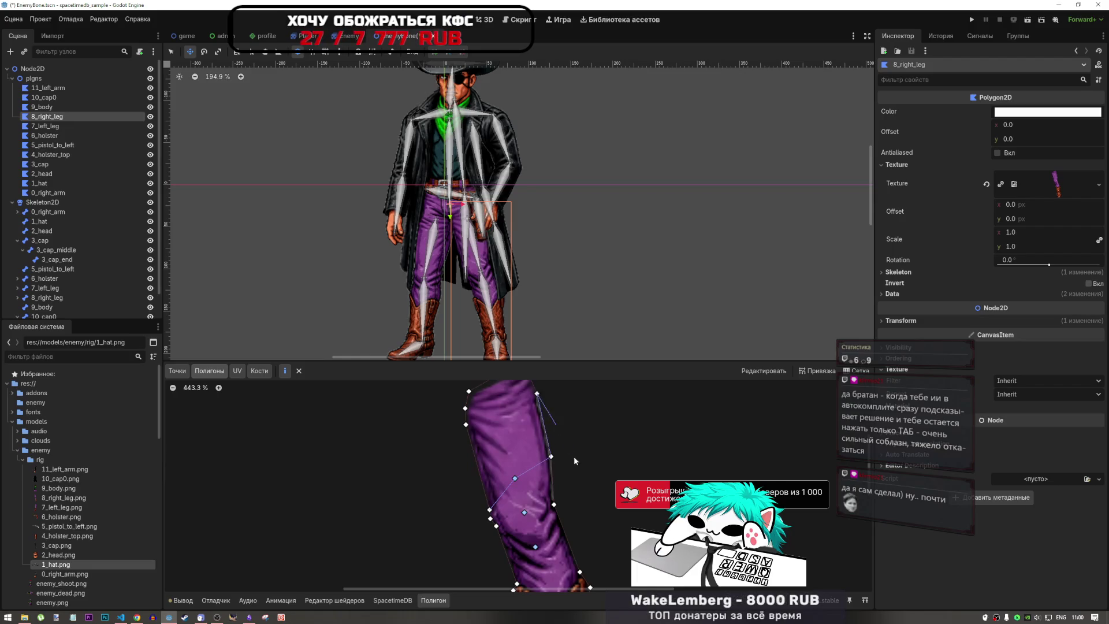
pyautogui.click(522, 386)
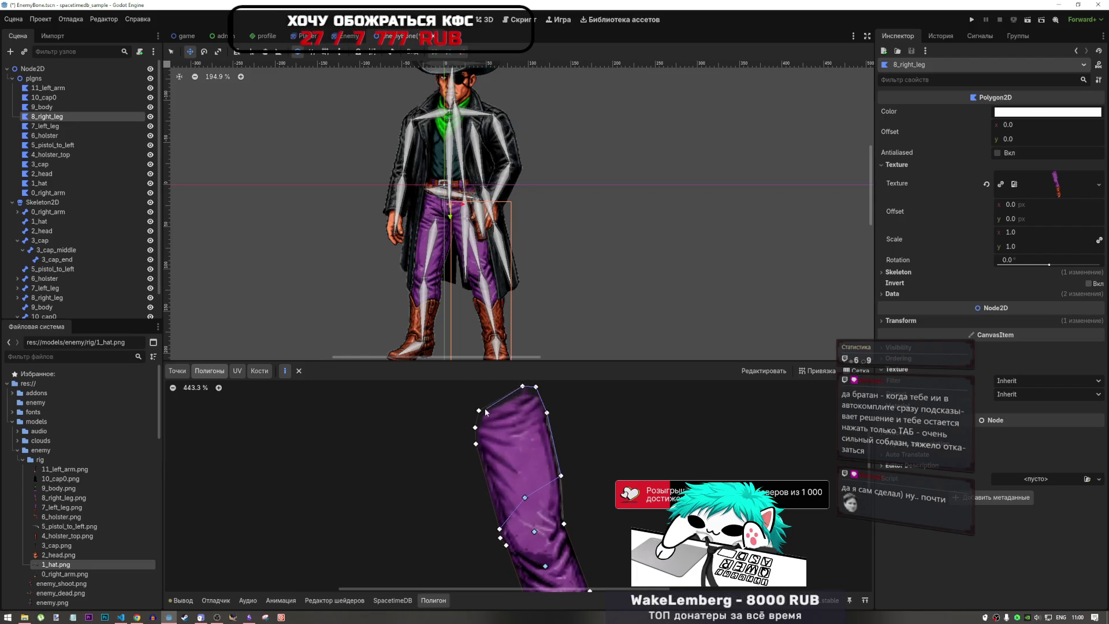
pyautogui.click(479, 410)
pyautogui.click(475, 427)
pyautogui.click(475, 443)
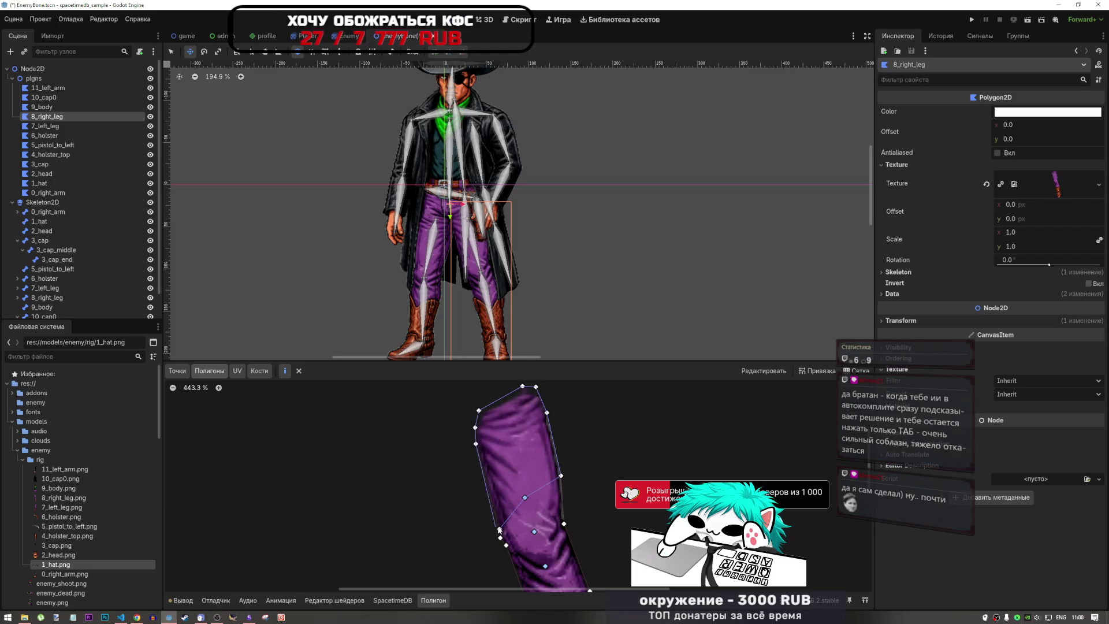
pyautogui.click(499, 528)
pyautogui.scroll(-4, 504, 436)
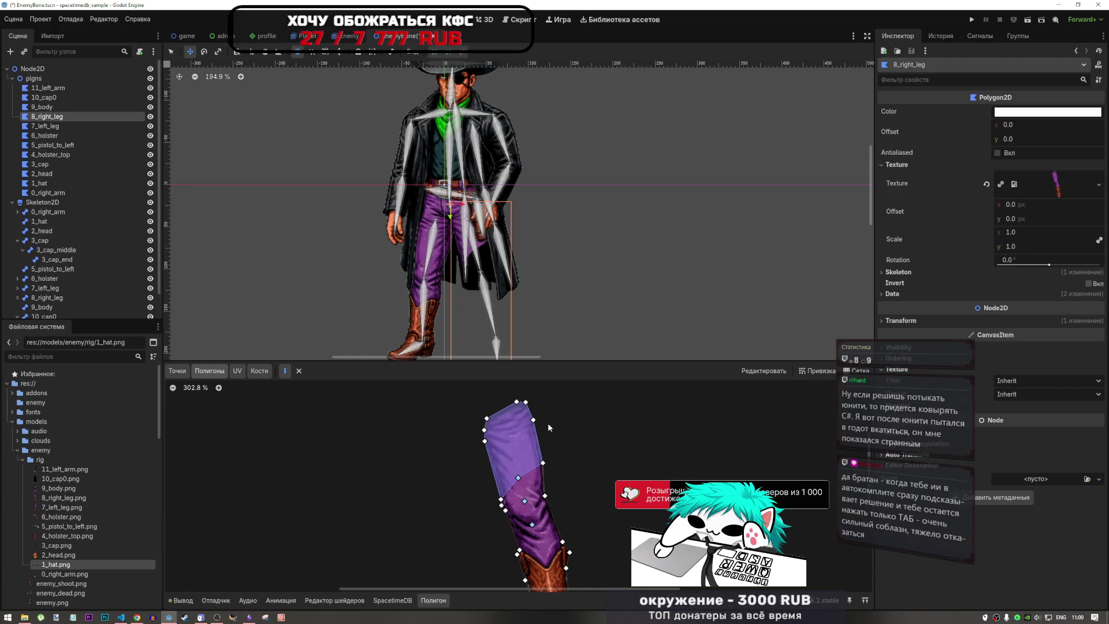
pyautogui.scroll(-3, 549, 444)
pyautogui.scroll(9, 551, 444)
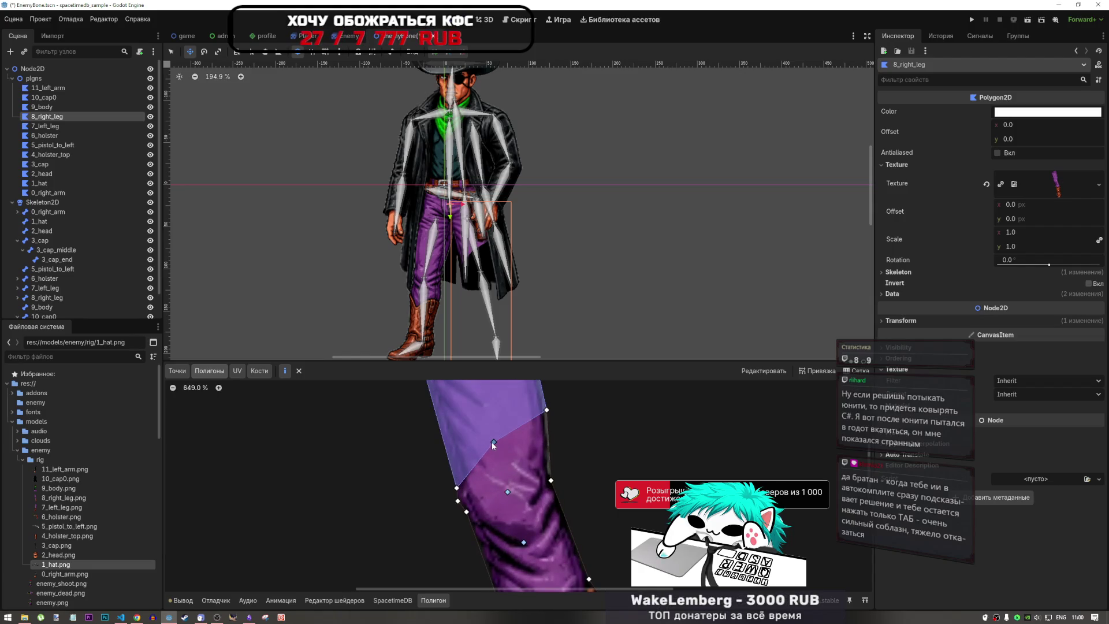
# - Create two triangles around the upper inner vertex, one toward each leg edge
pyautogui.click(493, 442)
pyautogui.click(550, 480)
pyautogui.click(546, 410)
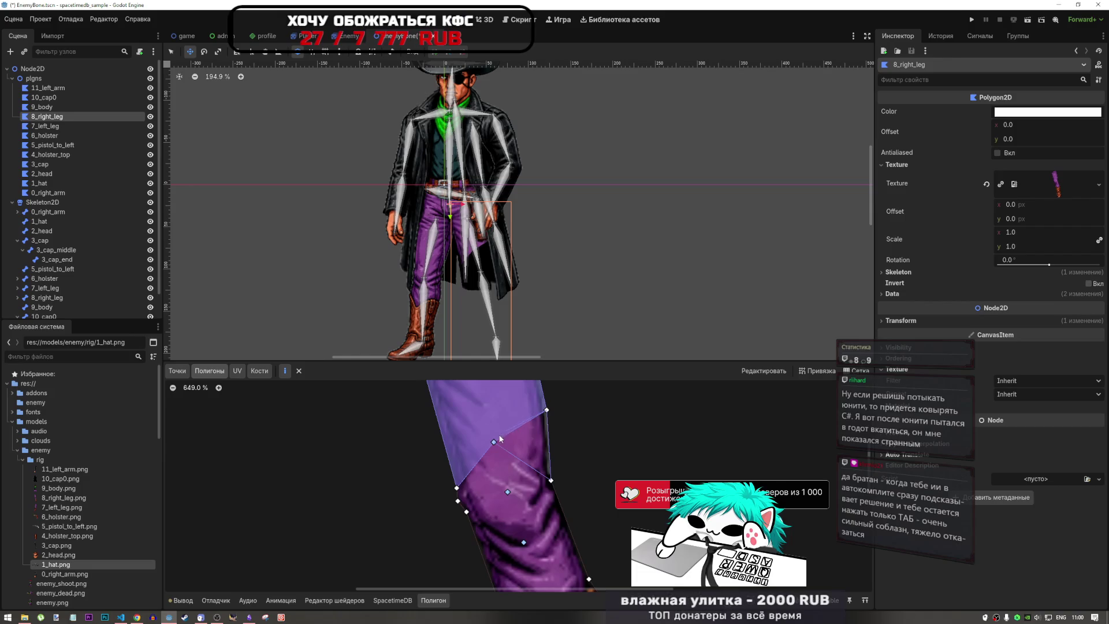
pyautogui.click(494, 443)
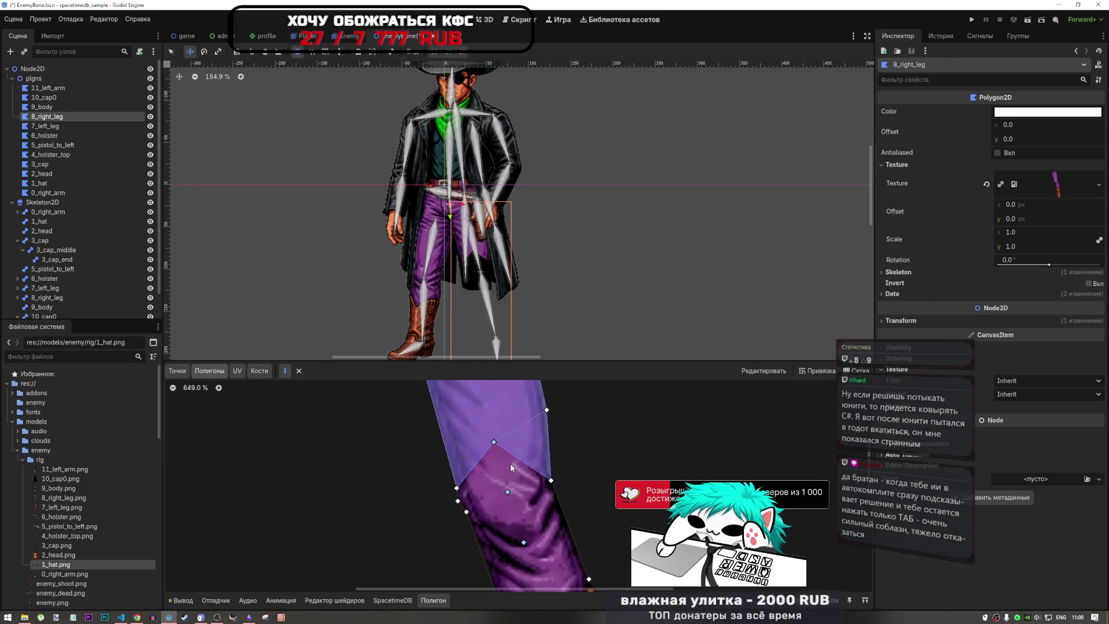
pyautogui.click(456, 487)
pyautogui.click(507, 491)
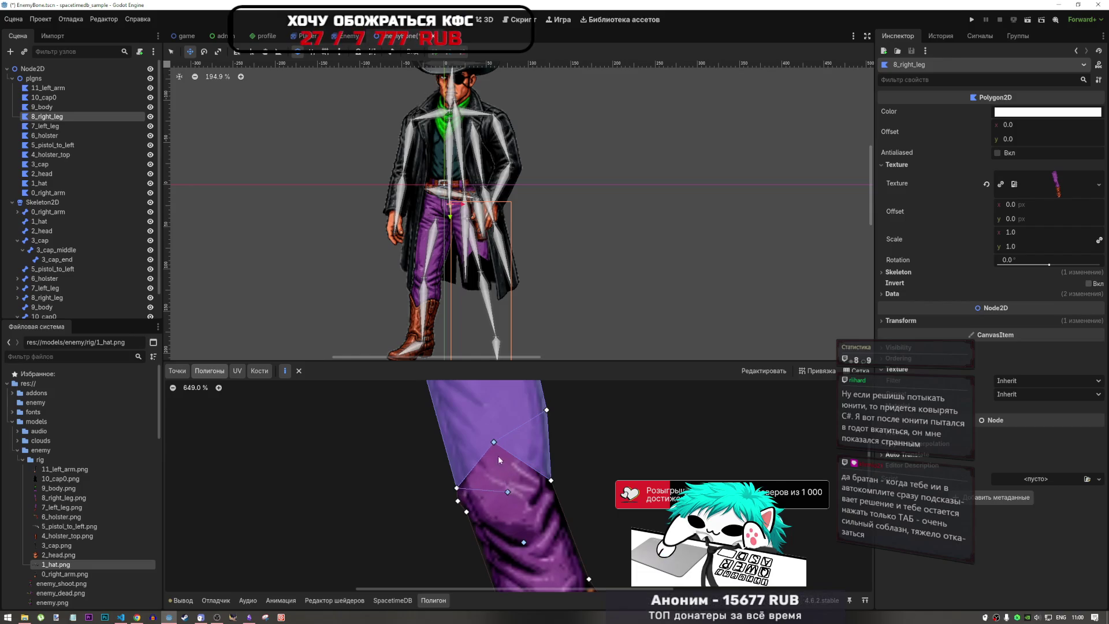
pyautogui.click(494, 441)
pyautogui.click(457, 488)
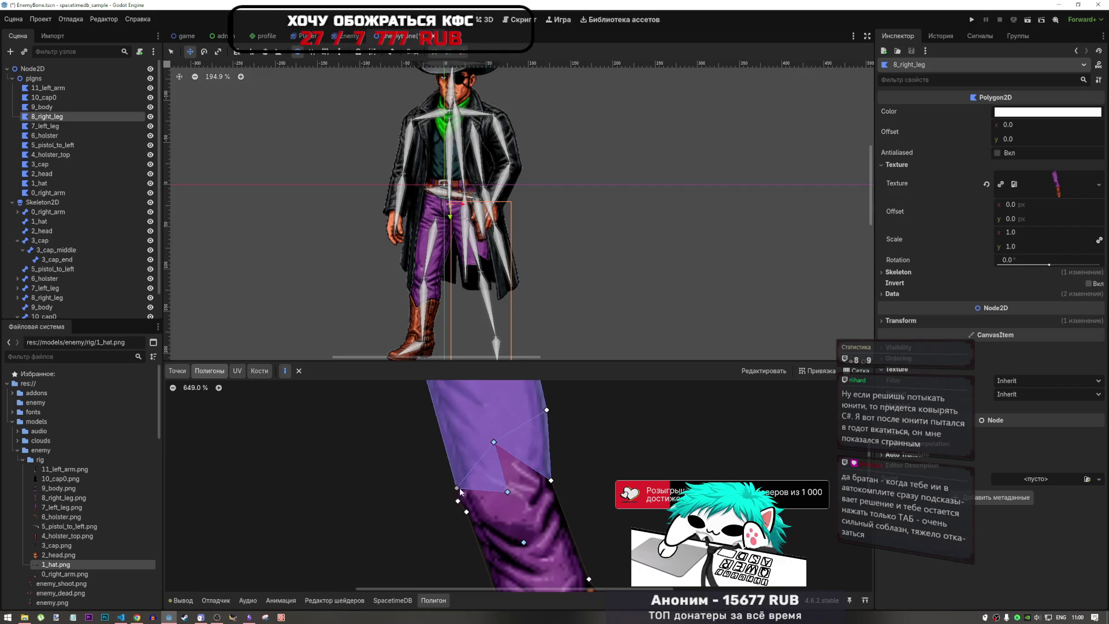
# - Close a further polygon from the inner vertices up to the top of the leg
pyautogui.click(507, 491)
pyautogui.click(551, 480)
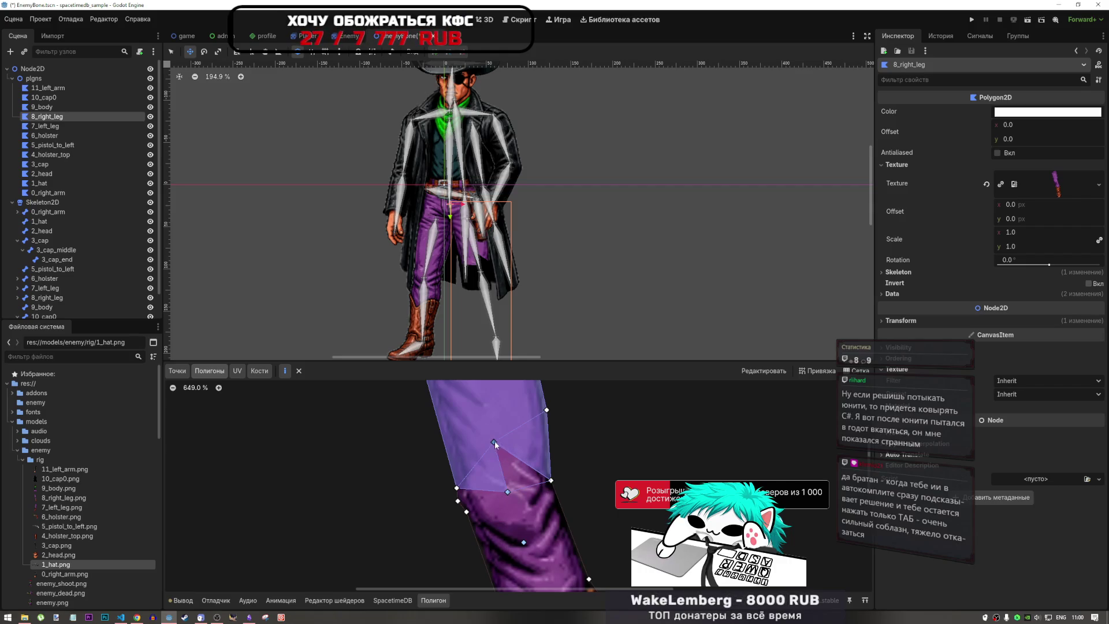
pyautogui.scroll(4, 526, 455)
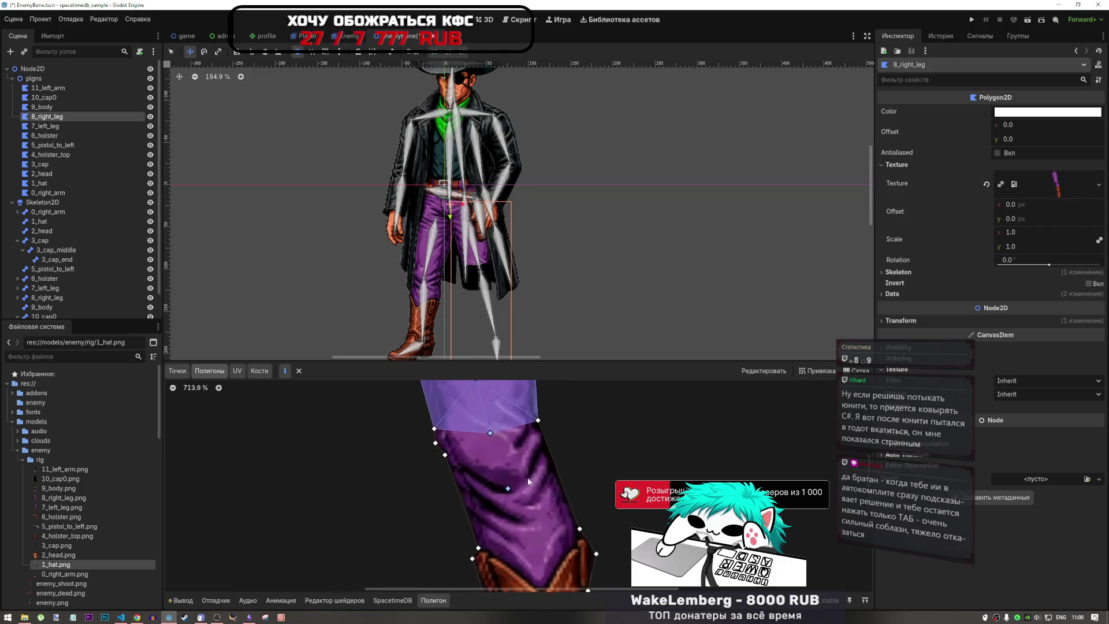
pyautogui.scroll(-8, 496, 436)
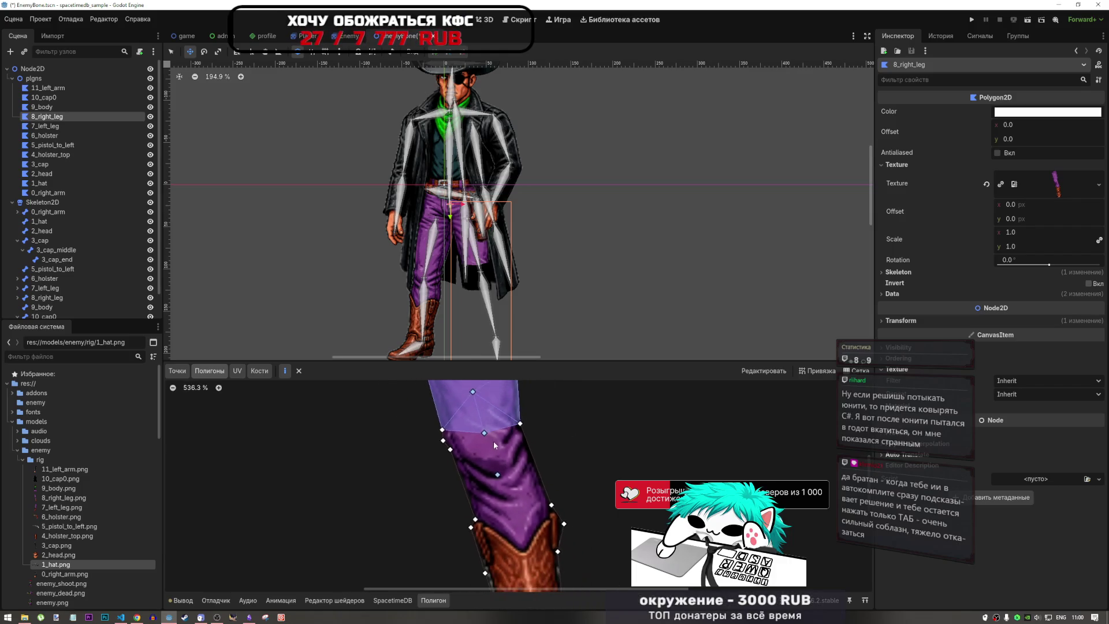
pyautogui.scroll(8, 494, 439)
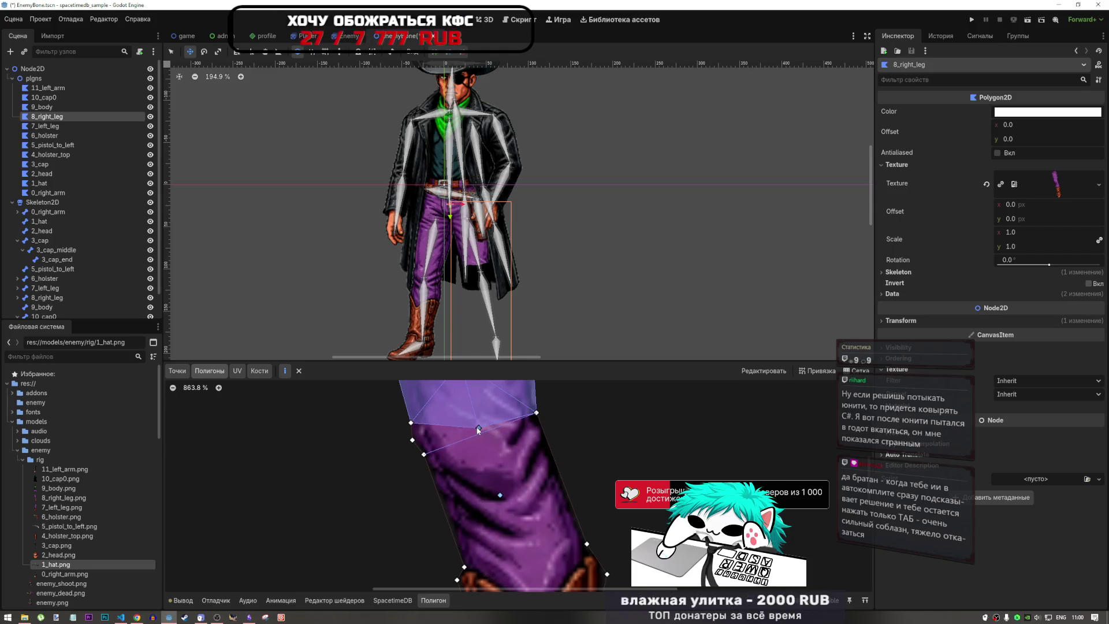
pyautogui.click(478, 428)
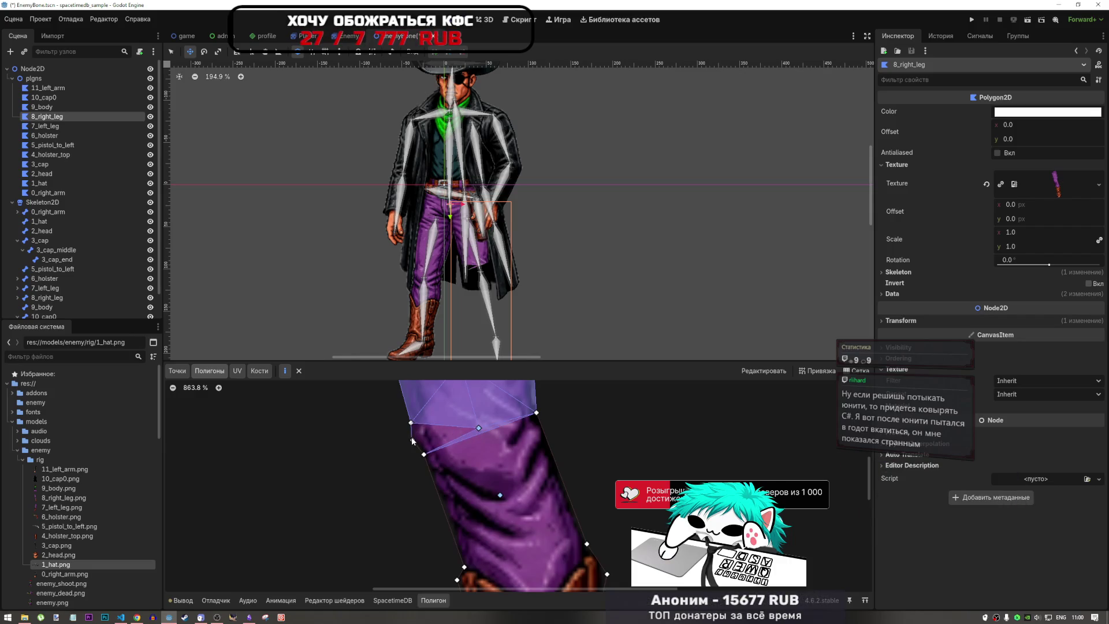
pyautogui.click(413, 441)
pyautogui.click(479, 427)
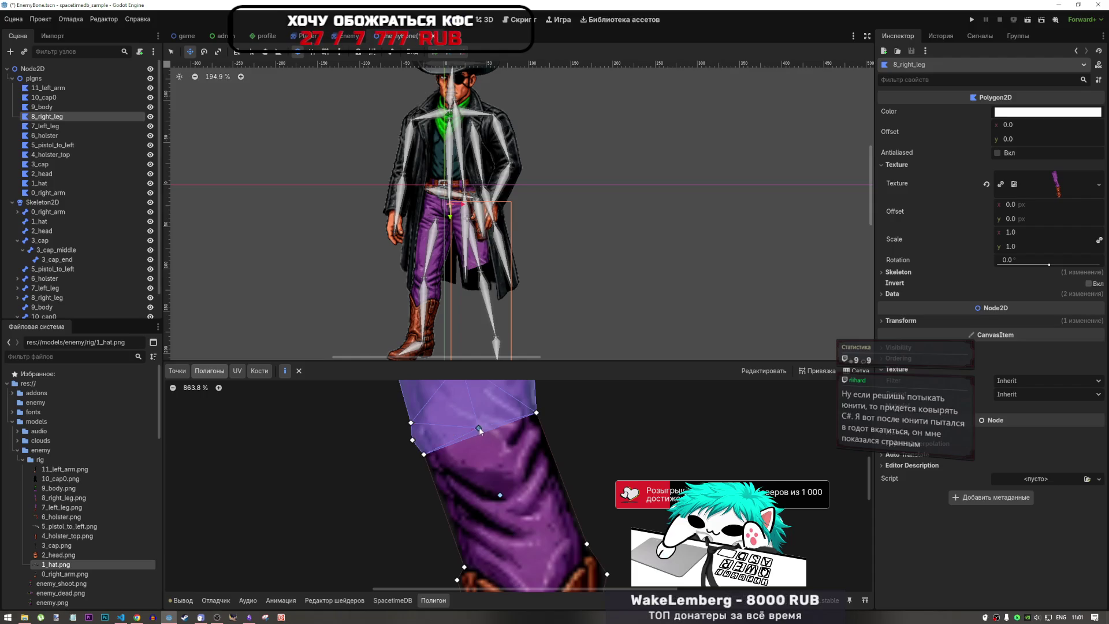
pyautogui.scroll(-2, 511, 410)
pyautogui.scroll(-1, 511, 410)
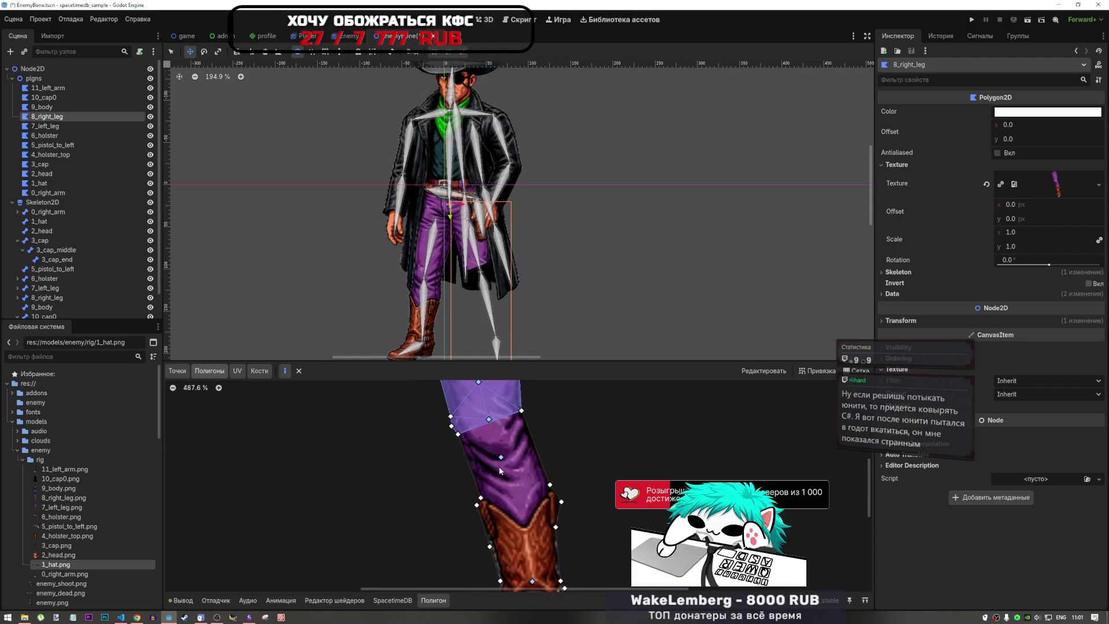
# - Create a triangle polygon on the upper leg through an inner vertex
pyautogui.scroll(1, 515, 469)
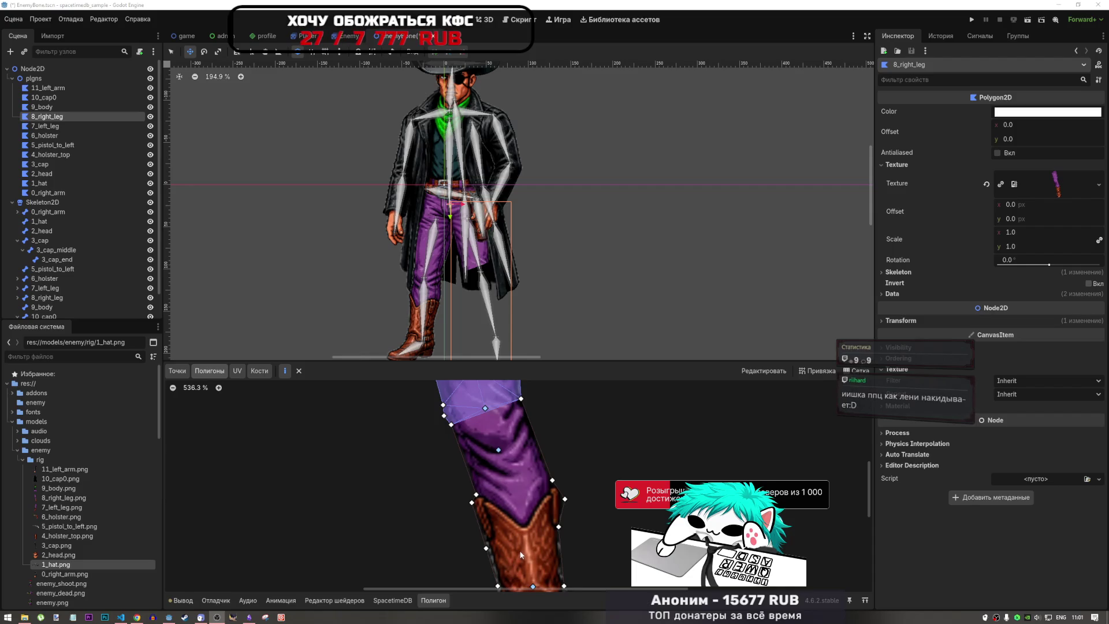
pyautogui.scroll(-2, 648, 463)
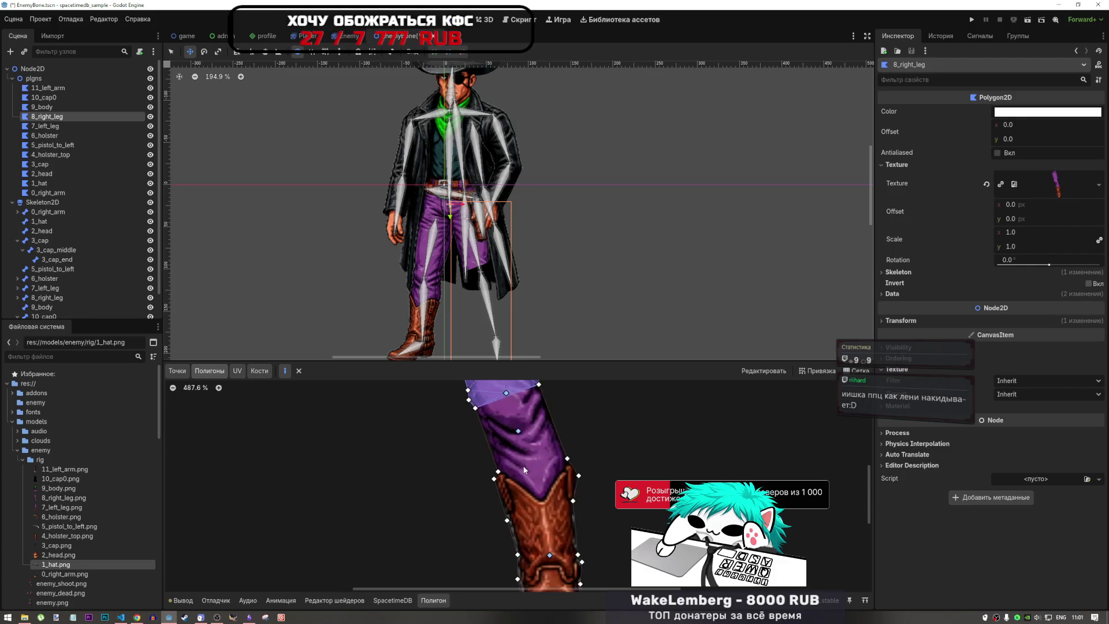
pyautogui.moveTo(529, 511); pyautogui.dragTo(524, 504)
pyautogui.scroll(5, 526, 471)
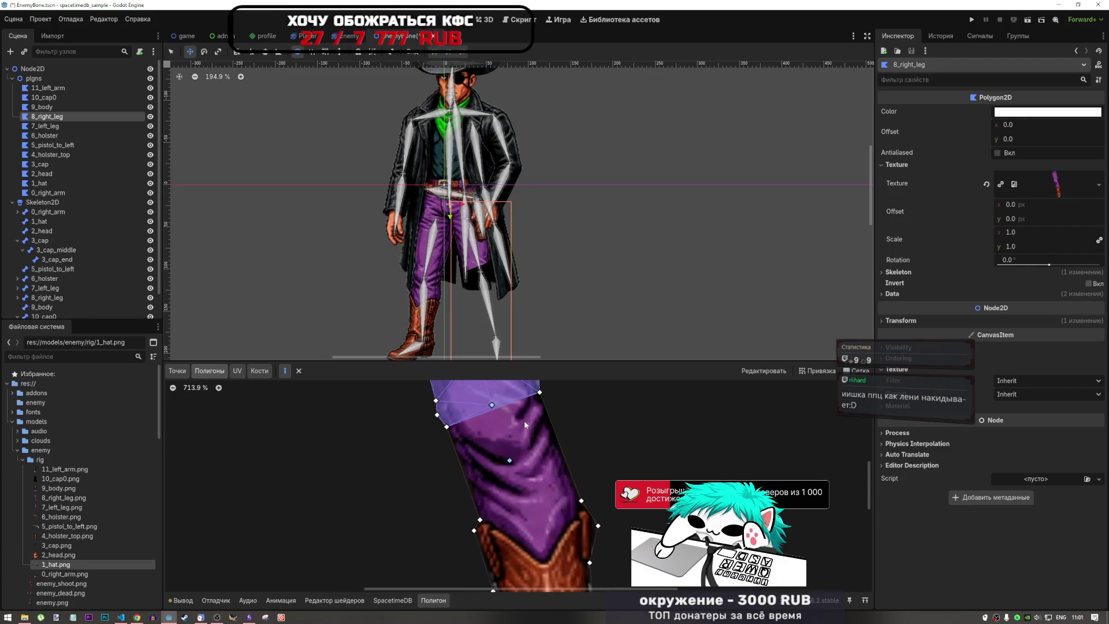
pyautogui.click(539, 392)
pyautogui.click(509, 460)
pyautogui.click(446, 426)
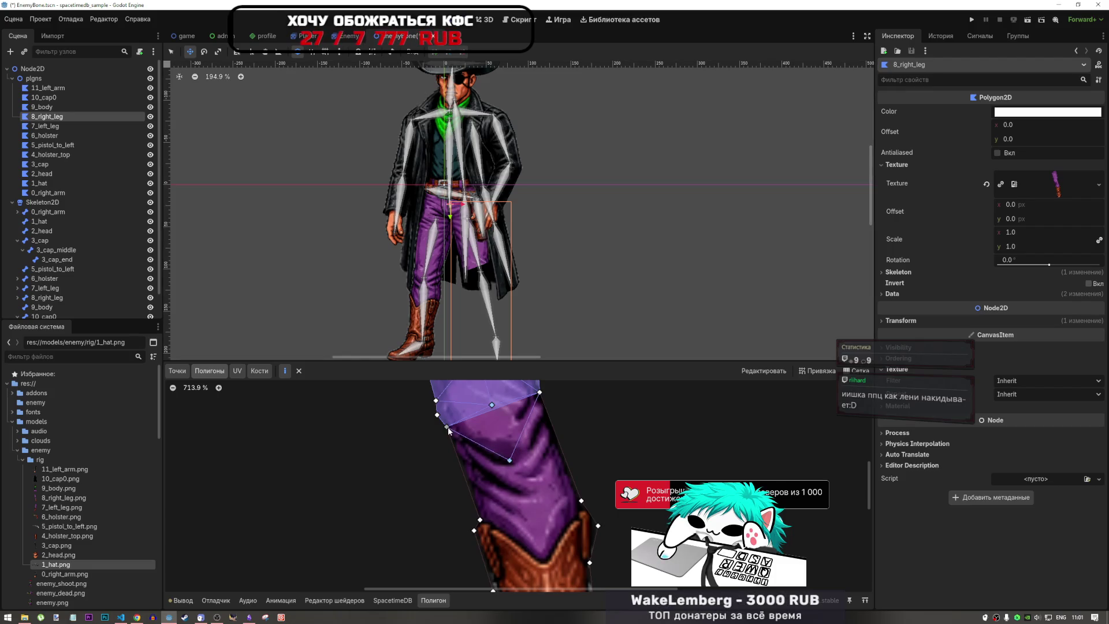
pyautogui.click(540, 392)
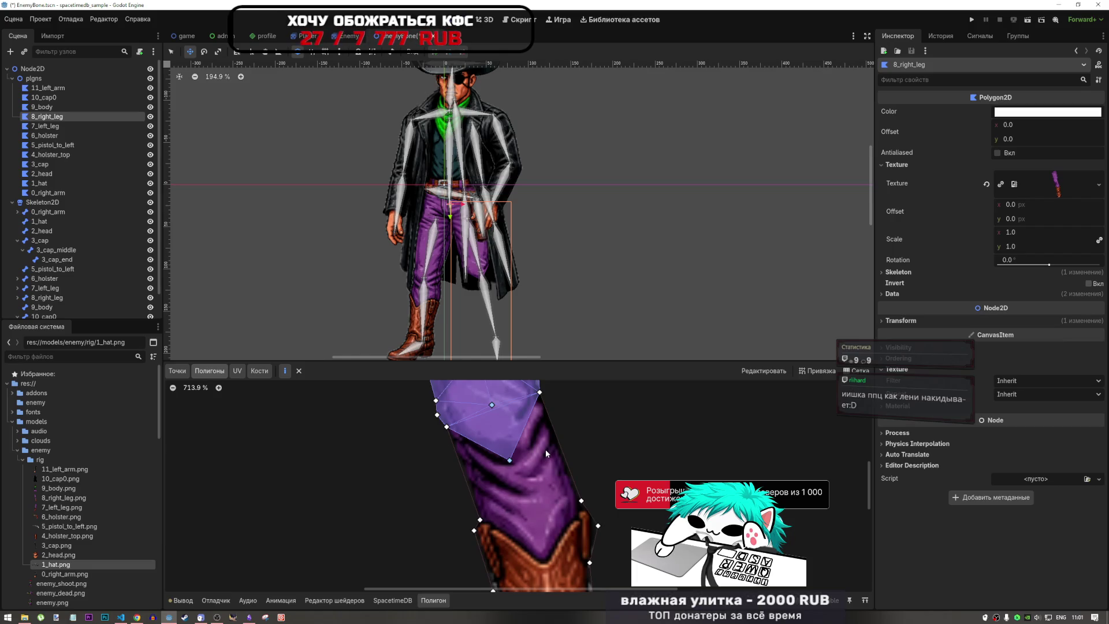
# - Start a thigh polygon connecting the thigh vertex to the vertex across the leg
pyautogui.scroll(-10, 538, 435)
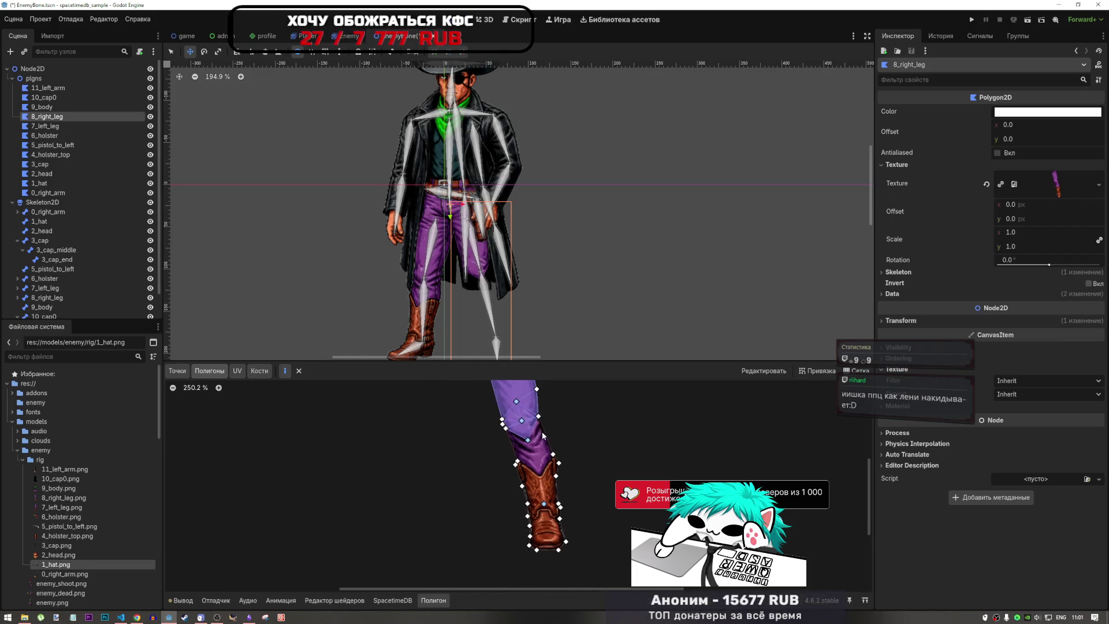
pyautogui.scroll(11, 543, 436)
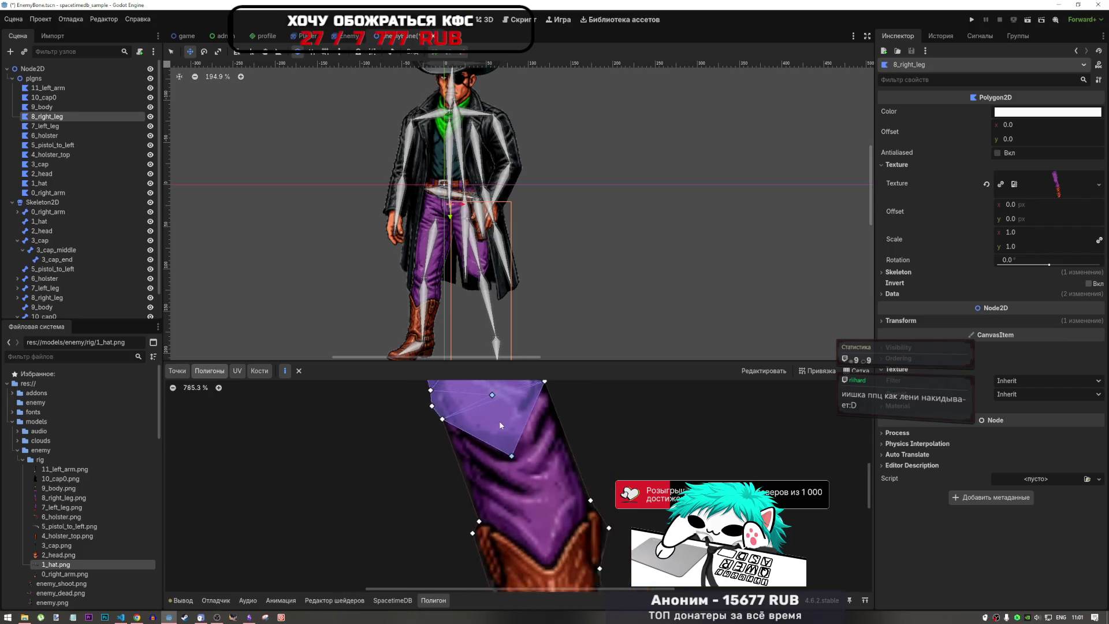
pyautogui.scroll(-1, 501, 425)
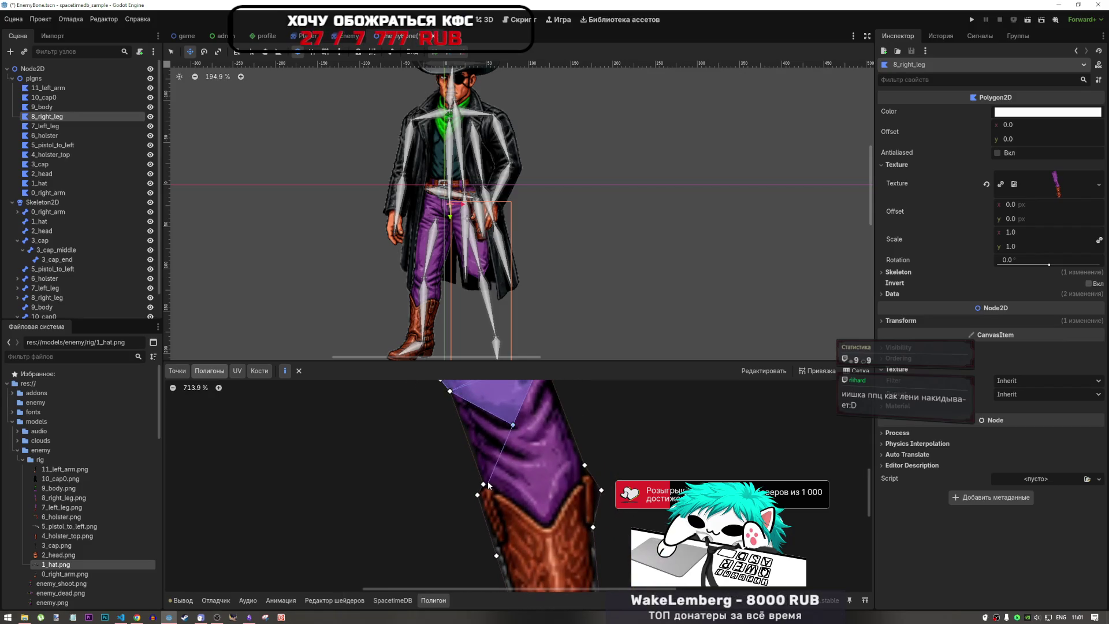
pyautogui.scroll(-8, 528, 464)
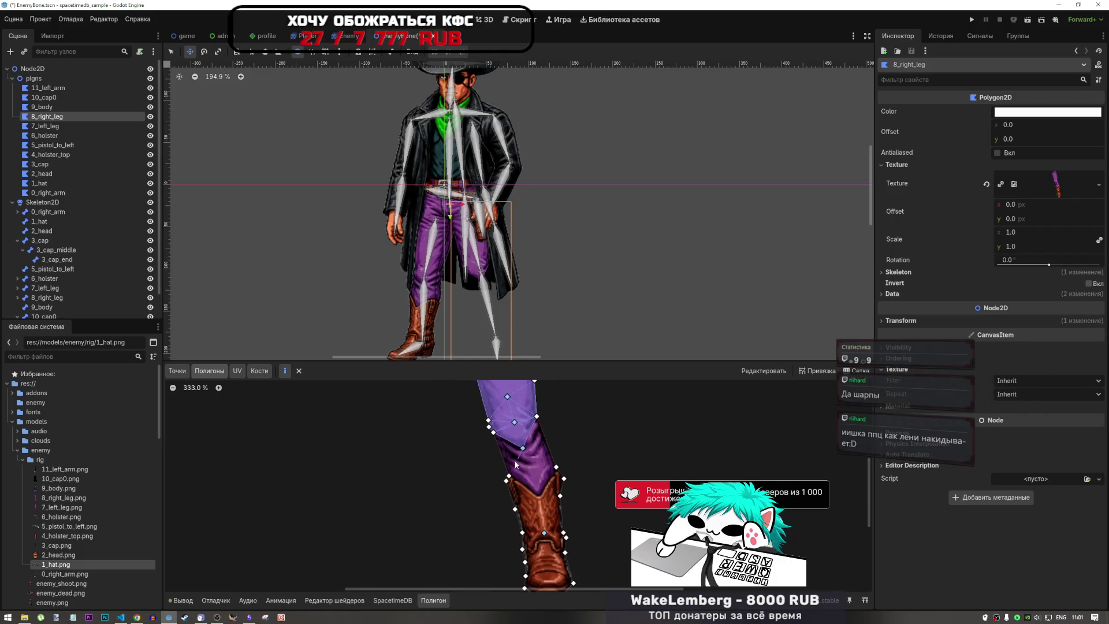
pyautogui.scroll(4, 515, 462)
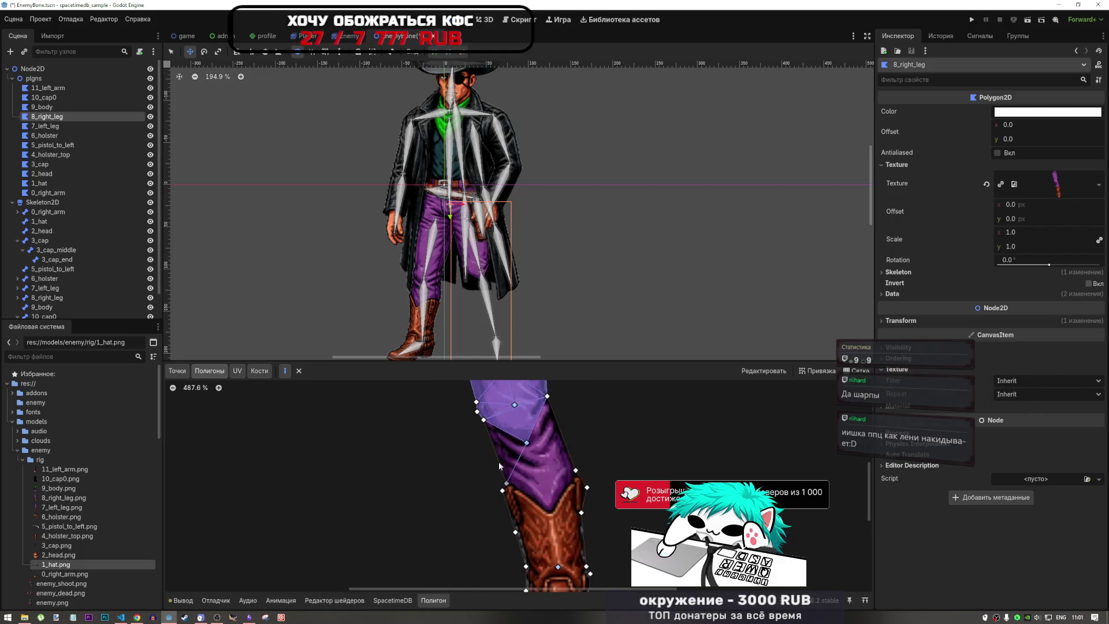
pyautogui.click(527, 443)
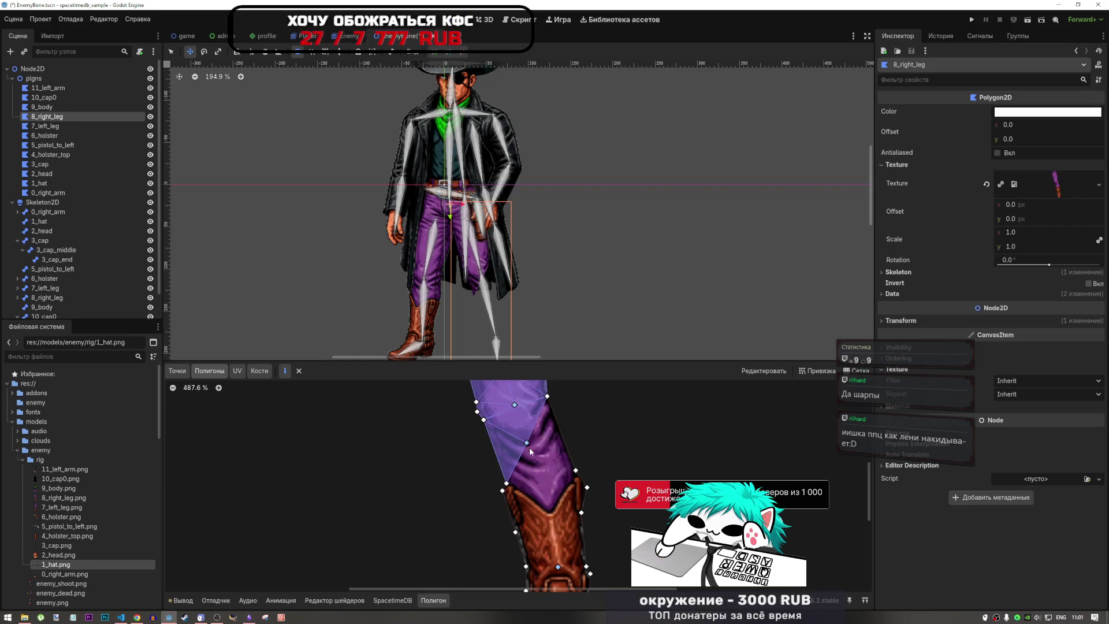
pyautogui.click(575, 470)
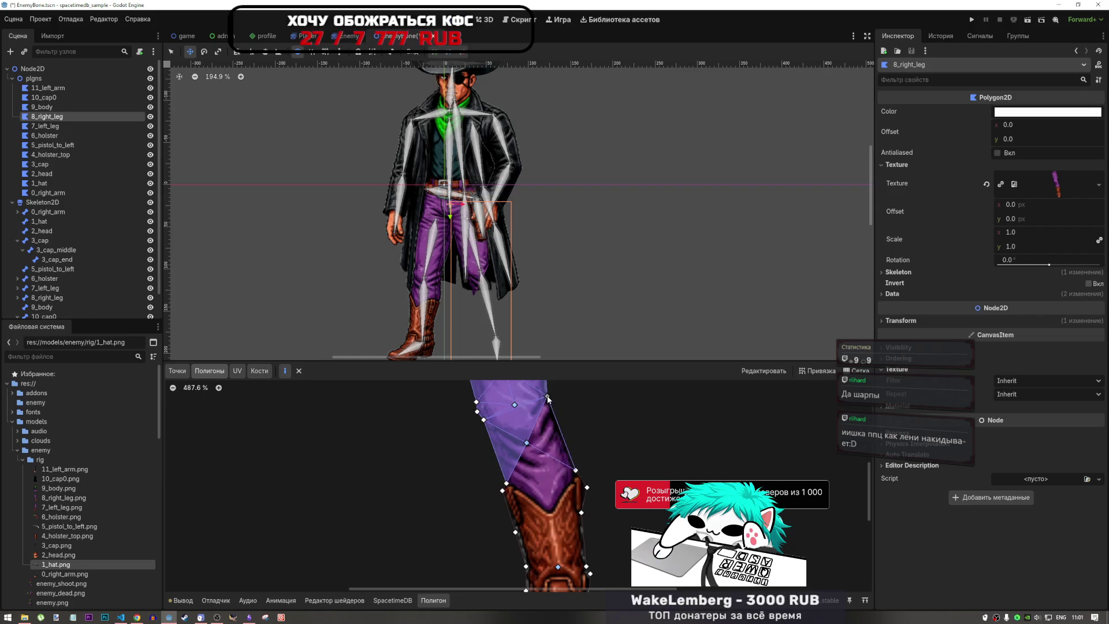
# - Add a triangle polygon just above the top of the boot
pyautogui.scroll(-5, 576, 412)
pyautogui.scroll(6, 542, 448)
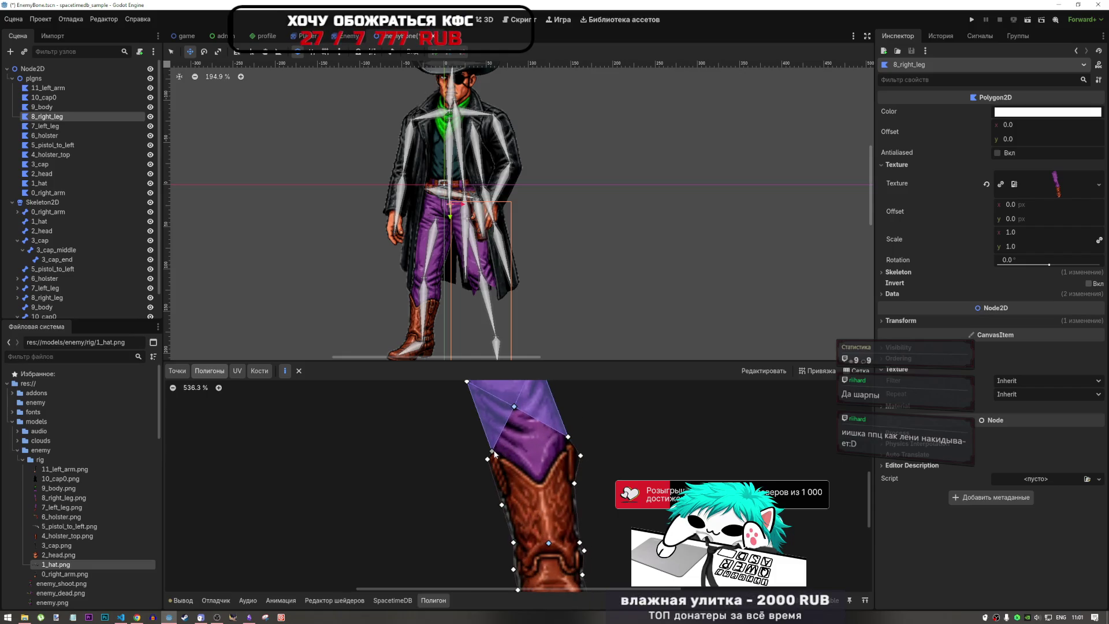
pyautogui.click(492, 450)
pyautogui.click(567, 437)
pyautogui.click(514, 407)
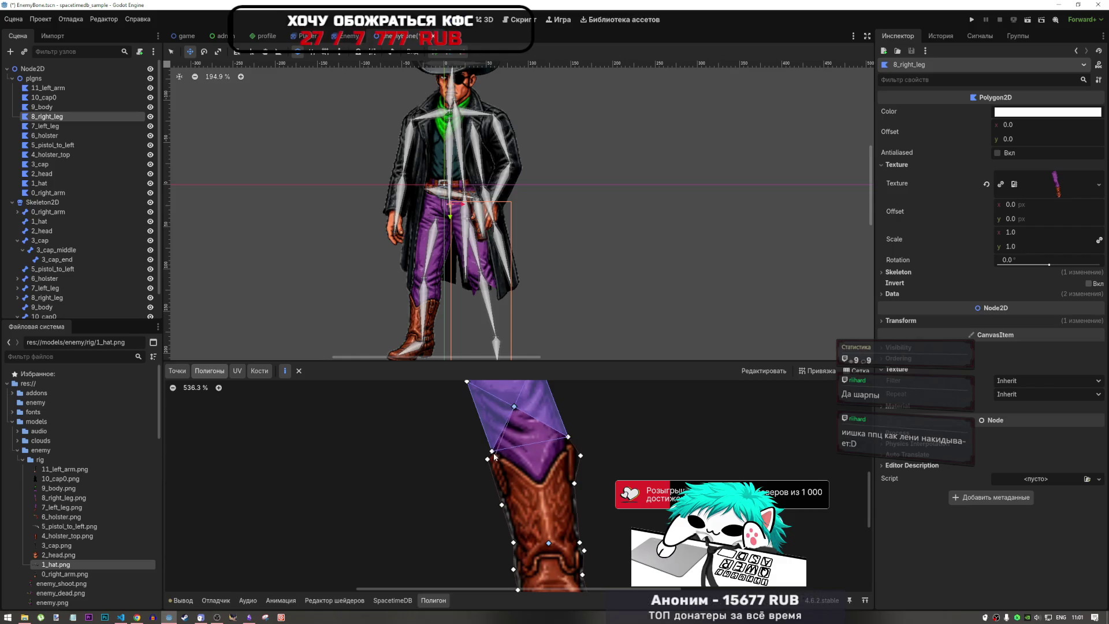
pyautogui.click(491, 451)
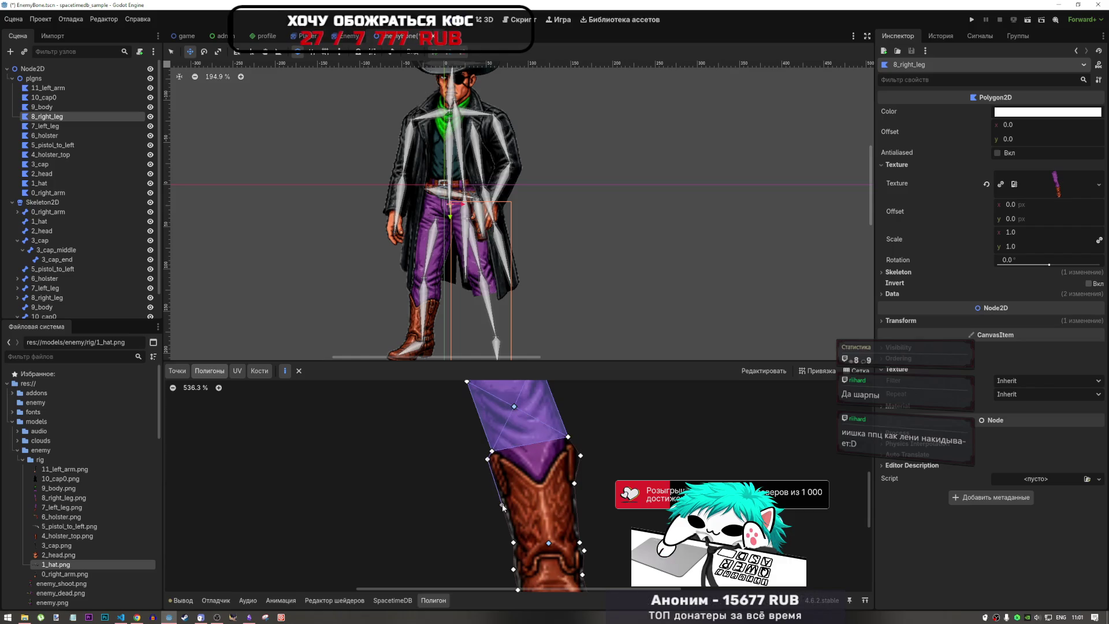
# - Build the boot polygon along the three sole points, closing at its start vertex
pyautogui.click(514, 543)
pyautogui.click(548, 543)
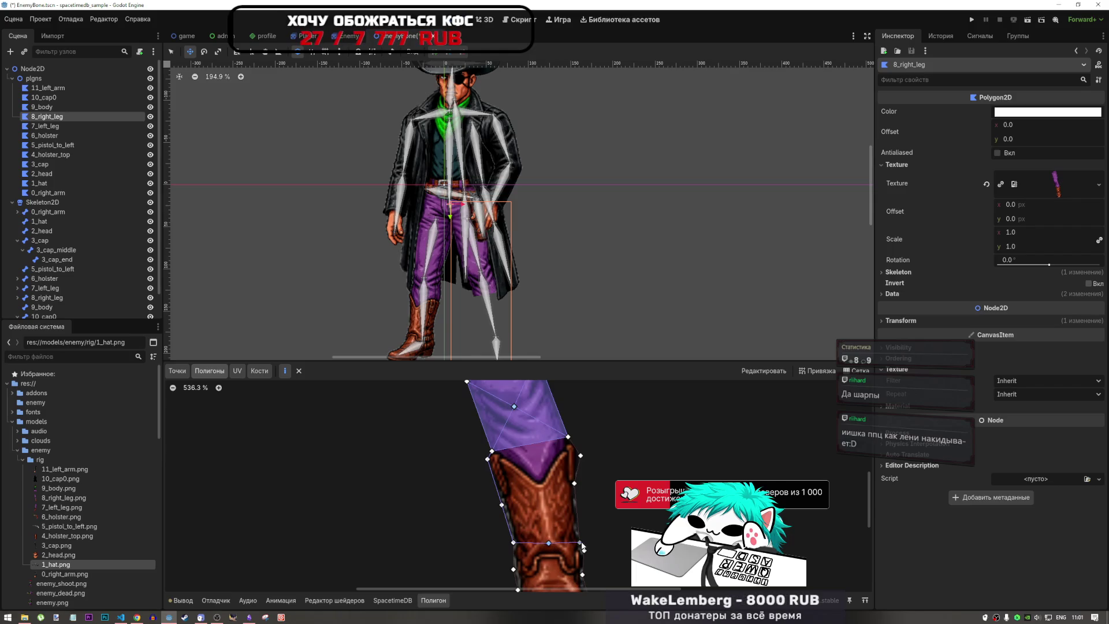
pyautogui.click(580, 543)
pyautogui.scroll(-4, 547, 453)
pyautogui.scroll(-3, 547, 452)
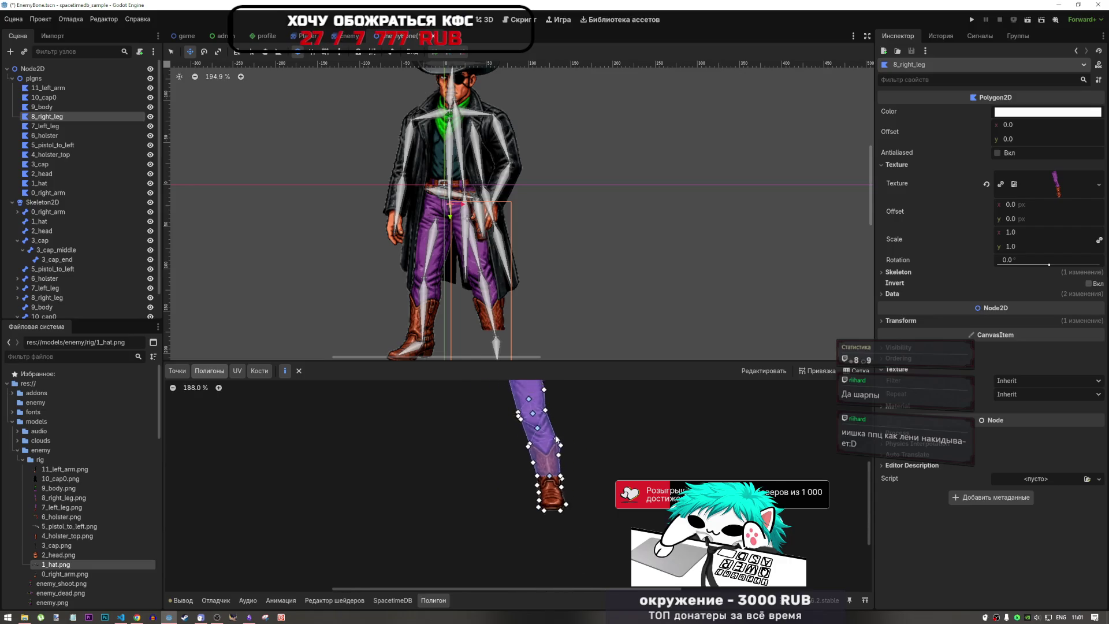
pyautogui.scroll(2, 526, 445)
pyautogui.scroll(3, 522, 437)
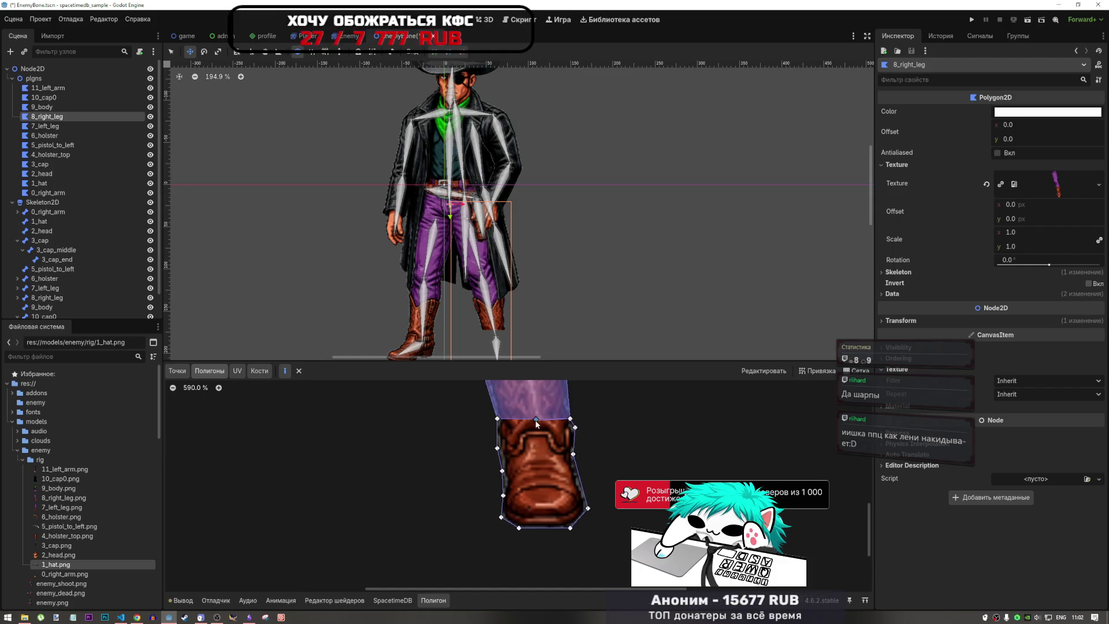
pyautogui.click(497, 418)
# - Review the finished leg polygons and save the scene
pyautogui.scroll(-5, 540, 460)
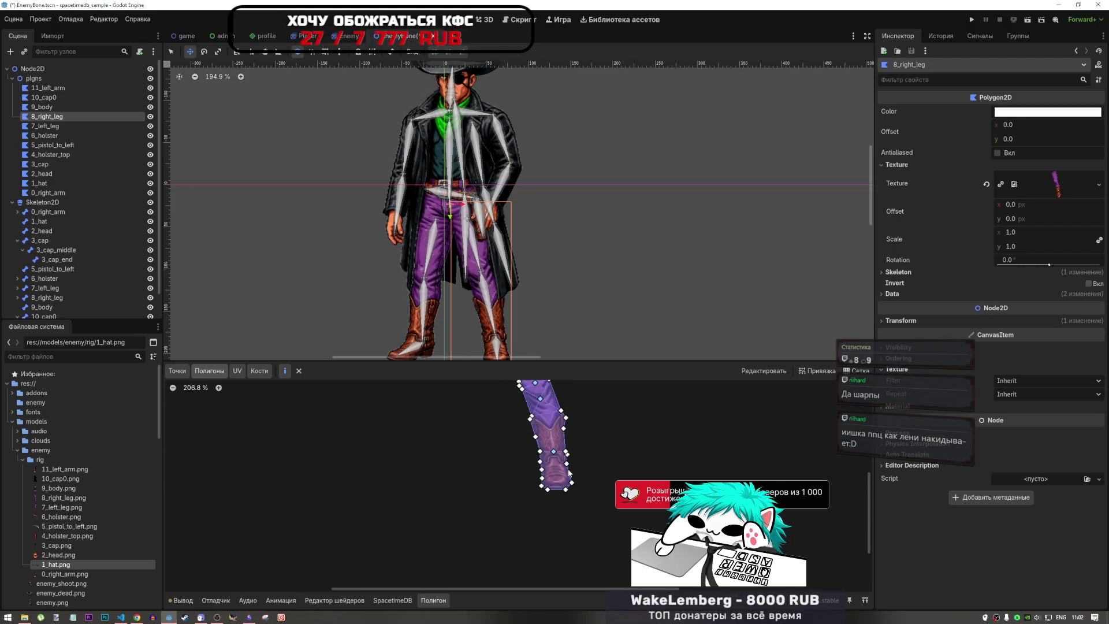
pyautogui.scroll(-3, 548, 479)
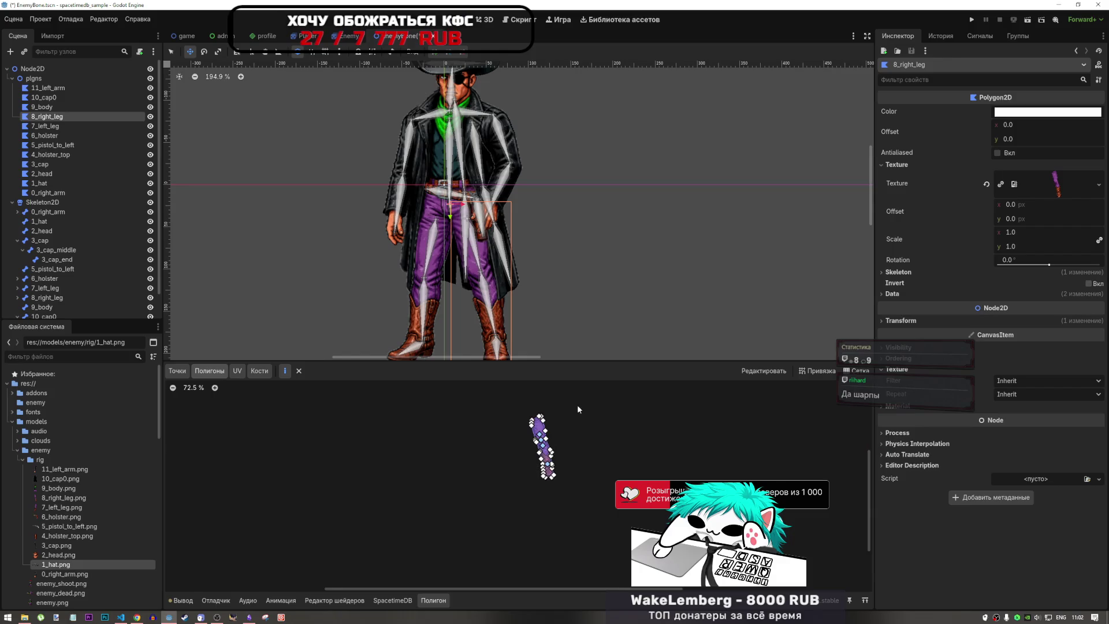
pyautogui.scroll(5, 539, 442)
pyautogui.scroll(2, 540, 442)
pyautogui.scroll(-3, 552, 444)
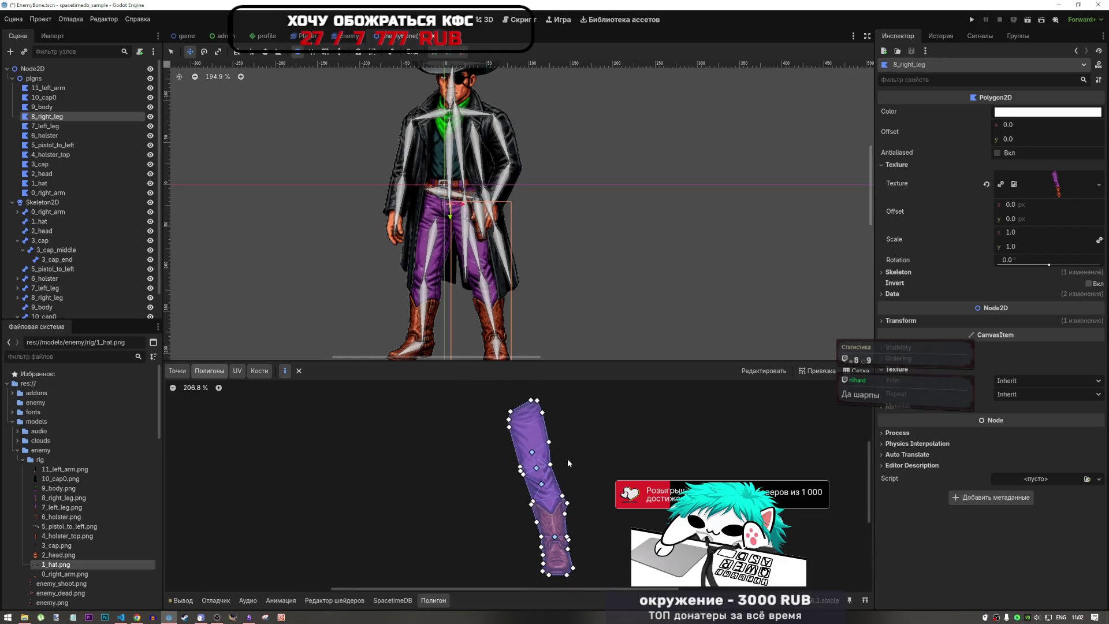
pyautogui.scroll(5, 542, 483)
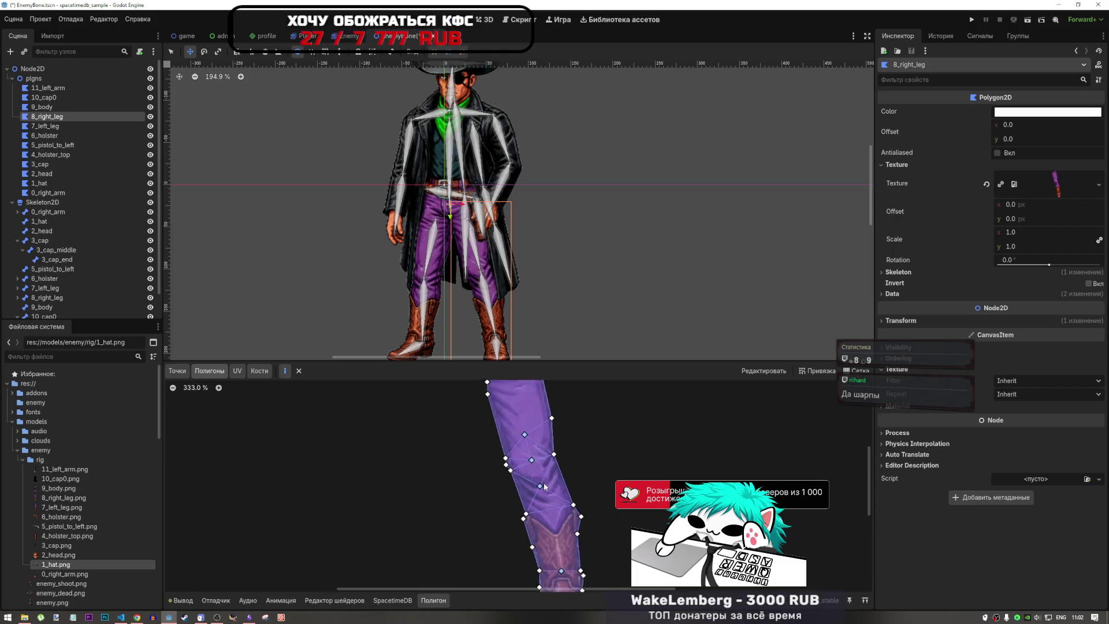
pyautogui.scroll(5, 543, 483)
pyautogui.scroll(7, 518, 440)
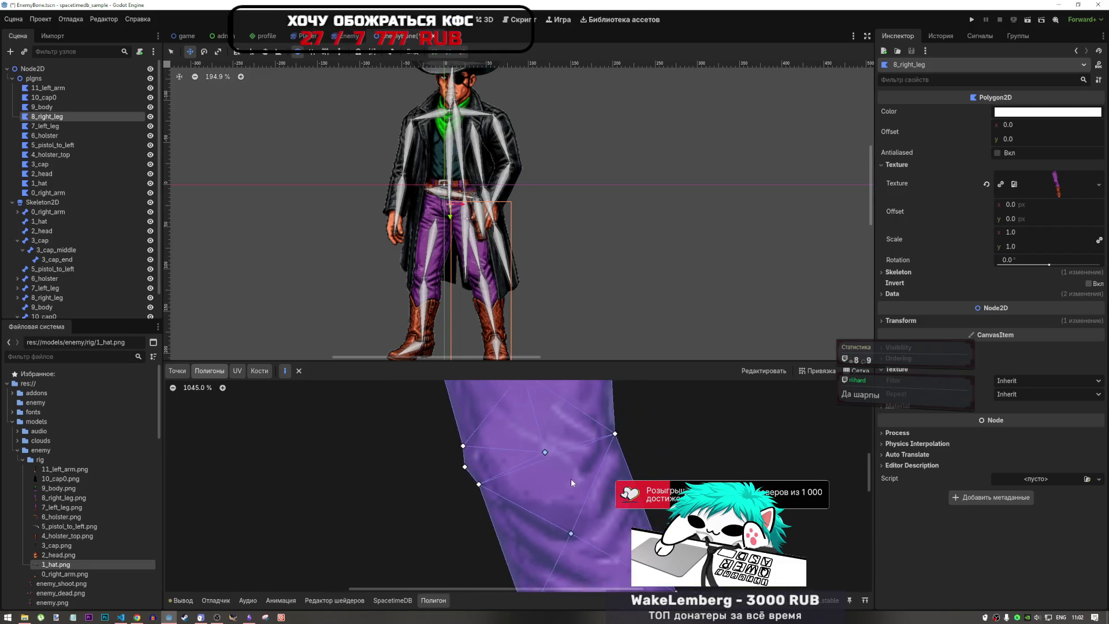
pyautogui.scroll(-6, 571, 479)
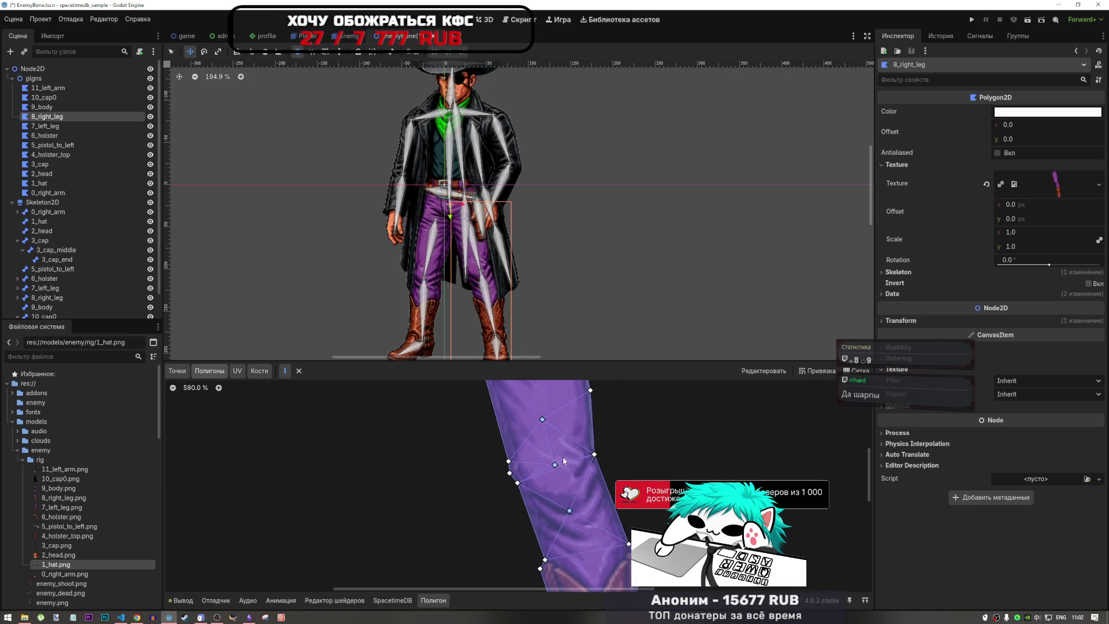
pyautogui.scroll(-4, 554, 469)
pyautogui.scroll(11, 553, 471)
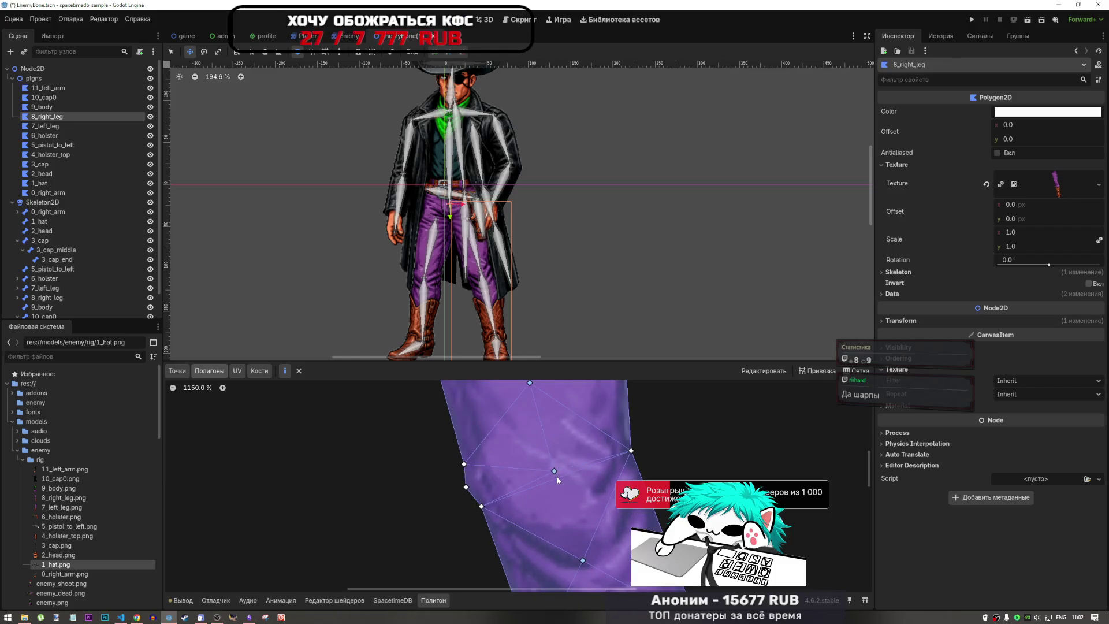
pyautogui.scroll(-6, 564, 427)
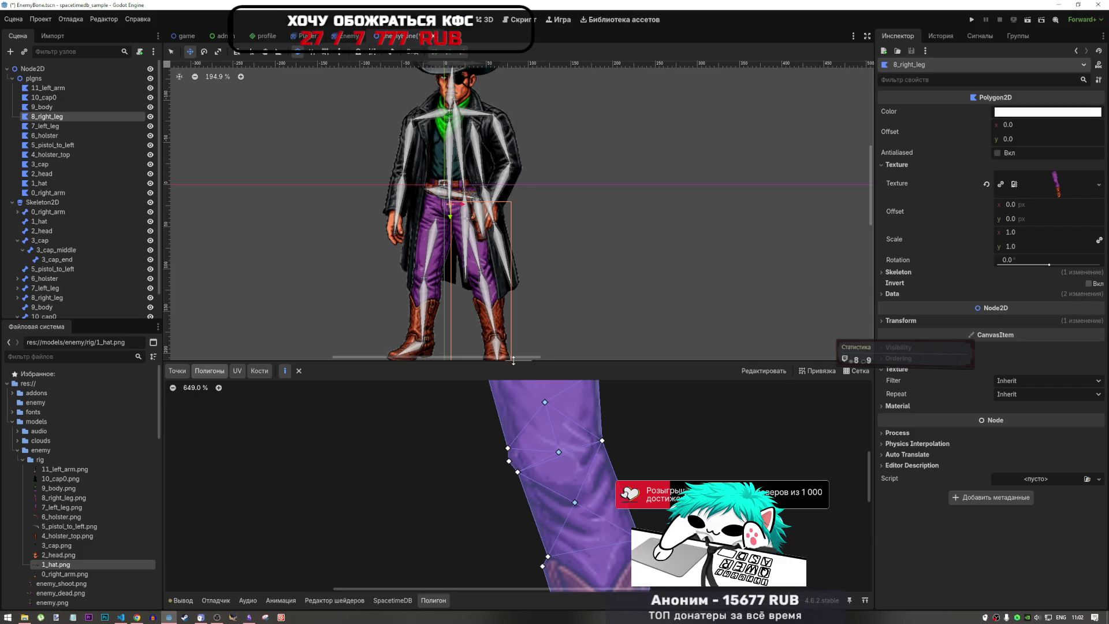
pyautogui.scroll(-8, 638, 416)
pyautogui.scroll(3, 638, 424)
pyautogui.hotkey('ctrl', 's')
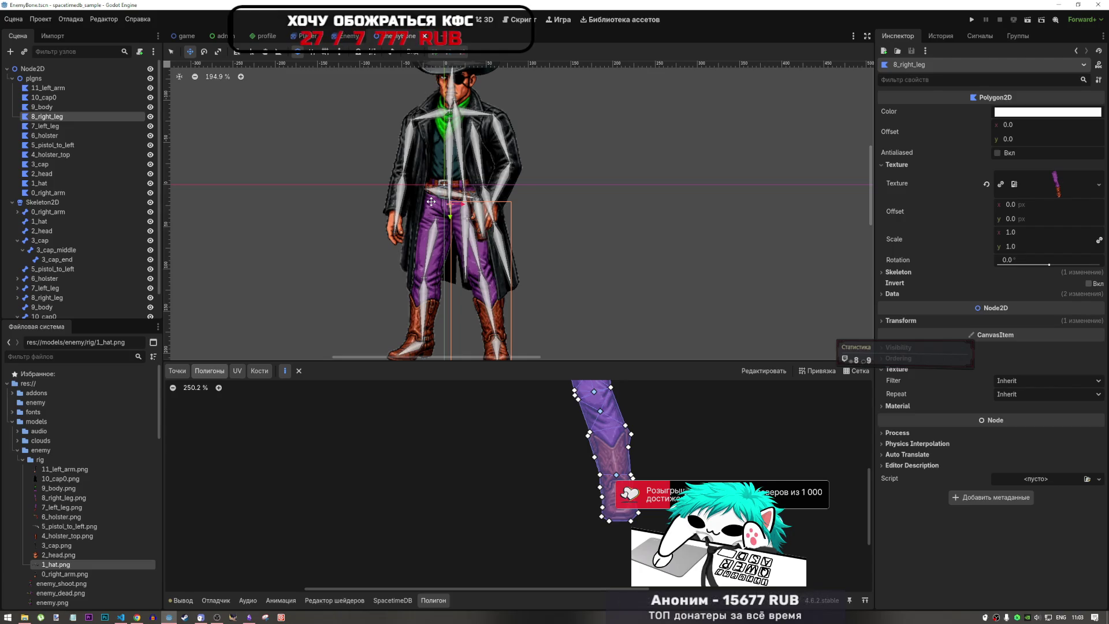
# - Pan around the 8_right_leg mesh to inspect how it is split
pyautogui.scroll(-7, 456, 394)
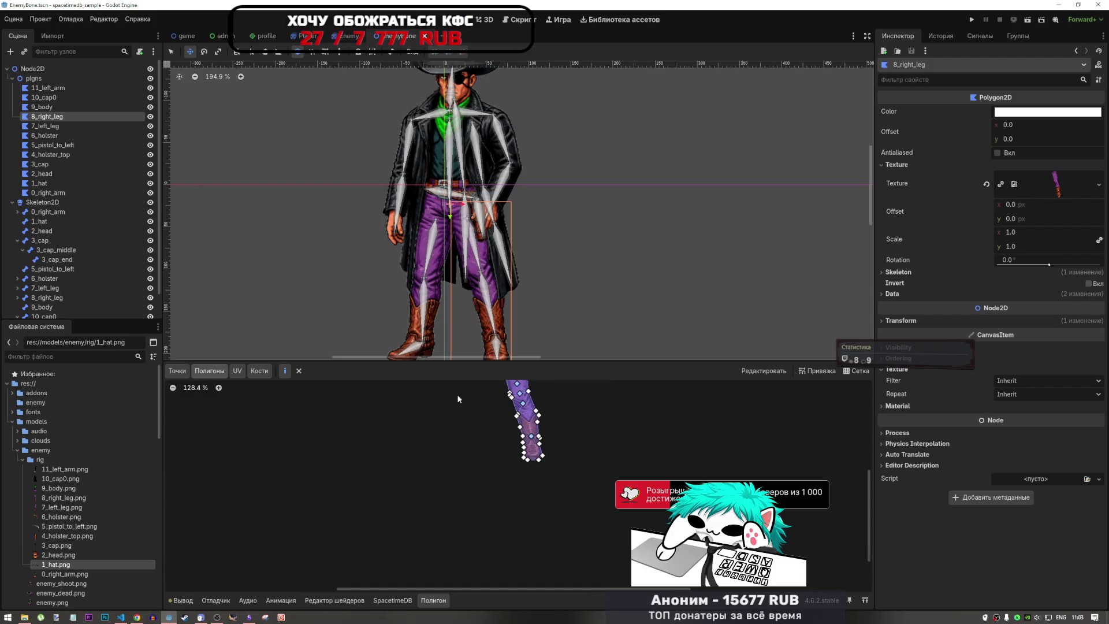
pyautogui.hscroll(5, 520, 260)
pyautogui.scroll(-4, 539, 329)
pyautogui.scroll(-9, 539, 329)
pyautogui.scroll(11, 503, 314)
pyautogui.hscroll(-5, 505, 309)
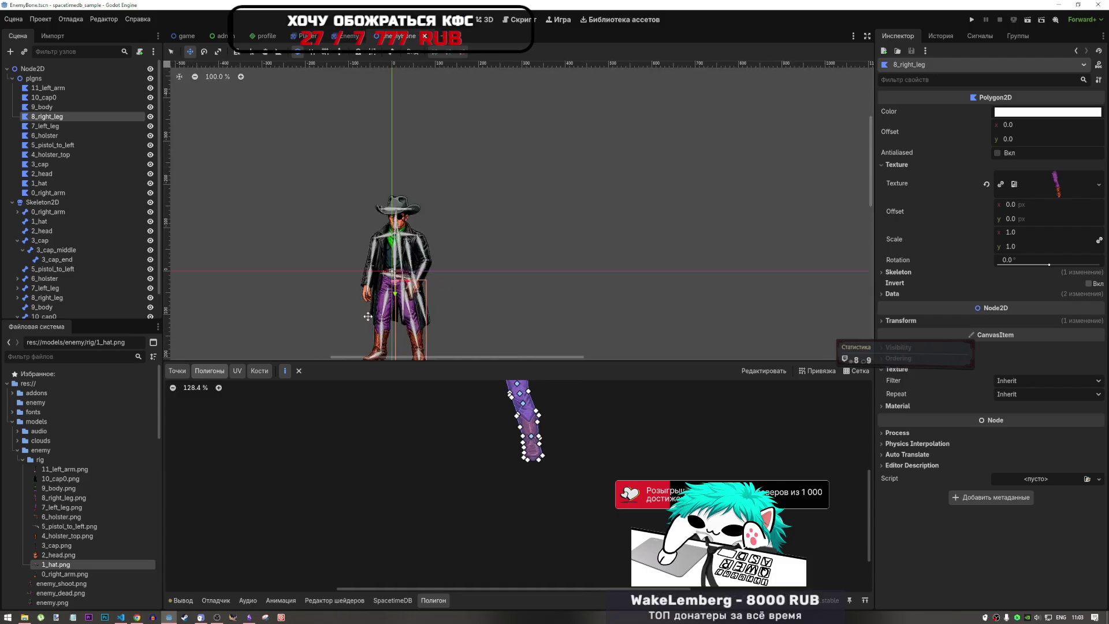
pyautogui.hscroll(-2, 559, 212)
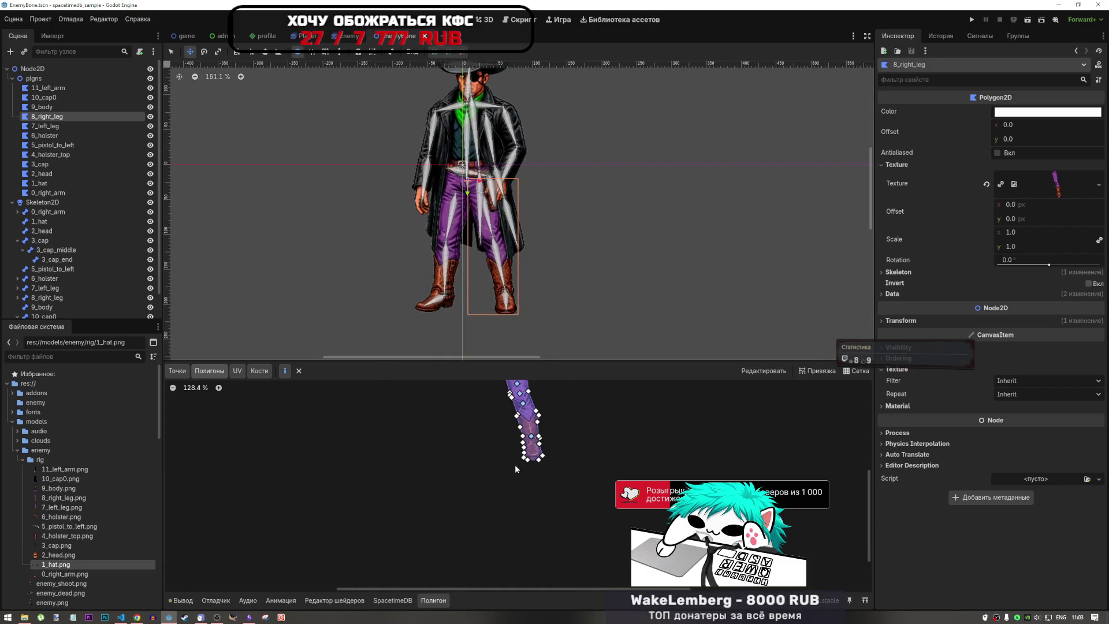
pyautogui.scroll(3, 515, 464)
pyautogui.scroll(4, 525, 470)
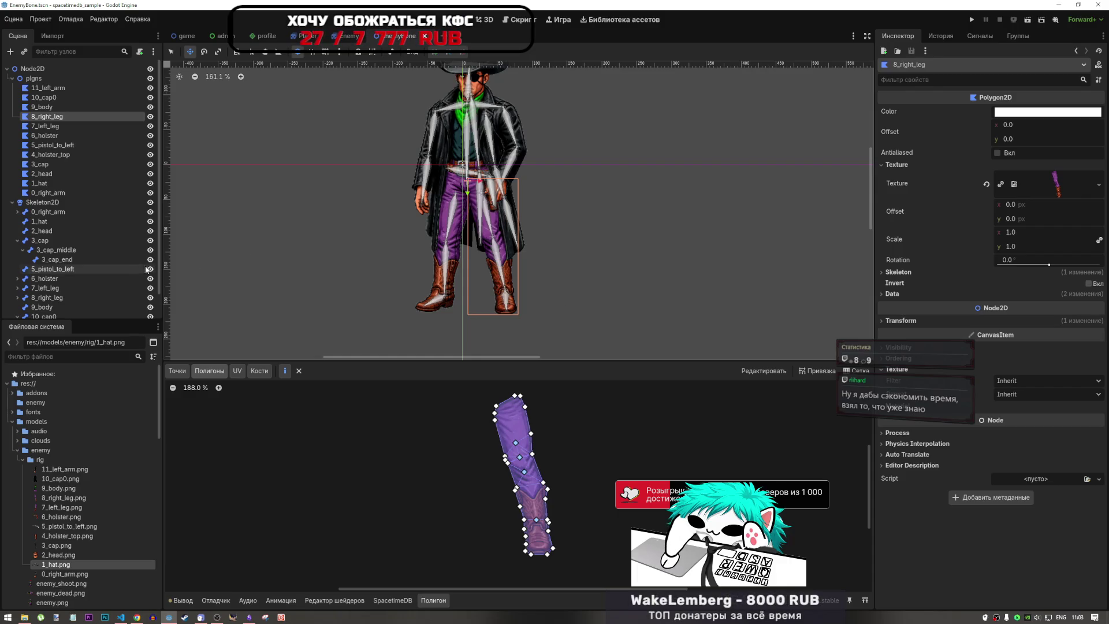
pyautogui.scroll(-2, 128, 271)
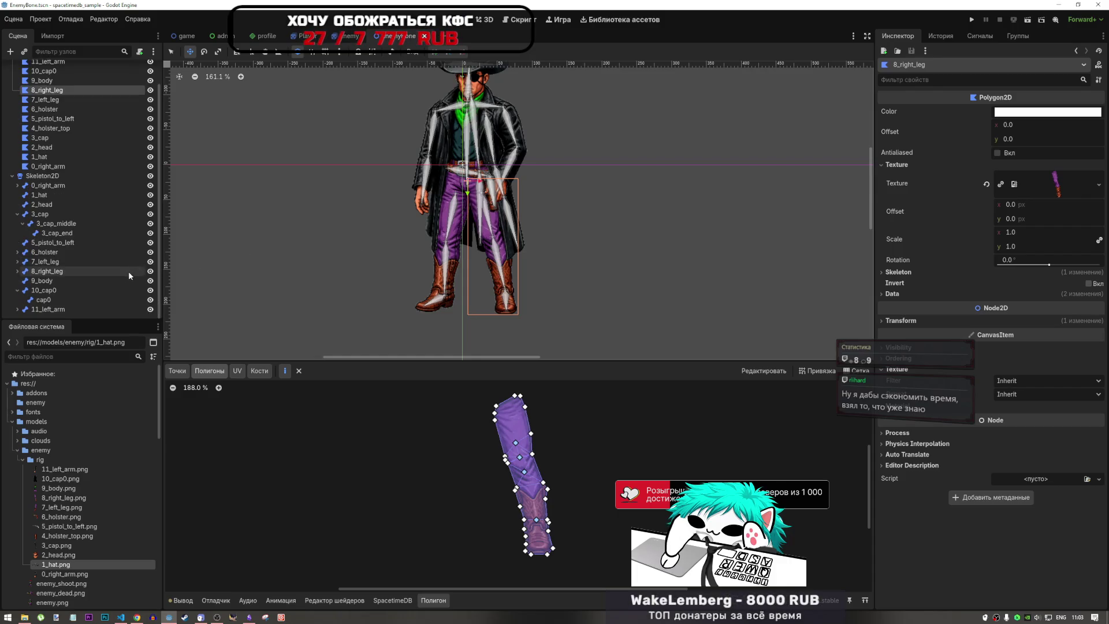
# - Collapse 3_cap's child bones in the Scene tree and select the 9_body polygon
pyautogui.click(18, 214)
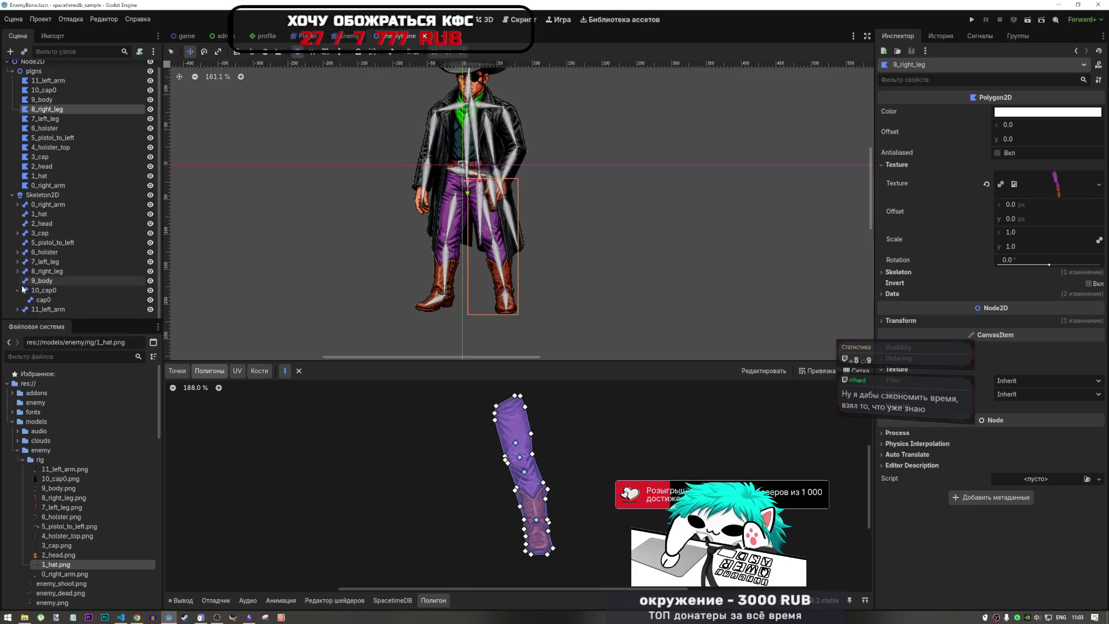
pyautogui.scroll(2, 18, 292)
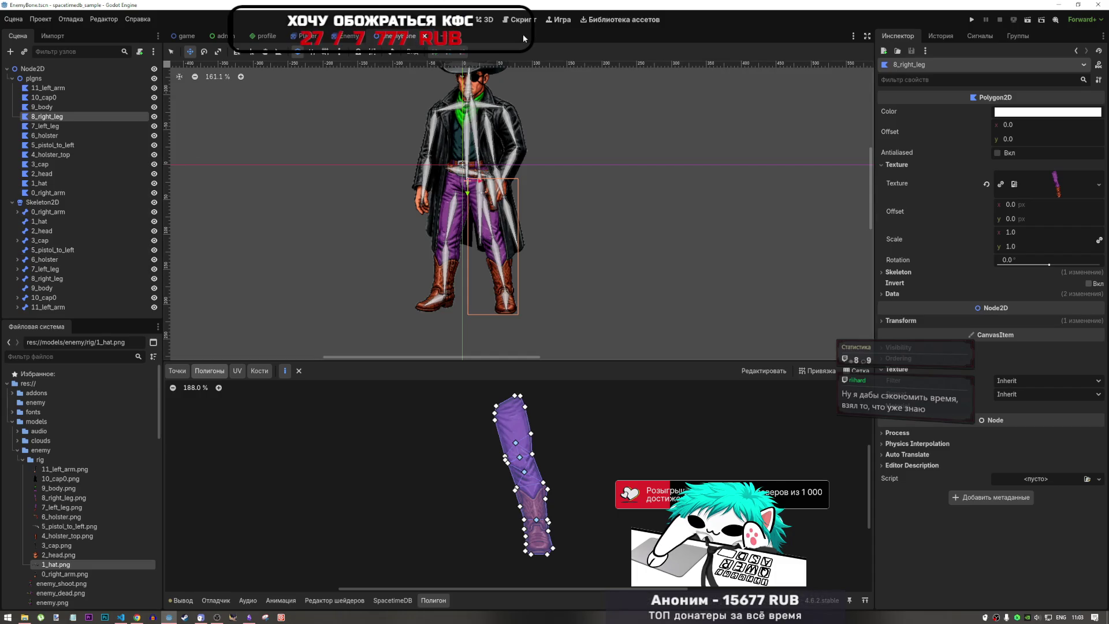
pyautogui.scroll(-2, 504, 422)
pyautogui.scroll(6, 504, 422)
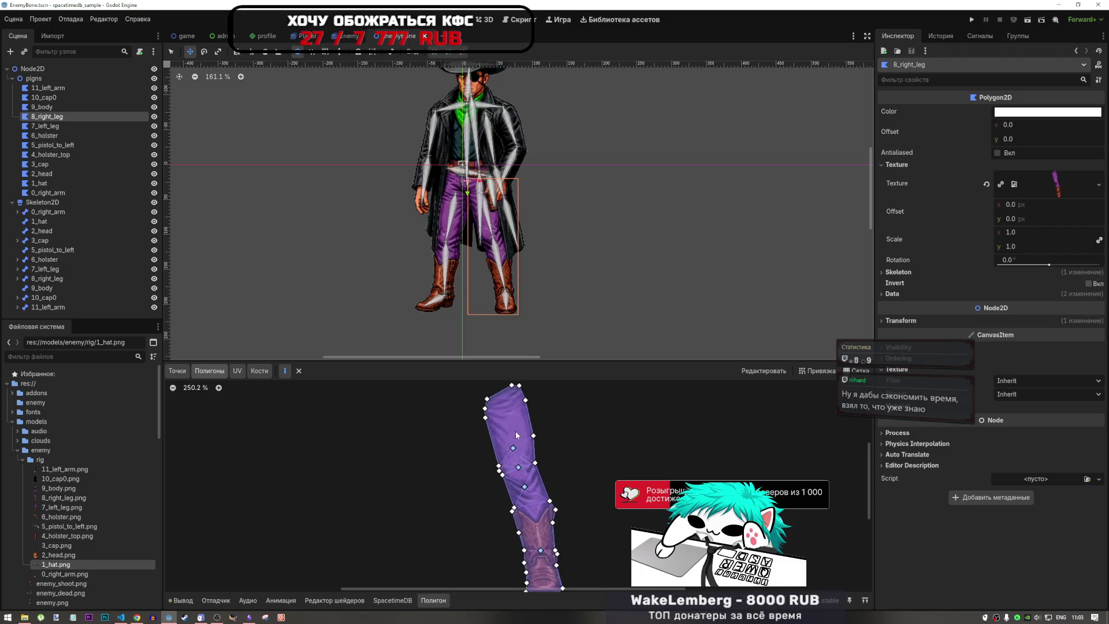
pyautogui.scroll(4, 511, 459)
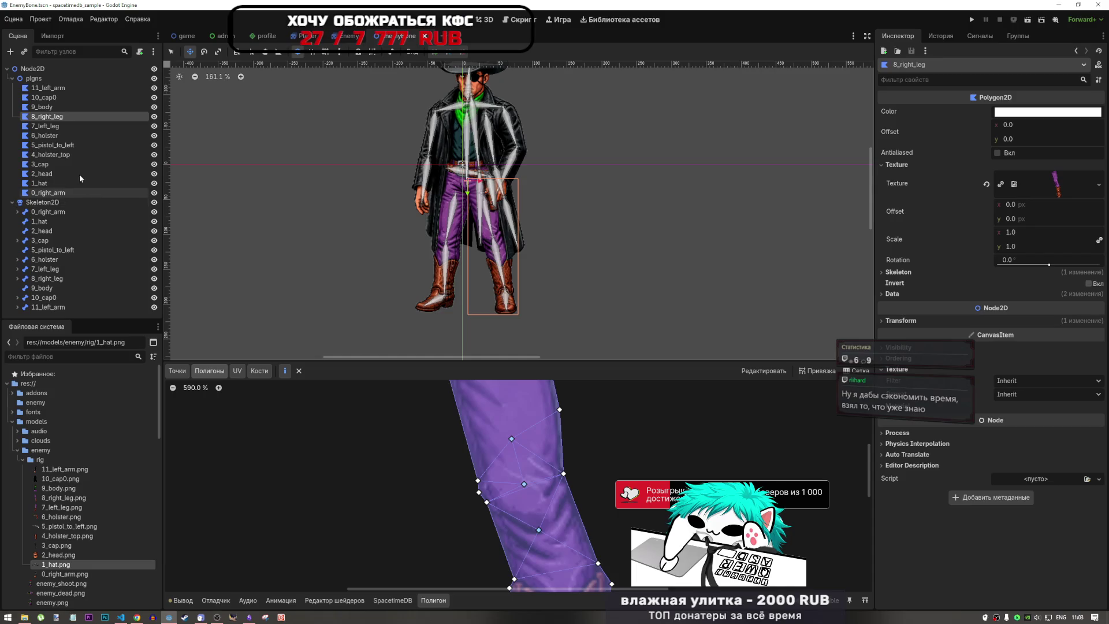
pyautogui.click(68, 108)
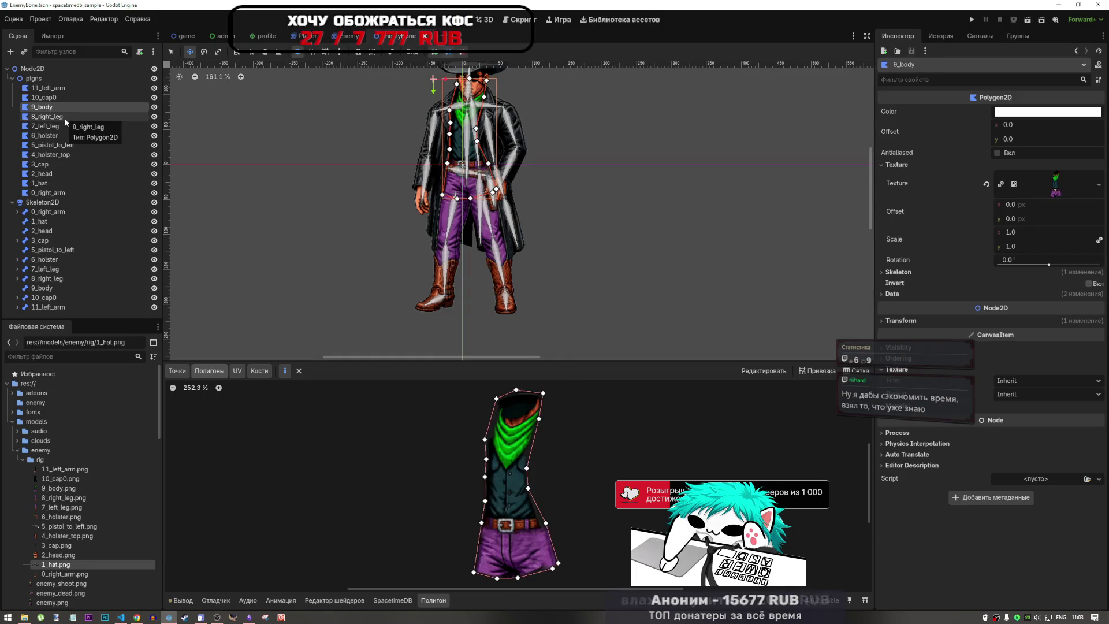
# - Look over the 10_cap0 coat and 9_body polygons
pyautogui.scroll(-2, 361, 302)
pyautogui.scroll(3, 429, 238)
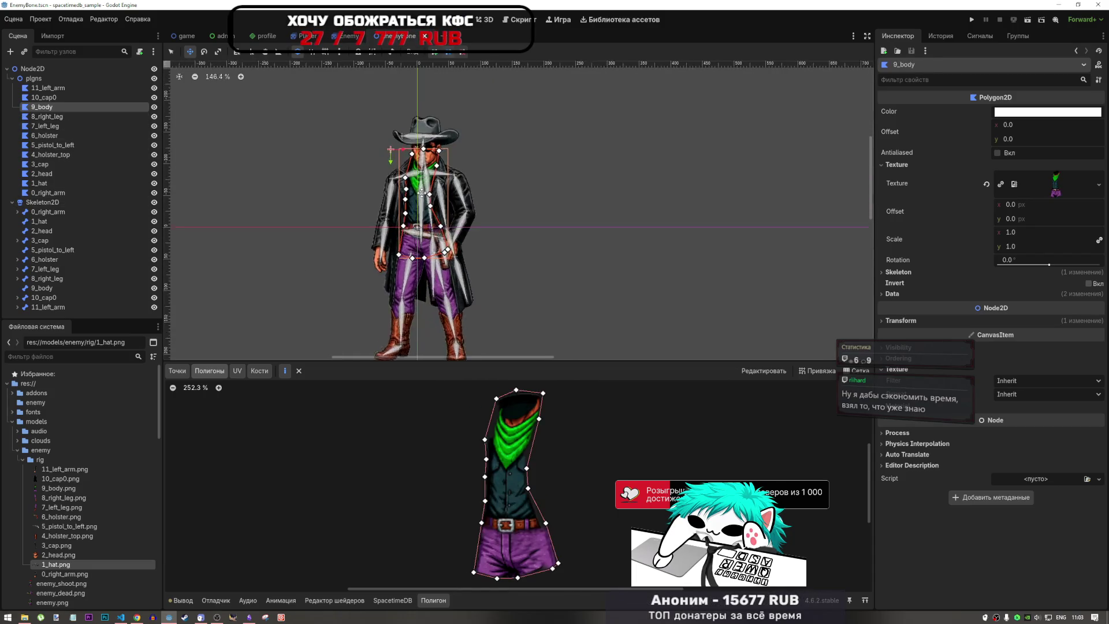
pyautogui.scroll(-5, 429, 238)
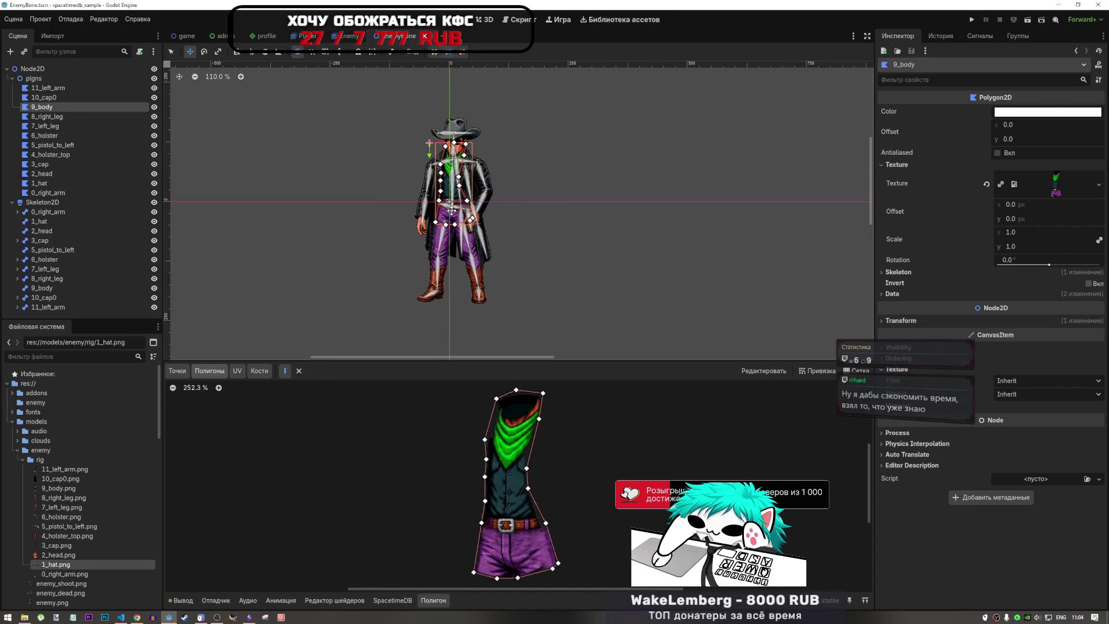
pyautogui.scroll(2, 454, 222)
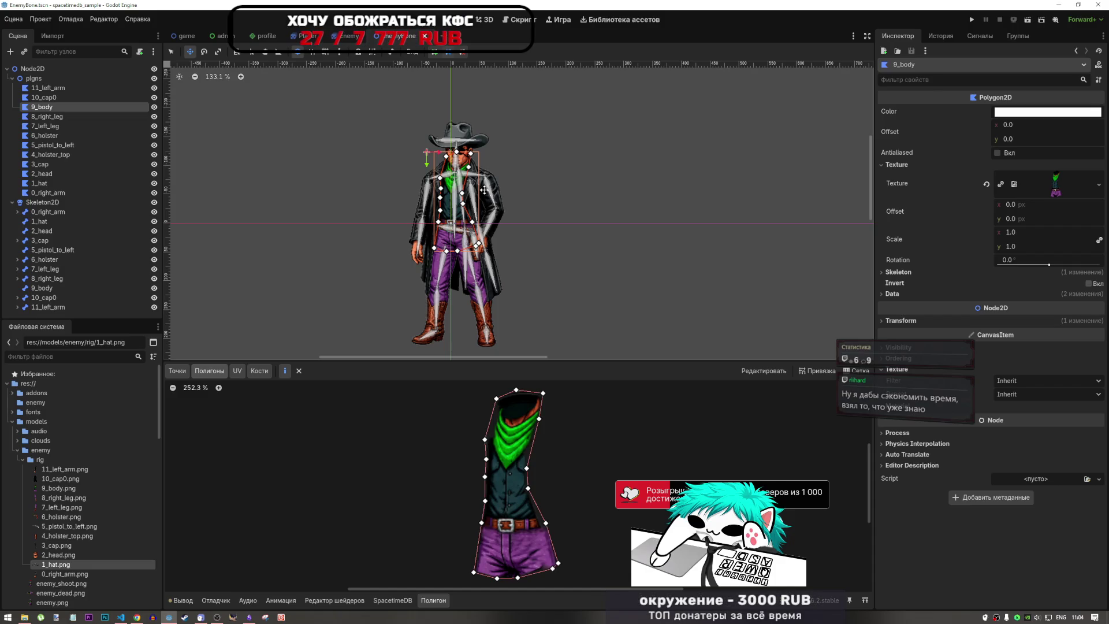
pyautogui.click(37, 97)
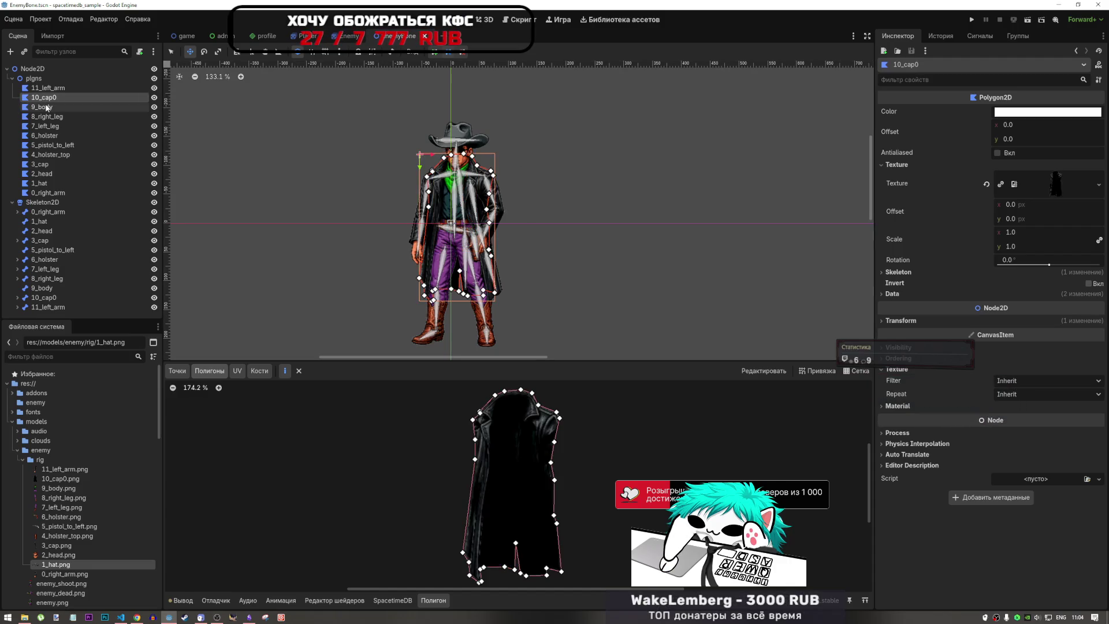
pyautogui.click(36, 107)
pyautogui.scroll(-2, 567, 289)
pyautogui.scroll(-1, 567, 288)
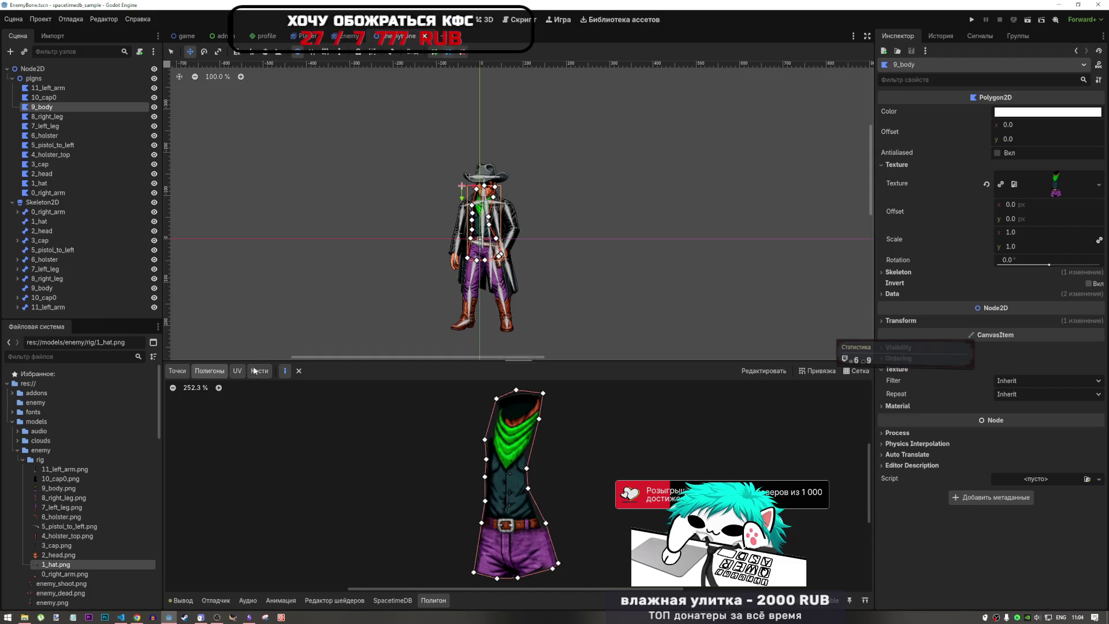
# - Check 7_left_leg, then reselect 8_right_leg and show its bone weight painting
pyautogui.click(67, 118)
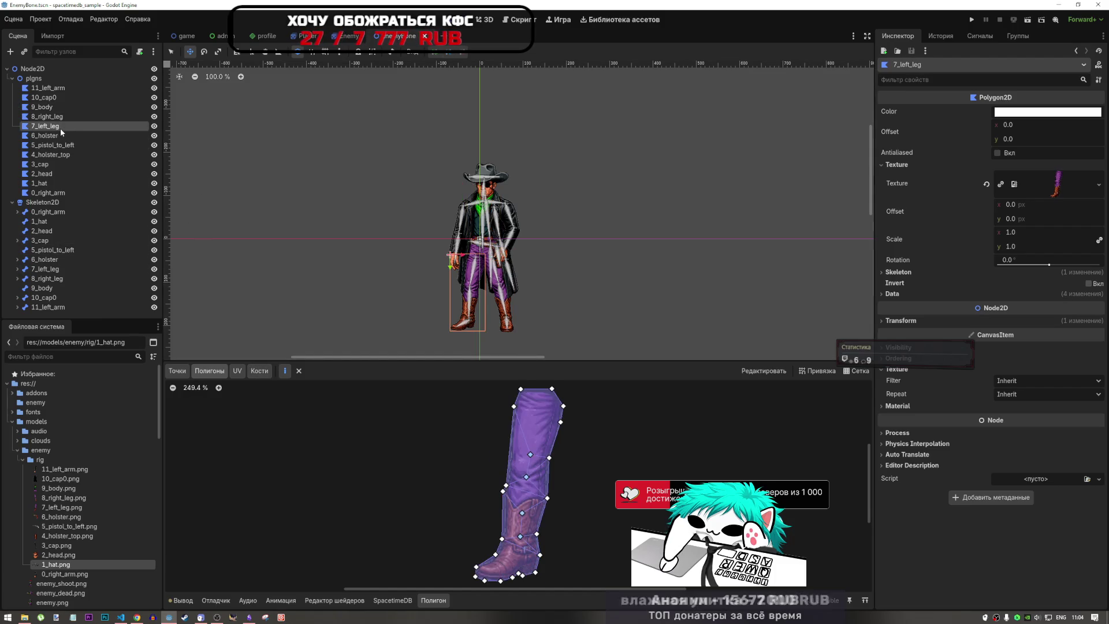
pyautogui.click(67, 118)
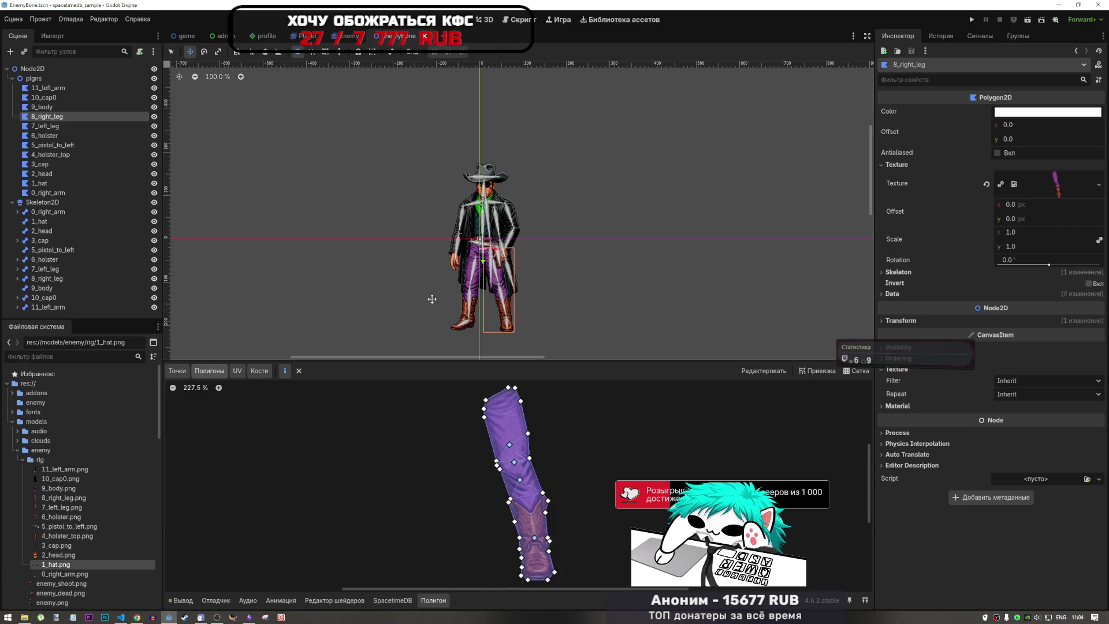
pyautogui.click(258, 371)
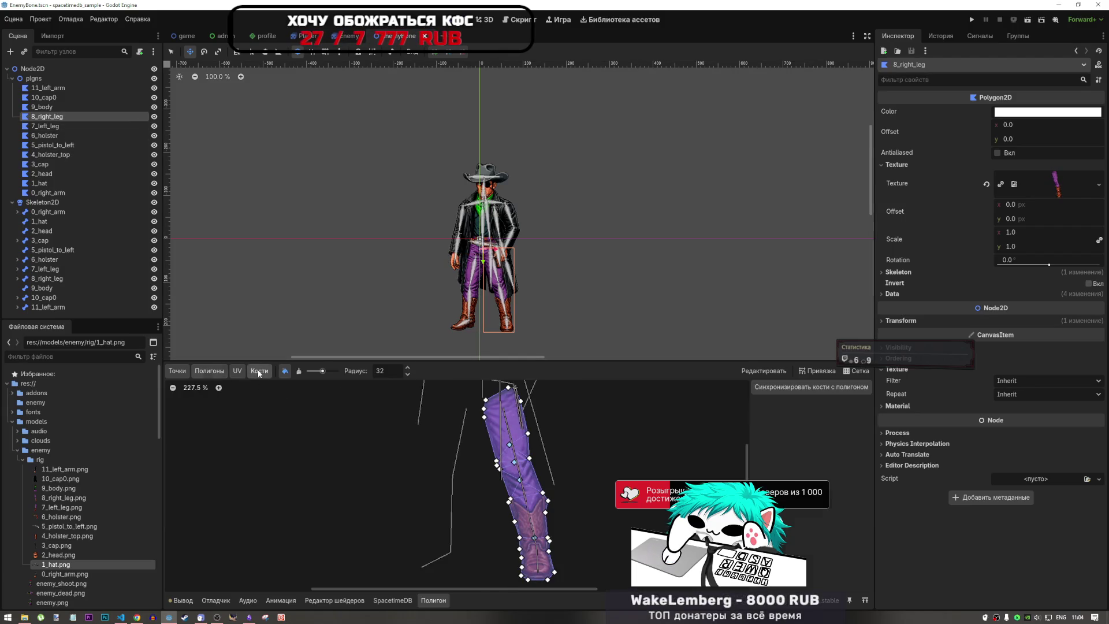
# - Sync the skeleton's bones to the polygon and choose the 8_right_leg bone for painting
pyautogui.scroll(-1, 673, 435)
pyautogui.click(791, 388)
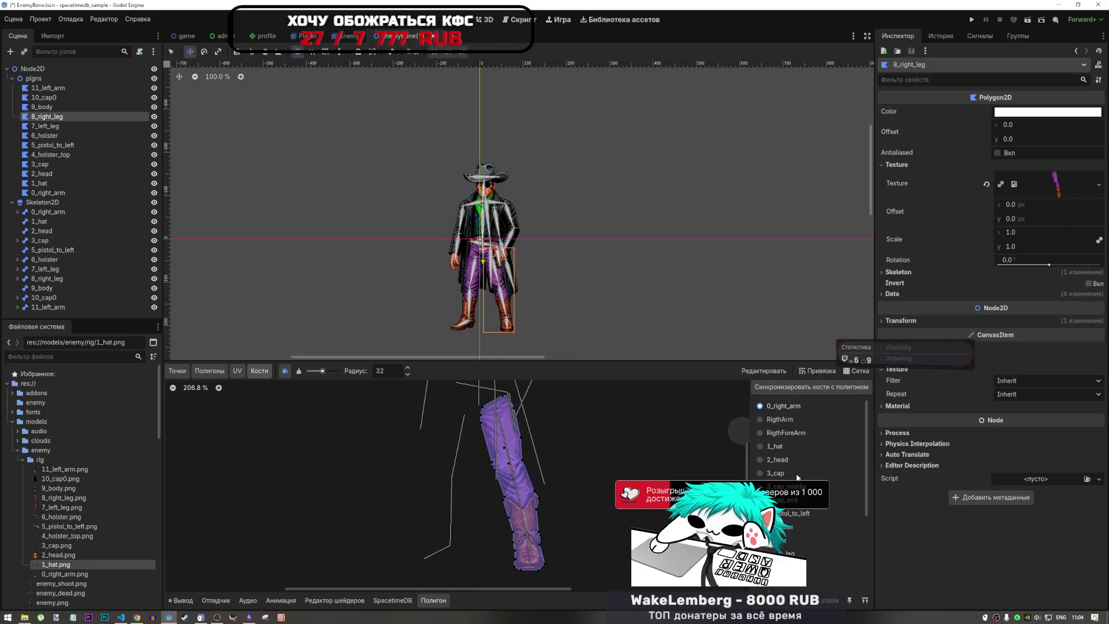
pyautogui.scroll(-2, 793, 515)
pyautogui.scroll(-2, 785, 469)
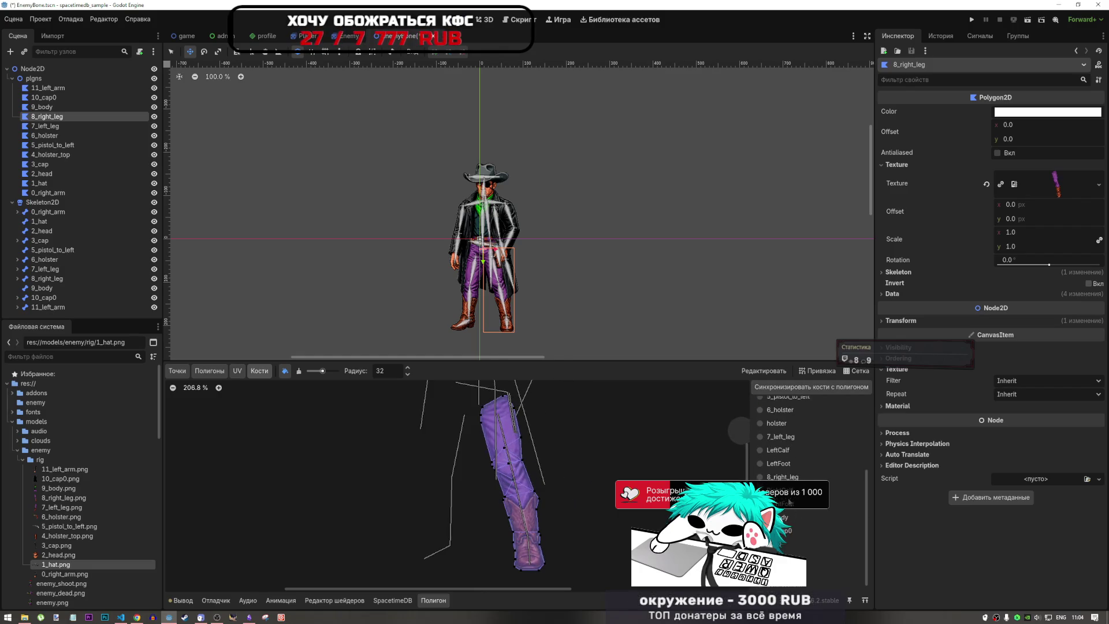
pyautogui.click(781, 476)
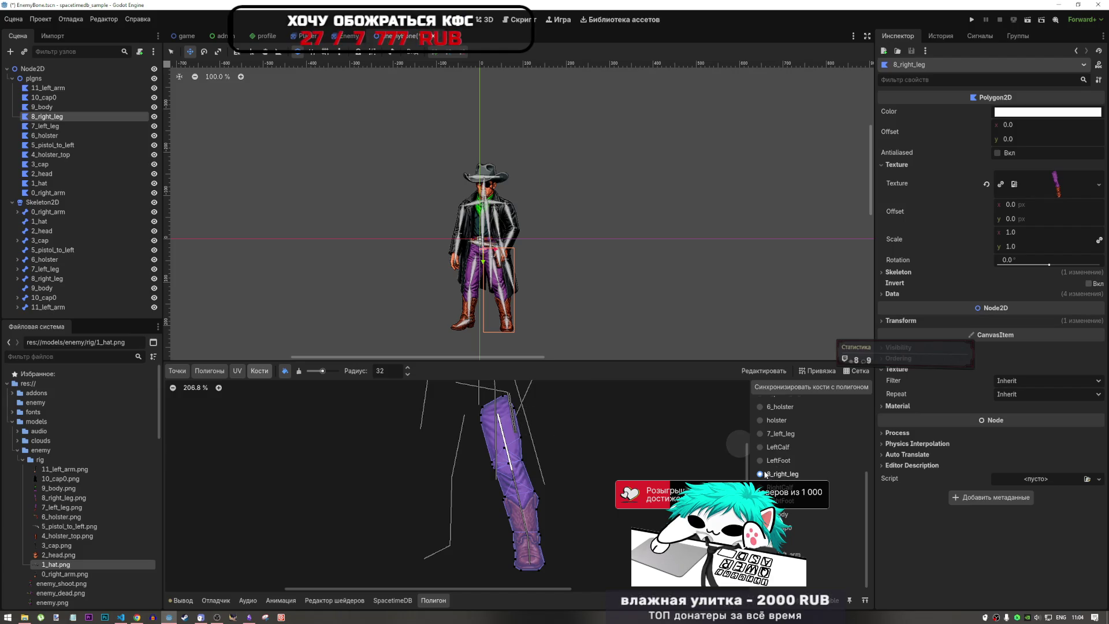
pyautogui.scroll(1, 549, 449)
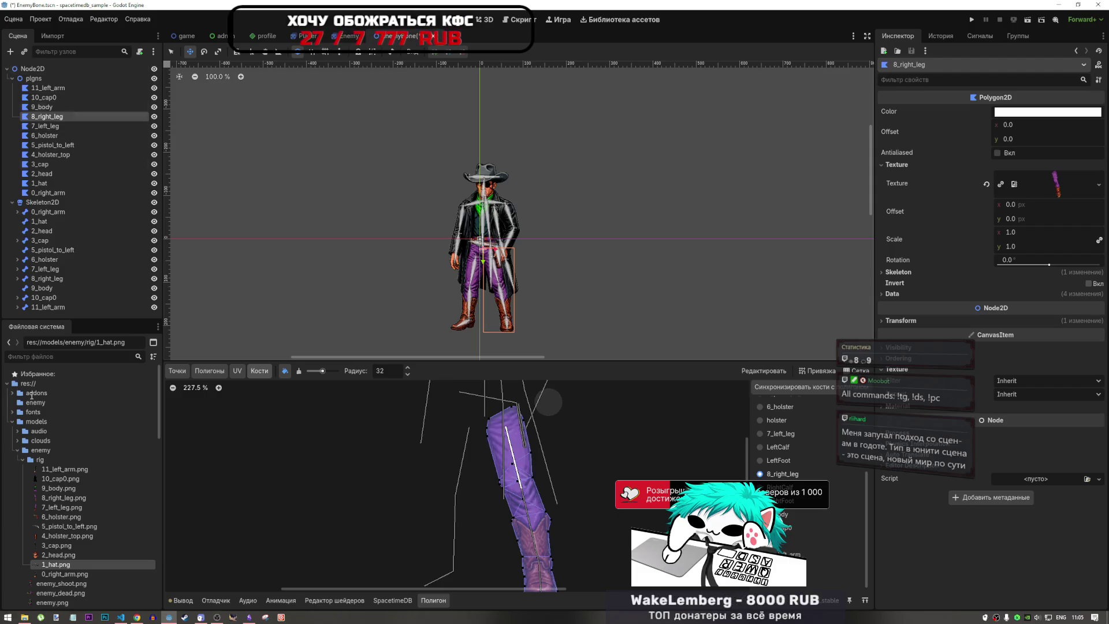
# - Browse last_match_stats.tscn, video.tscn and profile_sample.tscn, then switch to game.tscn
pyautogui.scroll(-5, 27, 502)
pyautogui.scroll(-5, 28, 502)
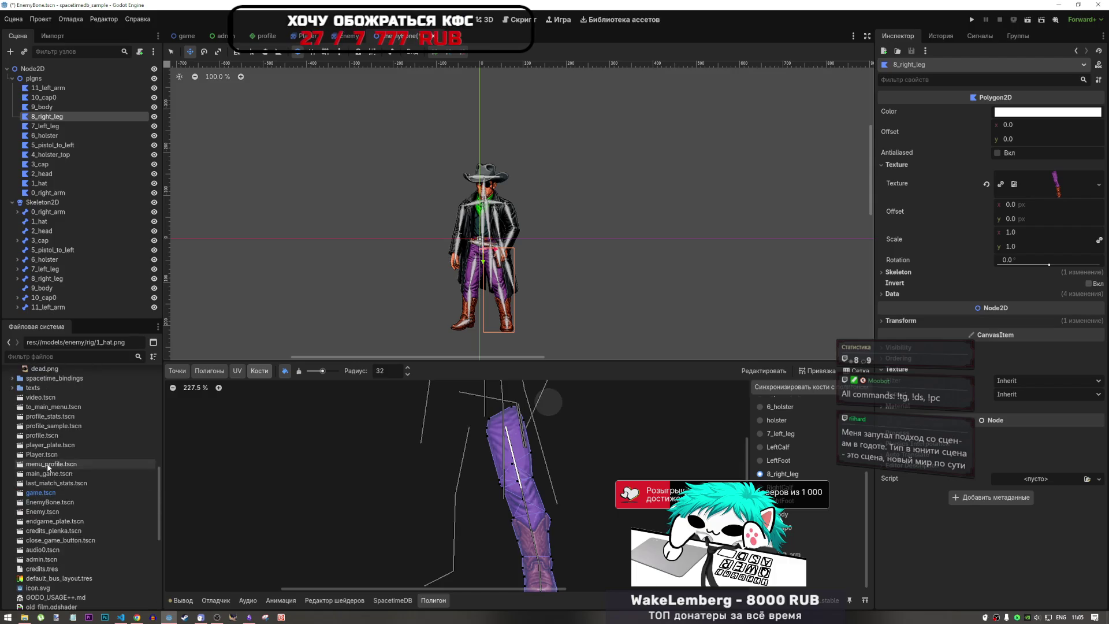
pyautogui.click(56, 483)
pyautogui.click(53, 398)
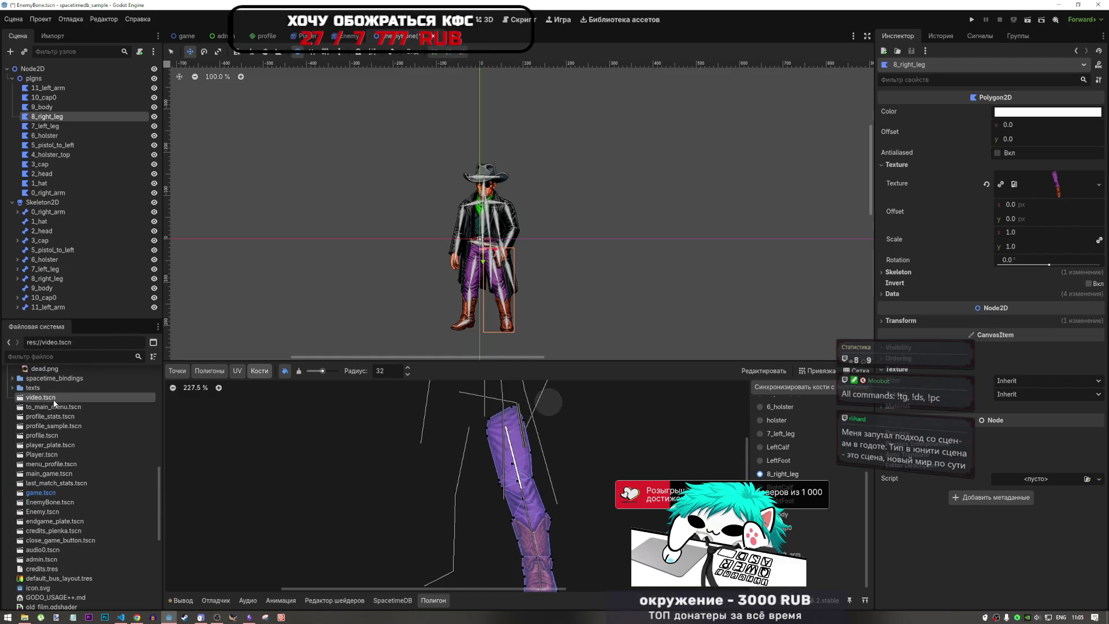
pyautogui.click(54, 427)
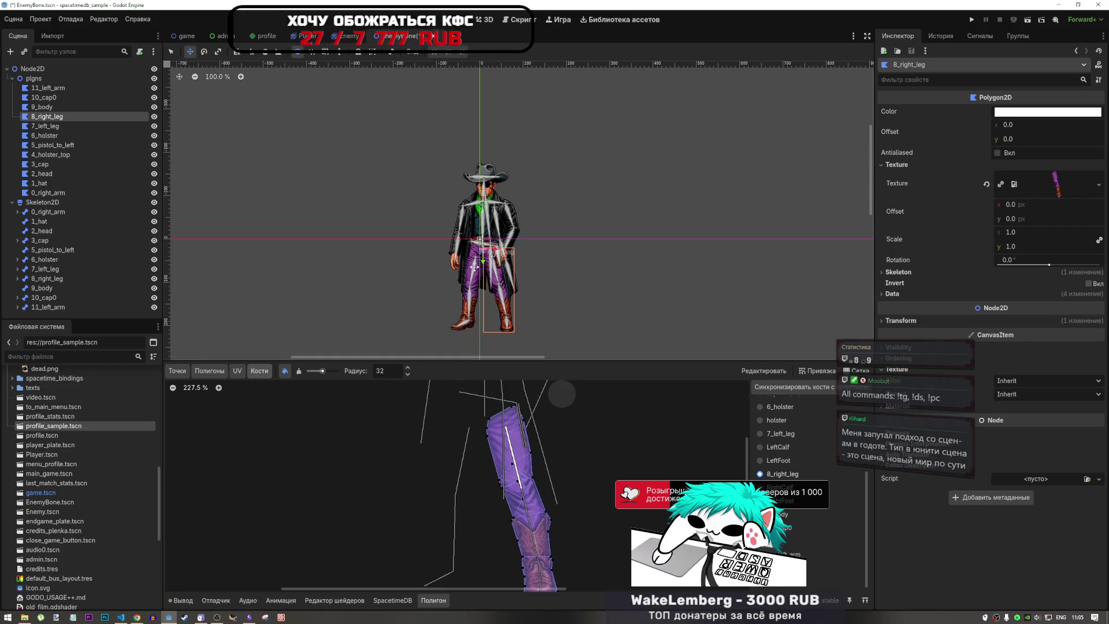
pyautogui.scroll(-3, 479, 474)
pyautogui.scroll(8, 491, 476)
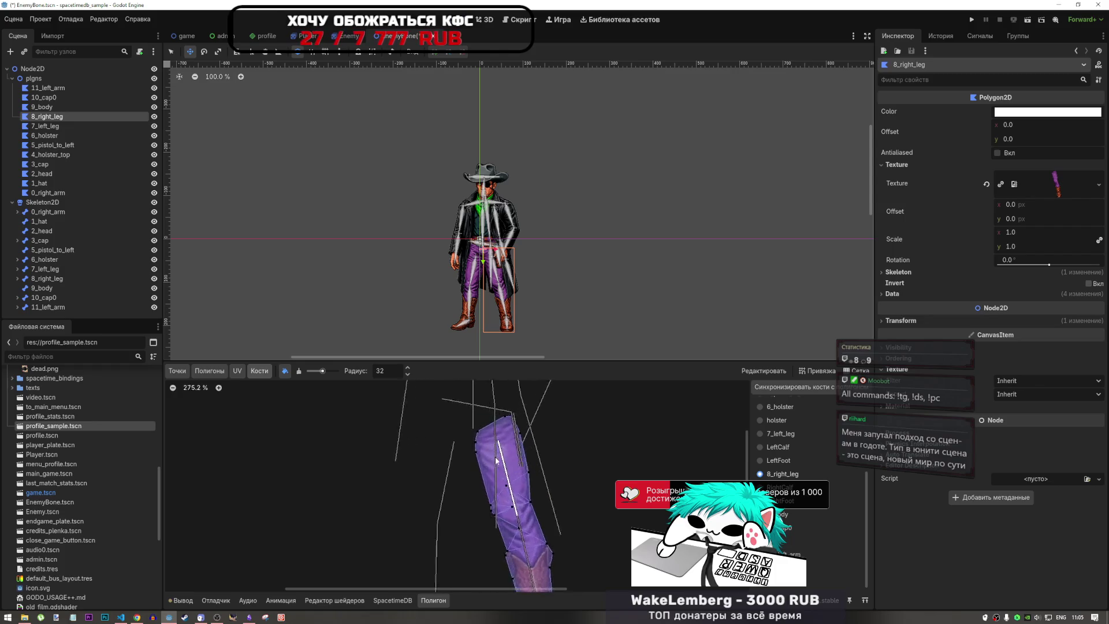
pyautogui.scroll(-4, 495, 478)
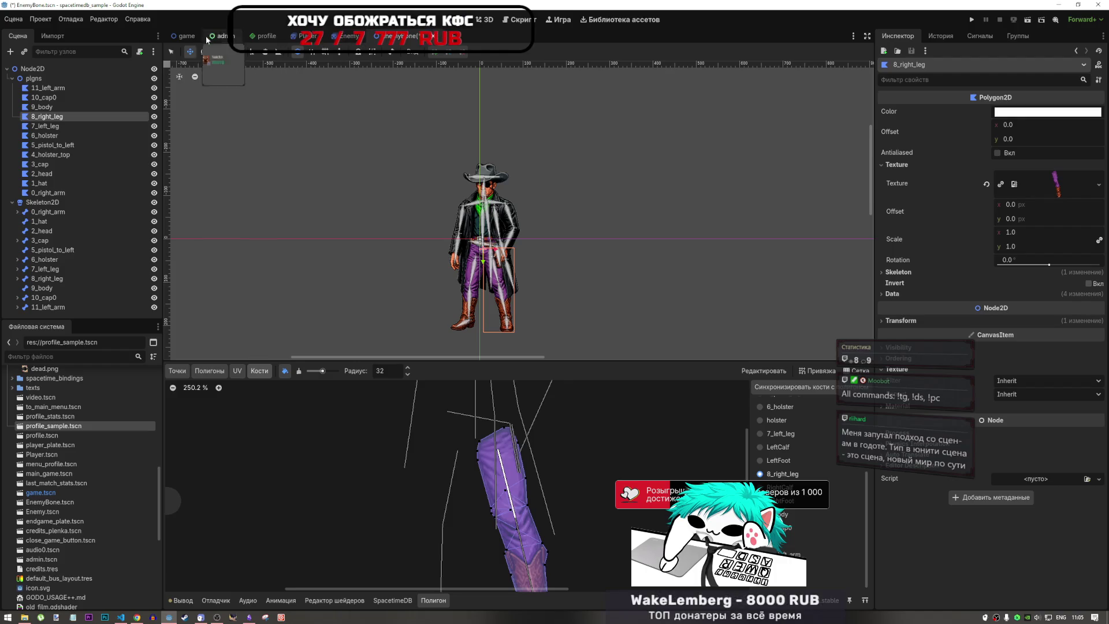
pyautogui.click(188, 38)
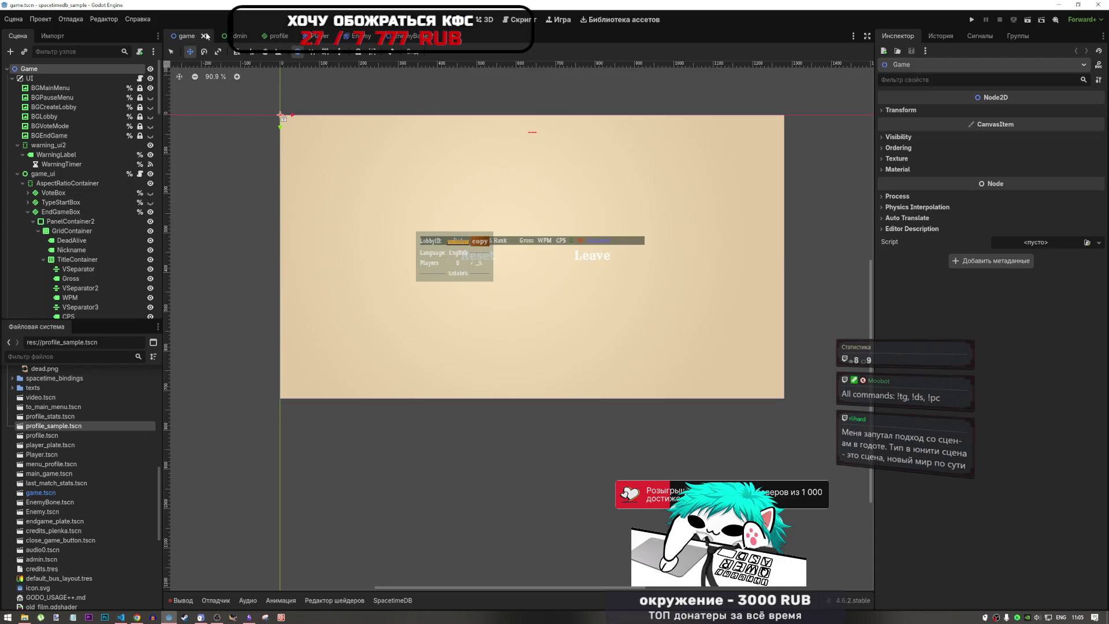
# - Open main_game.tscn from the FileSystem dock to inspect it, then switch back to EnemyBone.tscn
pyautogui.scroll(-3, 78, 486)
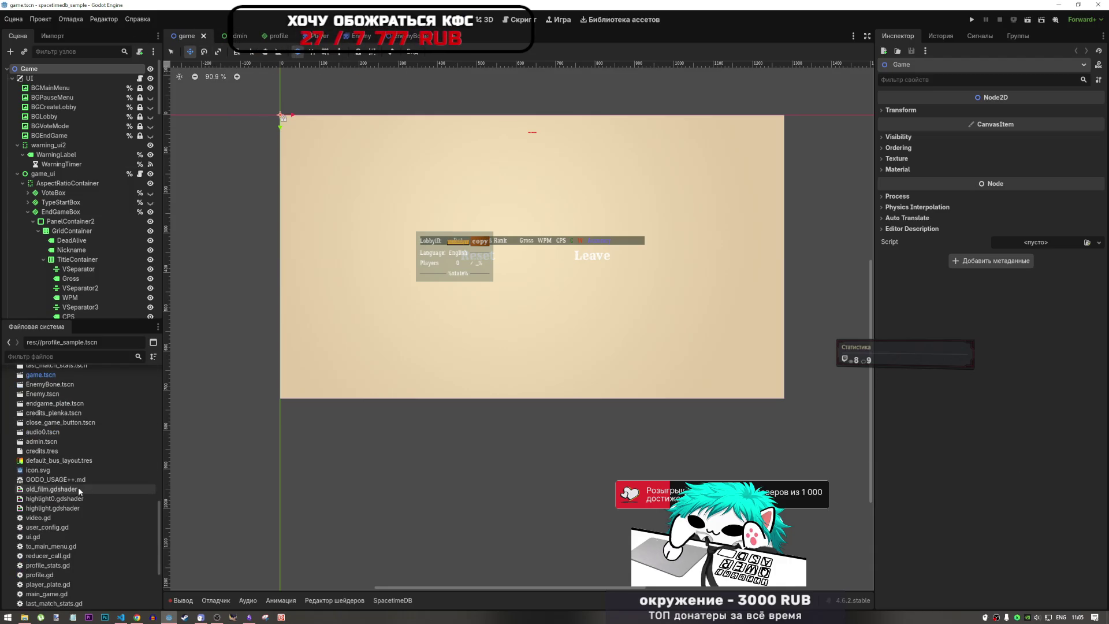
pyautogui.scroll(3, 61, 462)
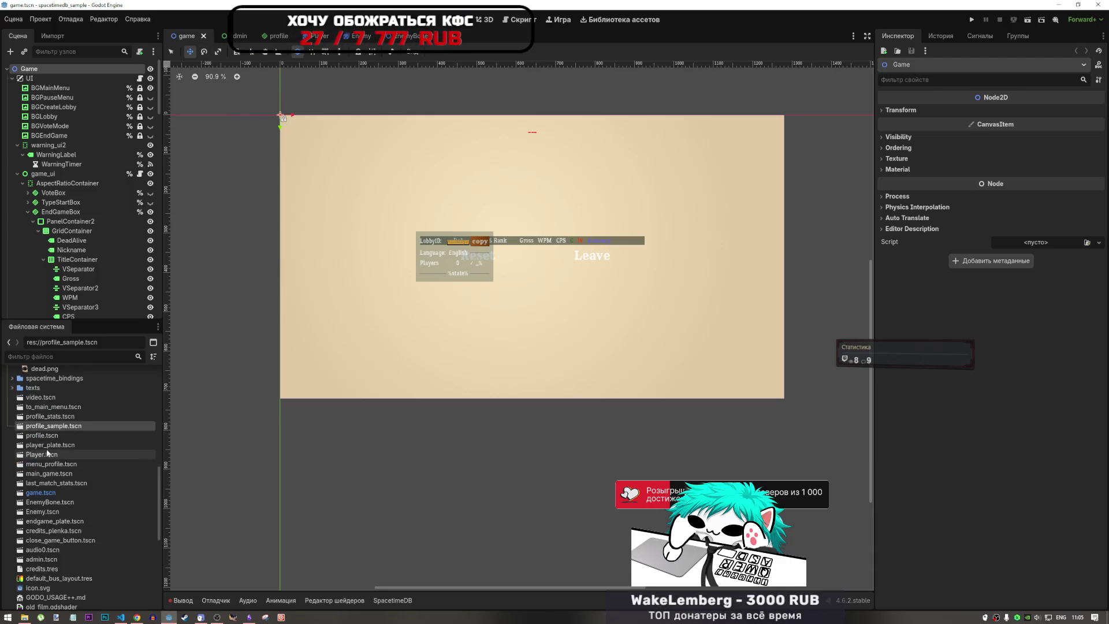
pyautogui.doubleClick(46, 473)
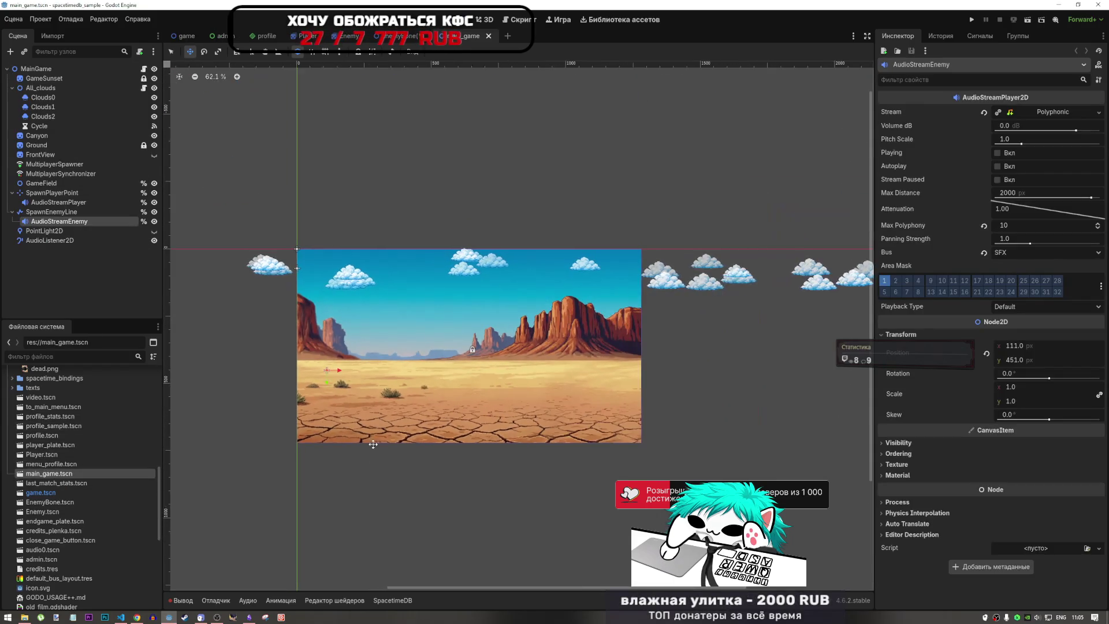
pyautogui.scroll(4, 373, 444)
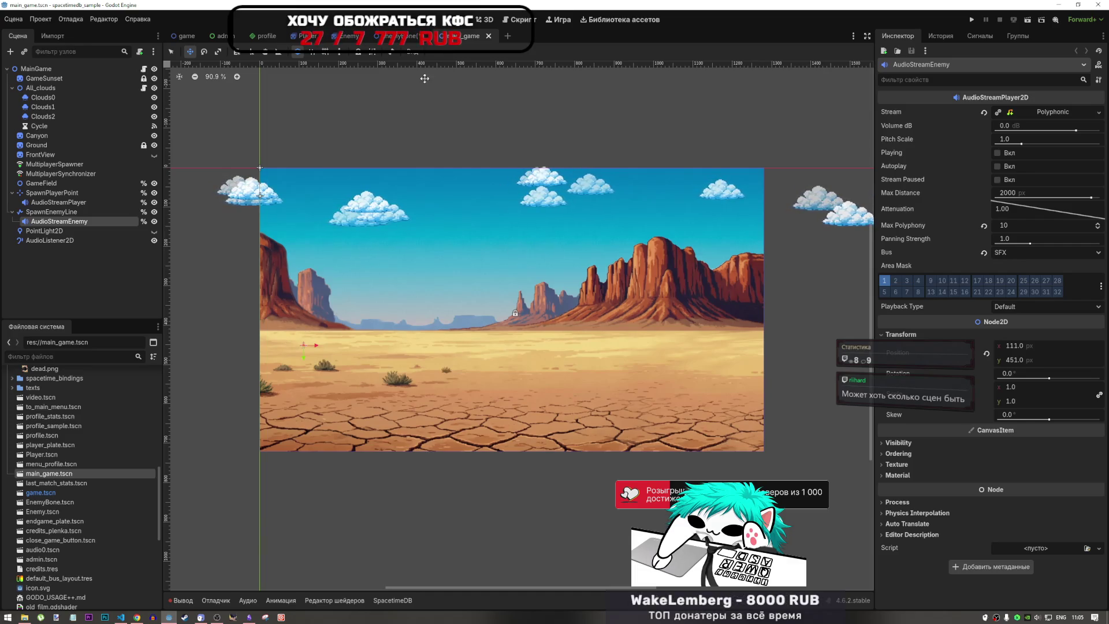
pyautogui.click(405, 36)
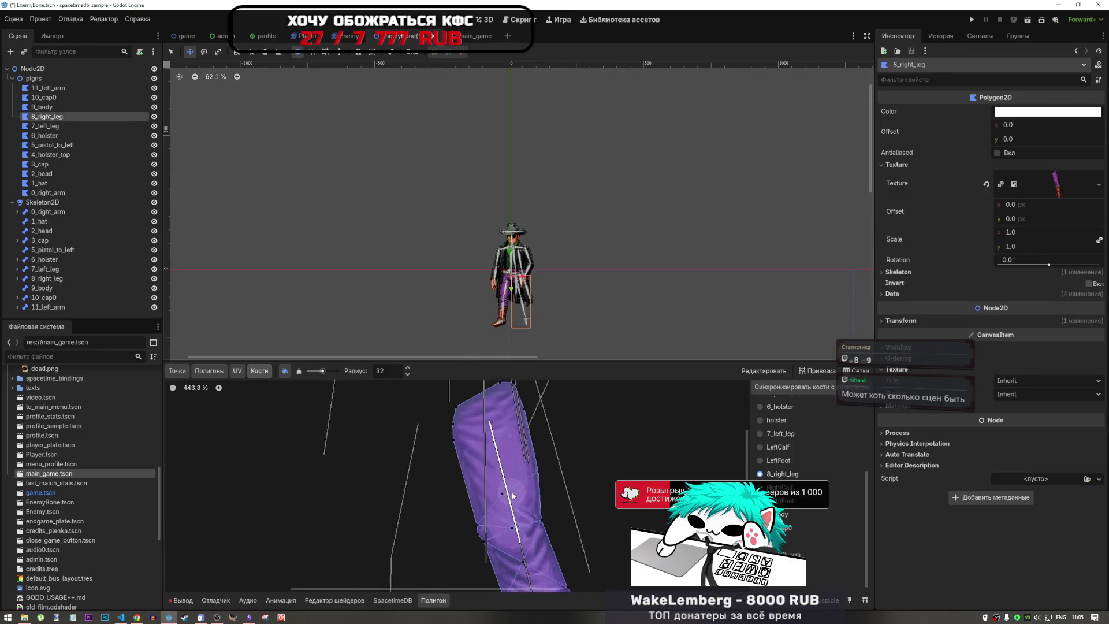